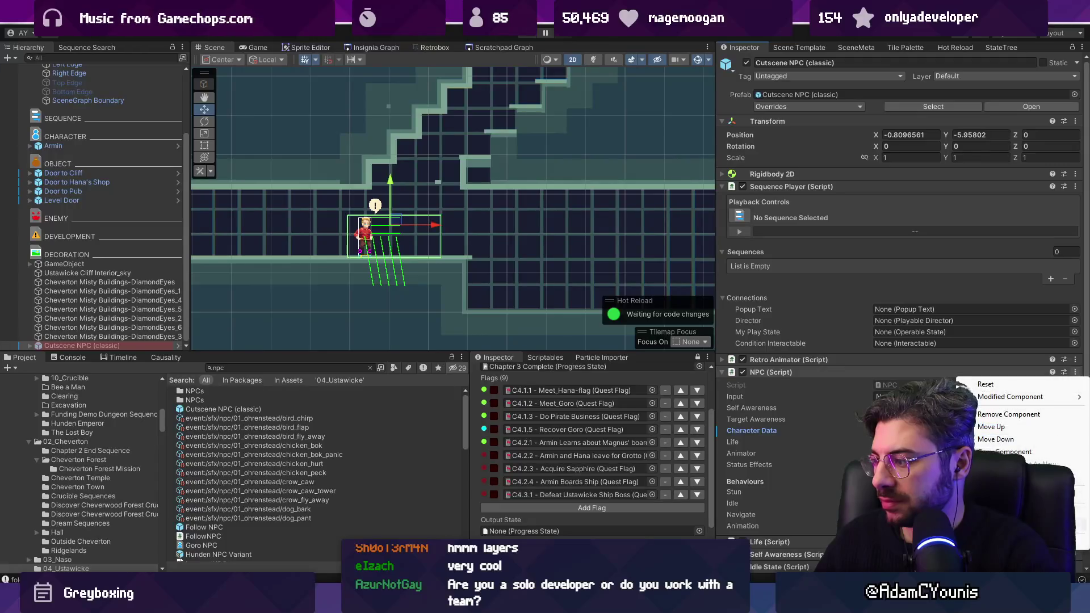
Open Hana NPC Data and search the S_idle sheet picker for 'hana', closing it without choosing
scroll(354, 232, up, 3)
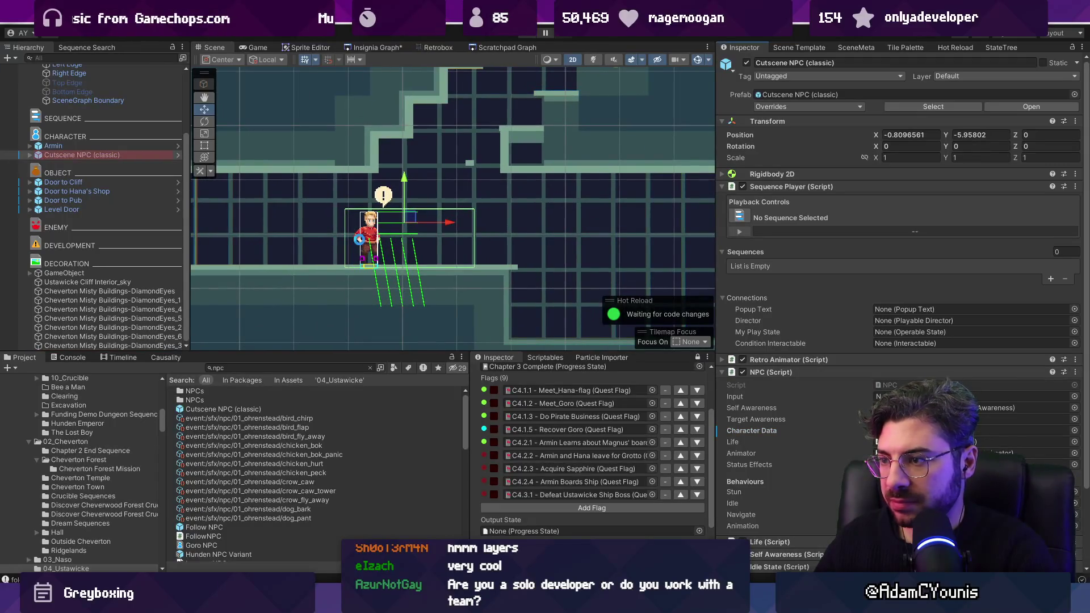
double_click(877, 431)
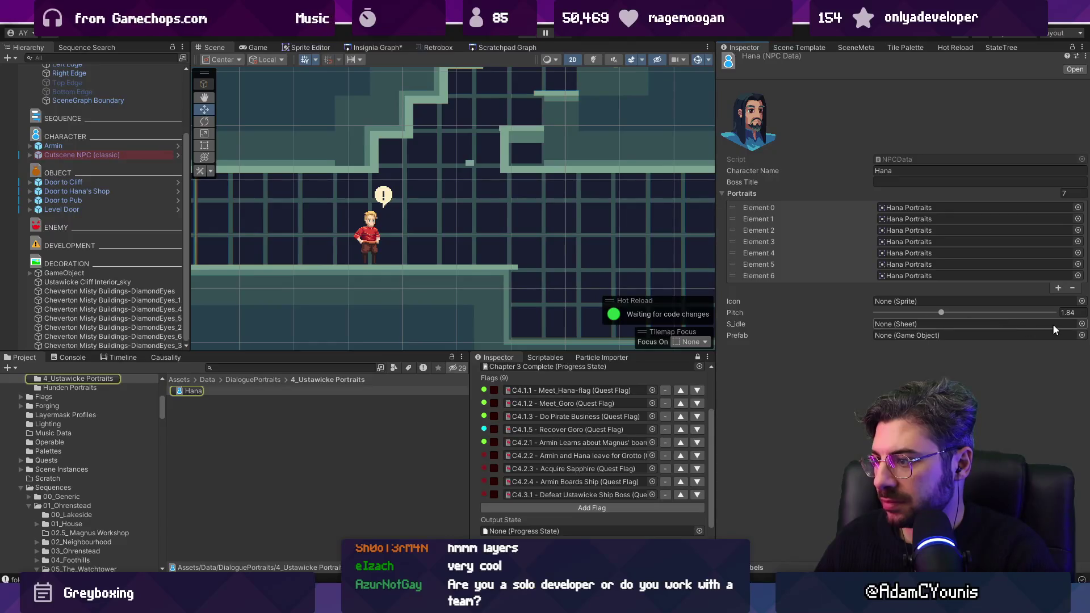
click(1083, 324)
text(hana idlke)
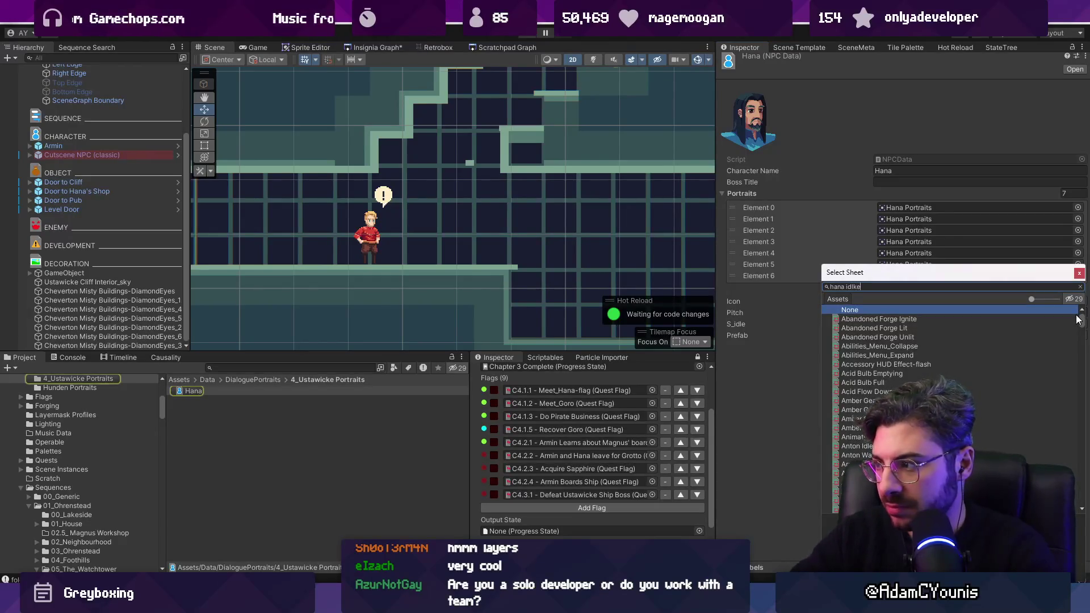
key(BackSpace)
key(BackSpace)
text(kej)
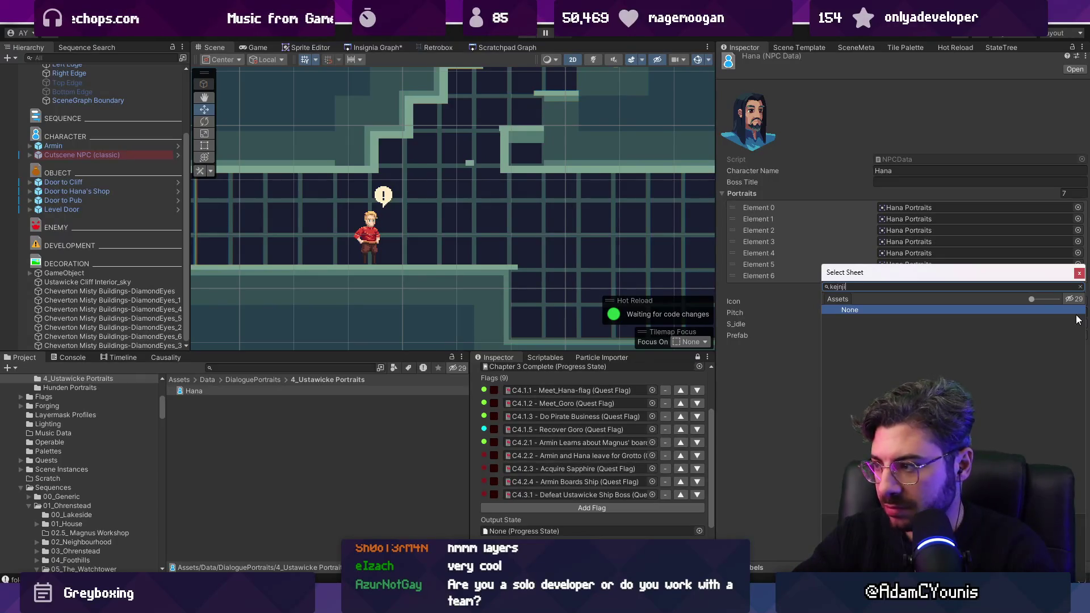
key(BackSpace)
key(BackSpace)
key(BackSpace)
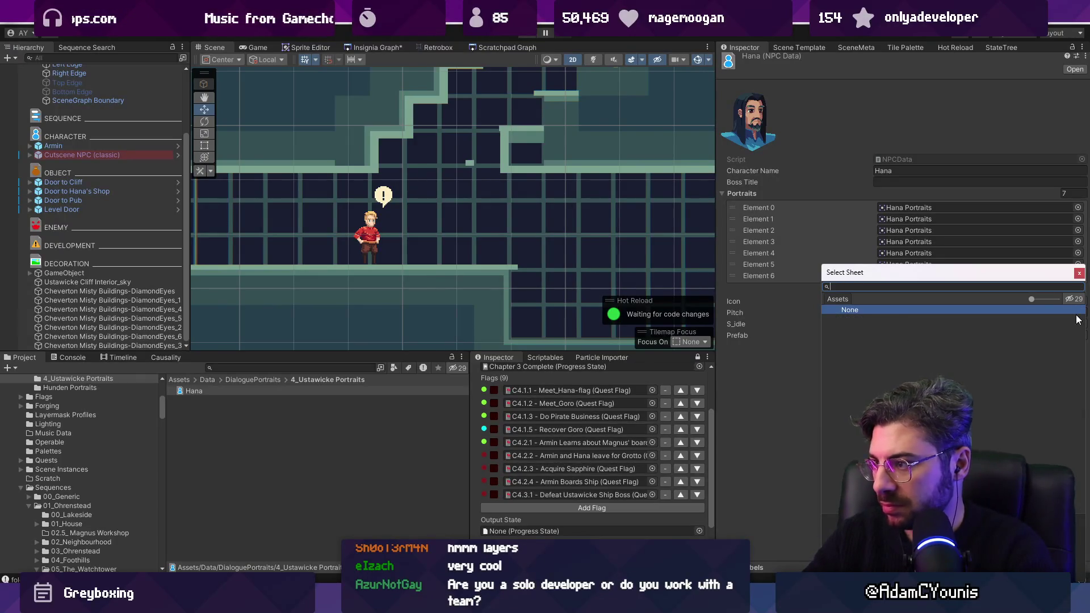
key(Escape)
Find Hana's sprite file via a 'hana' project search and re-export Hana-Idle from Aseprite, overwriting it
click(285, 367)
text(hana)
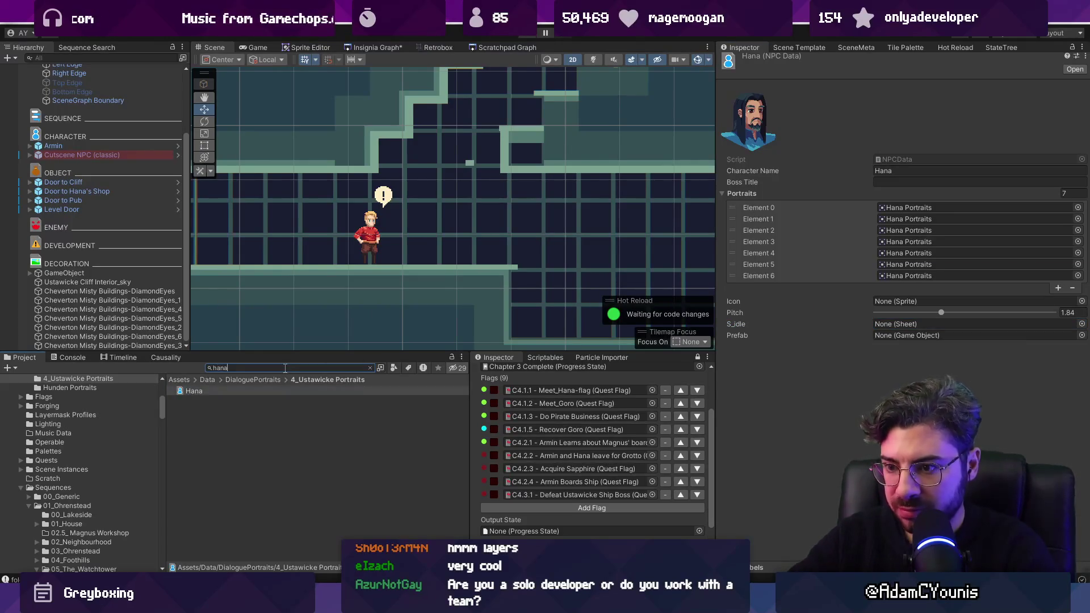
double_click(209, 435)
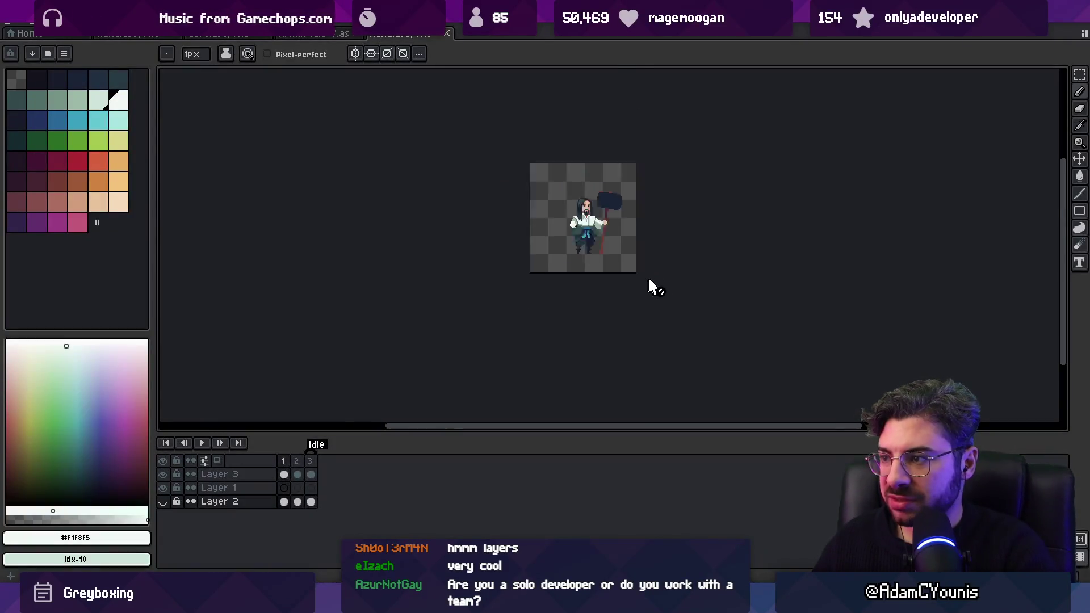
click(310, 461)
key(ctrl+e)
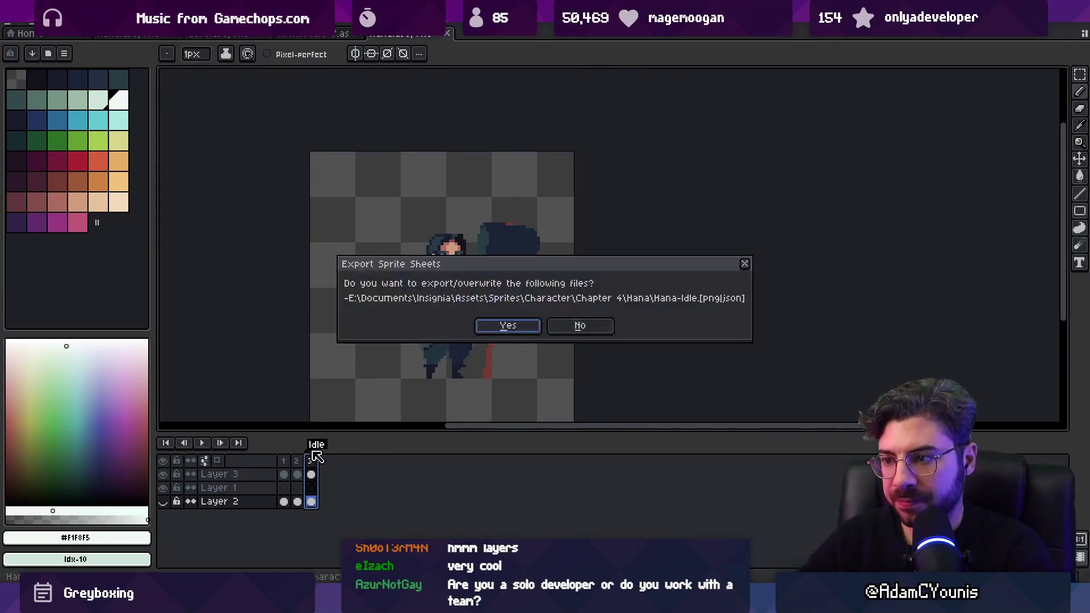
key(Return)
key(alt+Tab)
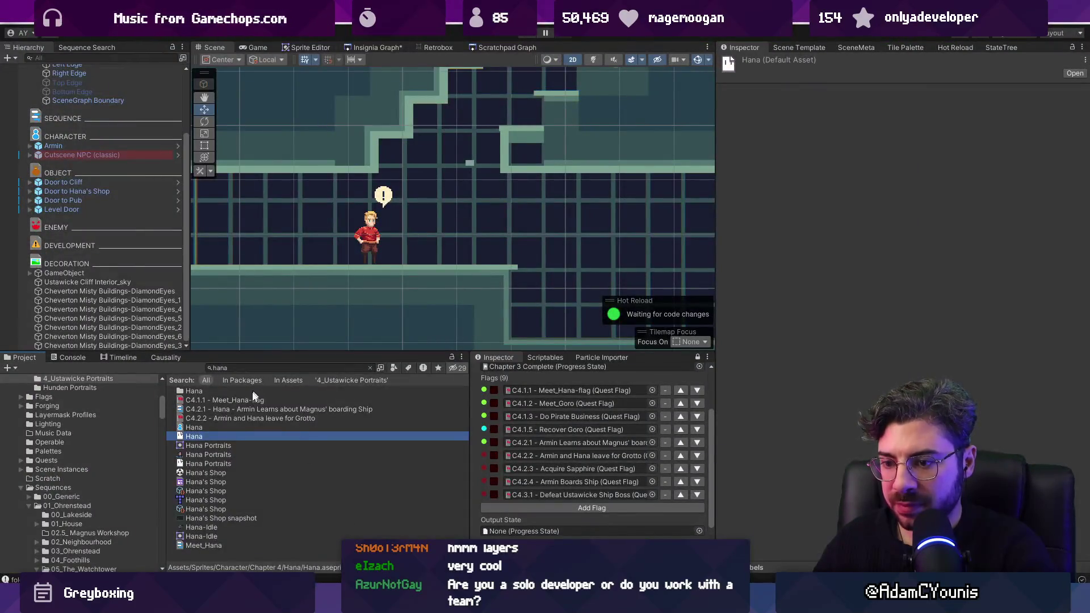
View Hana-Idle in the Retrobox animation view and select its texture asset
click(378, 369)
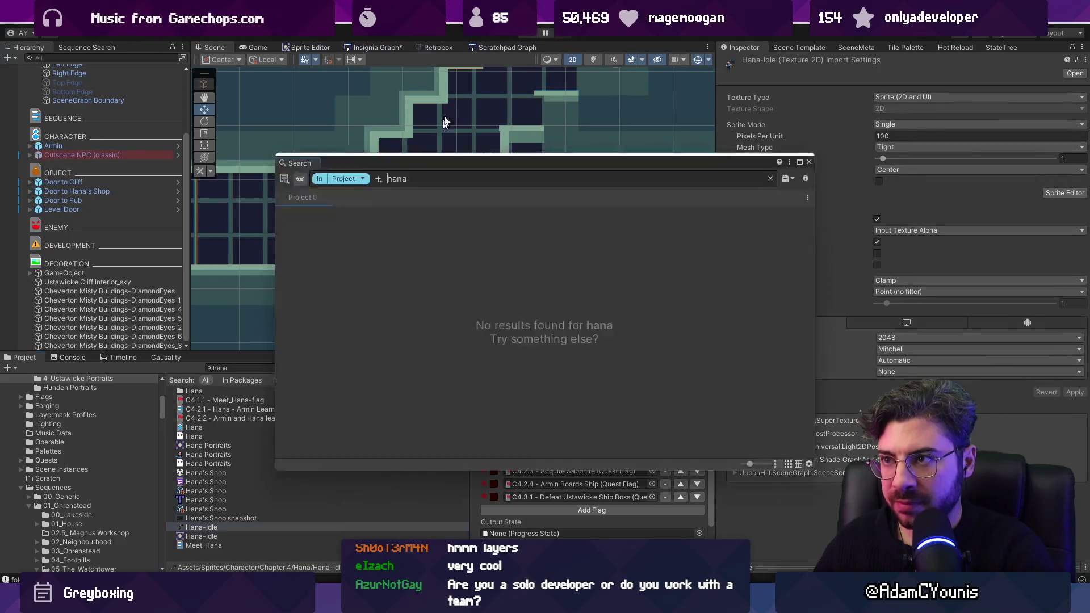
key(Escape)
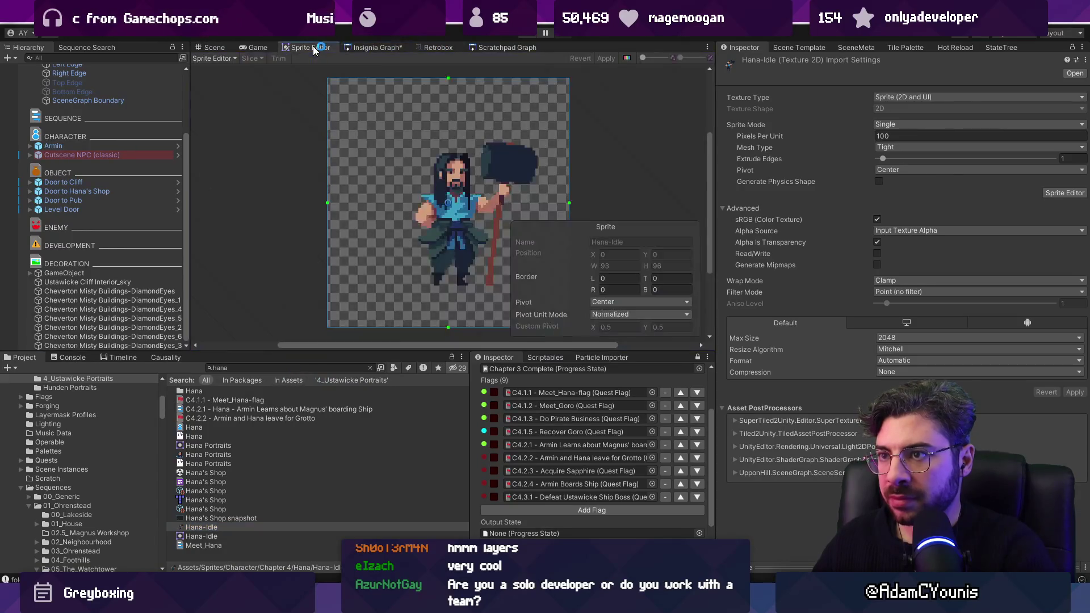
click(433, 48)
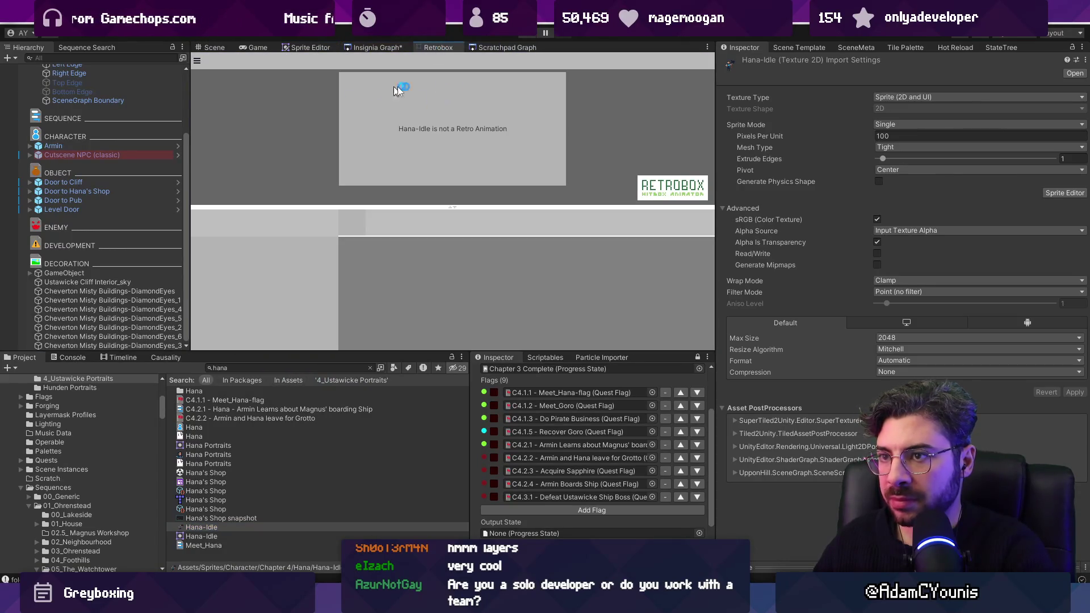
click(230, 527)
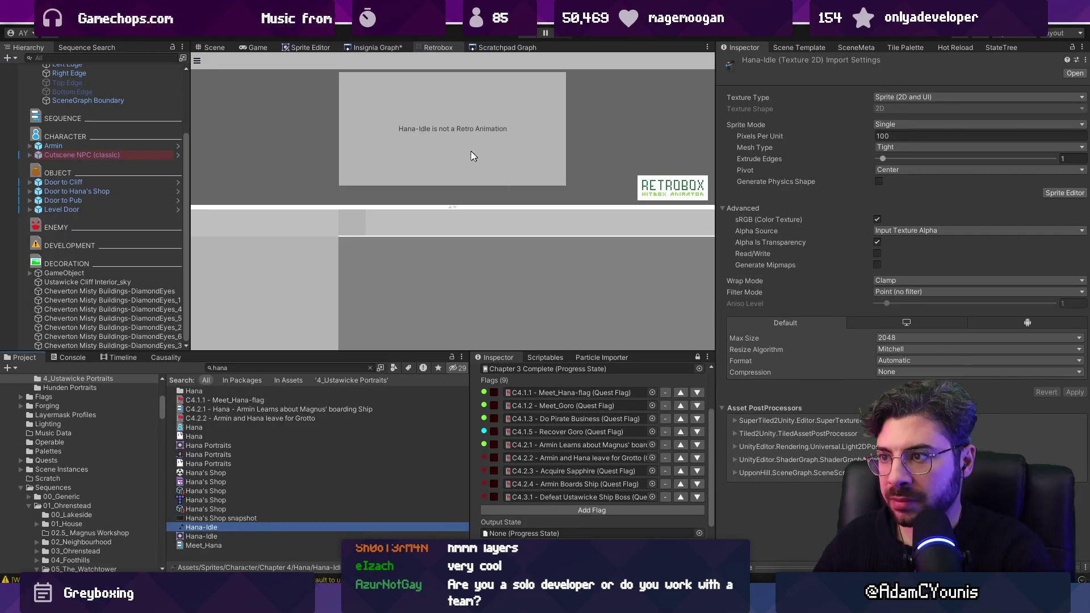
Locate Hana-Idle in Sprites/Character/Chapter 4/Hana and import it as a 96×96 sheet with 0.5 pivot
click(369, 367)
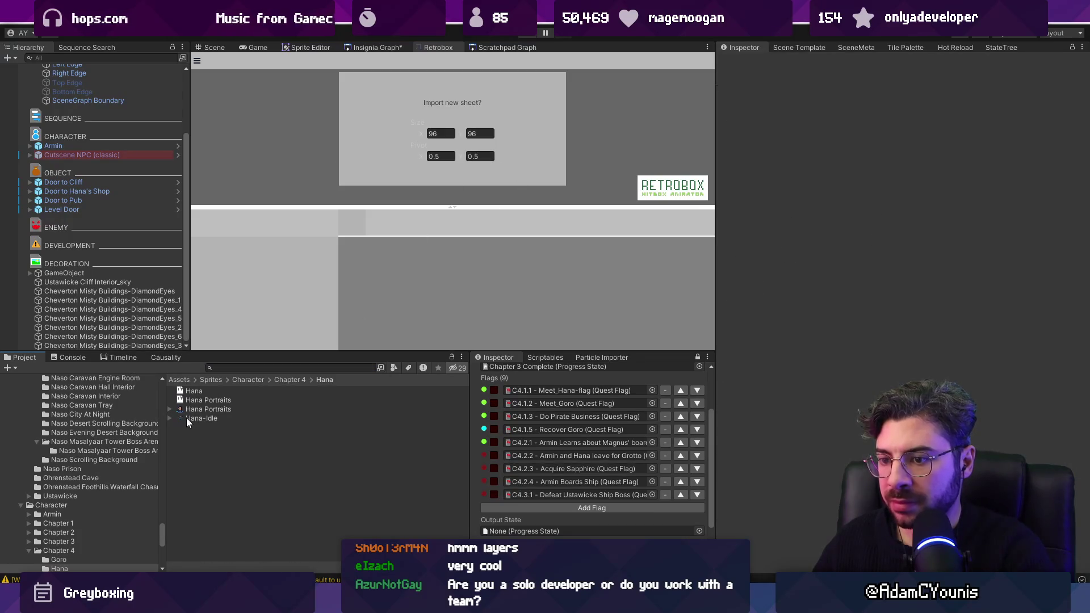
click(232, 418)
click(430, 156)
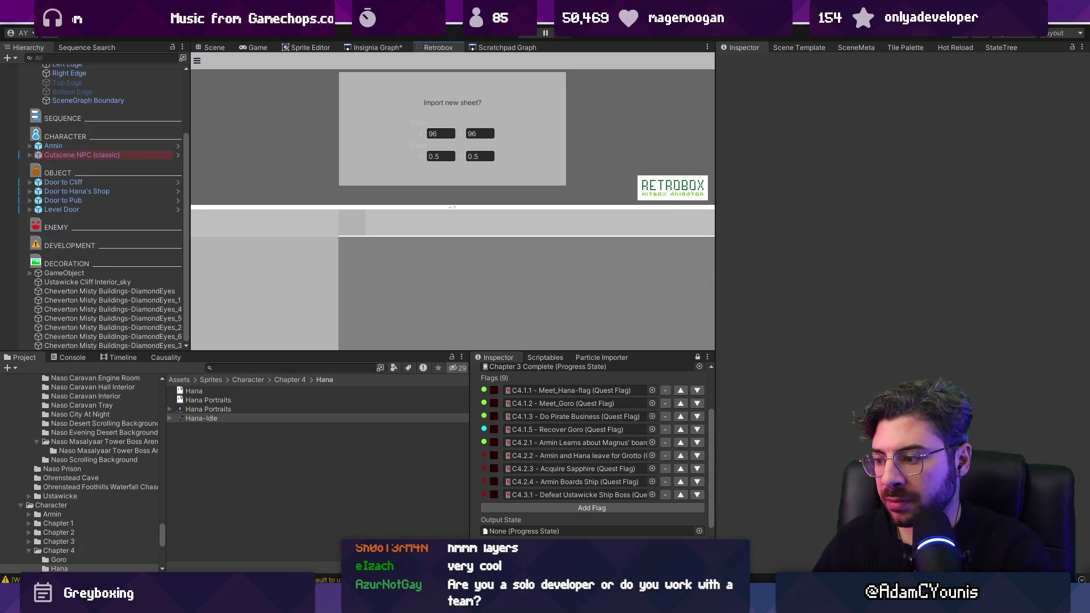
key(alt+Tab)
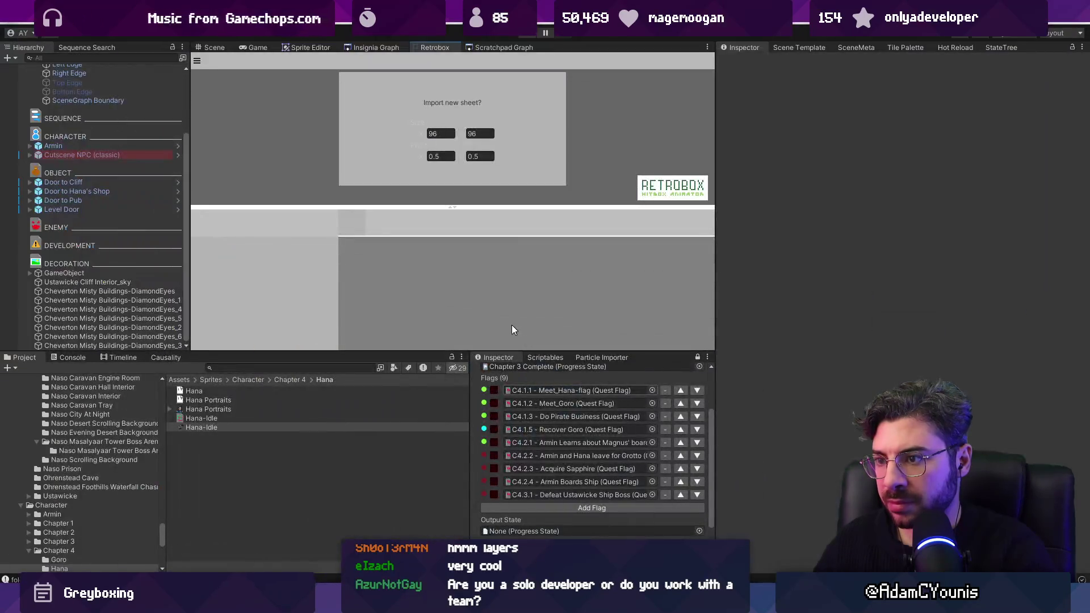
key(alt+Tab)
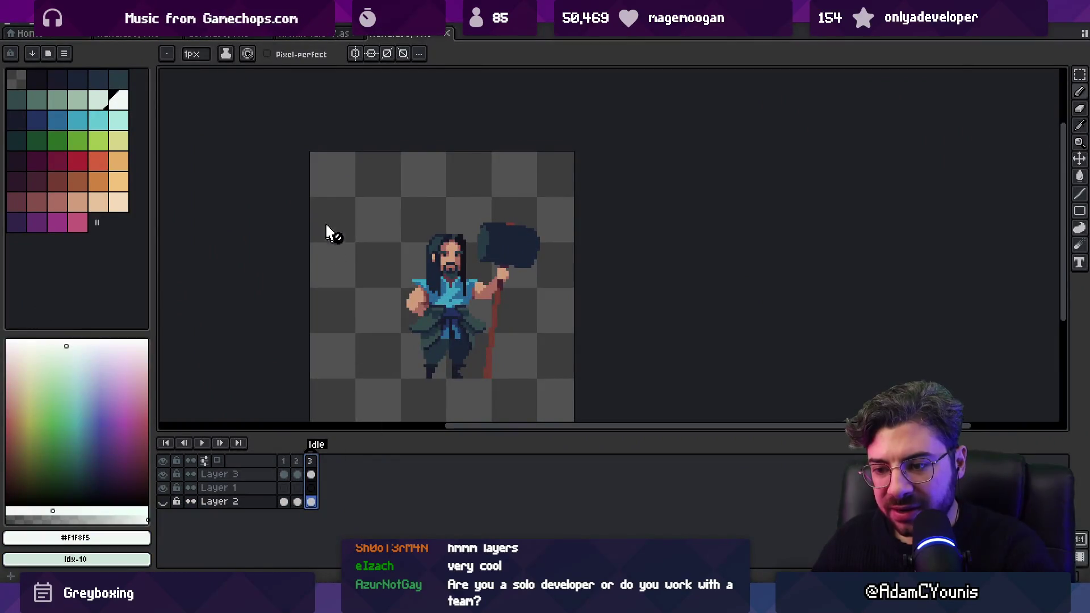
Apply a new canvas size to Hana's sprite via Sprite > Canvas Size
click(63, 26)
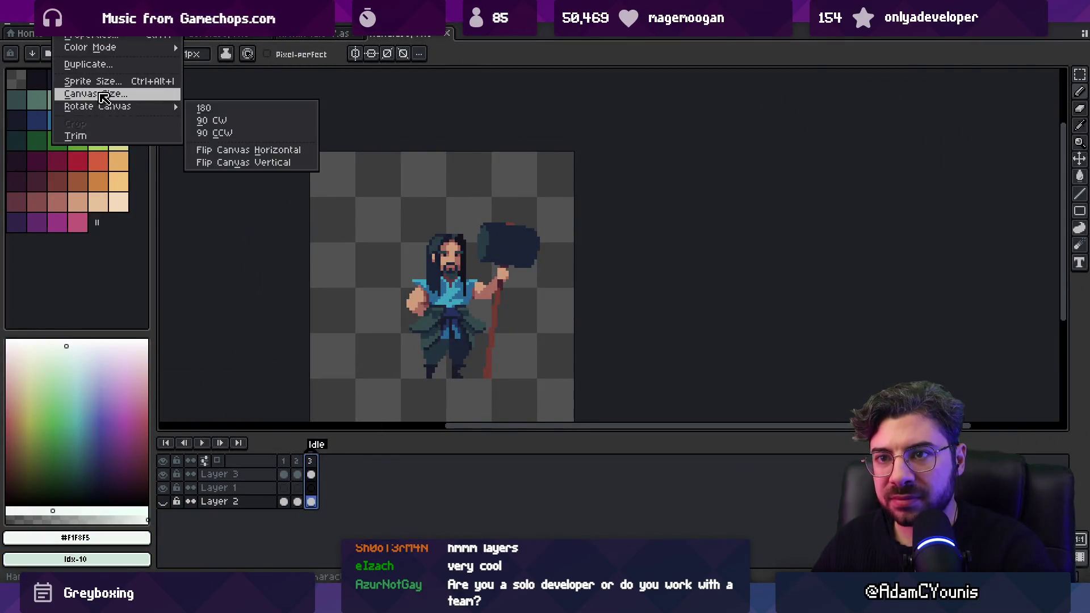
click(152, 94)
key(Return)
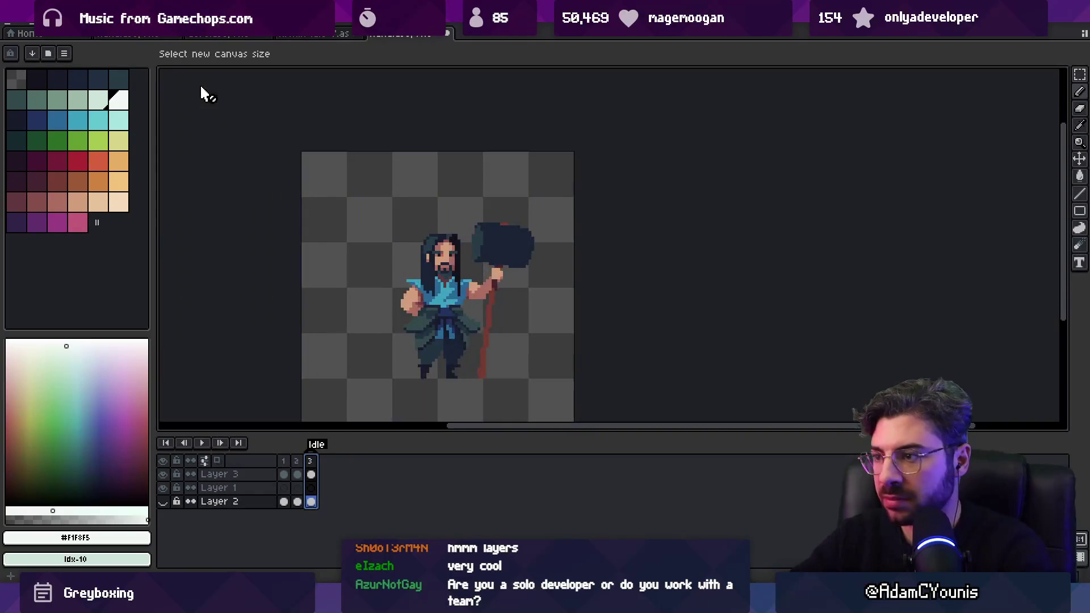
Re-export the idle sprite sheet over the old file and select the new Hana-Idle asset in Unity
key(ctrl+e)
key(Return)
key(Return)
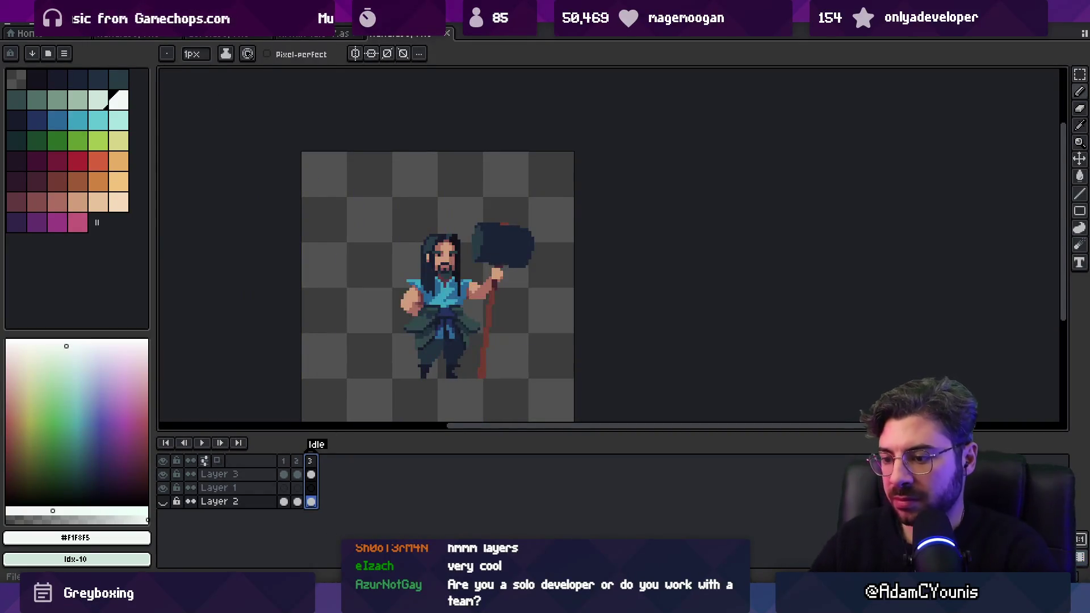
key(alt+Tab)
click(187, 422)
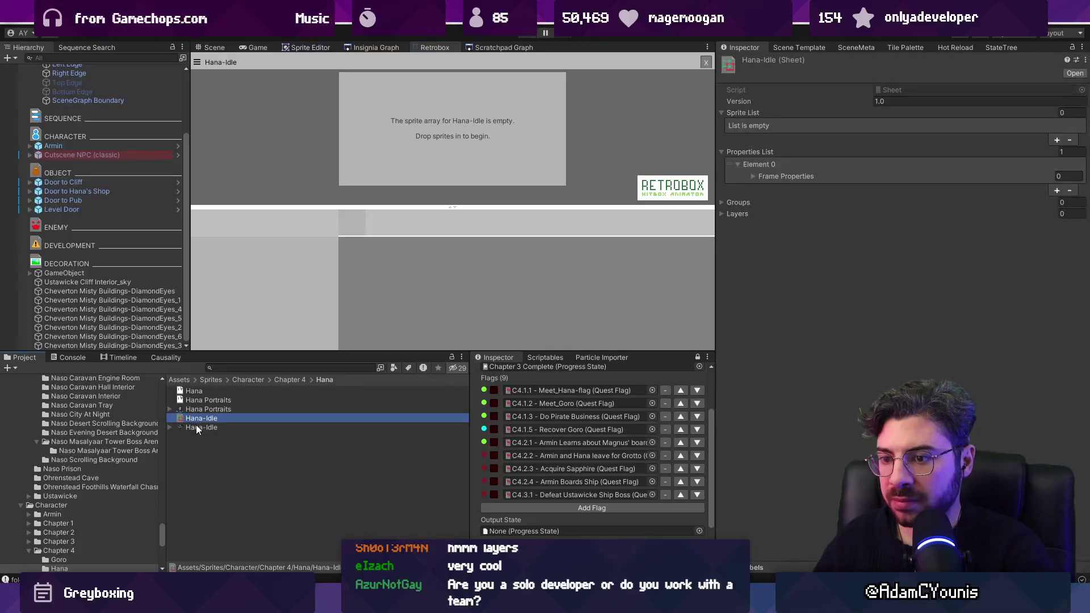
Add the Hana-Idle_0 sprite to the Hana-Idle sheet in Retrobox
click(196, 428)
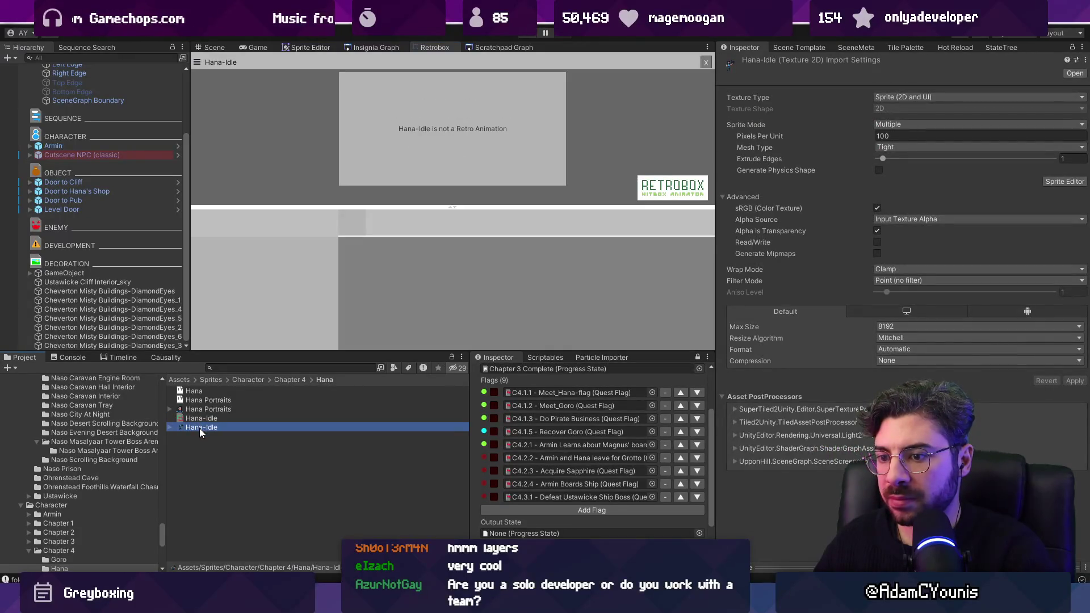
click(169, 427)
click(437, 189)
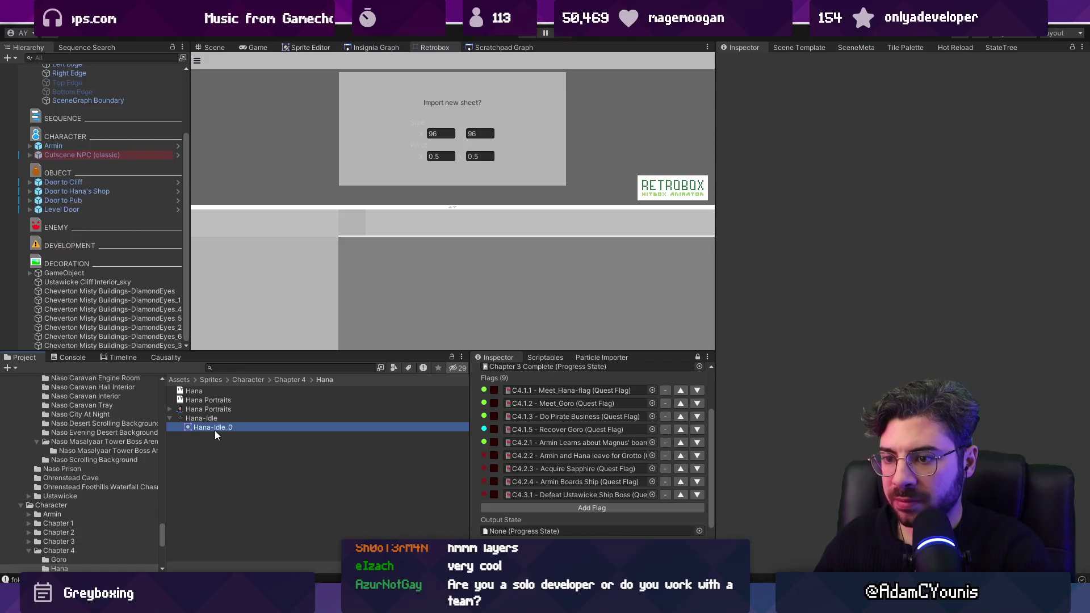
mouse_move(202, 416)
mouse_down()
mouse_move(382, 148)
mouse_move(345, 236)
mouse_up()
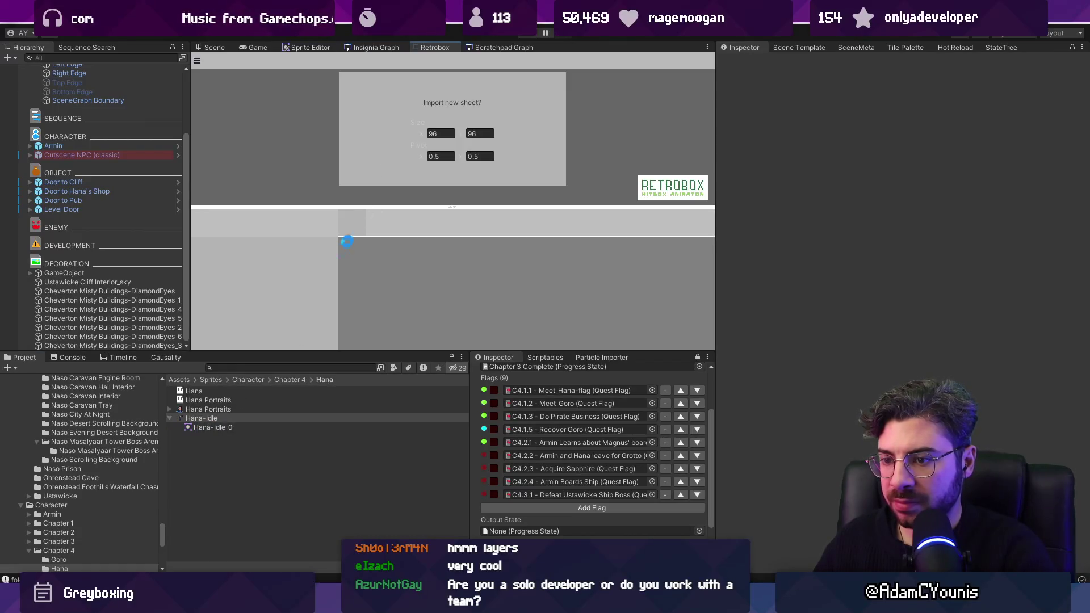
Assign Hana-Idle as the S_idle sheet in Hana NPC Data, then reselect the cutscene NPC in the Scene view
click(251, 367)
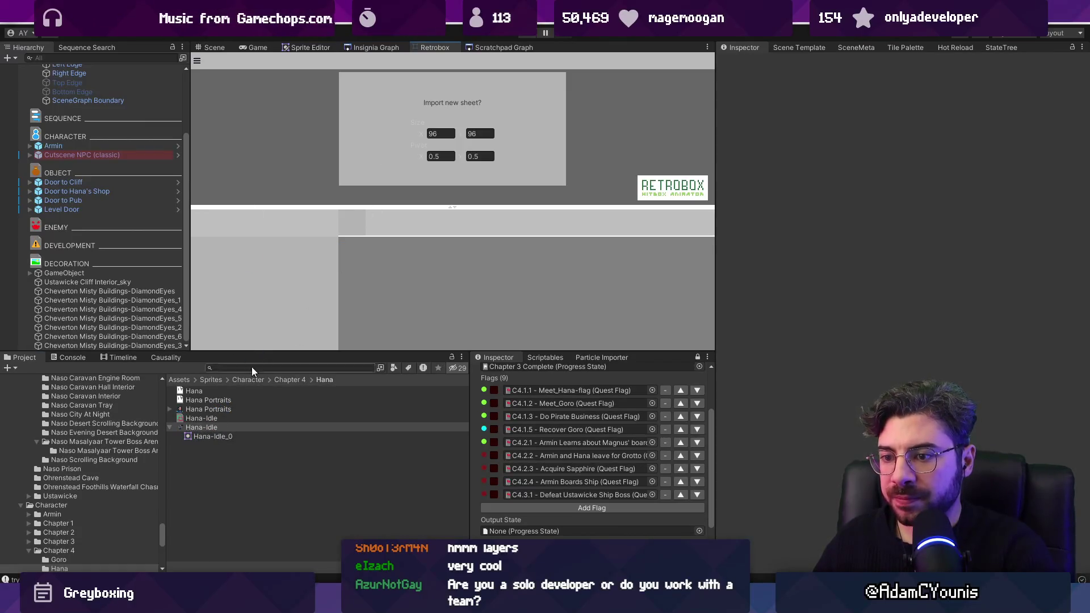
text(hana)
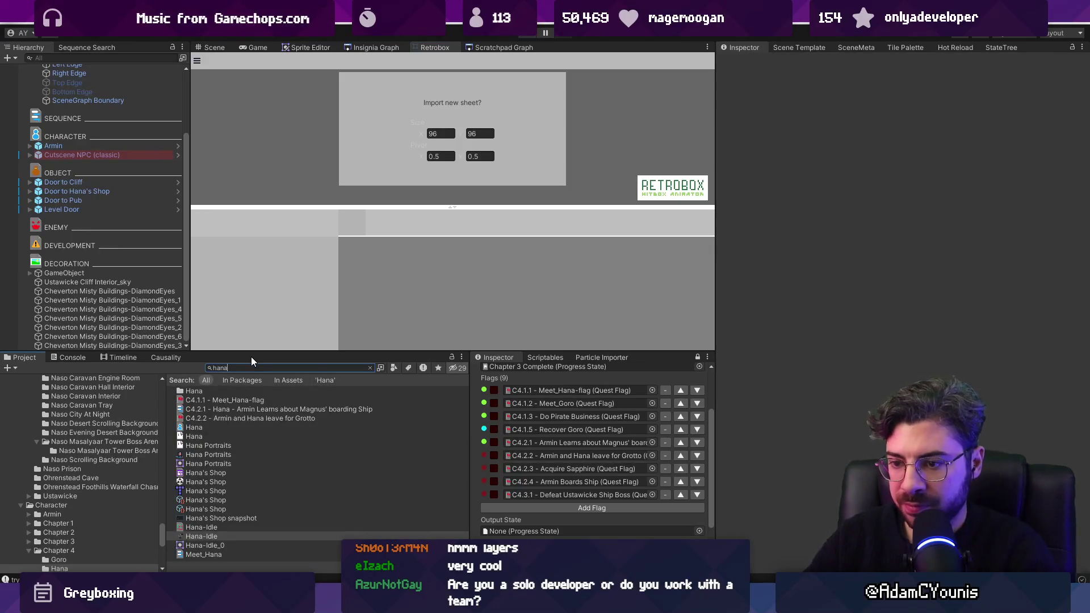
click(196, 427)
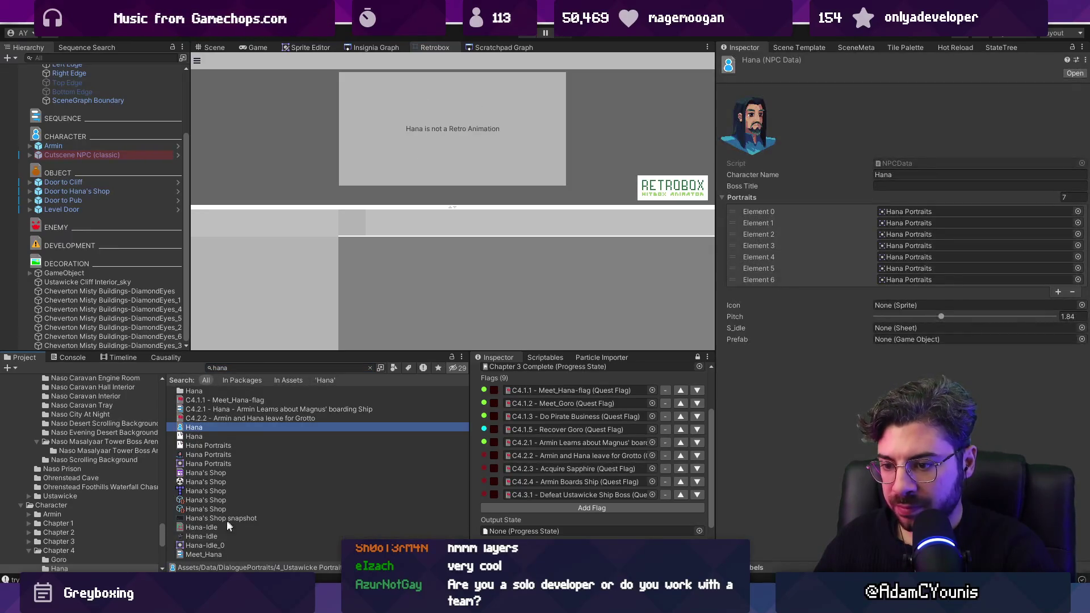
mouse_move(209, 536)
mouse_down()
mouse_move(443, 516)
mouse_move(931, 392)
mouse_move(906, 329)
mouse_up()
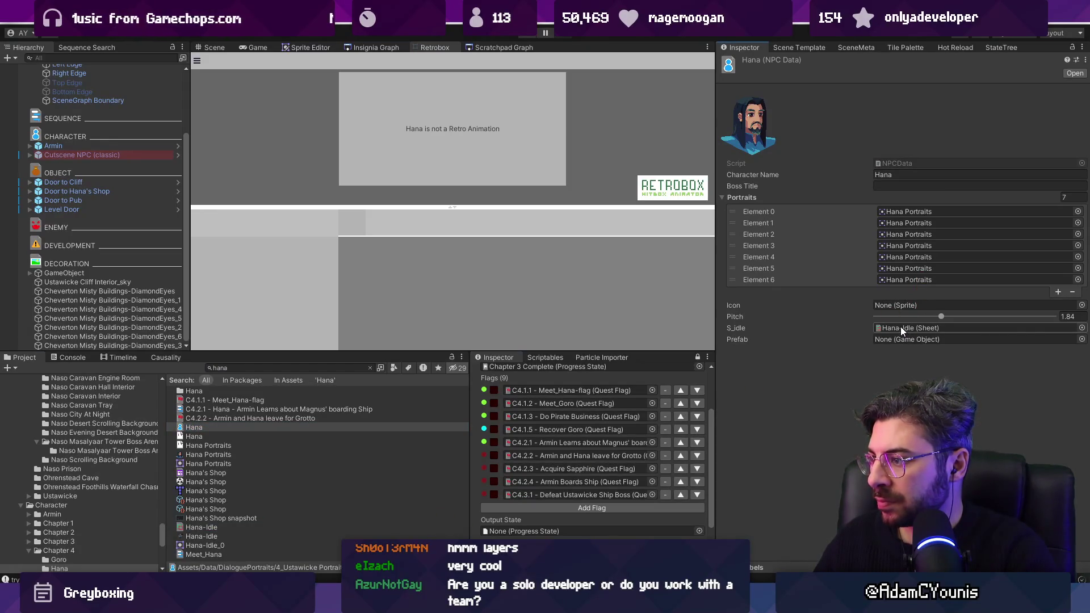
click(214, 48)
click(368, 233)
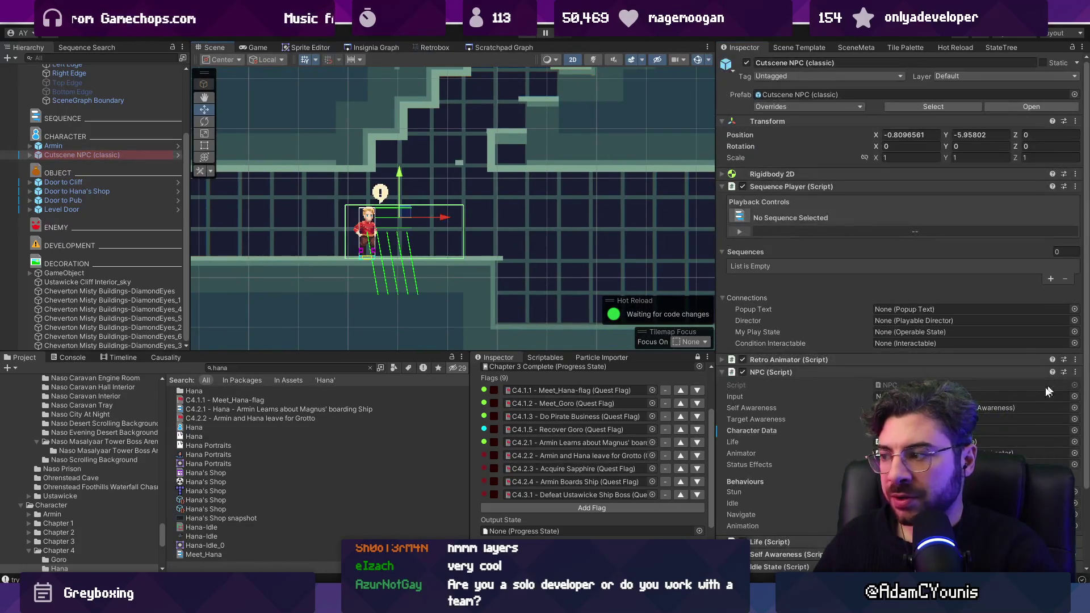
Set the cutscene NPC's character to Hana and survey the level around it and the ledge below
click(1074, 392)
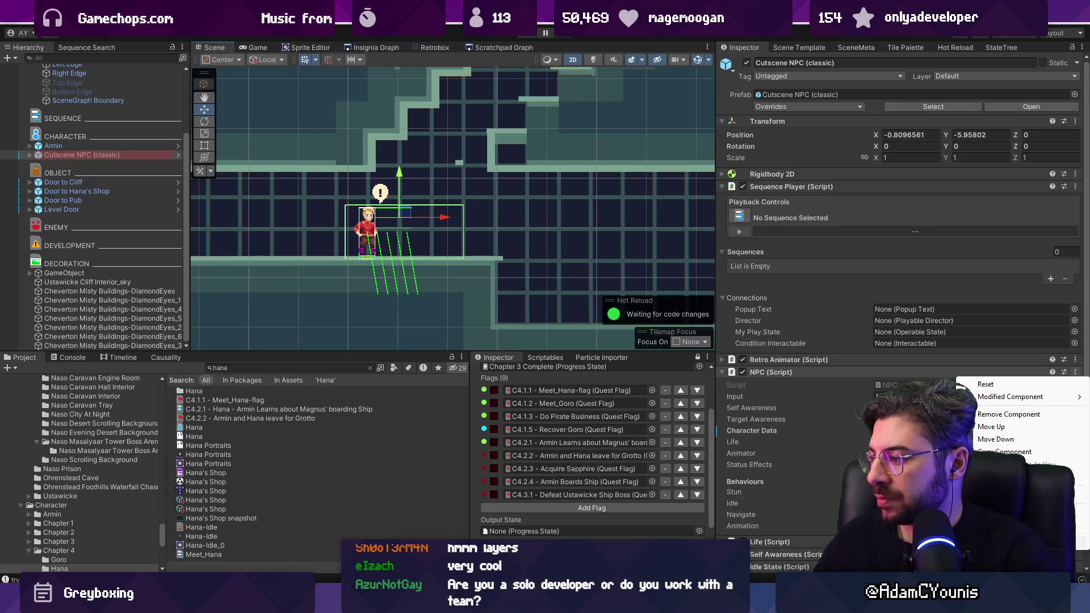
click(1054, 420)
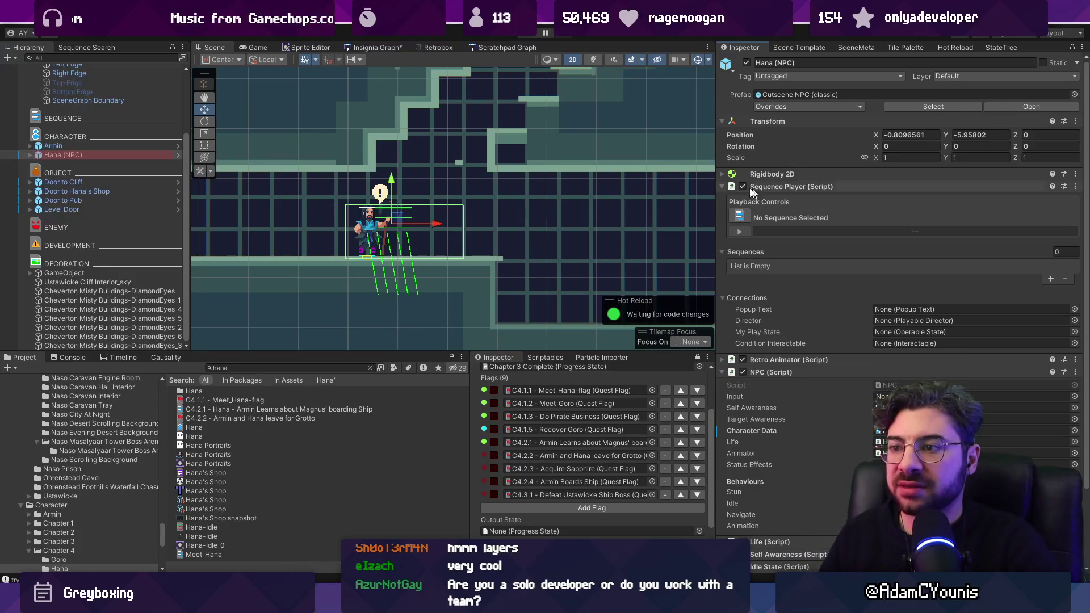
drag(274, 174, 369, 191)
scroll(506, 243, down, 3)
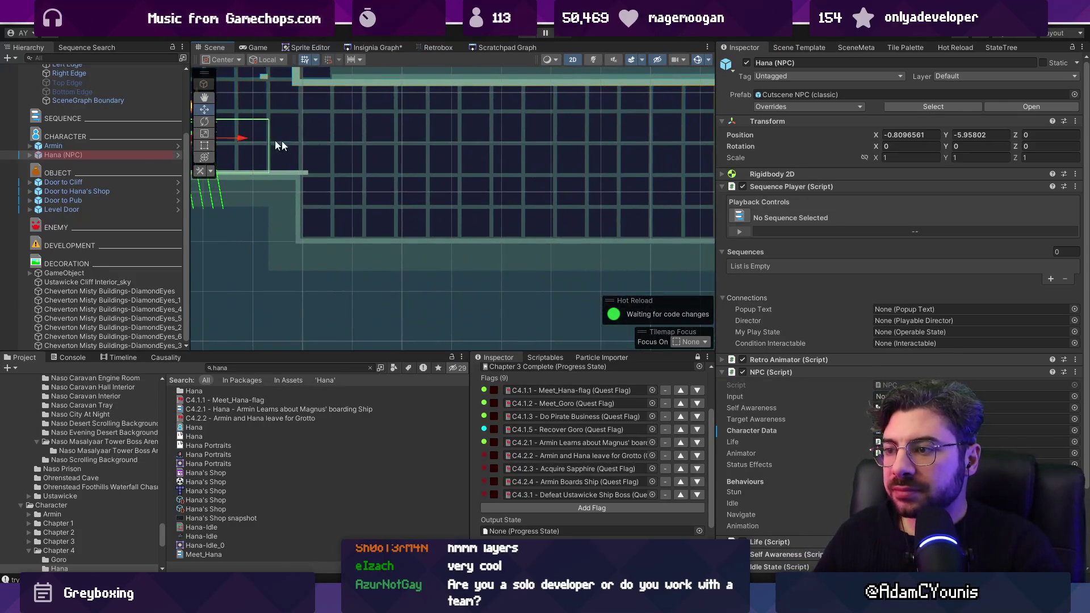
mouse_move(274, 141)
mouse_down()
mouse_move(243, 146)
mouse_move(322, 207)
mouse_up()
scroll(271, 193, up, 3)
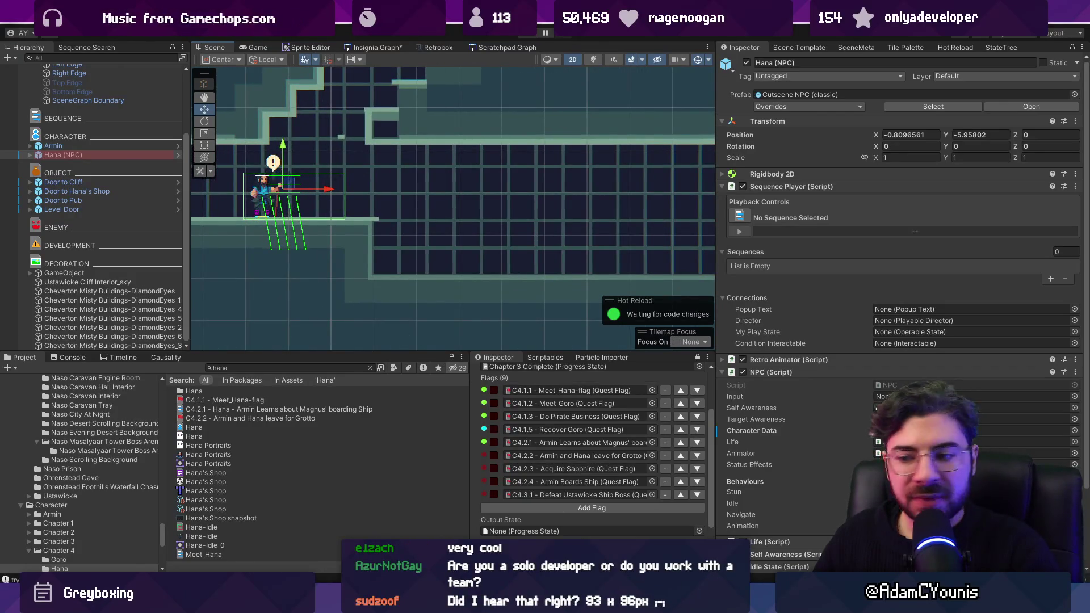
key(alt+Tab)
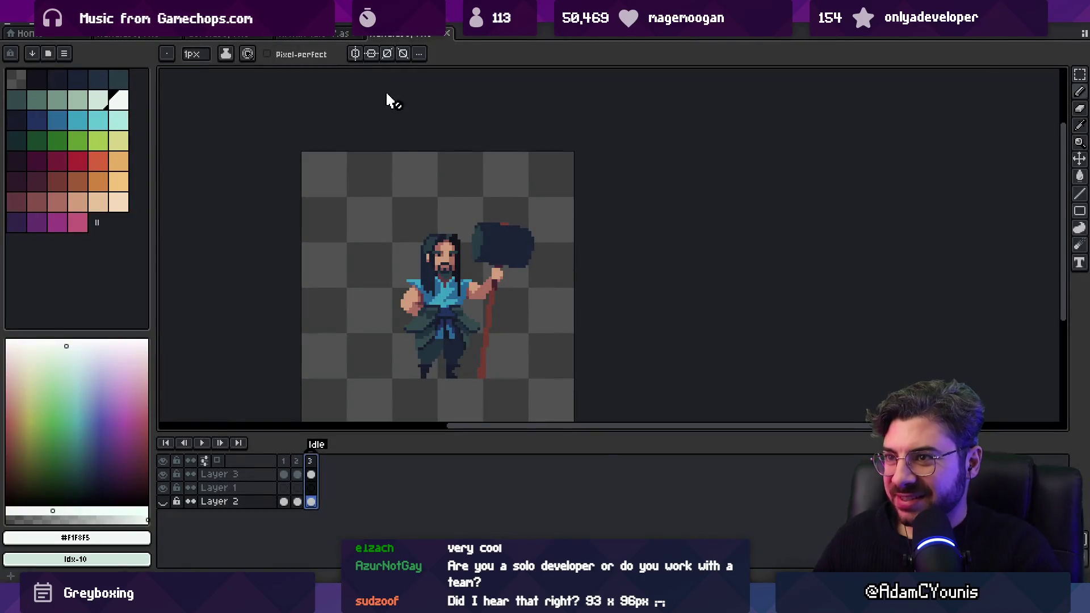
Undo two recent edits to the Tiled map, then redo them
key(alt+Tab)
scroll(309, 405, up, 2)
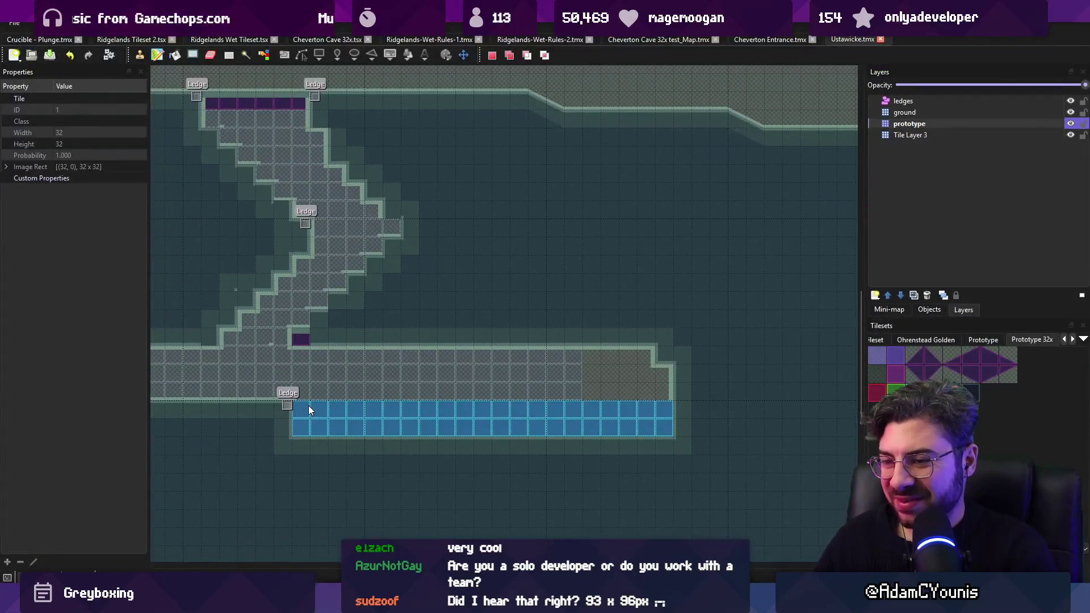
key(ctrl+z)
key(ctrl+z)
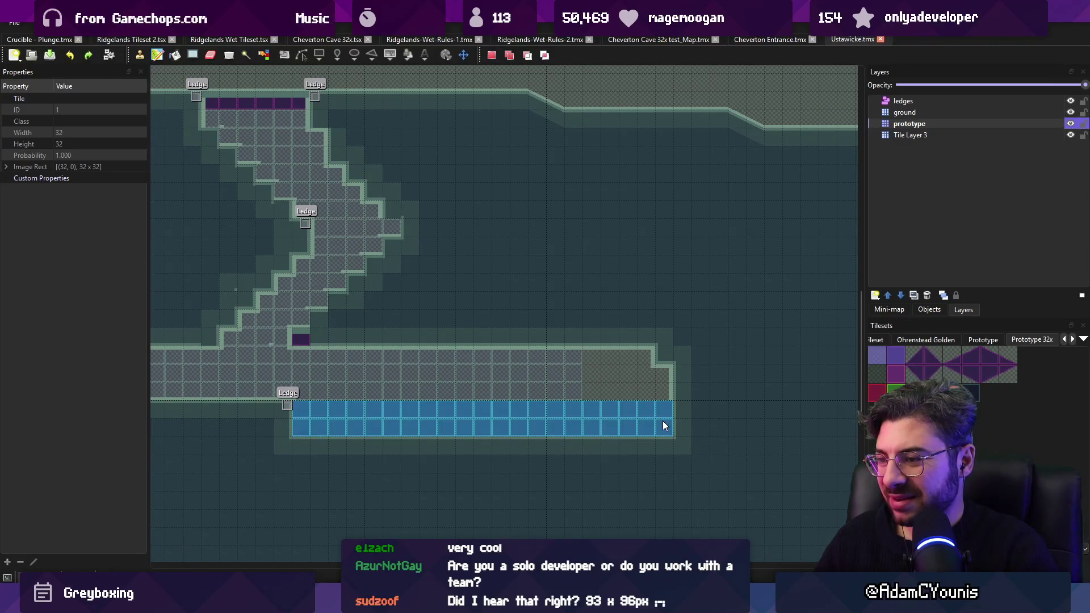
key(ctrl+z)
key(ctrl+y)
key(ctrl+y)
key(ctrl+y)
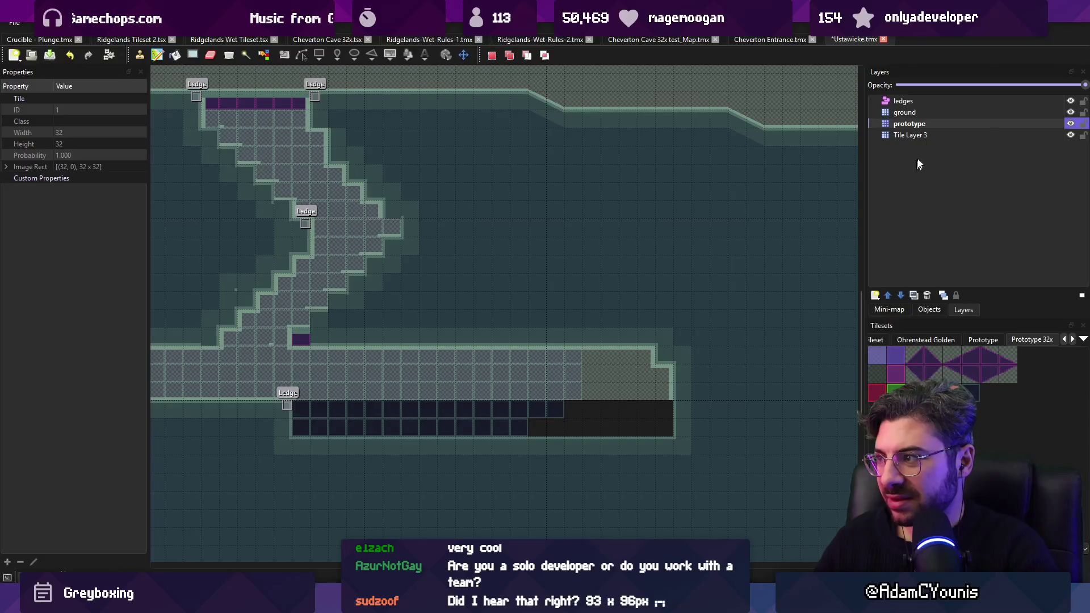
Repaint the bottom two-row band with prototype tiles on the prototype layer
click(930, 135)
click(494, 431)
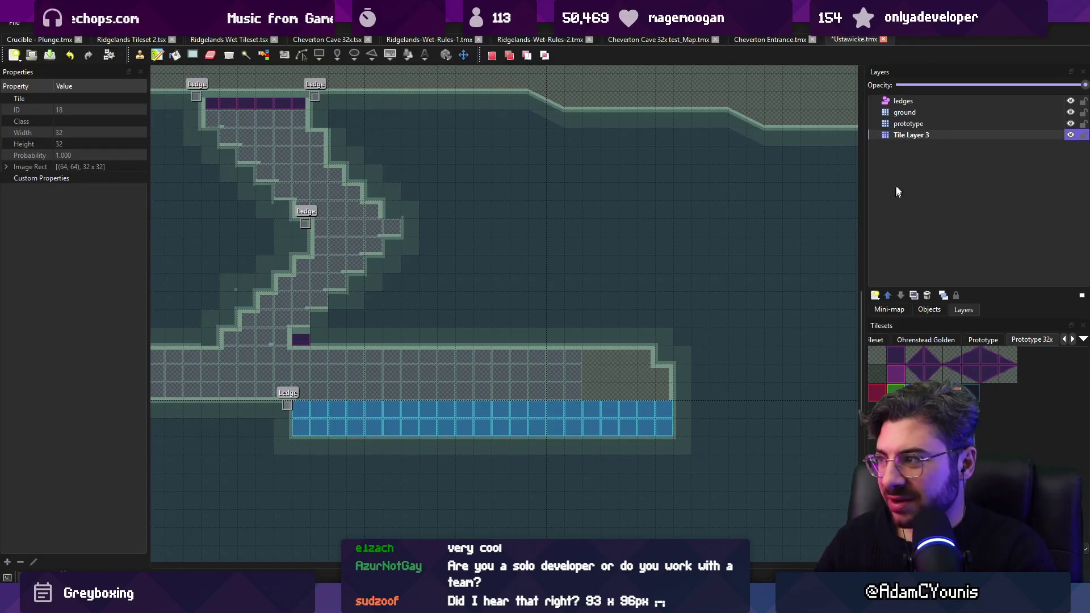
click(908, 124)
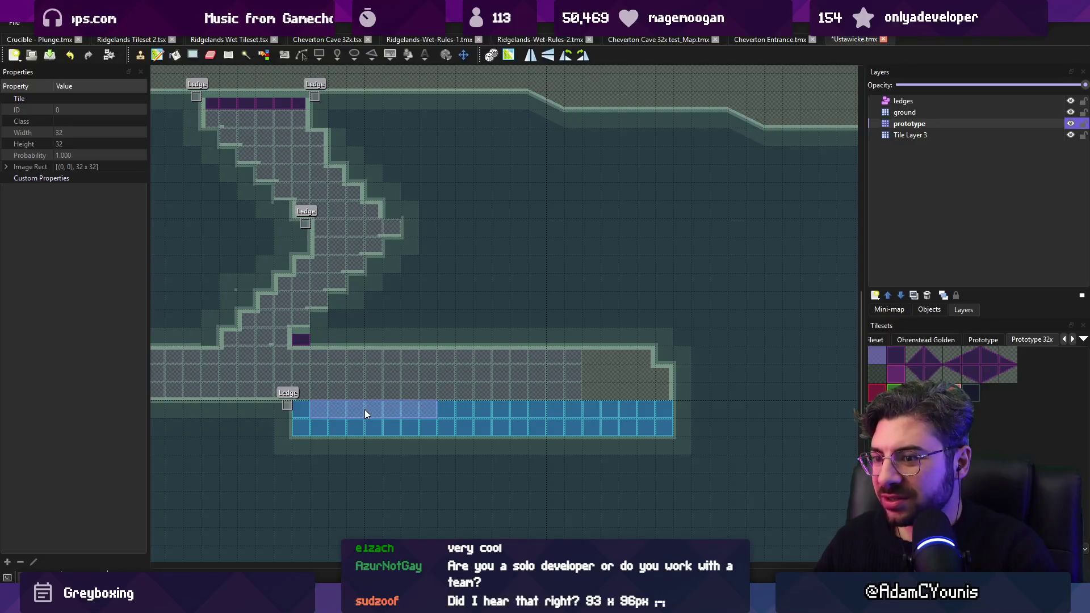
mouse_move(364, 410)
mouse_down()
mouse_move(377, 427)
mouse_move(604, 413)
mouse_move(468, 417)
mouse_up()
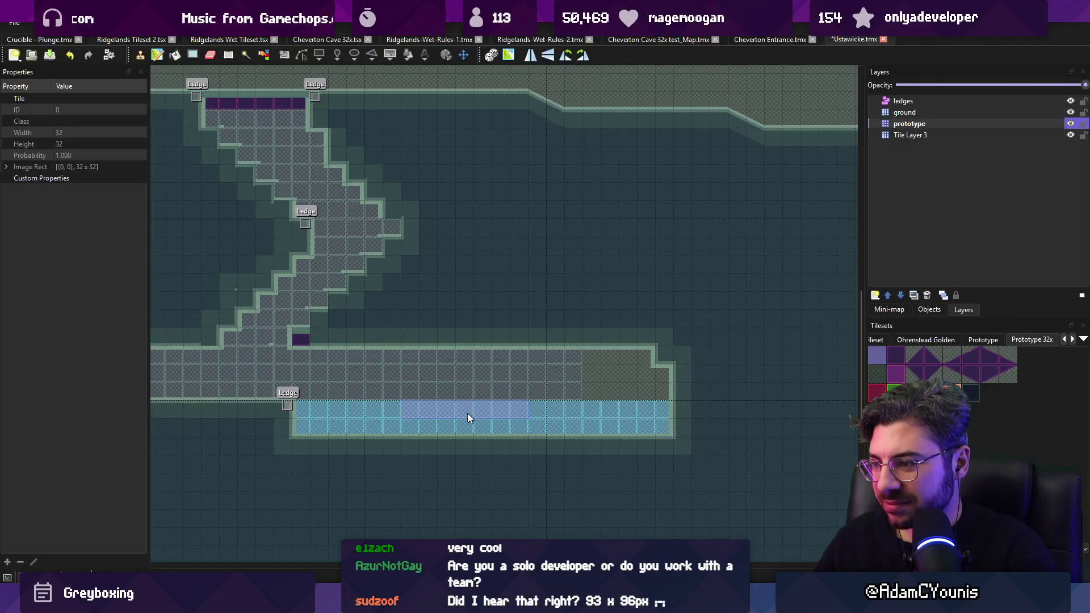
key(alt+Tab)
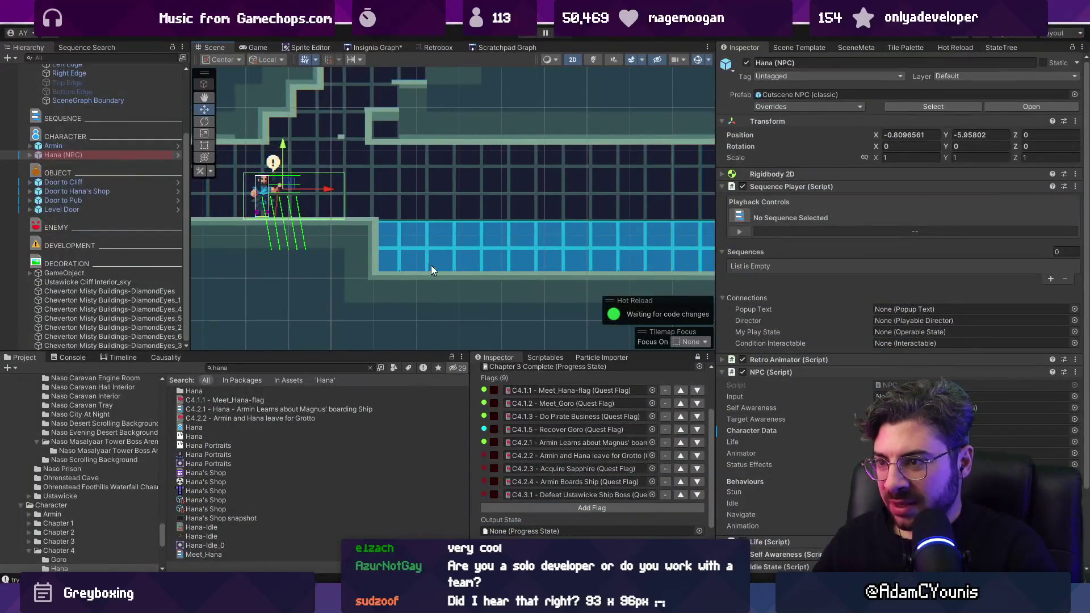
Frame the NPC in the Scene view, save the changes, and clear the Project search filter
scroll(399, 192, down, 2)
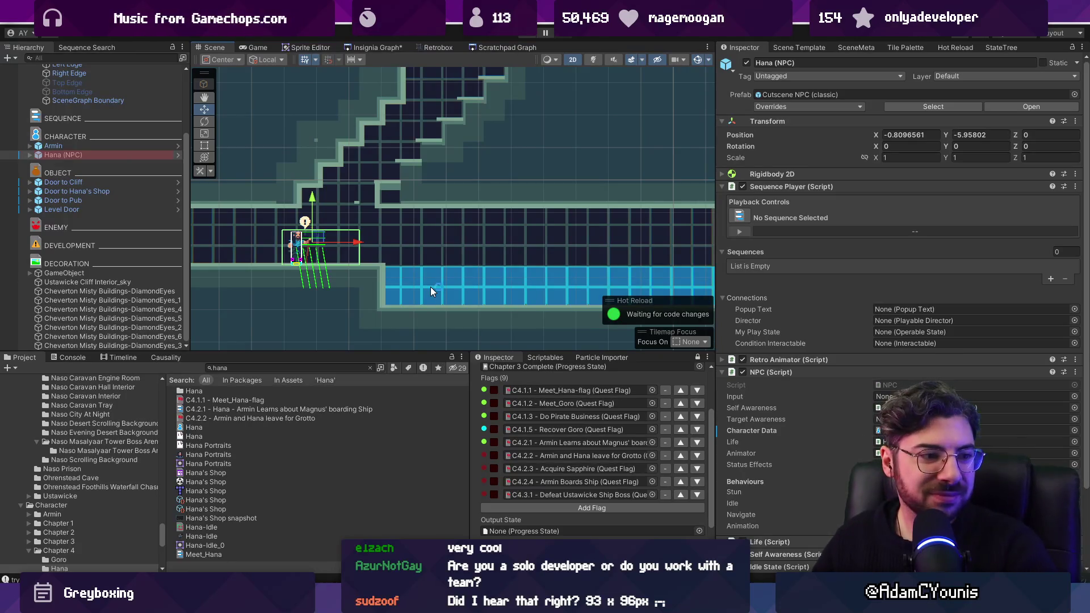
drag(399, 253, 422, 266)
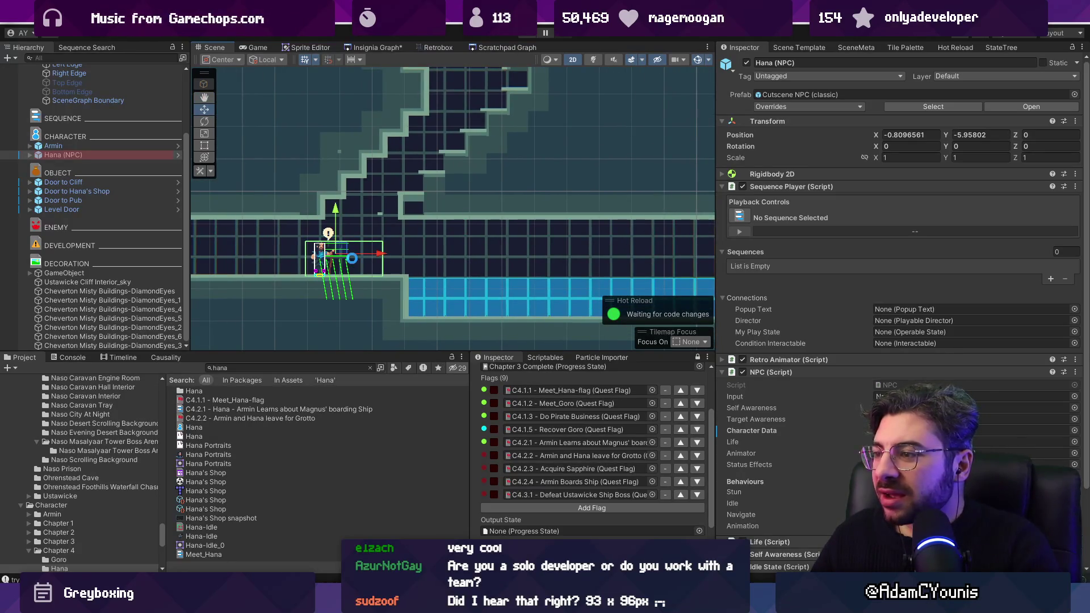
key(ctrl+s)
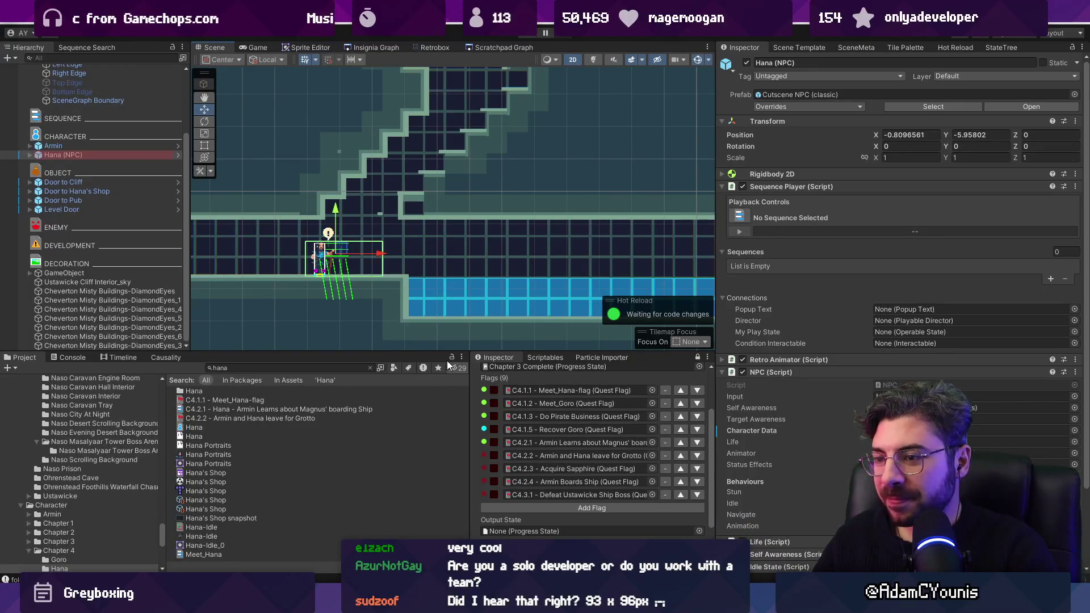
click(370, 369)
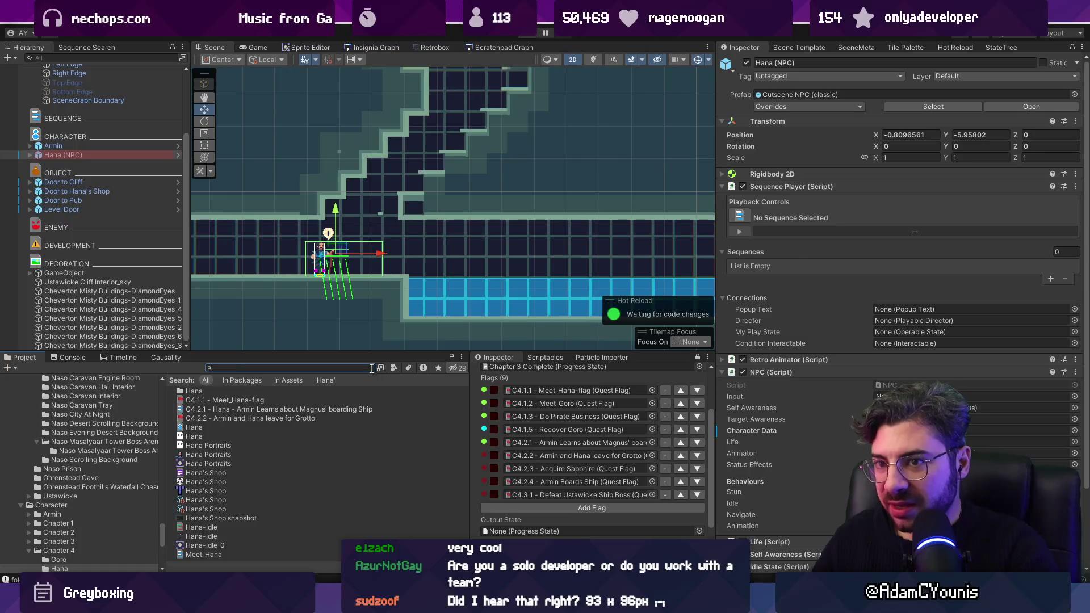
scroll(83, 150, up, 3)
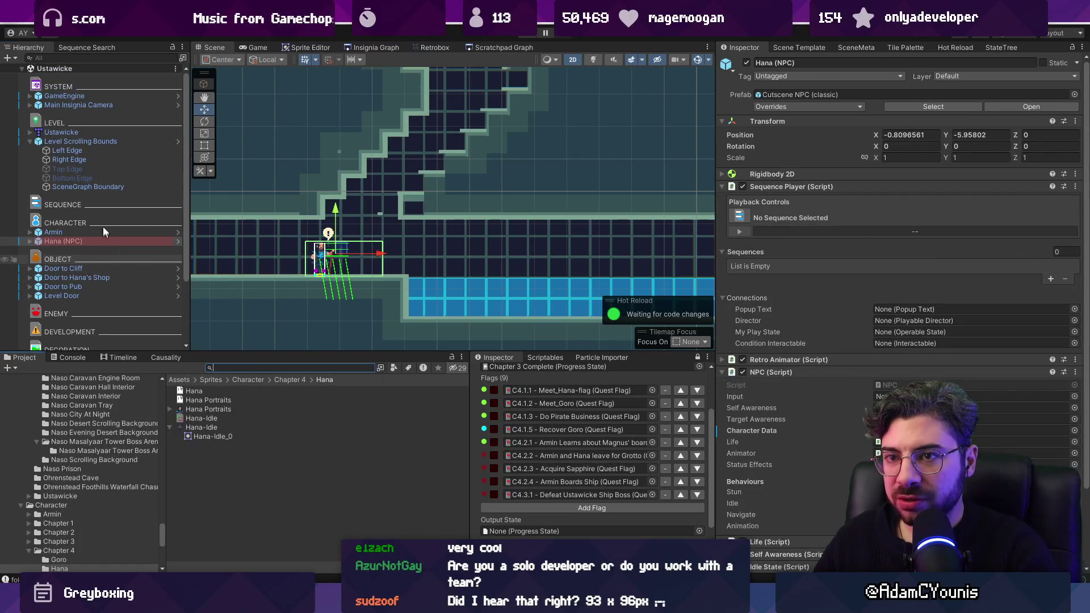
click(14, 59)
Create an empty object named Condition Toggle and add the Condition Toggle component
click(33, 71)
text(Condition Toggle)
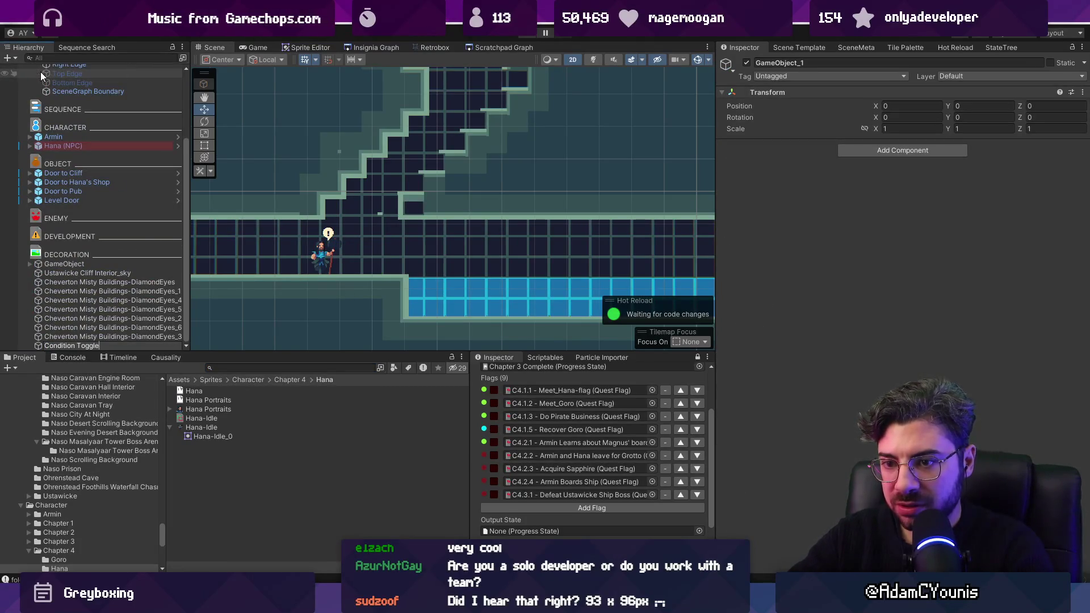
key(Return)
click(936, 149)
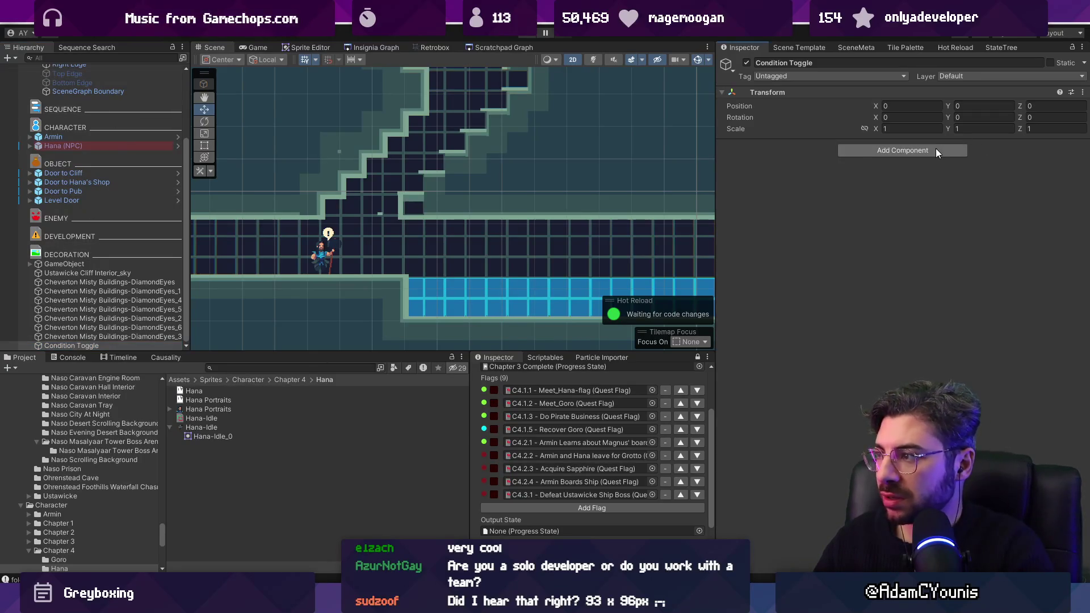
text(coindition)
key(BackSpace)
key(BackSpace)
key(BackSpace)
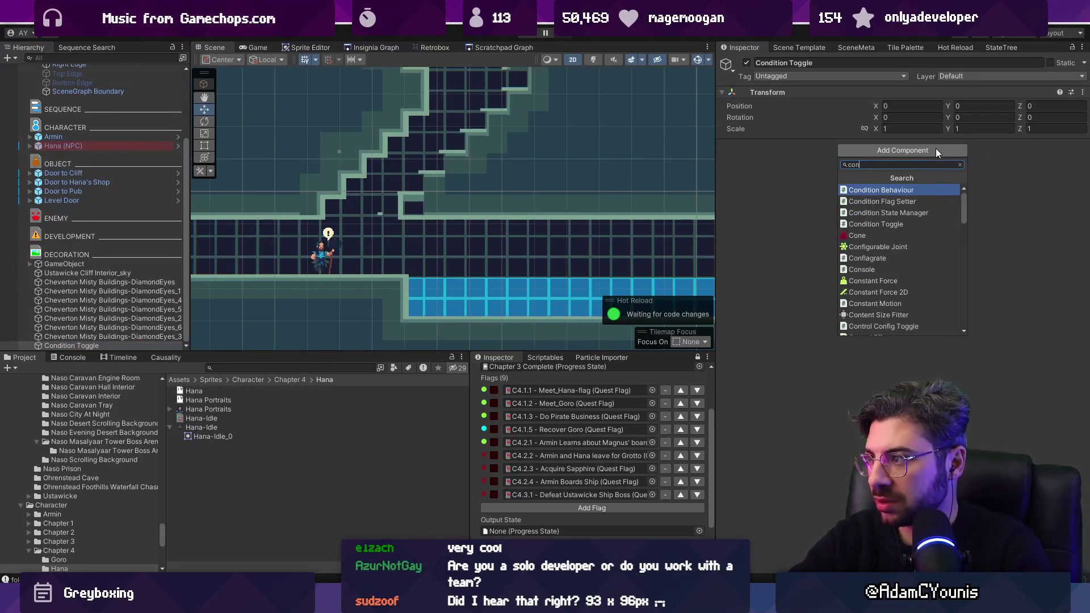
text(ndiut)
key(BackSpace)
key(BackSpace)
text(tion)
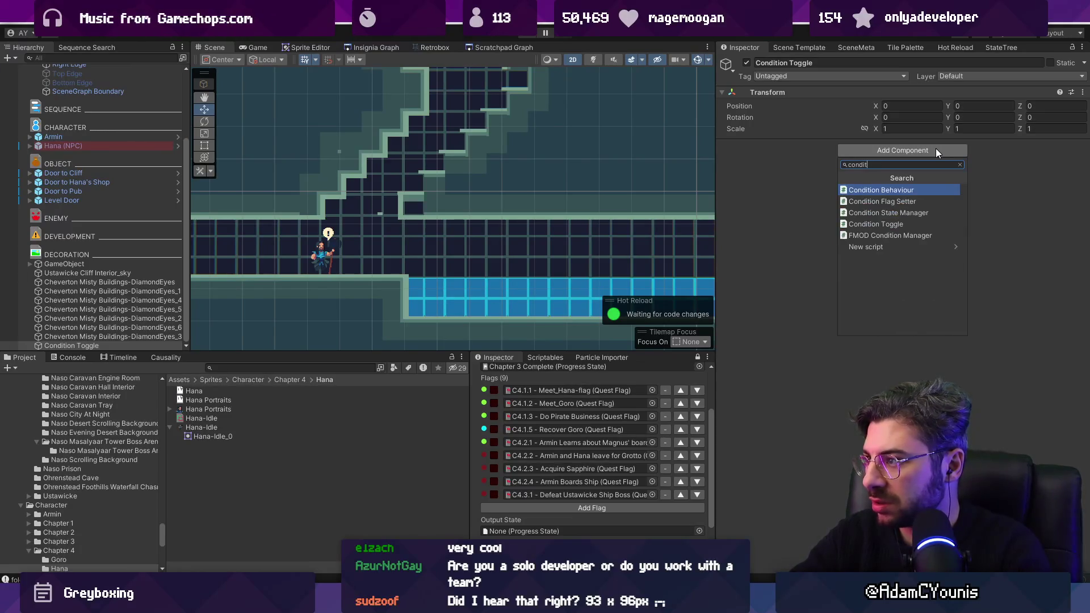
key(Down)
key(Down)
key(Return)
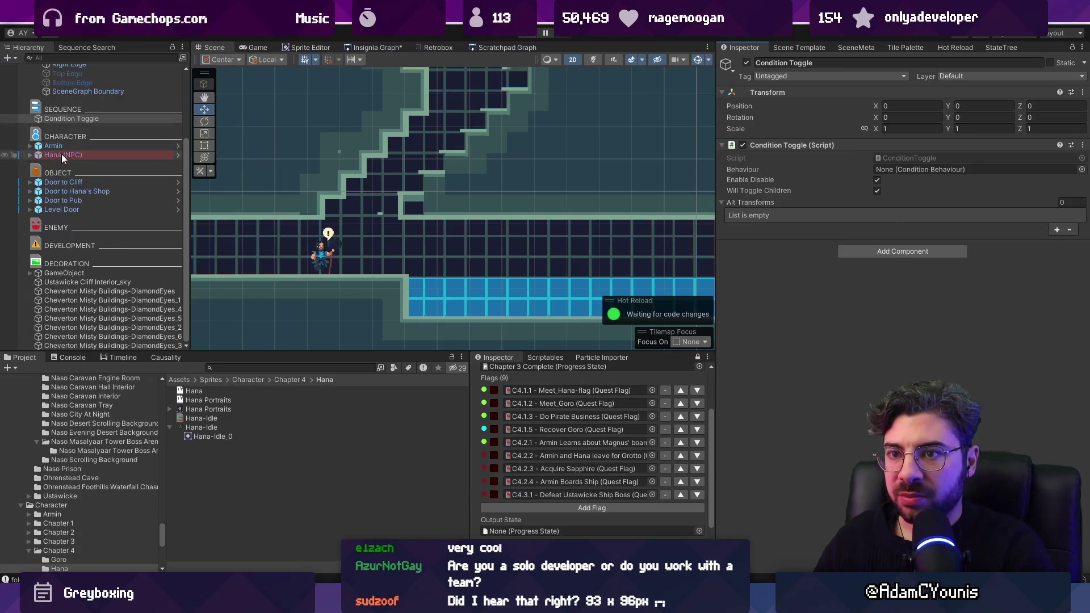
Put Hana (NPC) in Alt Transforms and add a Condition Behaviour above Condition Toggle
click(89, 120)
drag(83, 154, 870, 216)
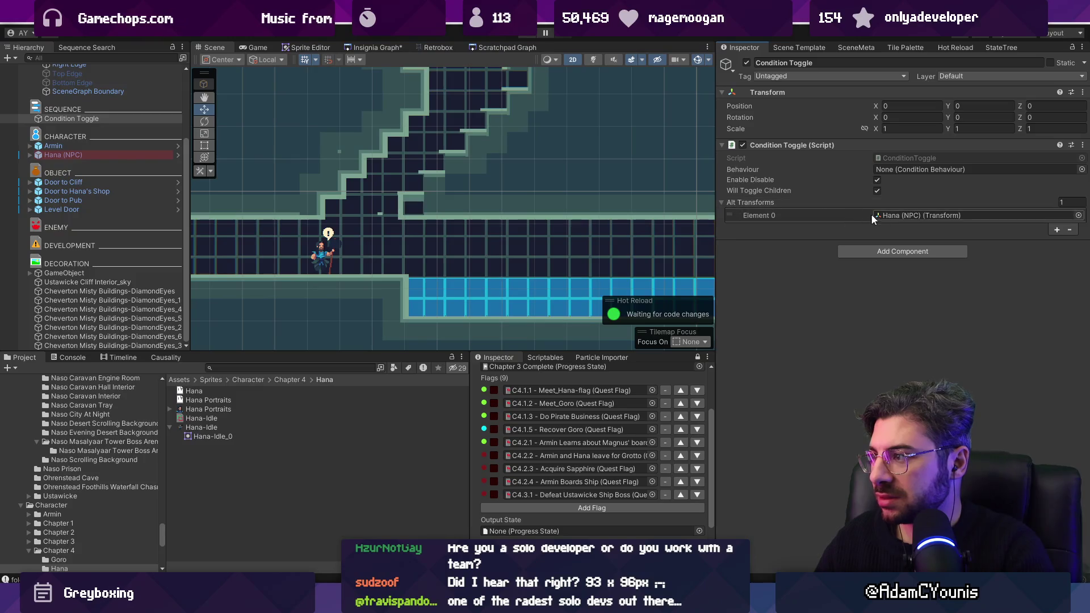
click(916, 250)
text(conditionb)
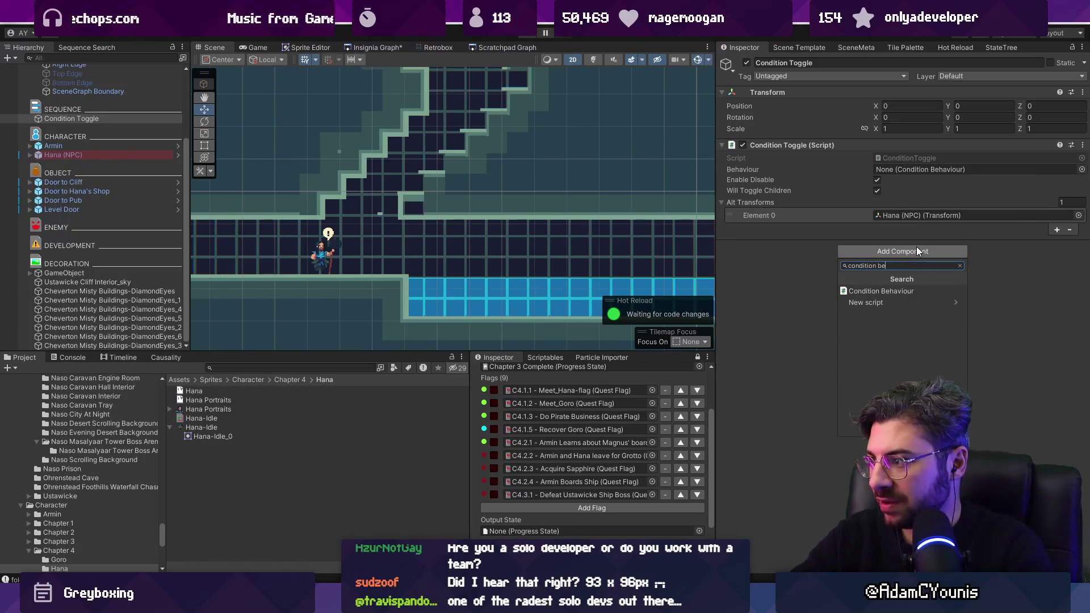
key(Return)
drag(836, 253, 817, 139)
Add a condition requiring quest flag C4.2.1 to be true, then select Hana (NPC)
click(1058, 207)
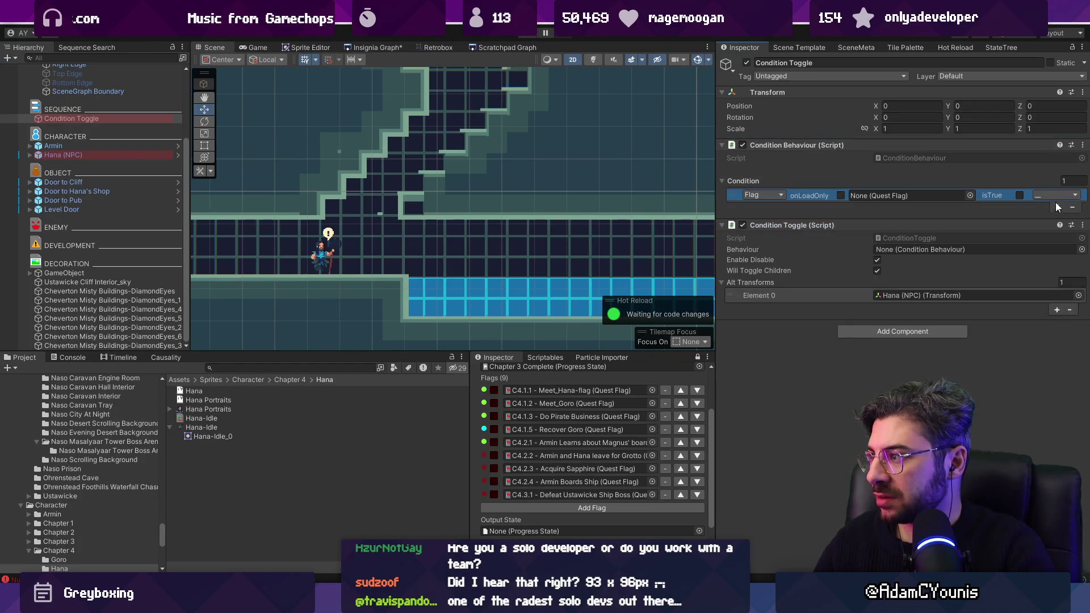
click(969, 195)
text(c4)
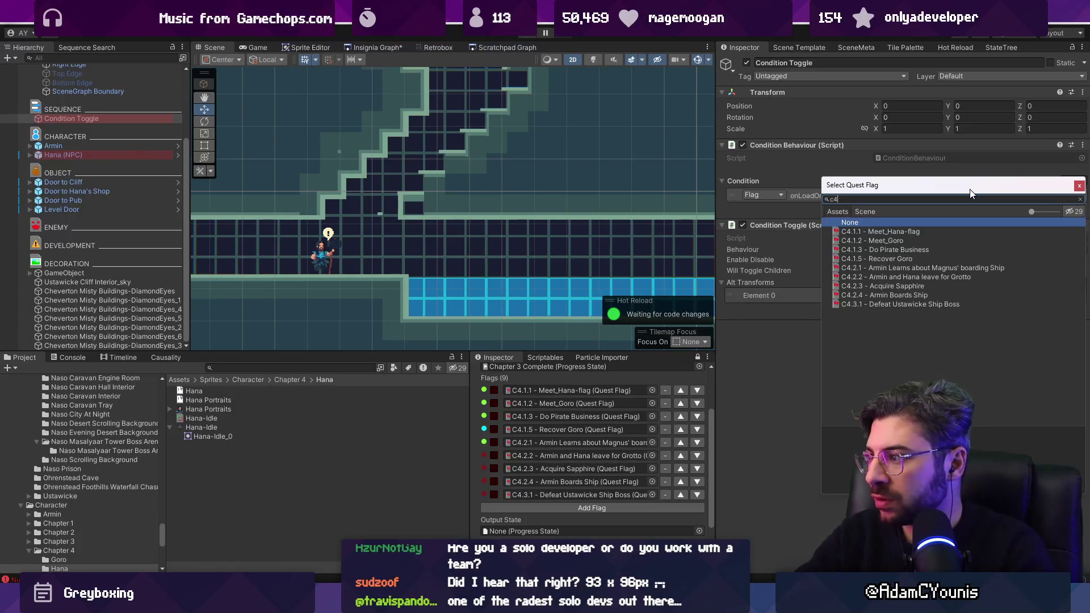
key(Down)
key(Down)
key(Down)
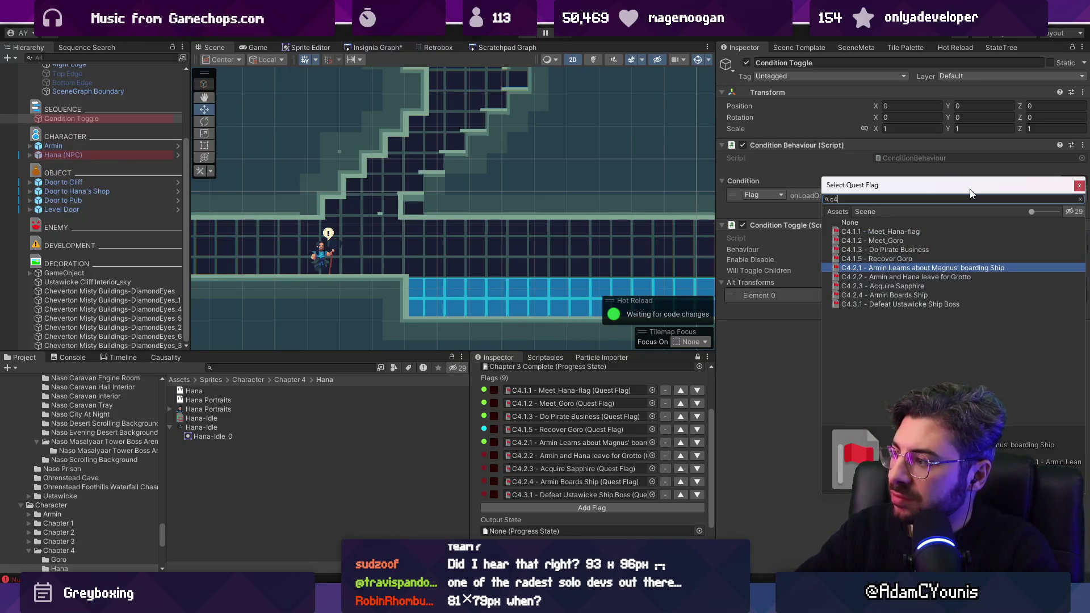
key(Return)
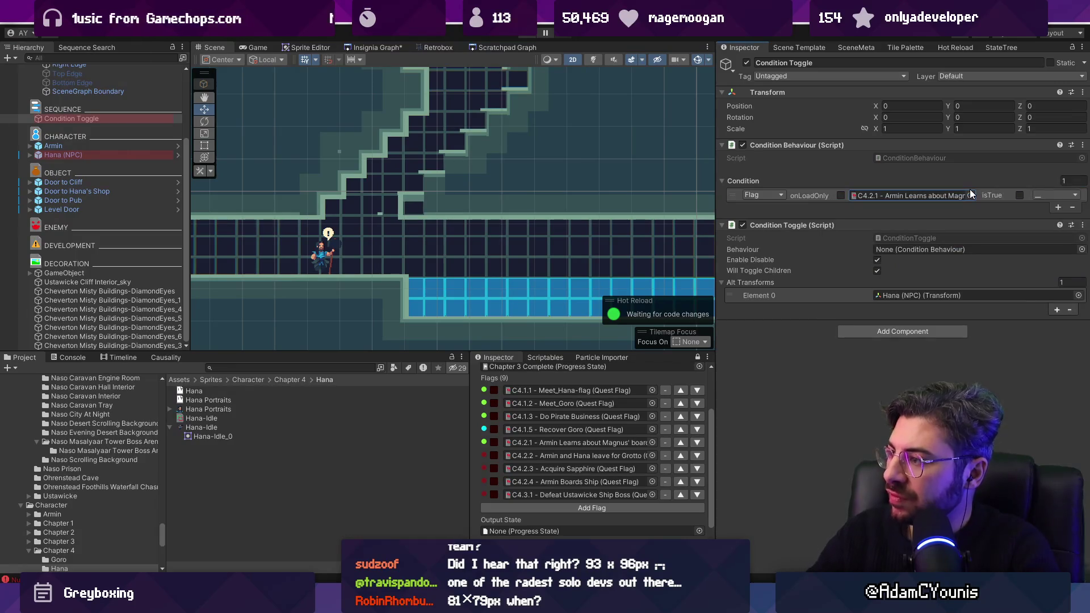
click(1019, 195)
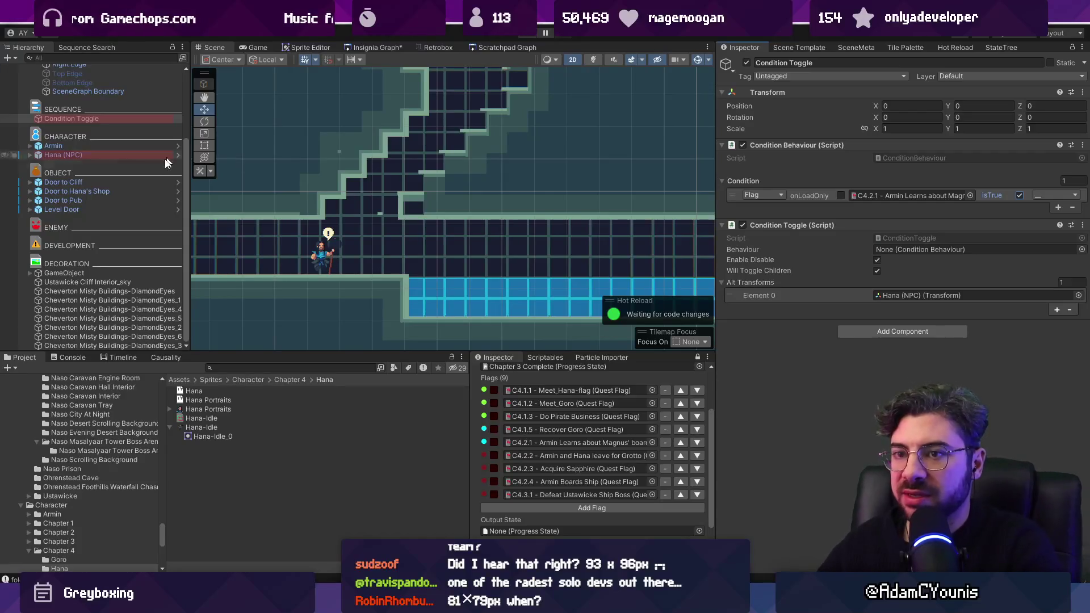
click(139, 154)
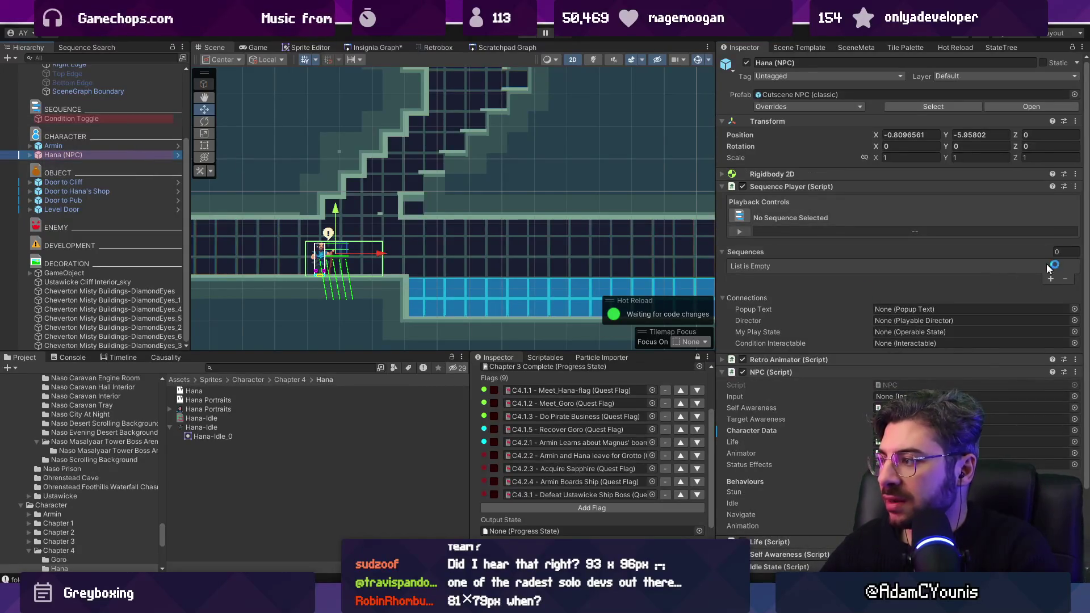
Add then remove an empty Sequences entry on Hana (NPC), and begin the 'annotation' project search
click(1050, 279)
click(1067, 267)
text(grotto)
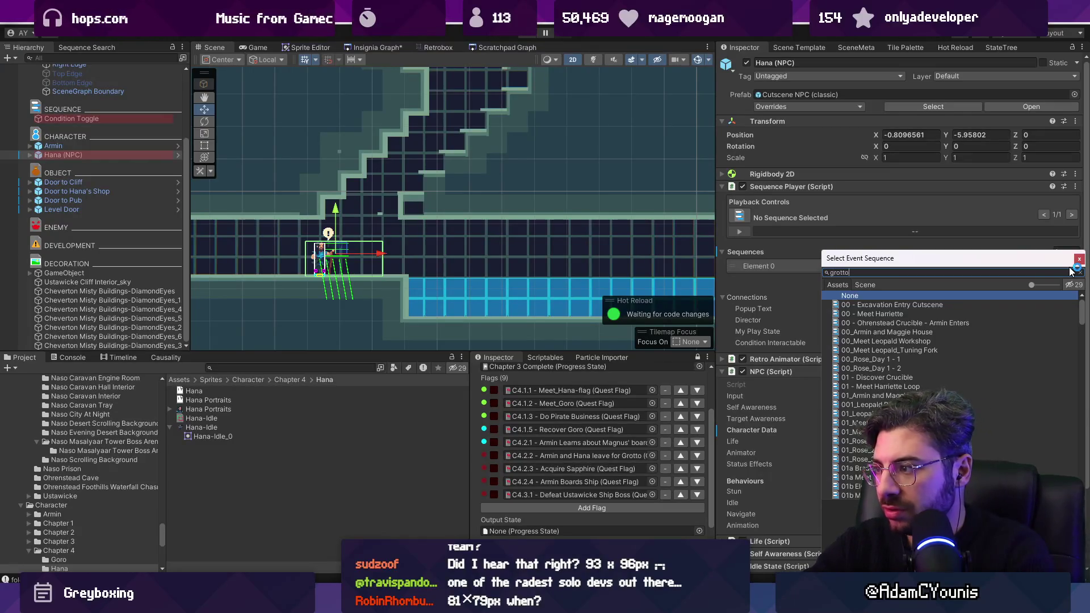
key(Escape)
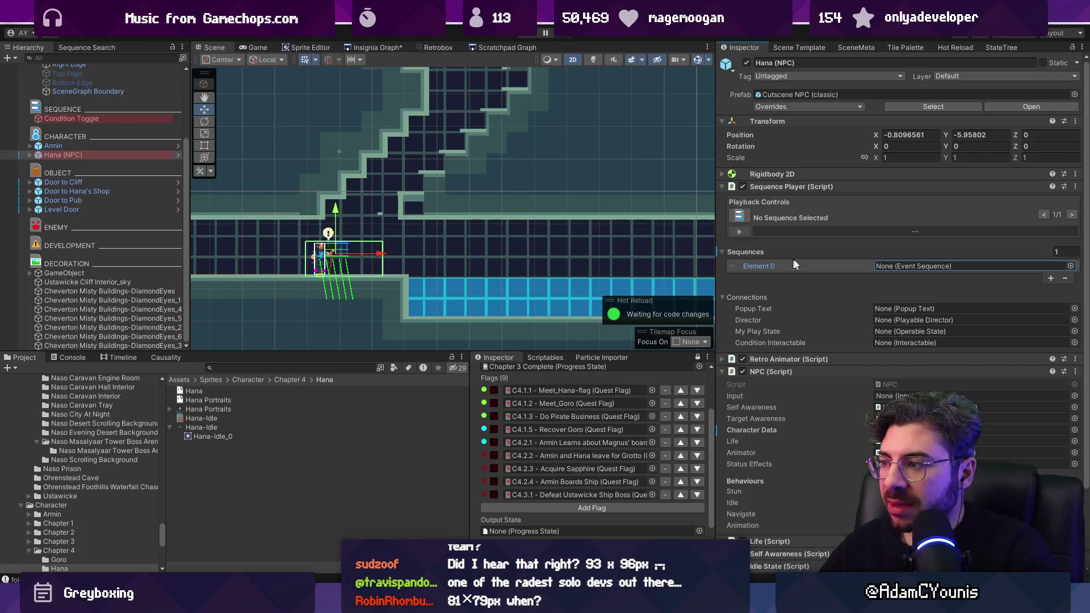
click(1064, 279)
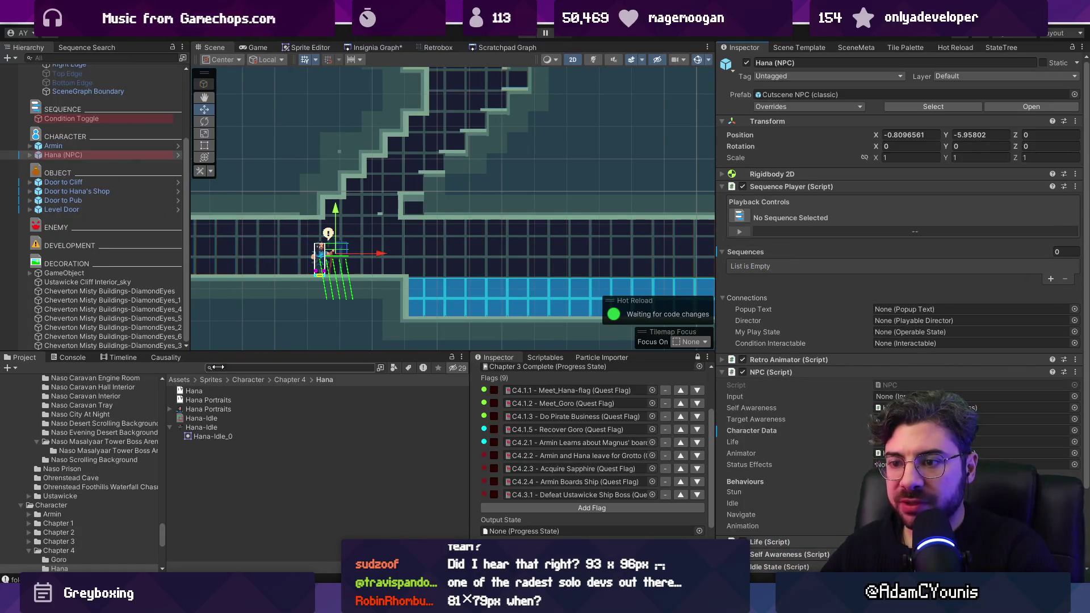
text(annotation)
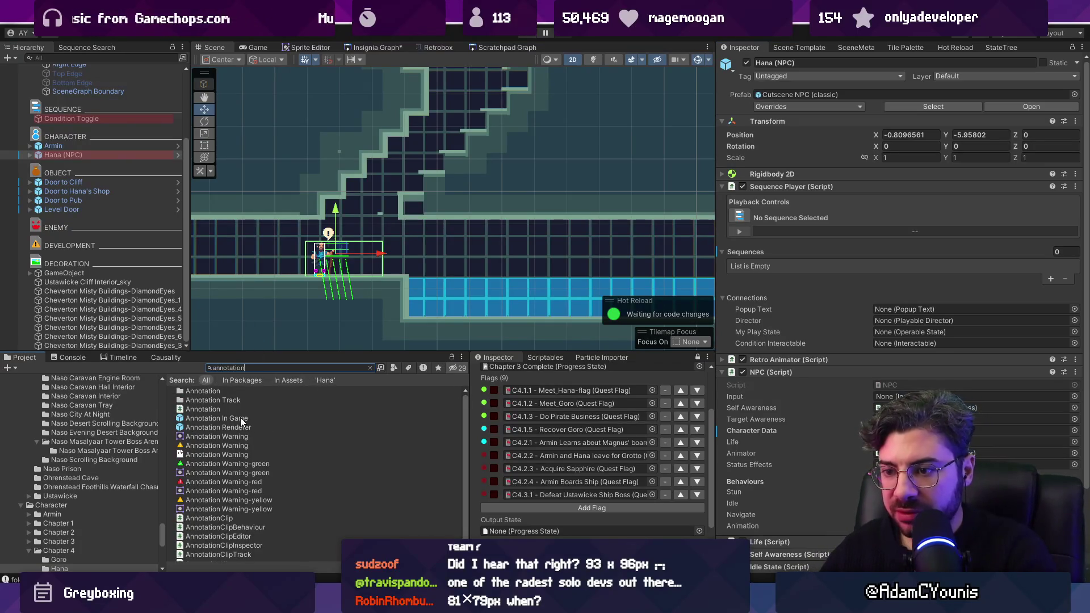
Add an Annotation prefab under DEVELOPMENT titled for Hana and Armin leaving for Grotto, with a note
drag(117, 155, 98, 251)
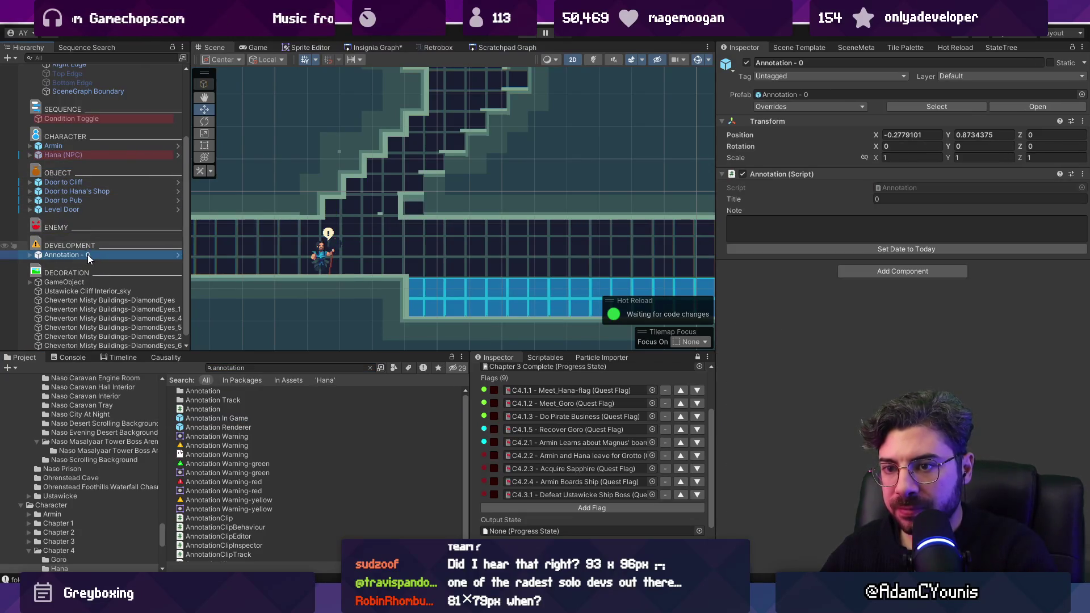
click(894, 199)
text(HN)
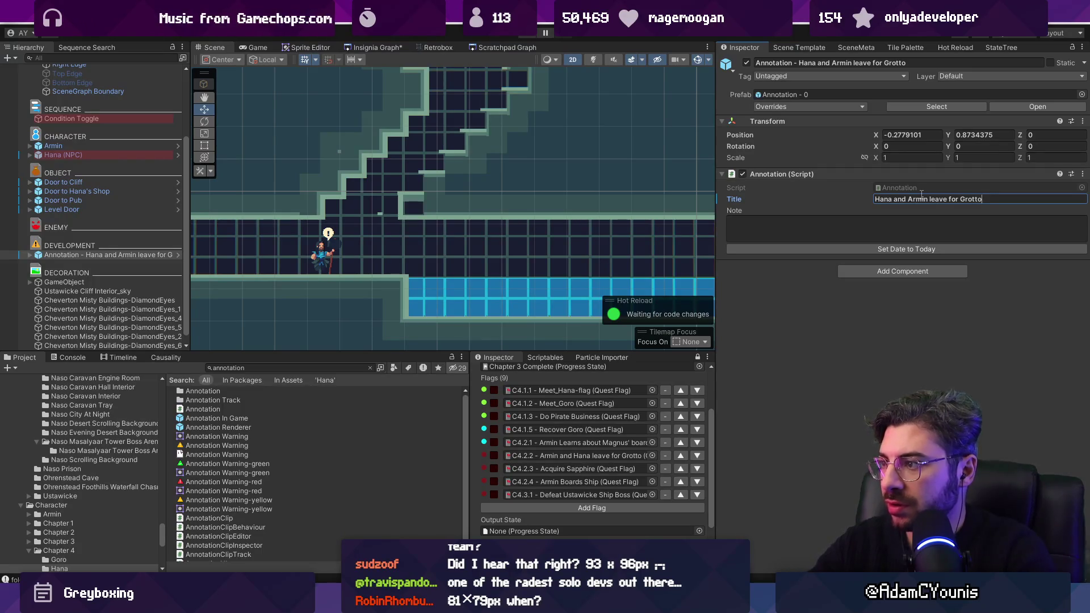
click(854, 233)
text(as title describes)
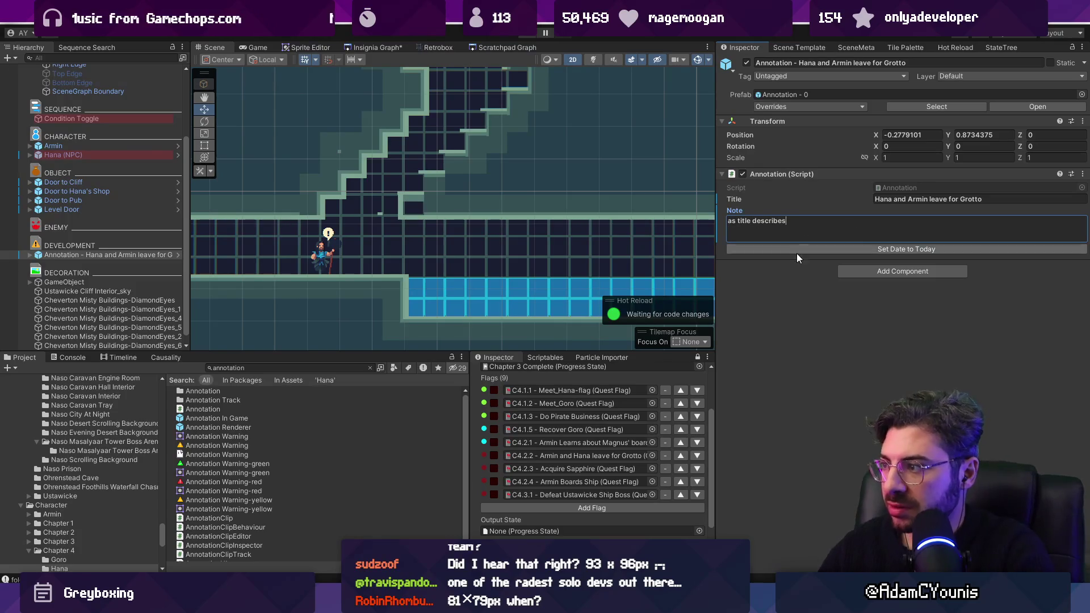
Set the annotation's Flag Toggle child to the C4.2.2 Grotto quest flag
click(30, 255)
click(54, 272)
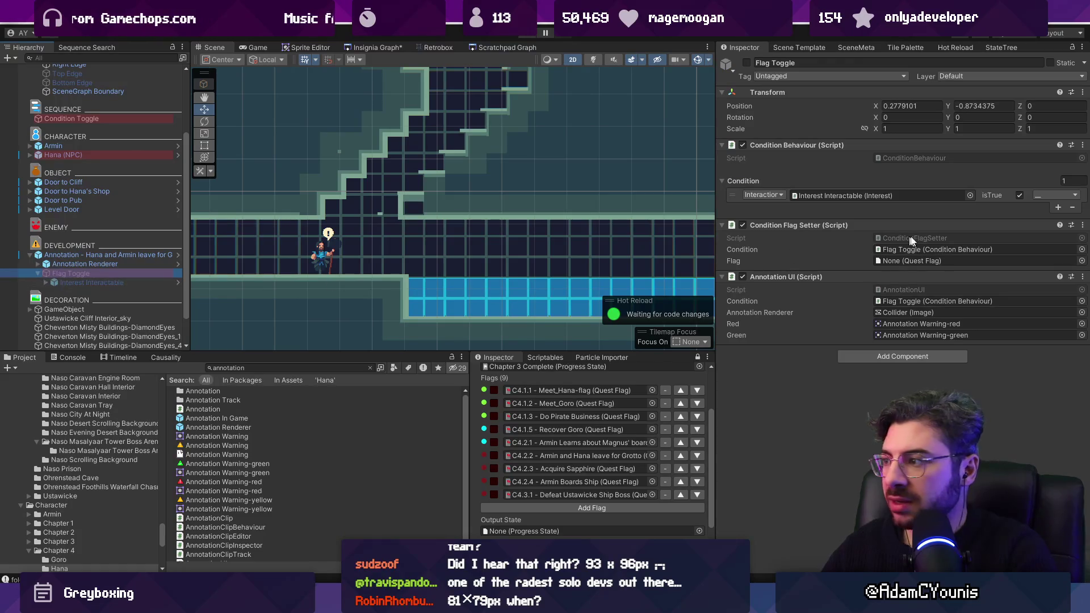
click(1082, 261)
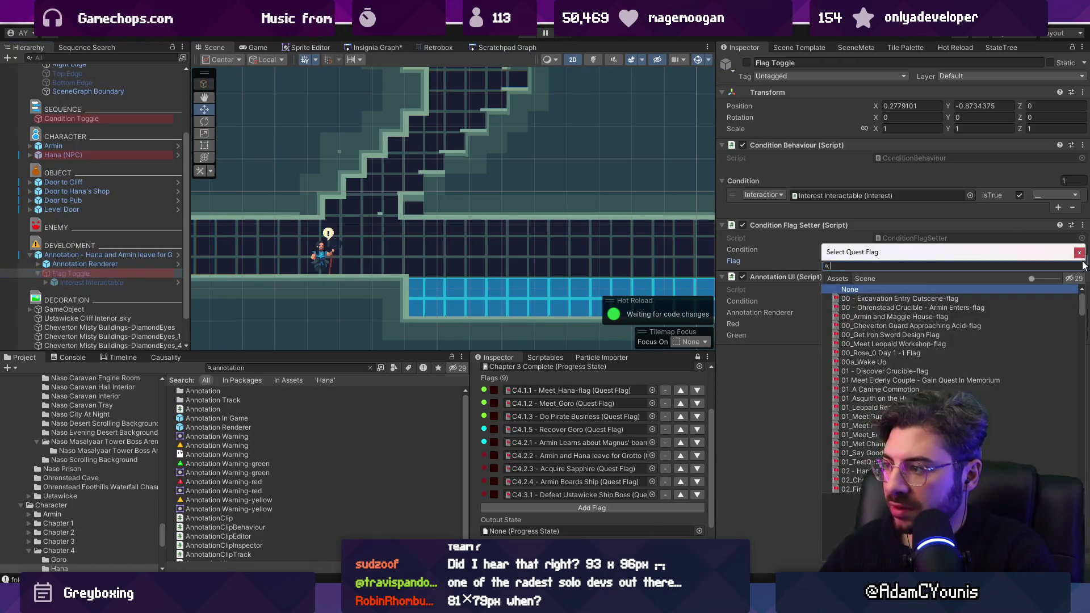
text(grotto)
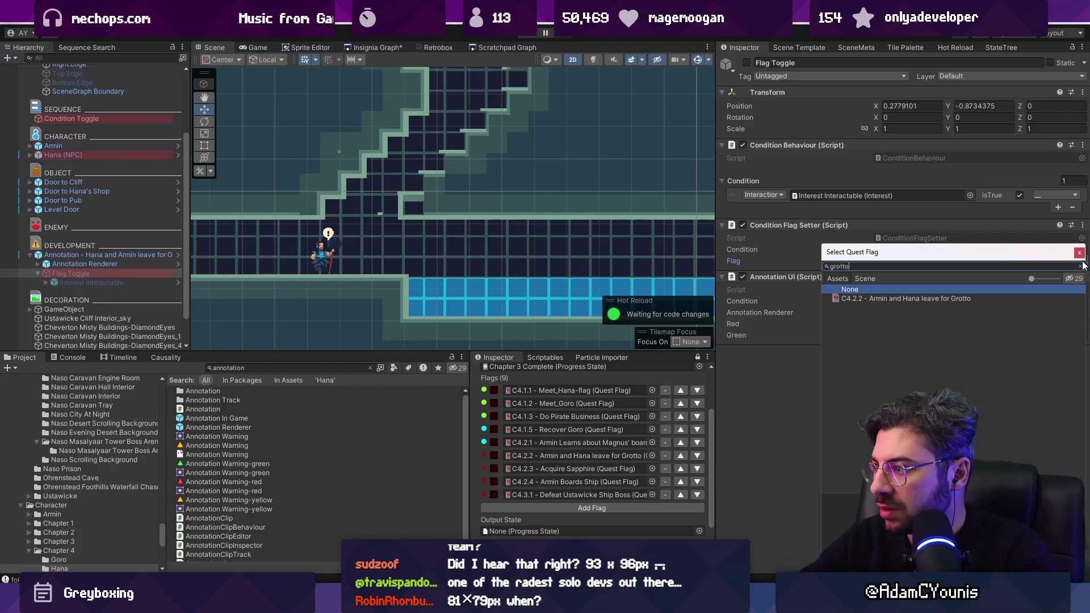
key(Down)
key(Return)
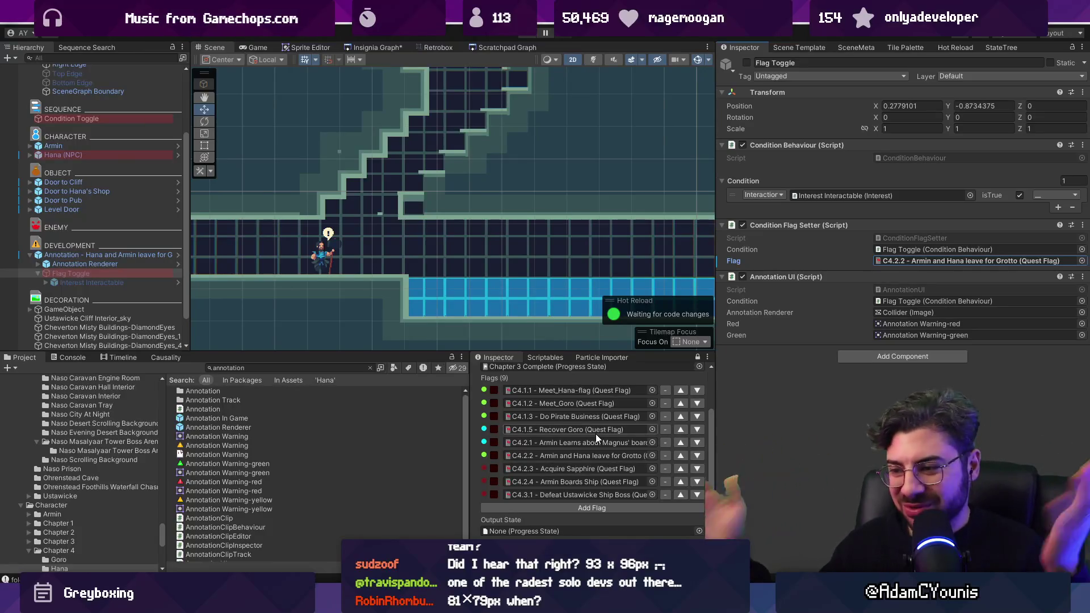
scroll(557, 457, down, 2)
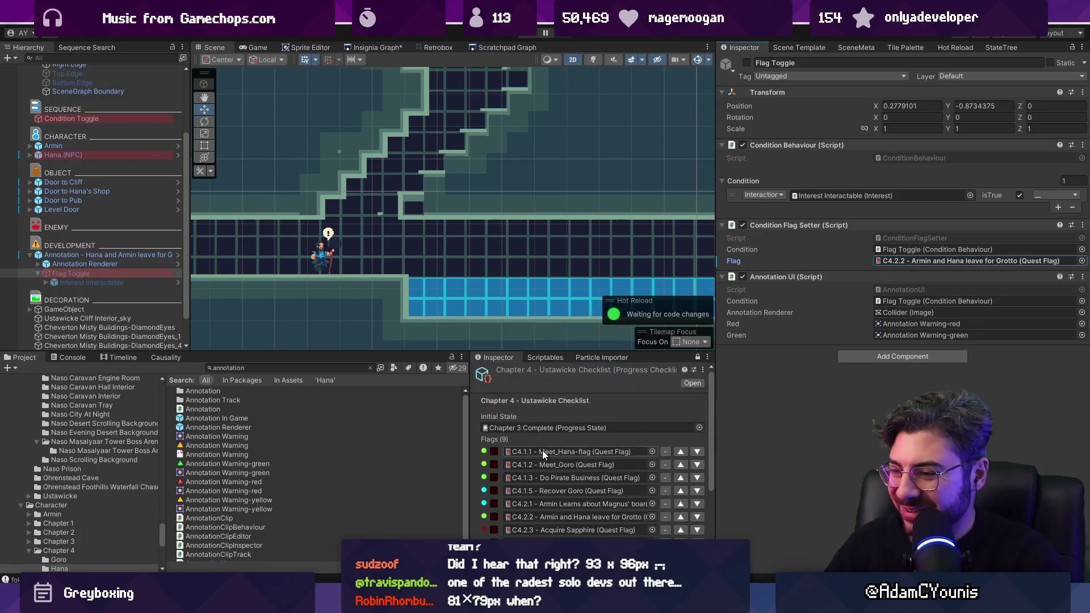
scroll(541, 448, up, 3)
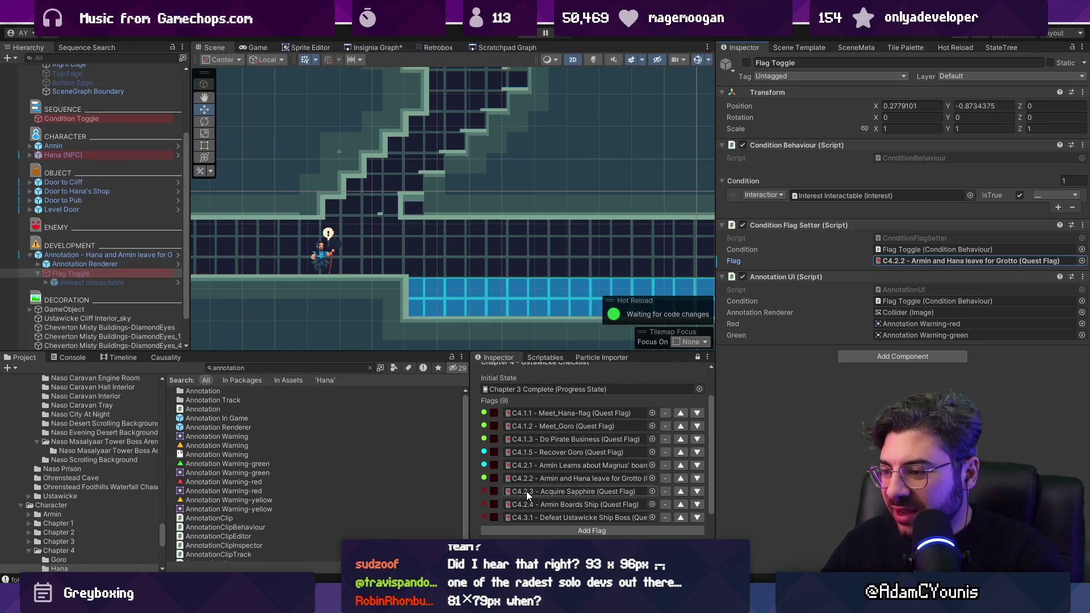
scroll(382, 250, down, 2)
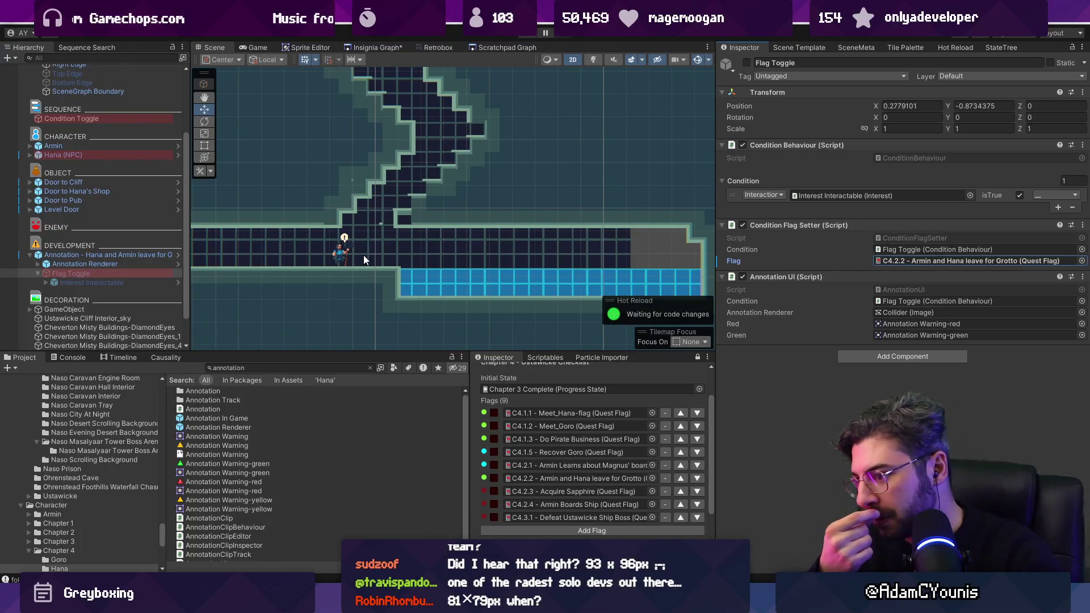
Search the Project for 'door level' and drag a Level Door into the Hierarchy
click(261, 367)
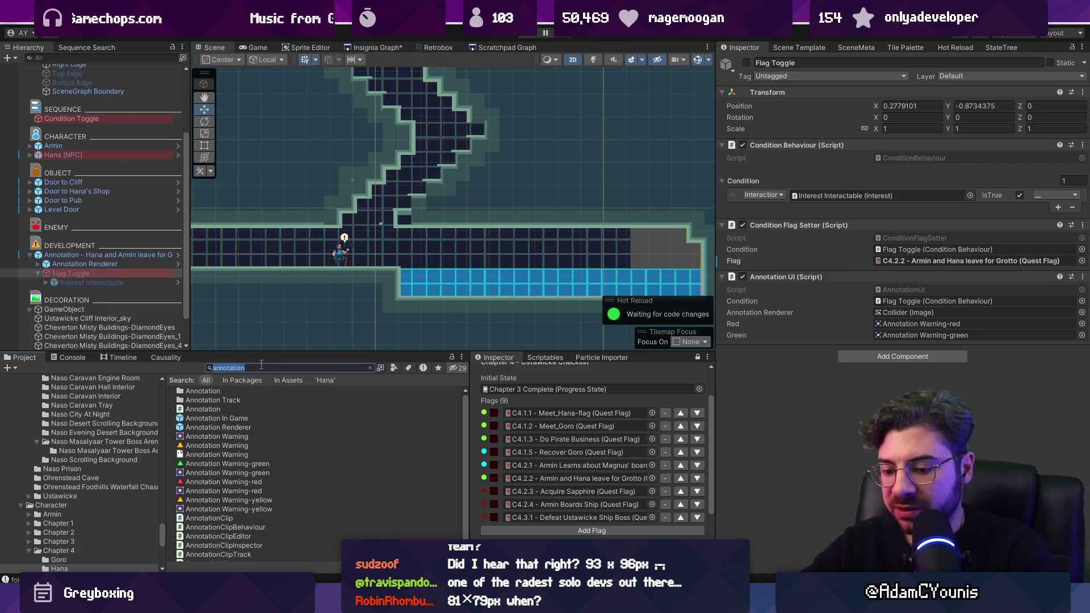
text(door)
scroll(277, 437, down, 3)
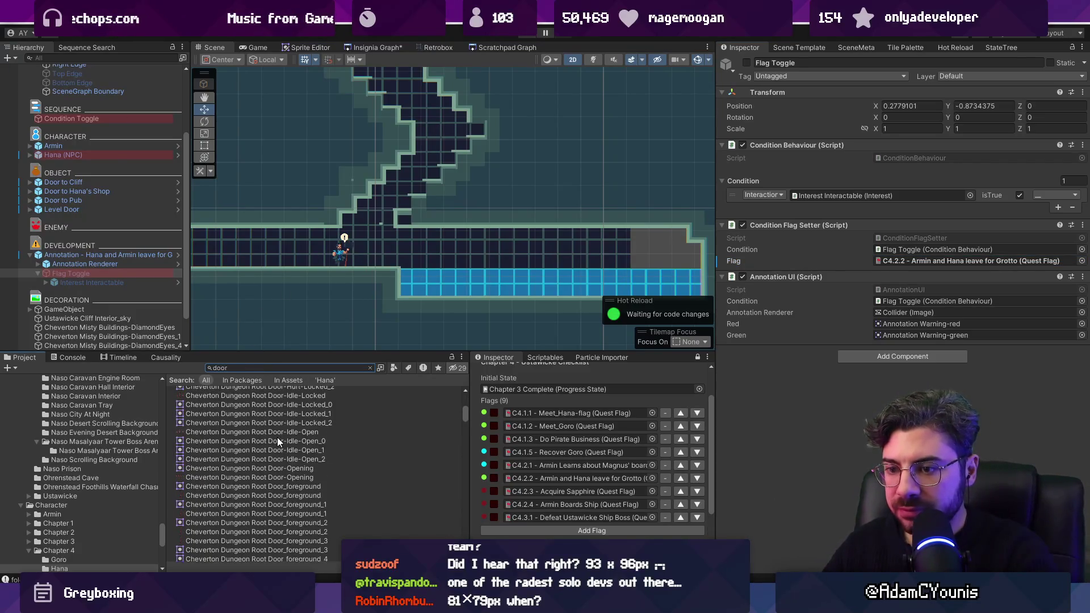
scroll(278, 437, down, 5)
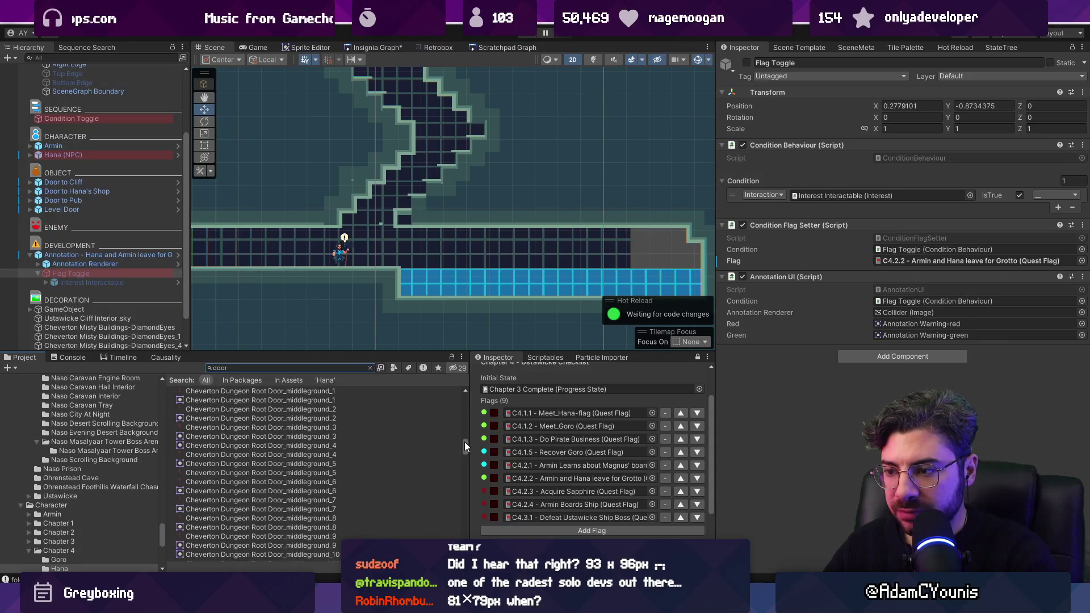
drag(465, 443, 456, 465)
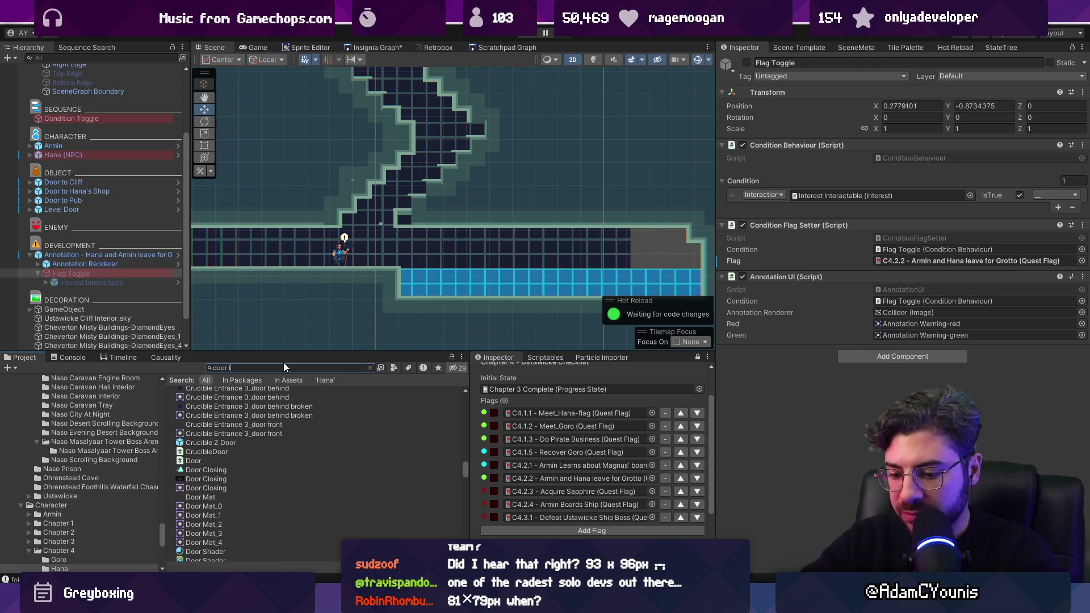
text(level)
mouse_move(210, 390)
mouse_down()
mouse_move(87, 213)
mouse_move(83, 67)
mouse_move(84, 317)
mouse_up()
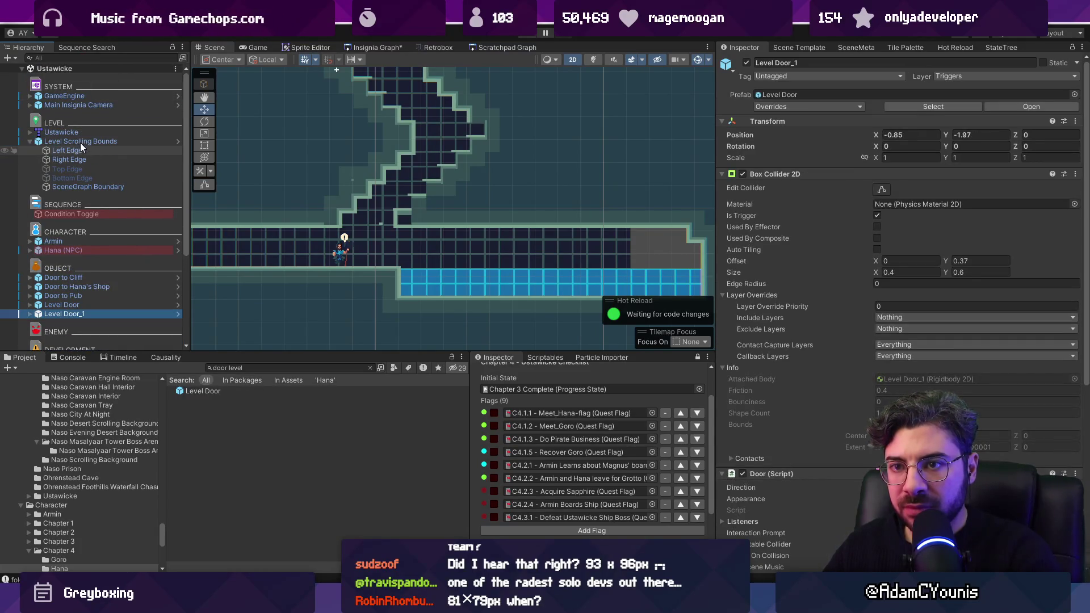
Rename the new Level Door to 'Grotto Door'
key(F2)
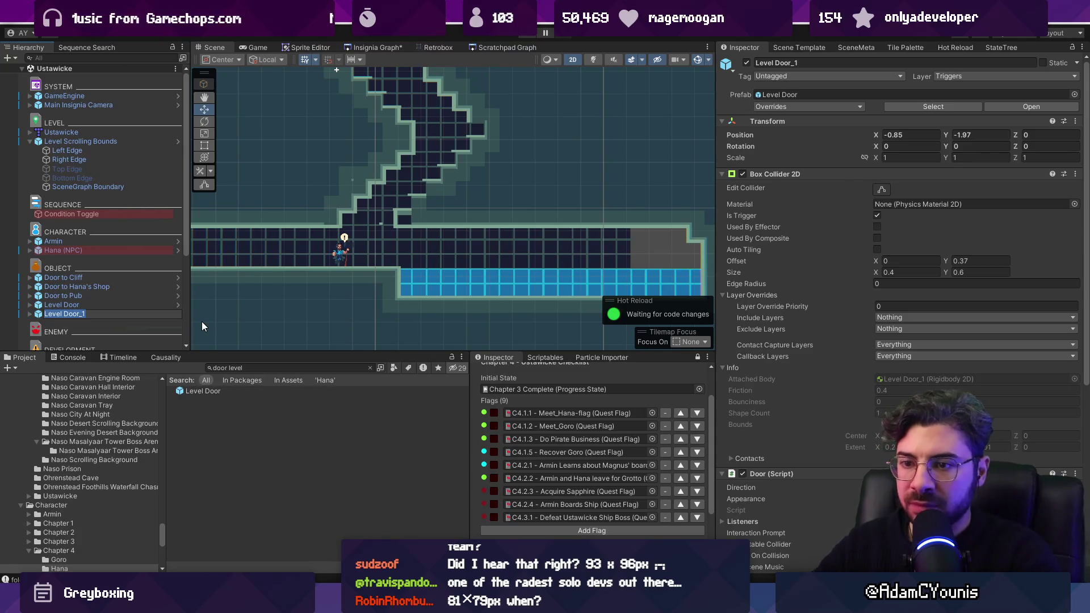
text(GF)
key(BackSpace)
text(rot)
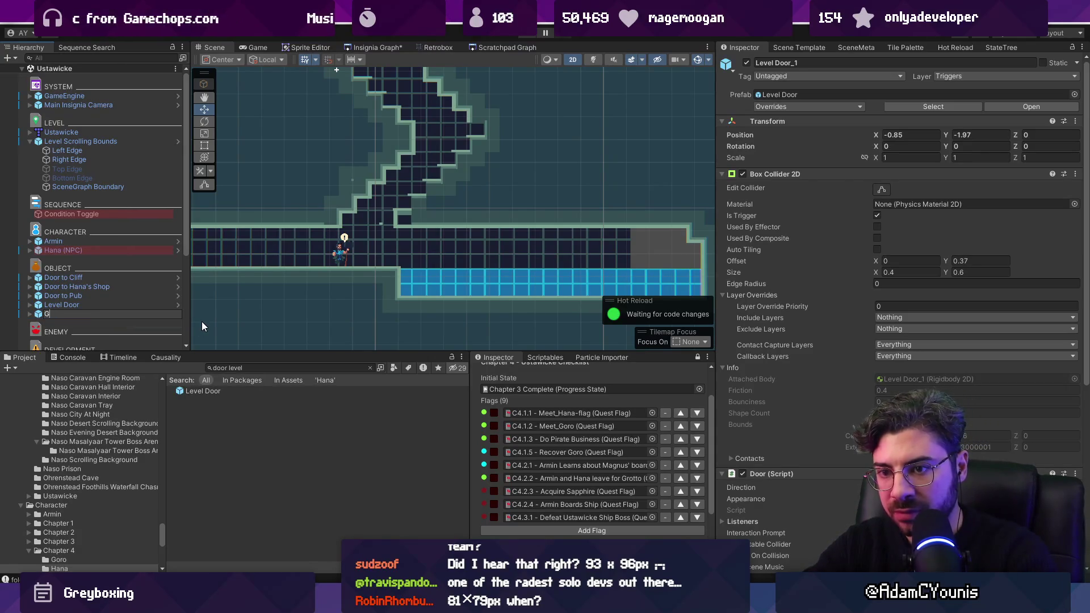
text(to Door)
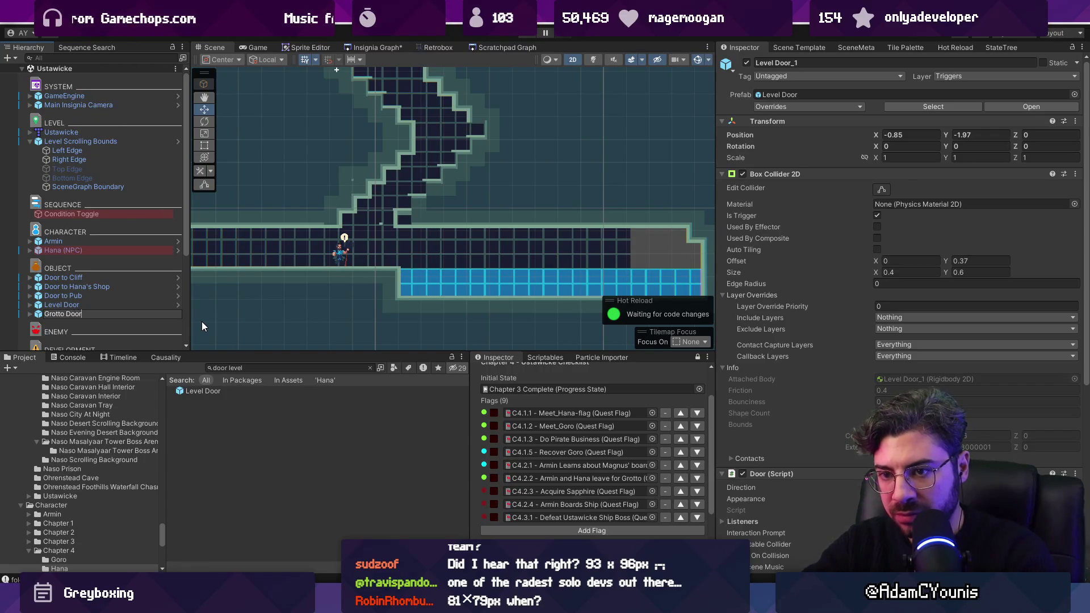
key(Return)
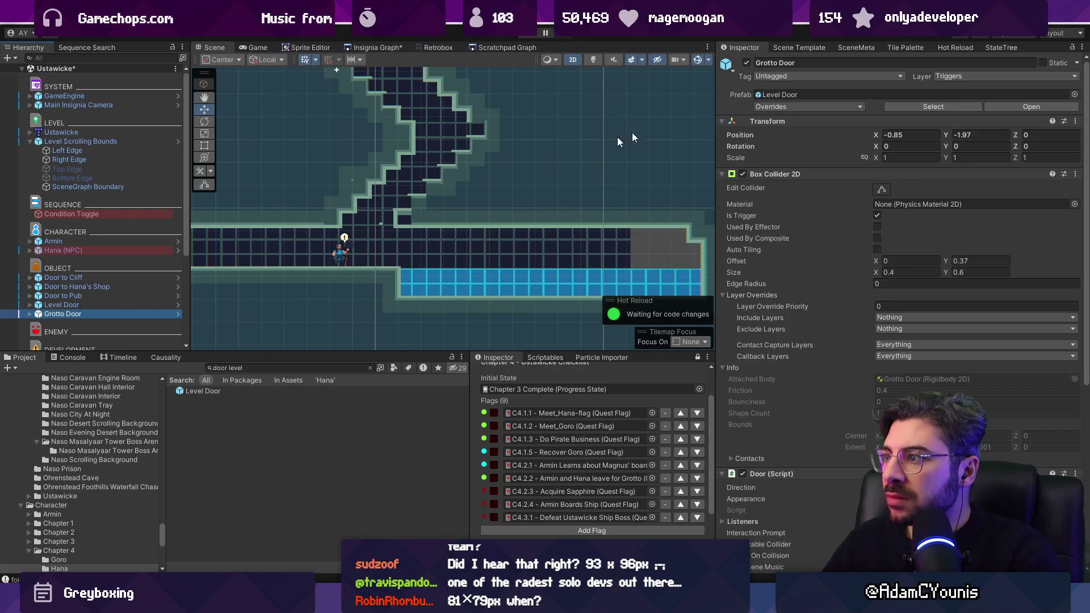
Frame Grotto Door and move it down the shaft into the lower corridor beside the character
double_click(52, 314)
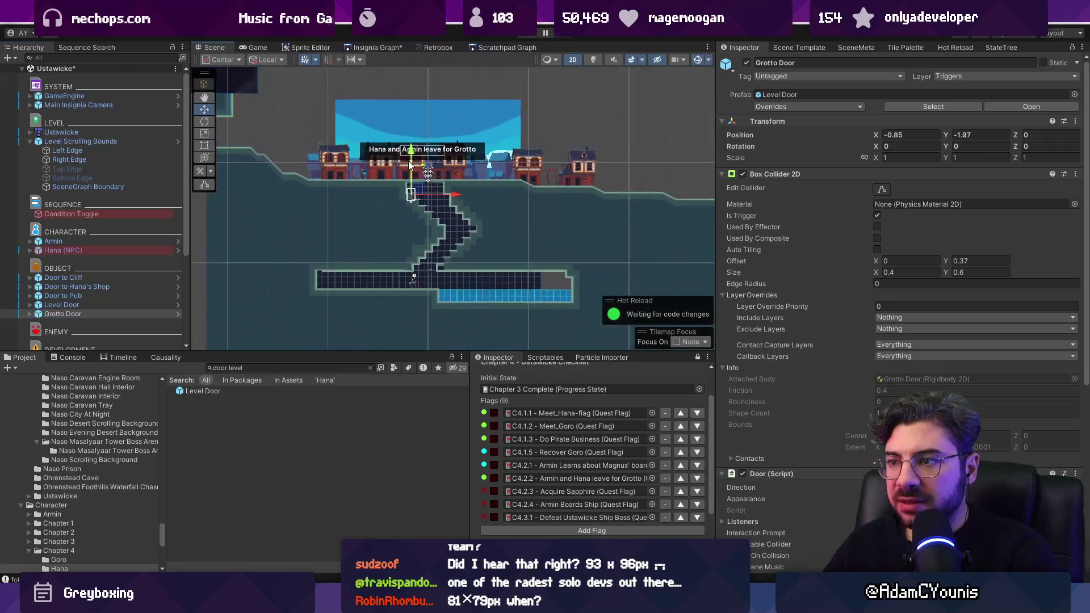
mouse_move(411, 194)
mouse_down()
mouse_move(436, 286)
mouse_move(429, 267)
mouse_up()
scroll(435, 286, up, 2)
scroll(436, 286, up, 3)
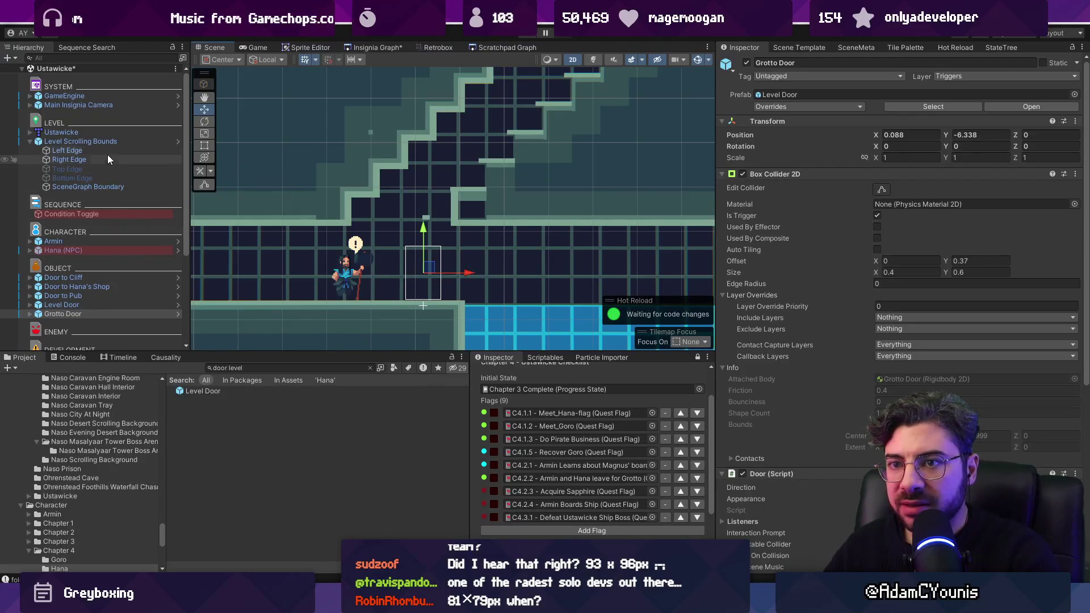
Set Grotto Door's Door (Script) Required Flag to the C4.2.2 Grotto quest flag
click(93, 214)
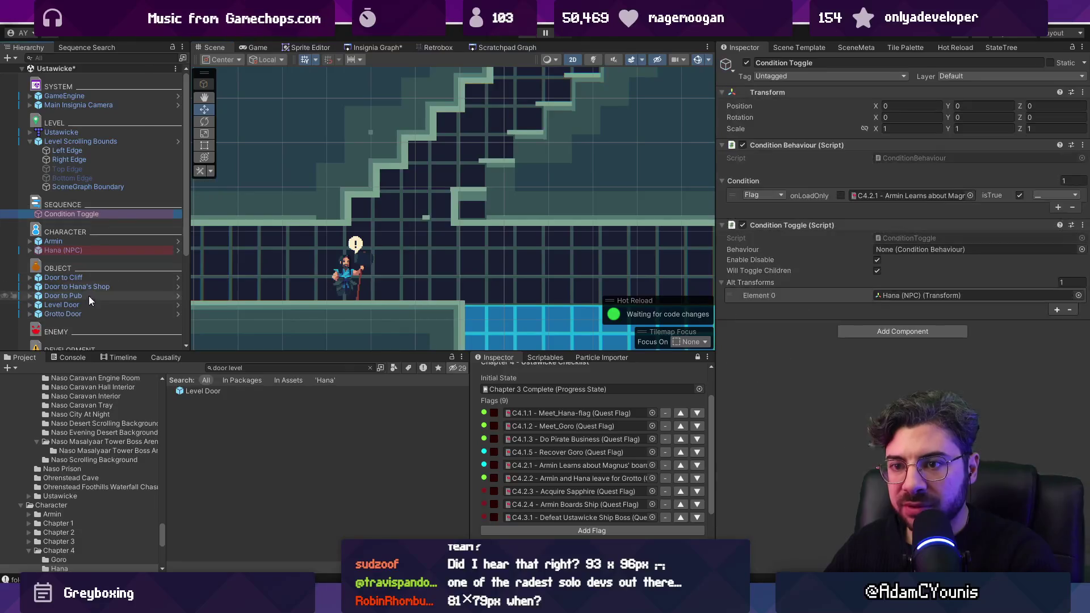
mouse_move(74, 311)
mouse_down()
mouse_move(886, 250)
mouse_move(772, 227)
mouse_up()
click(97, 315)
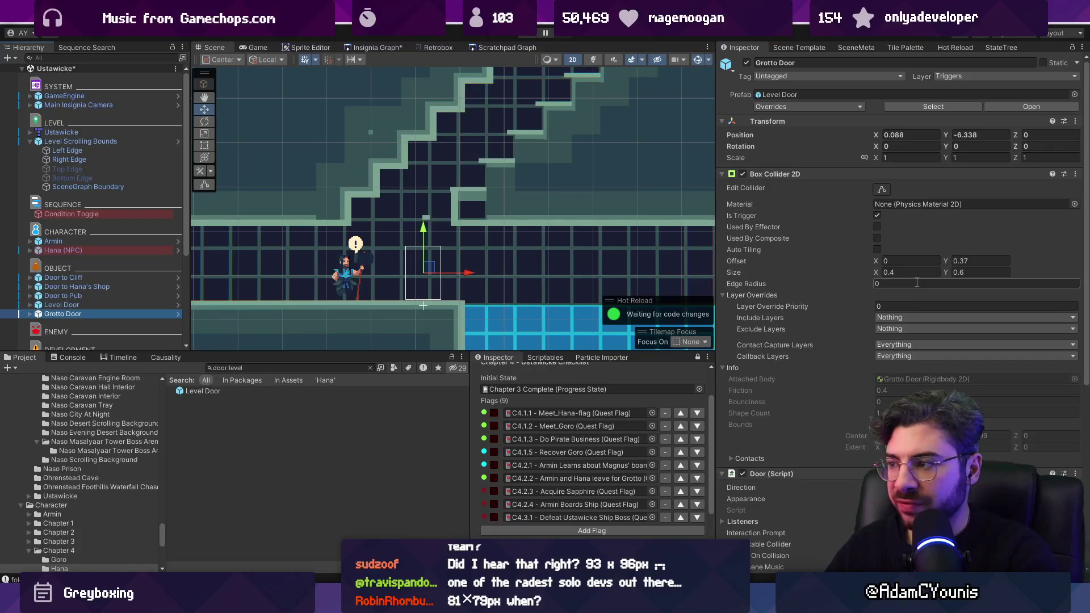
scroll(908, 306, down, 5)
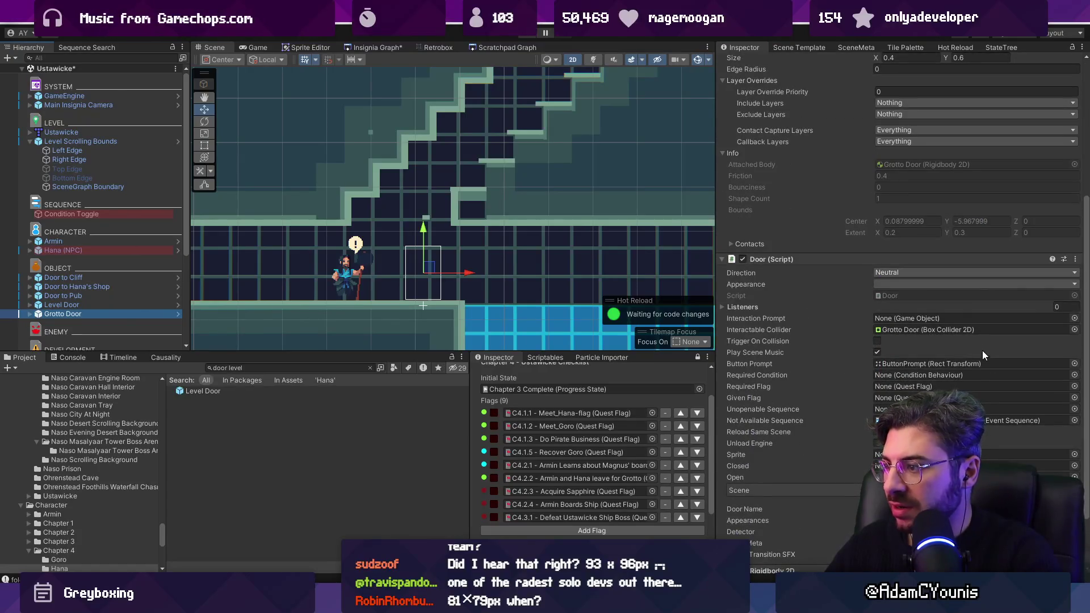
scroll(984, 340, down, 2)
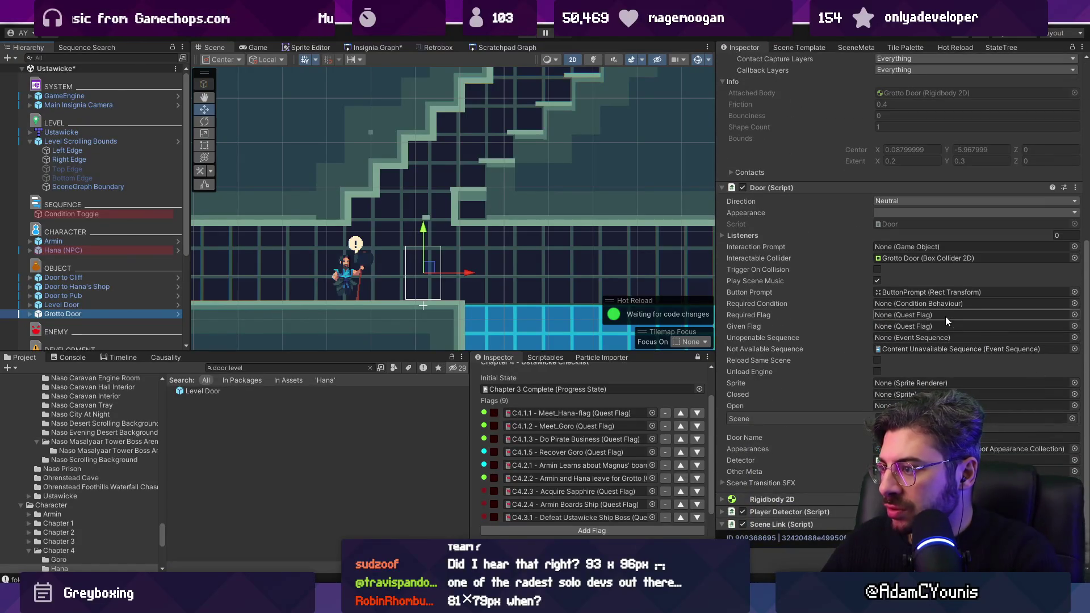
click(1075, 314)
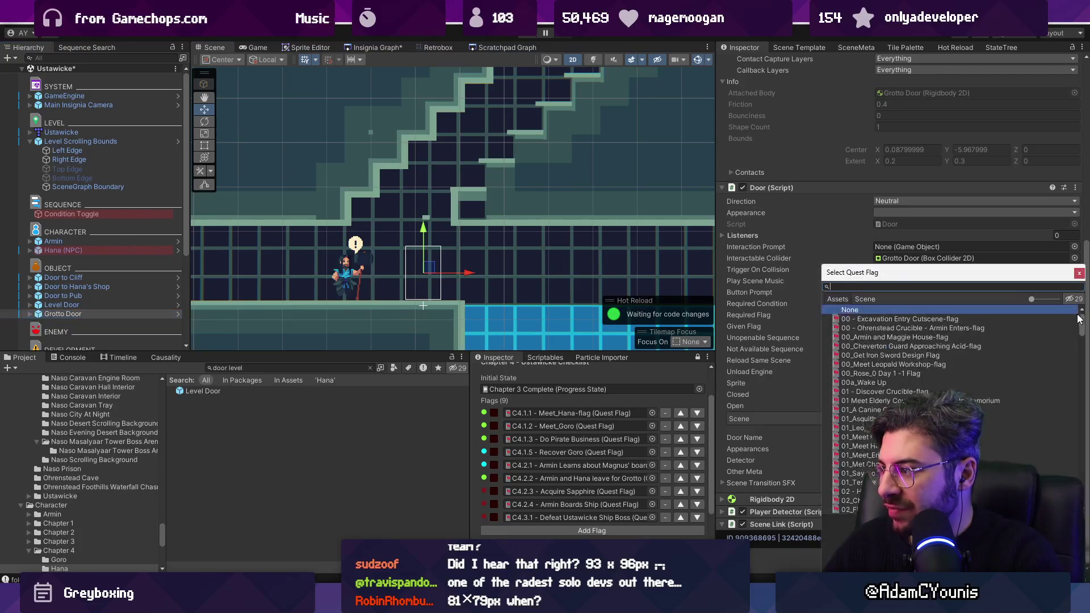
text(grotto)
double_click(1073, 318)
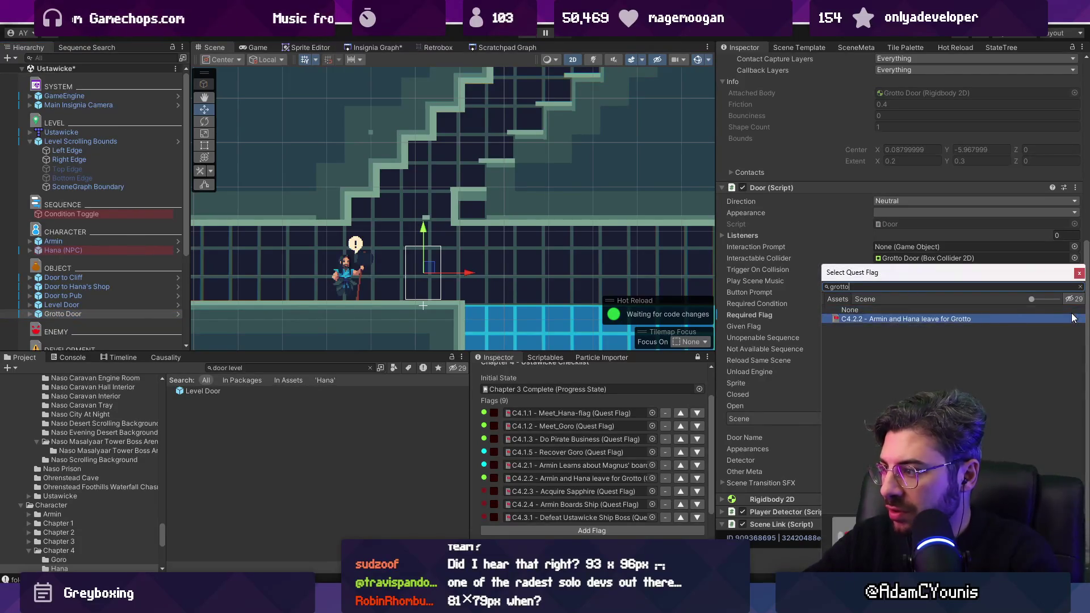
Save the scene and move Grotto Door above Level Door in the Hierarchy
key(ctrl+s)
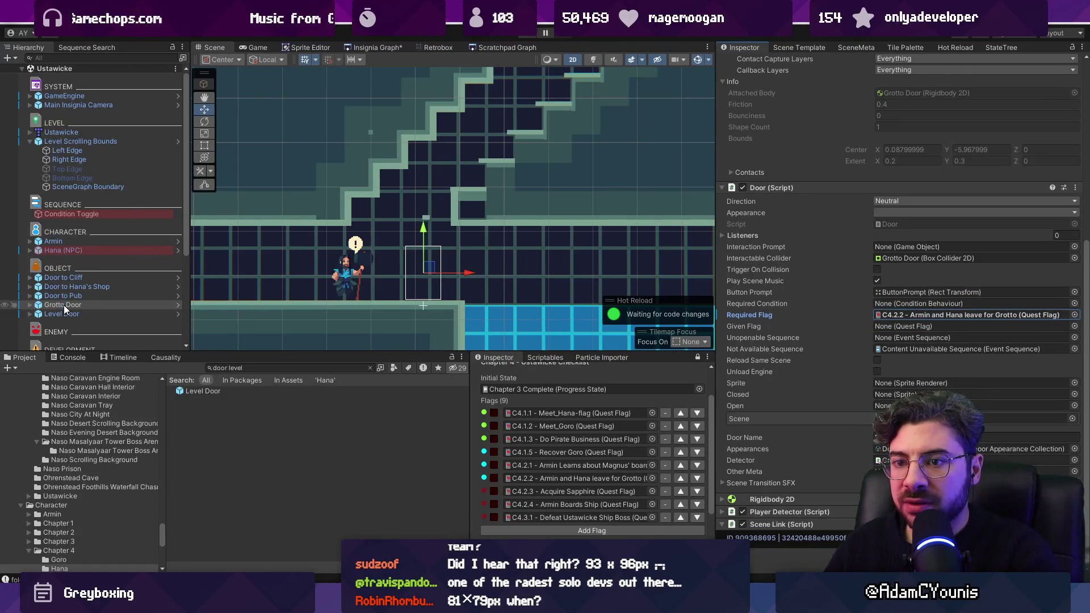
click(63, 305)
click(748, 47)
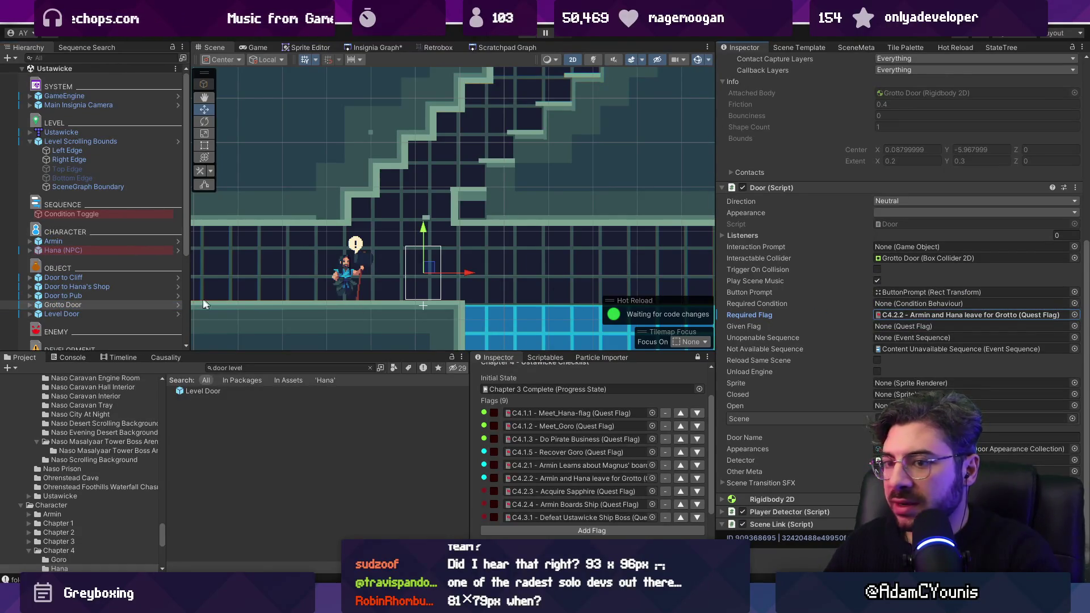
scroll(898, 281, up, 5)
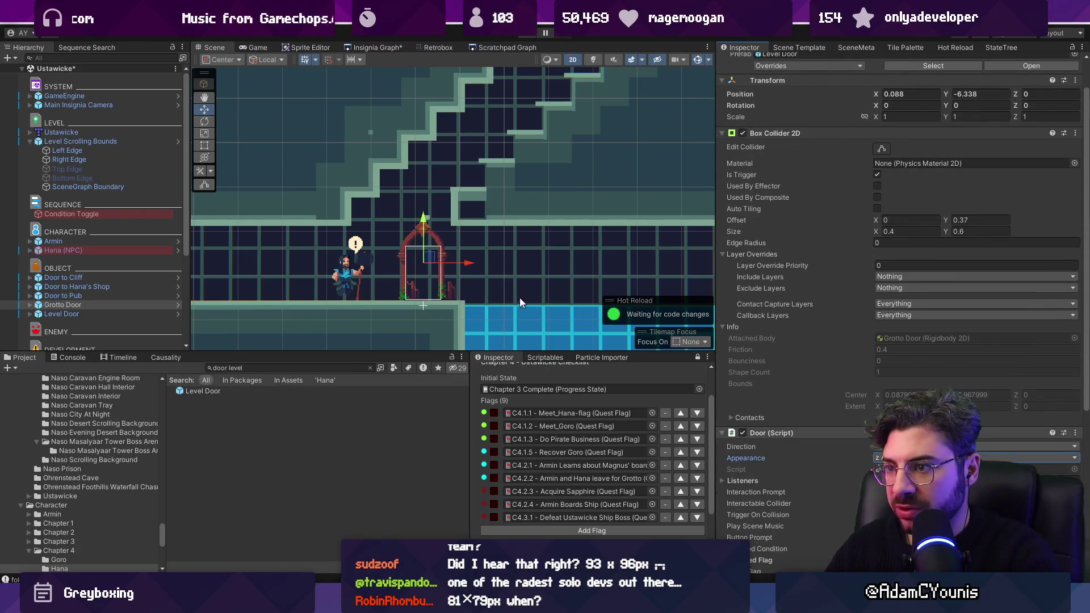
Nudge the Level Door slightly down, save Ustawicke, and move the small room node to the top of the Insignia Graph
drag(423, 221, 422, 223)
key(ctrl+s)
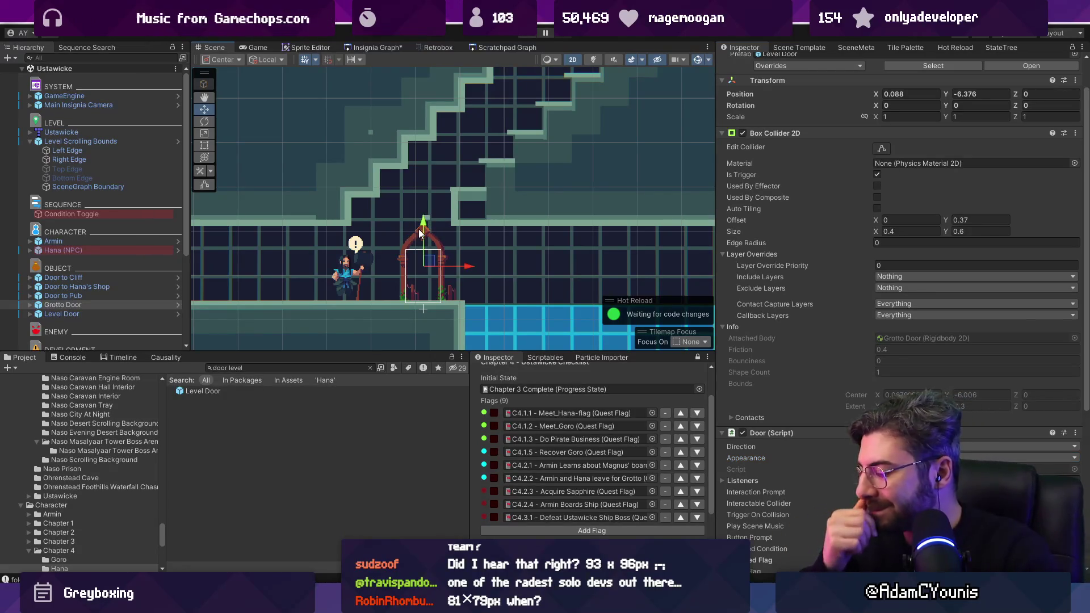
click(385, 46)
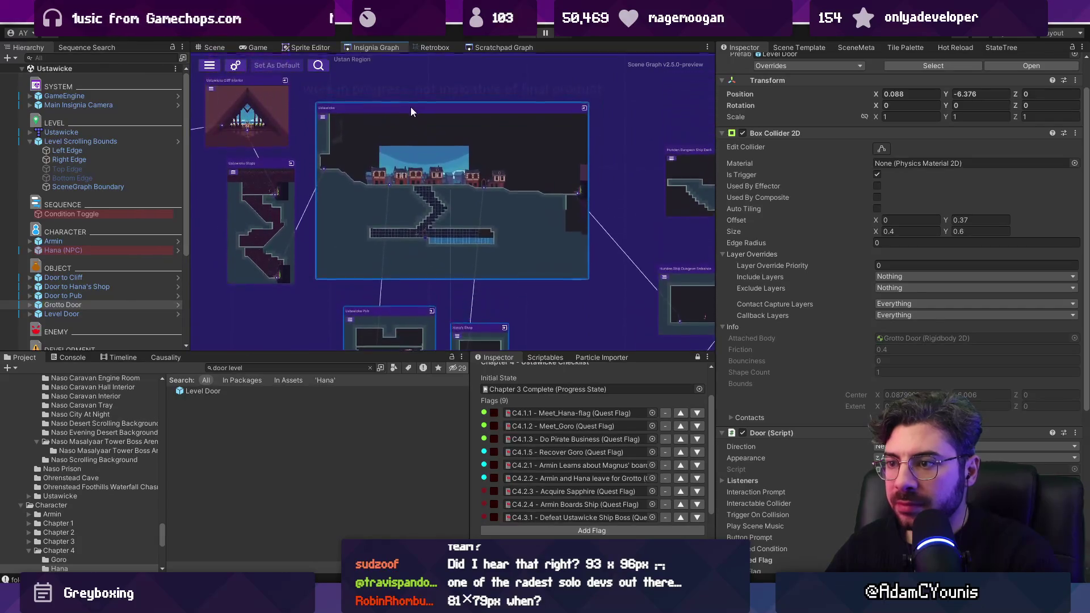
scroll(412, 171, down, 3)
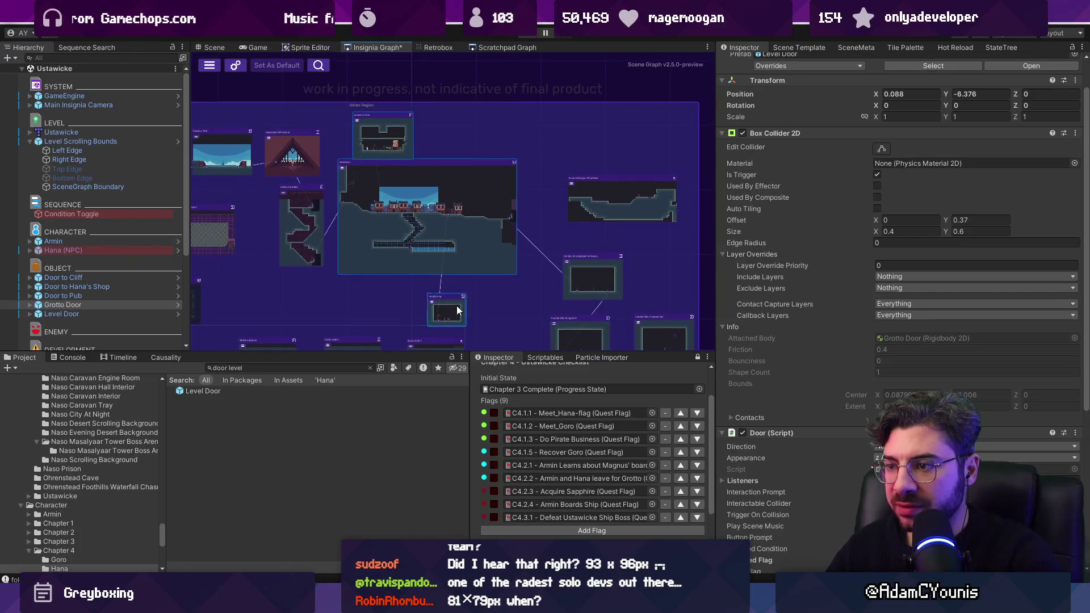
drag(458, 310, 458, 117)
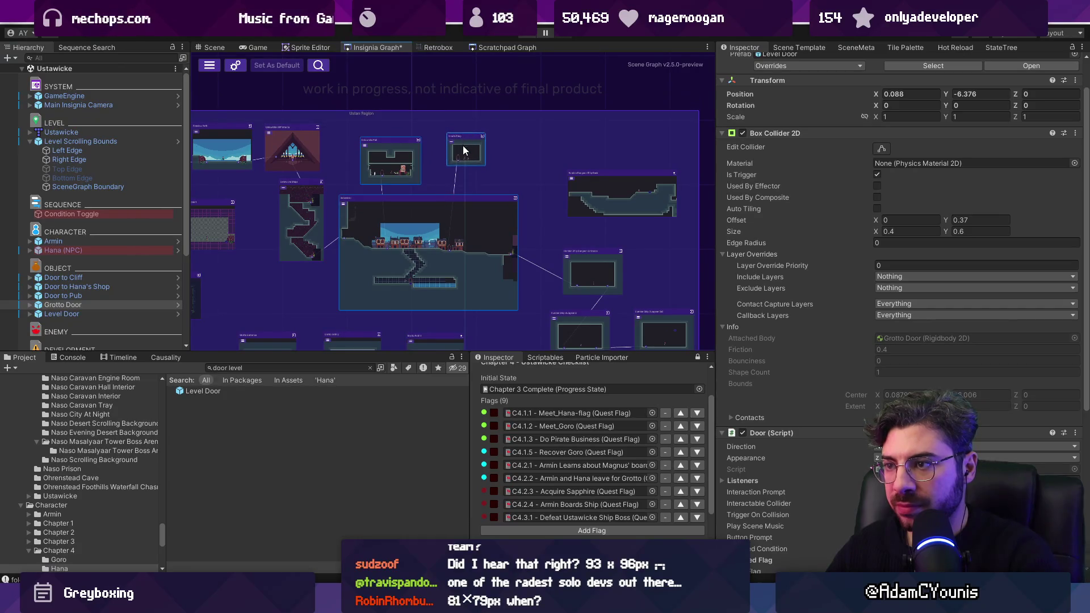
scroll(462, 152, down, 2)
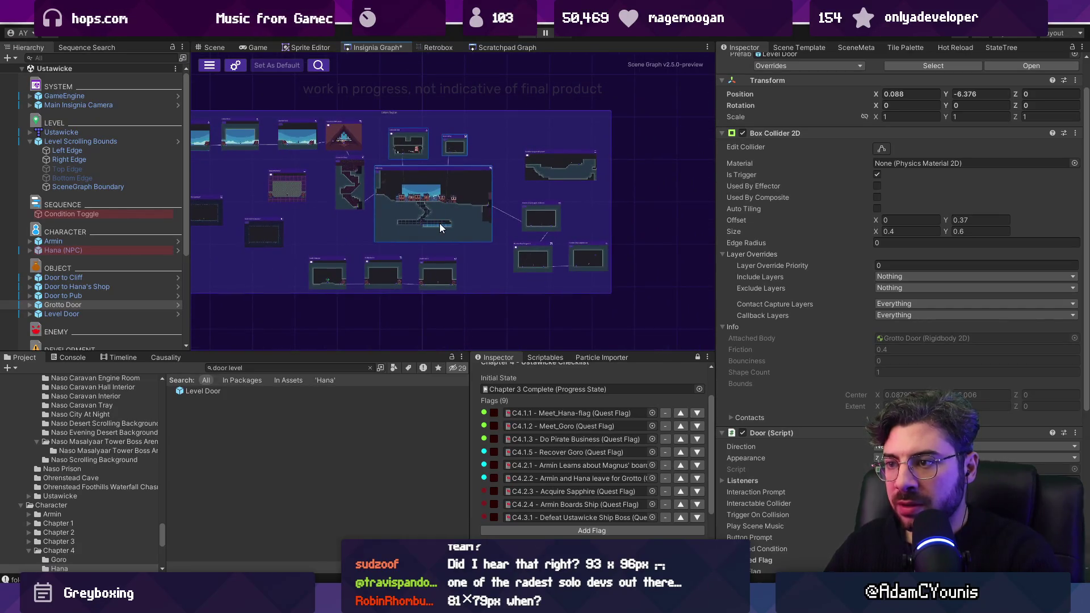
Connect the Ustawicke door port to Grotto Path 1 in the scene graph and save
key(ctrl+s)
scroll(435, 208, up, 3)
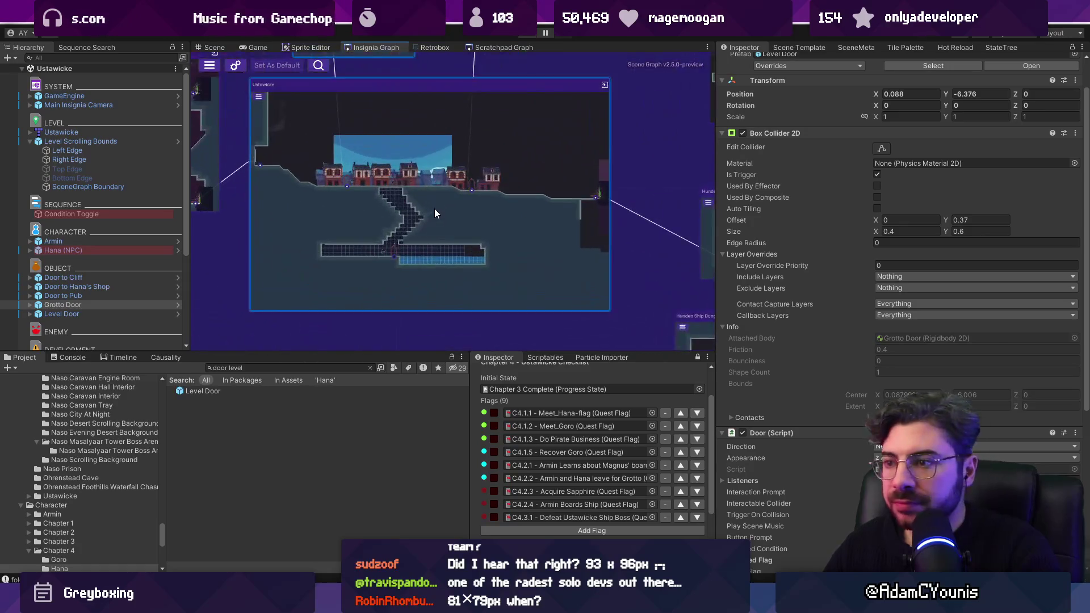
mouse_move(335, 211)
mouse_down()
mouse_move(350, 188)
mouse_move(419, 151)
mouse_move(478, 299)
mouse_up()
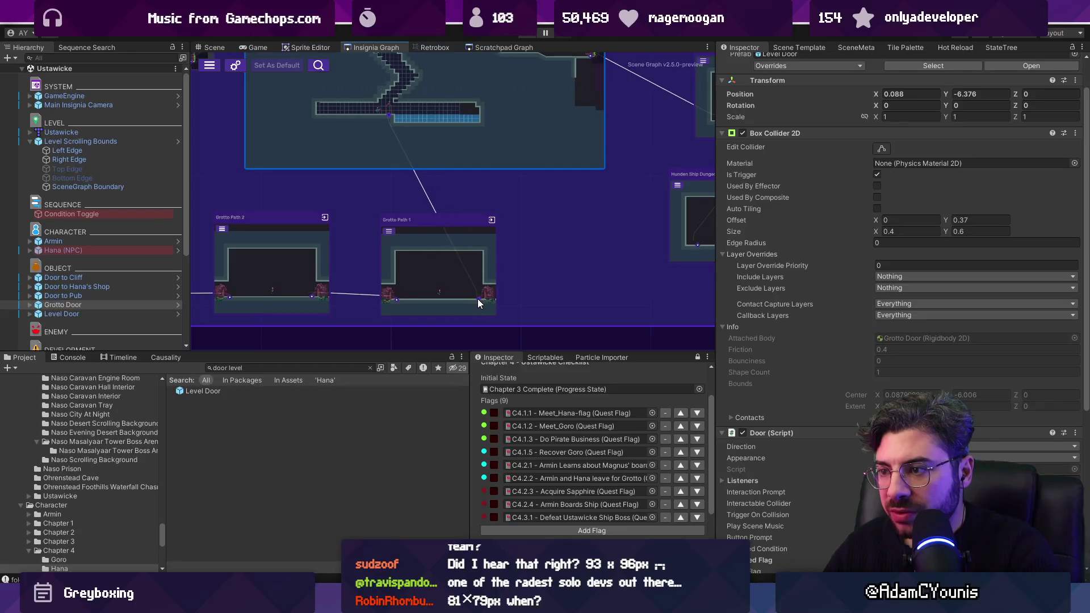
drag(451, 135, 456, 189)
key(ctrl+s)
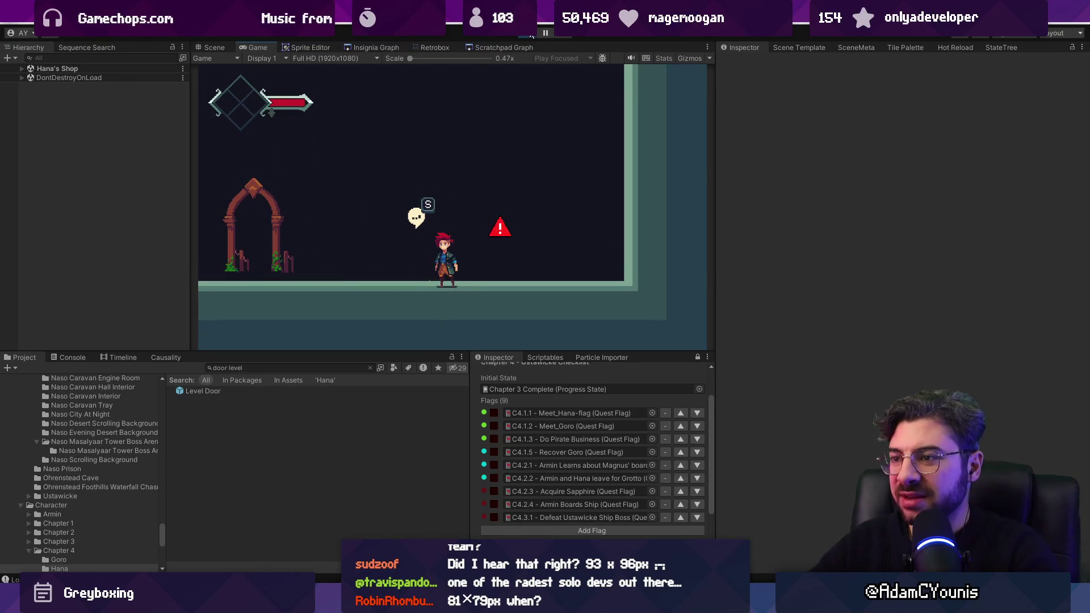
Continue the dialogue, leave Hana's Shop, and run through Ustawicke into the pub
key(s)
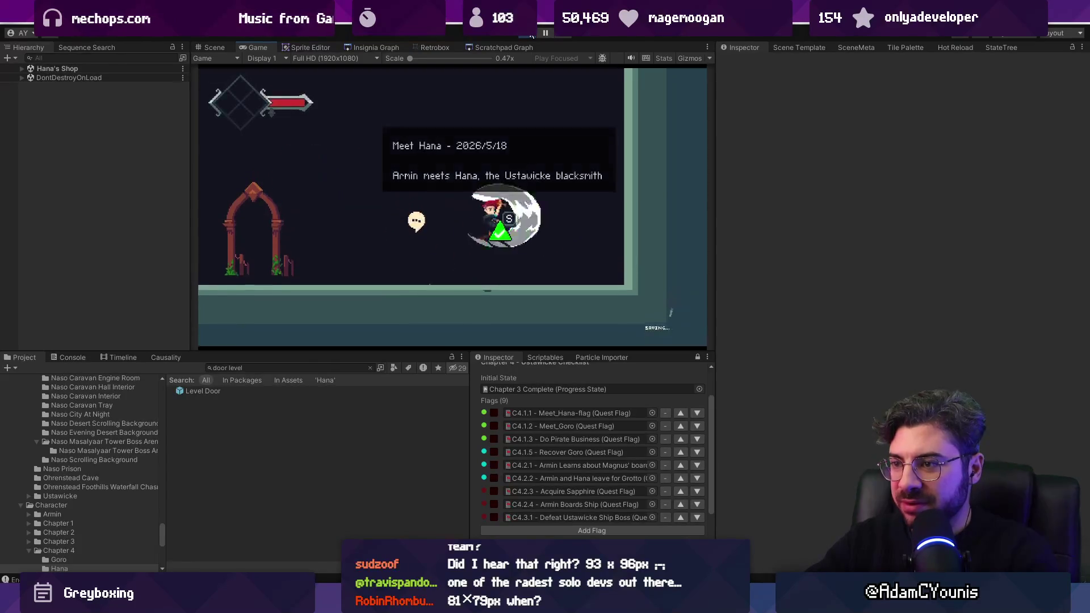
key(a)
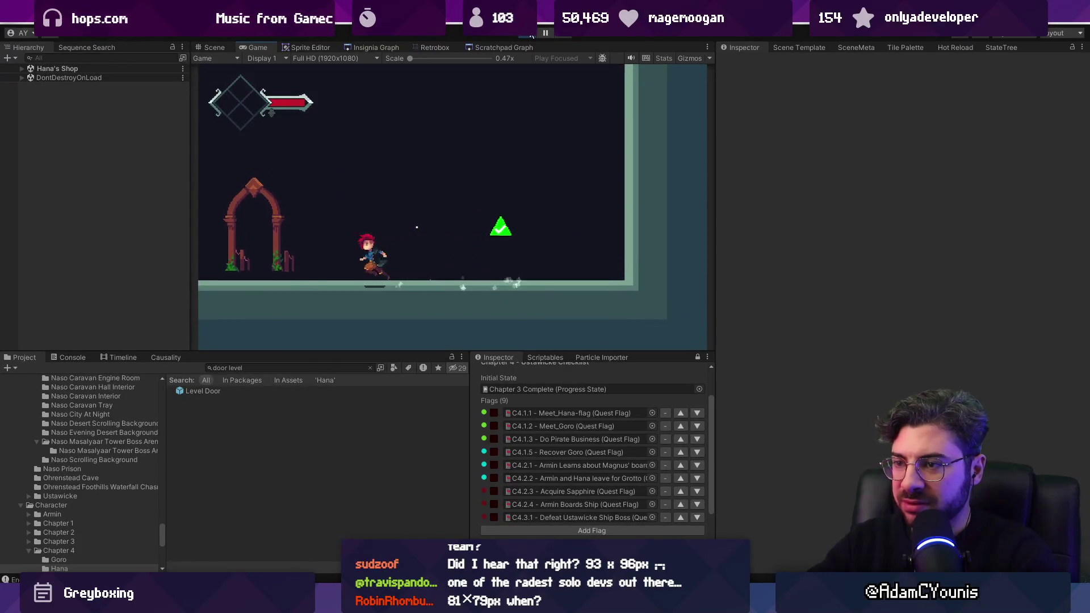
key(w)
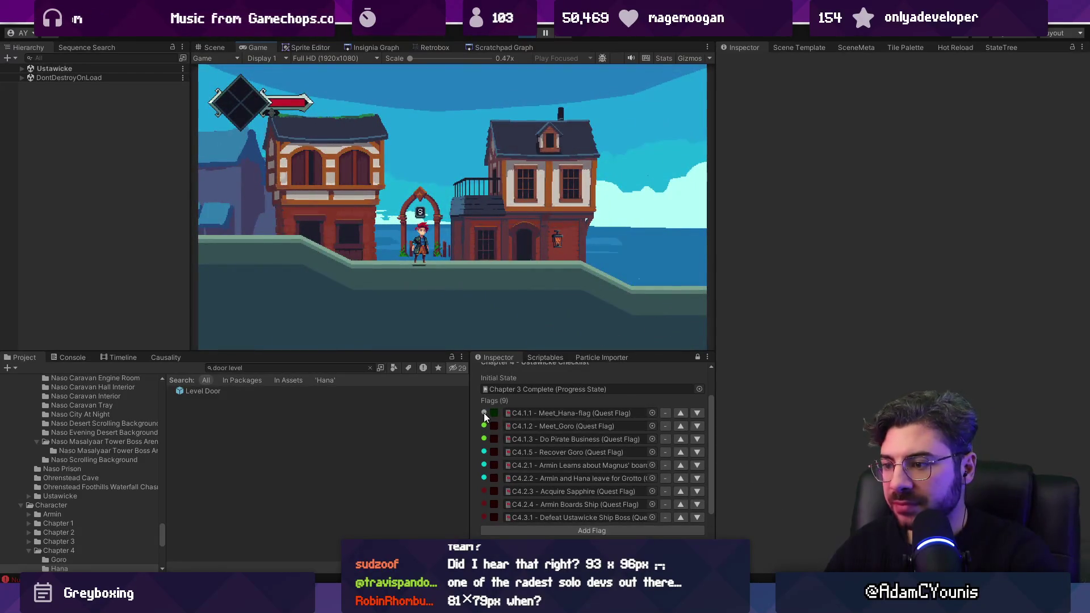
key(d)
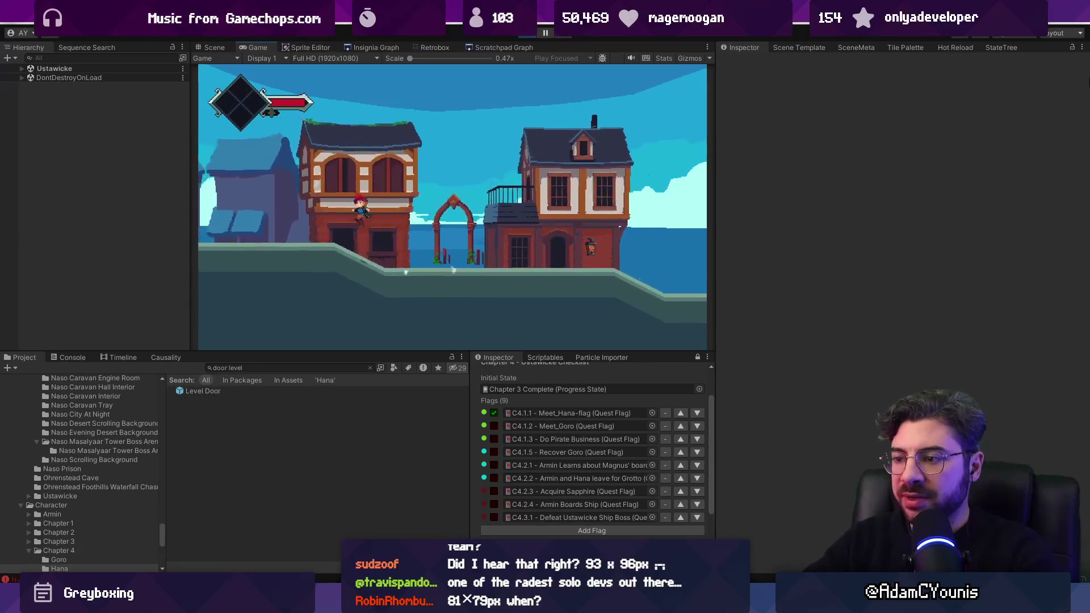
key(a)
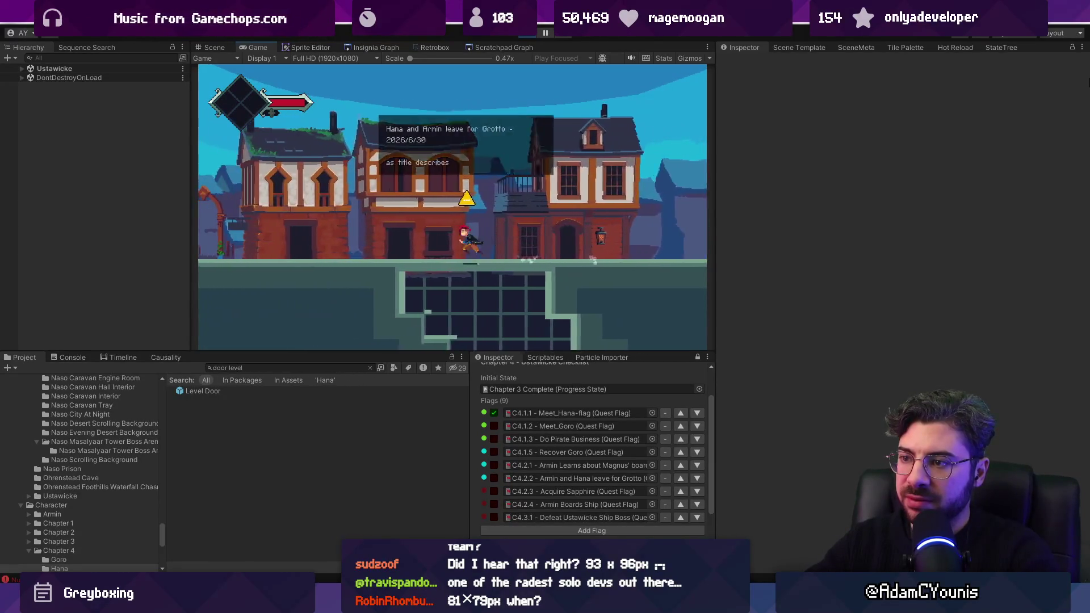
key(a)
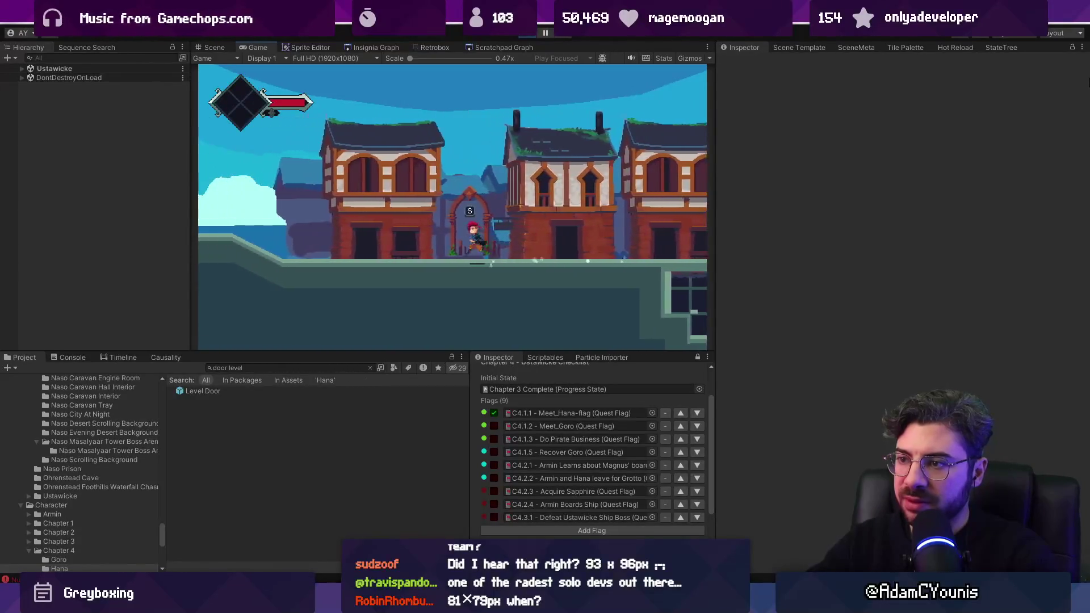
key(w)
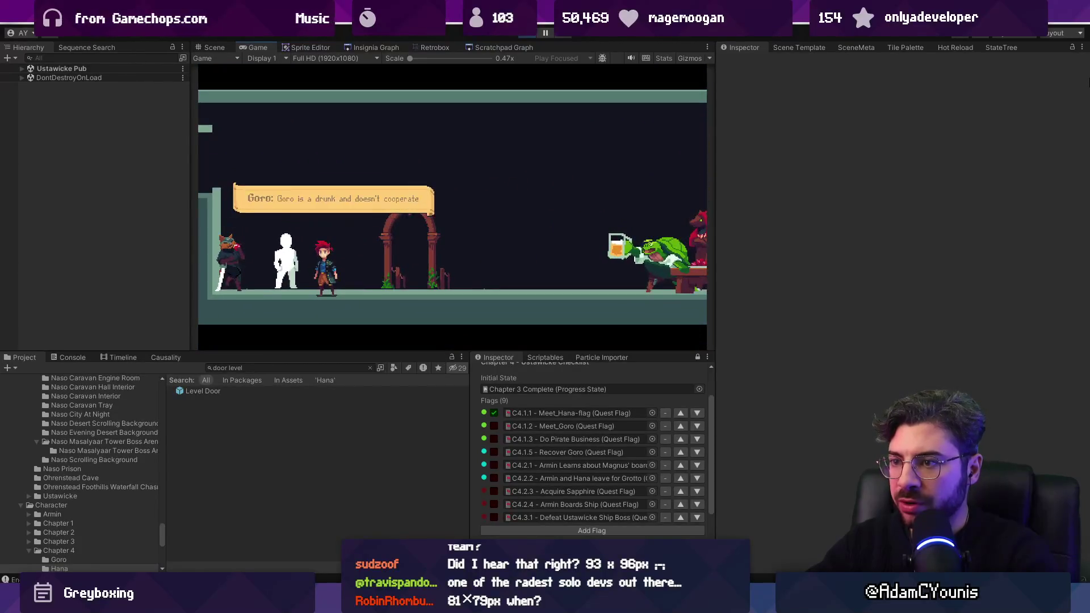
Dismiss the pub dialogue, then switch to Visual Studio Code's recent files list
key(space)
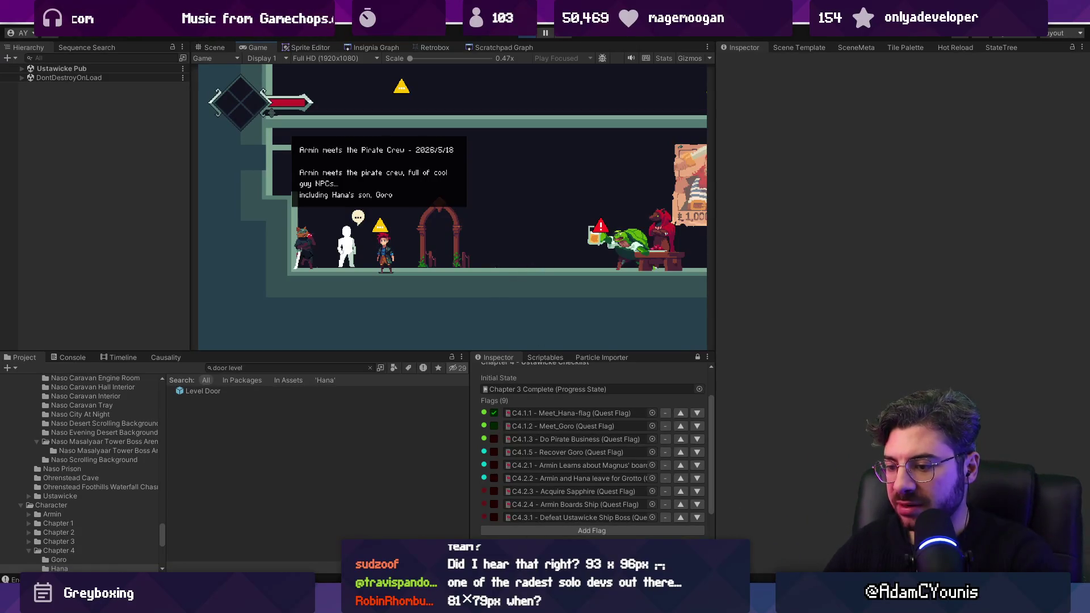
key(alt+Tab)
key(ctrl+p)
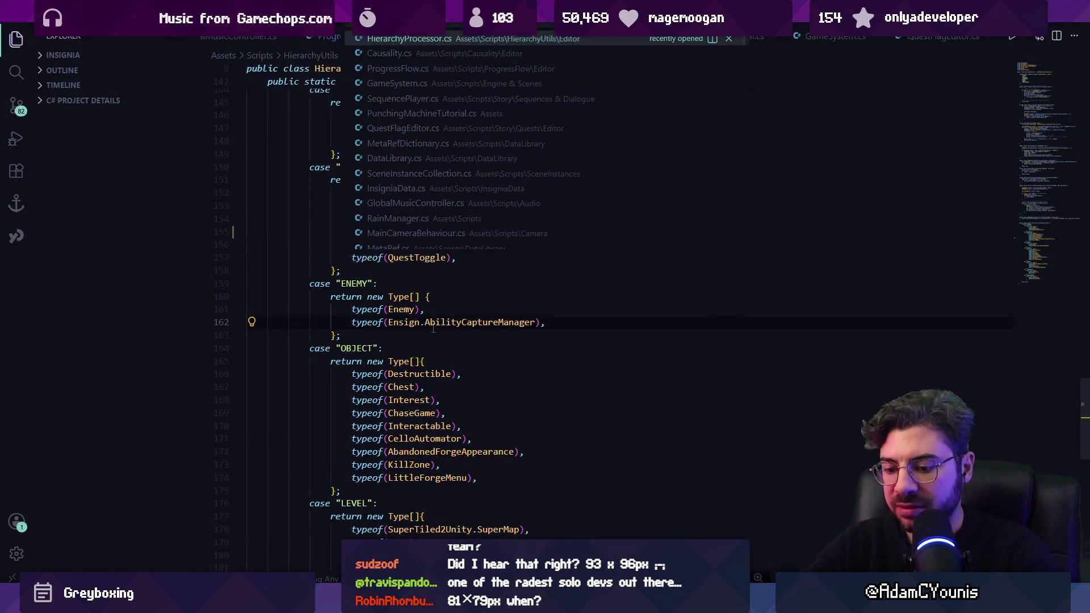
Open ProgressFlow.cs, find the 'toggle' code, and add a blank line after the background colour line
text(pro)
key(Return)
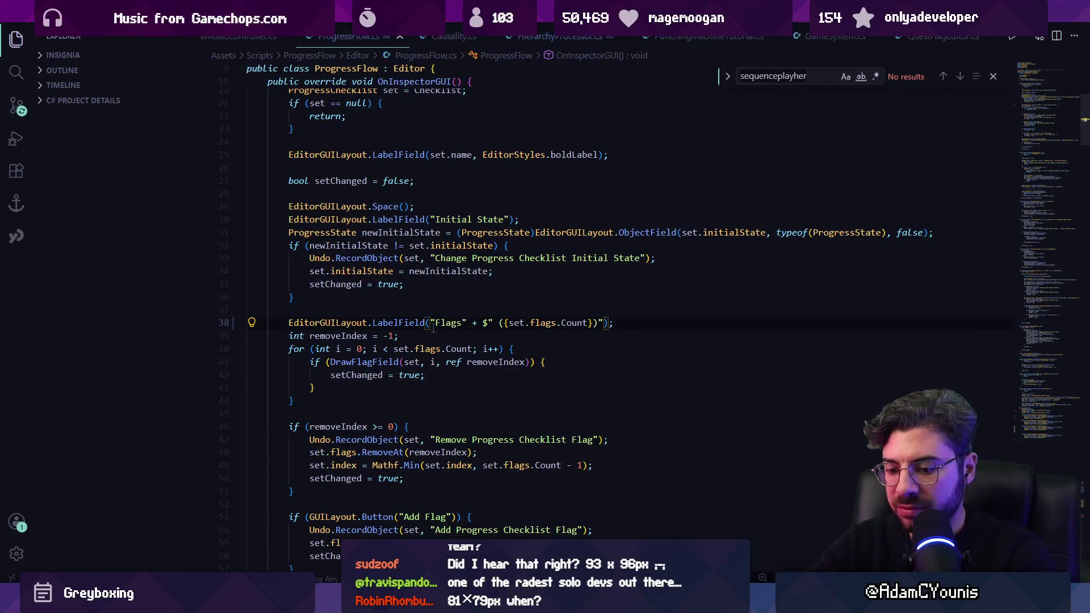
key(ctrl+f)
text(togg)
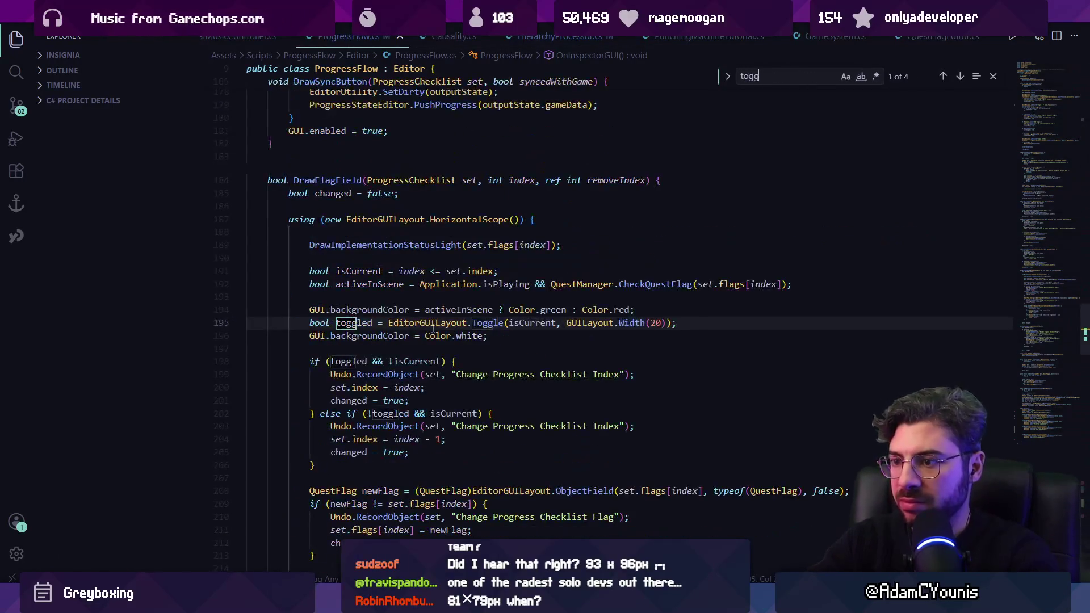
text(le)
key(Return)
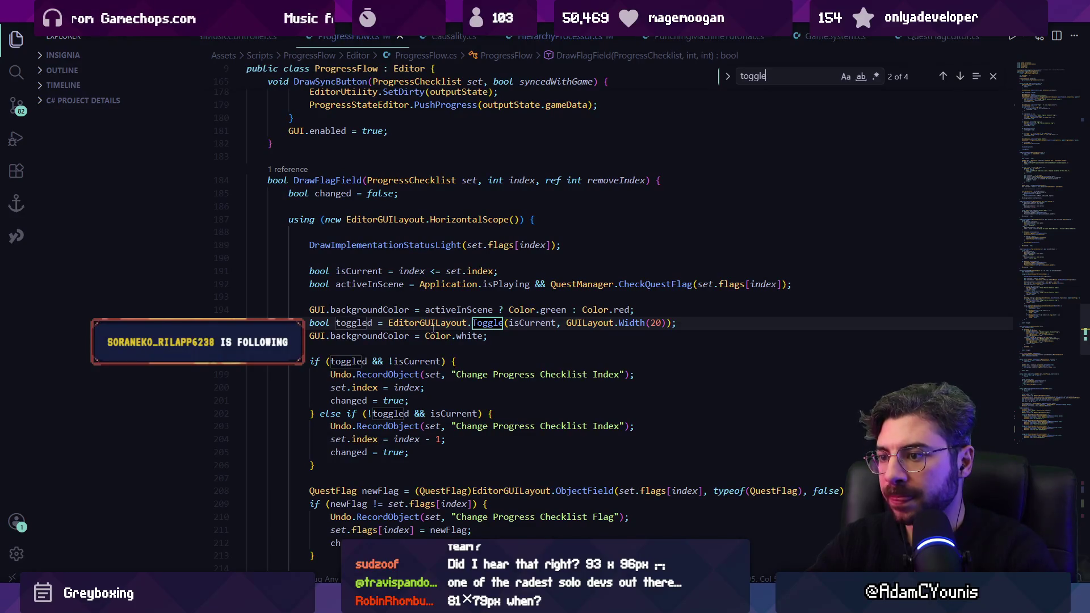
key(Return)
key(Return)
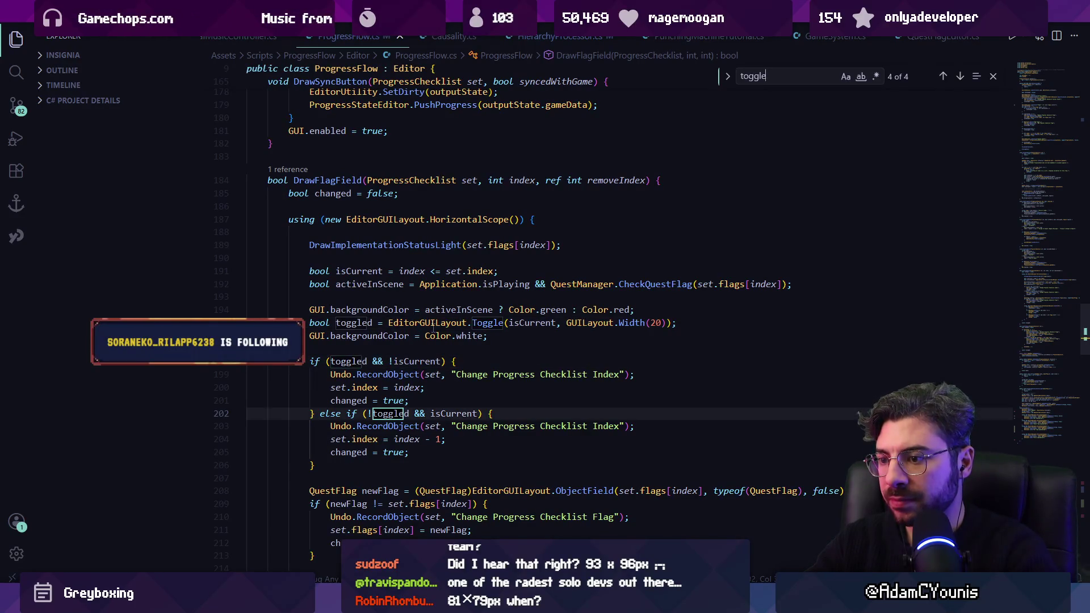
key(Return)
key(Return)
key(Return)
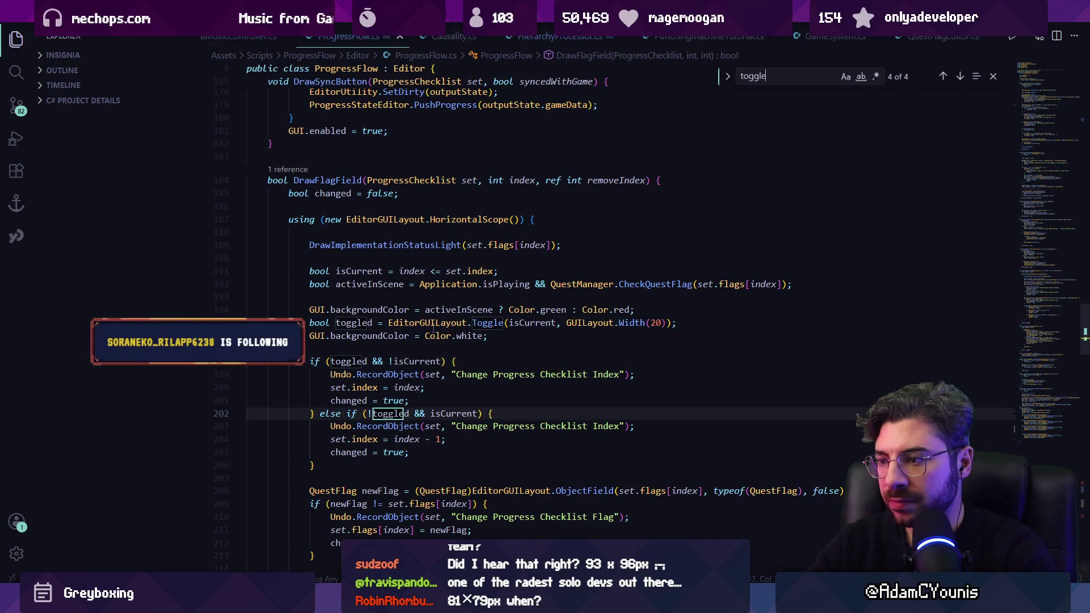
key(Escape)
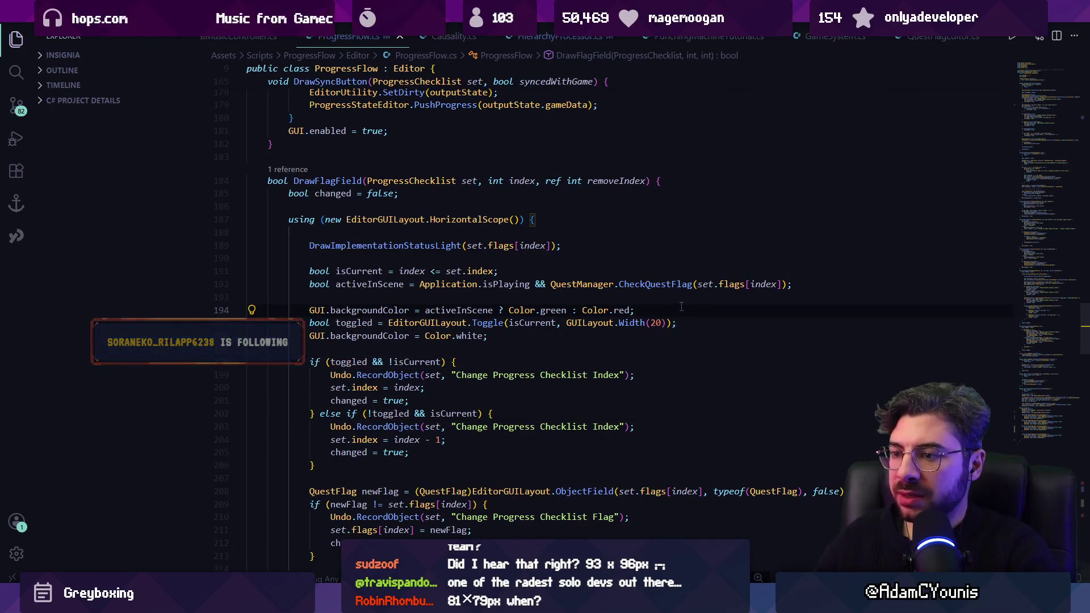
key(Return)
Ask Copilot Chat in Ask mode how to draw a '-' in a toggle, then return to Unity
key(ctrl+alt+i)
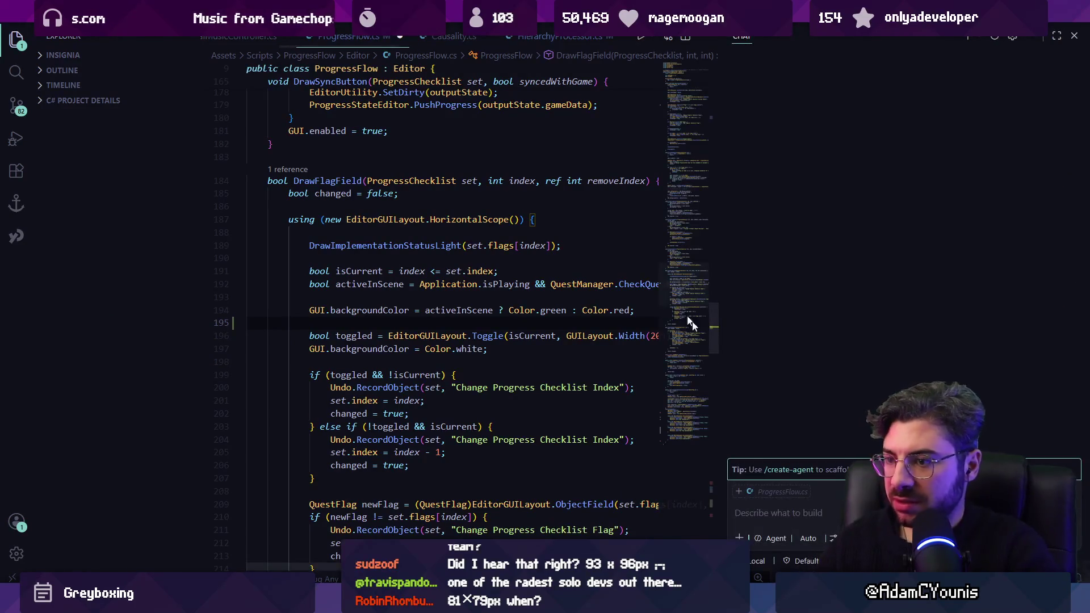
click(775, 538)
click(797, 482)
text(is there a way to draw a)
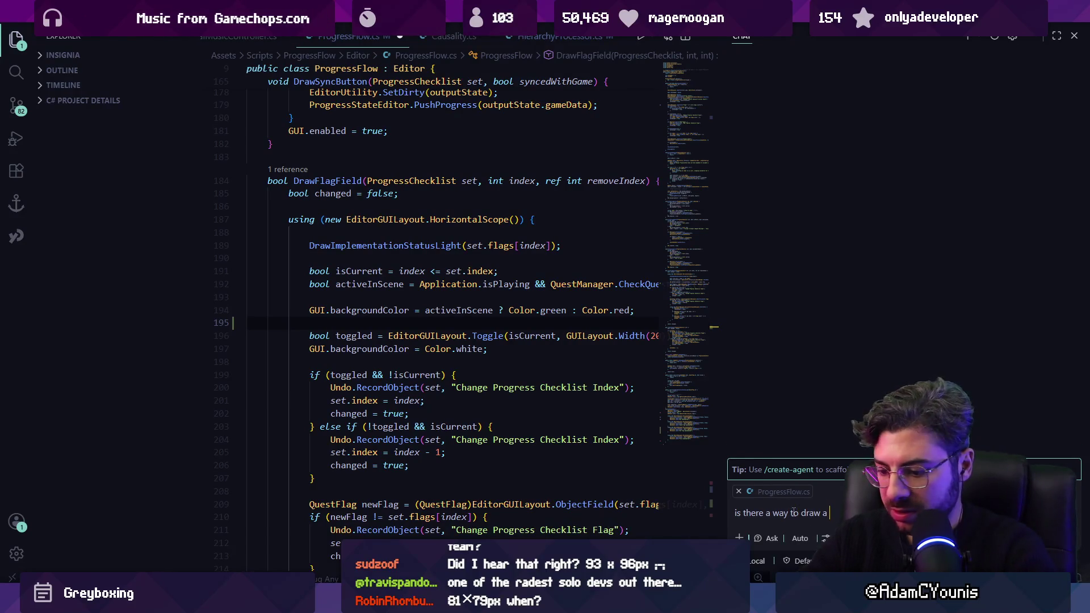
key(shift+Return)
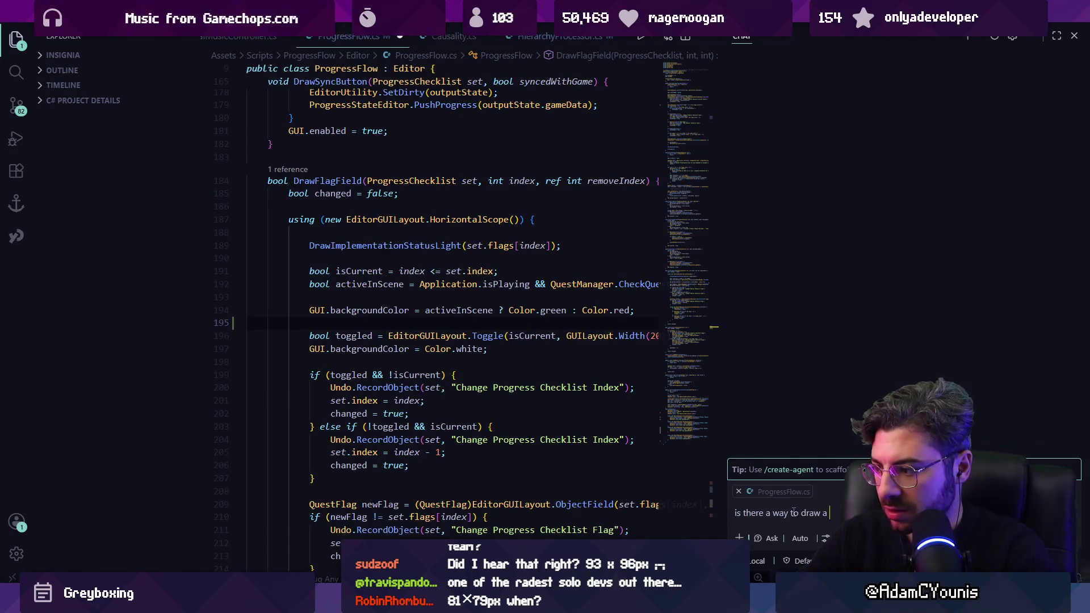
text("-)
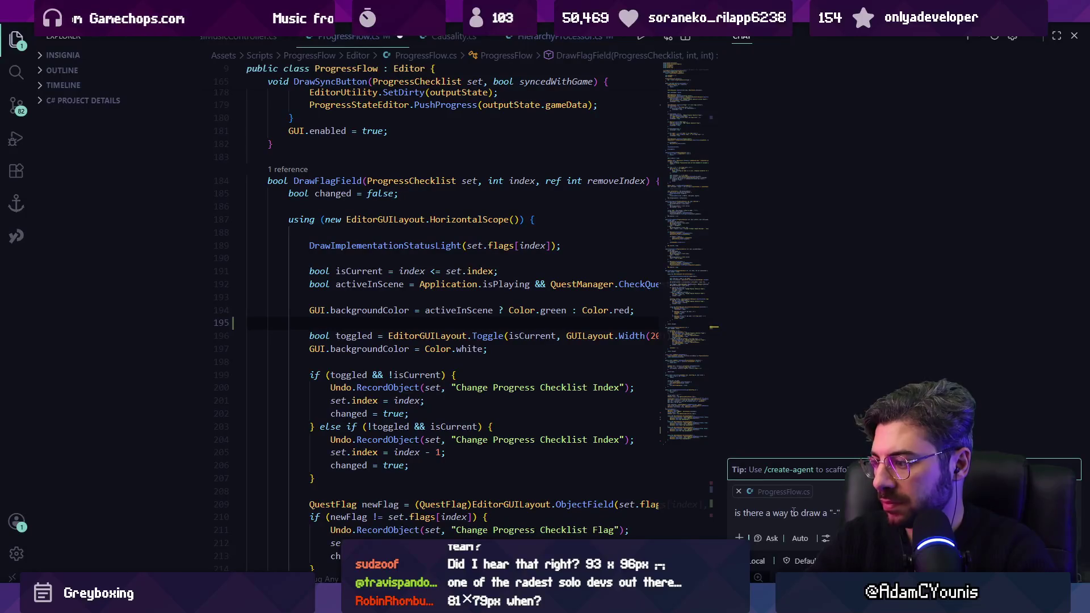
key(Return)
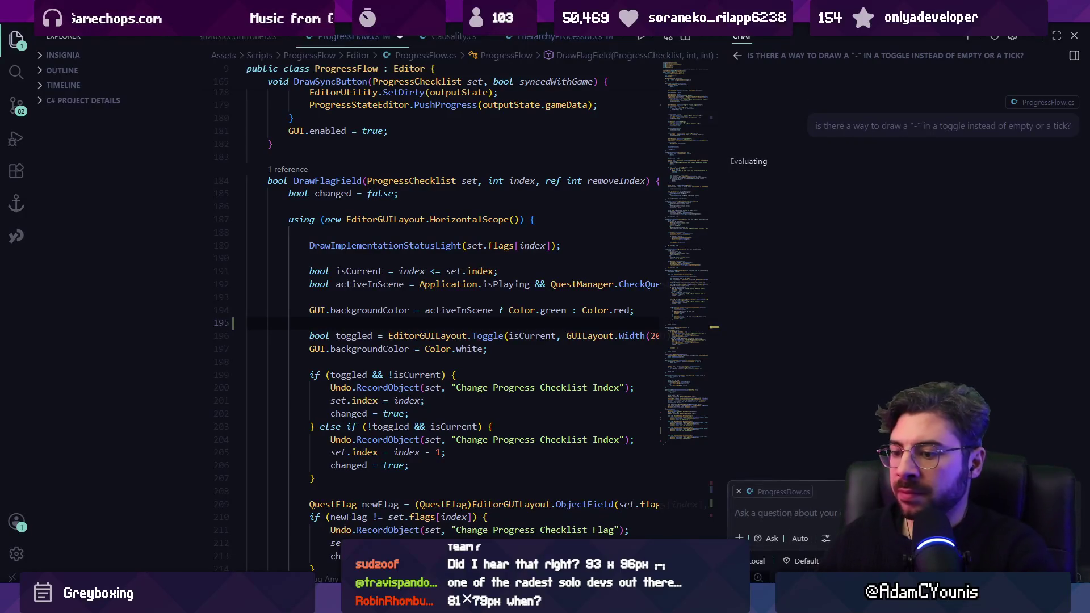
key(alt+Tab)
key(Right)
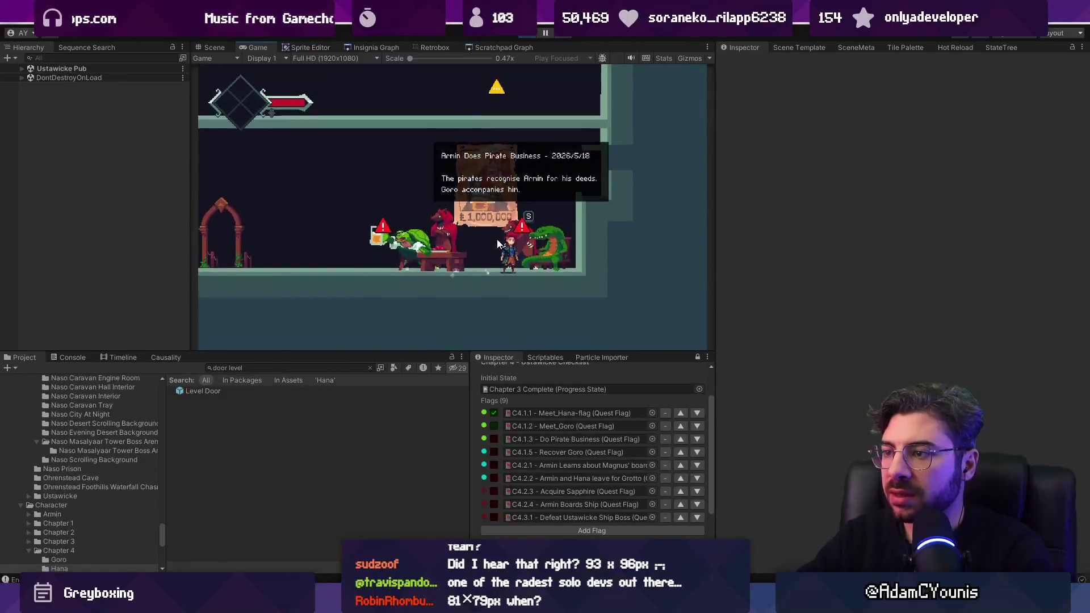
Leave the pub, run through Ustawicke into Hana's Shop, and exit back to the street
key(Left)
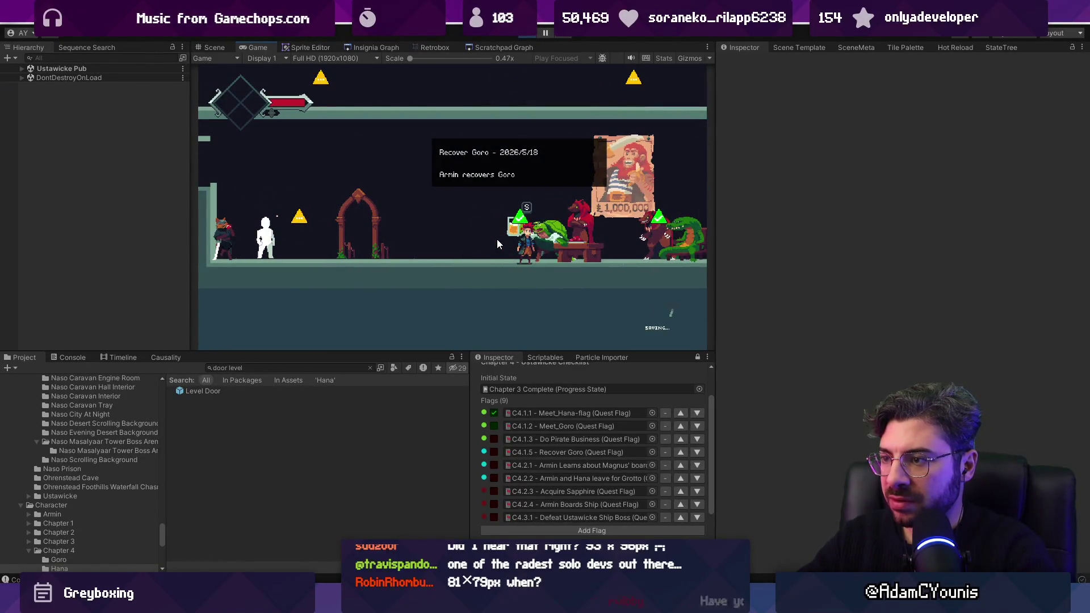
key(Left)
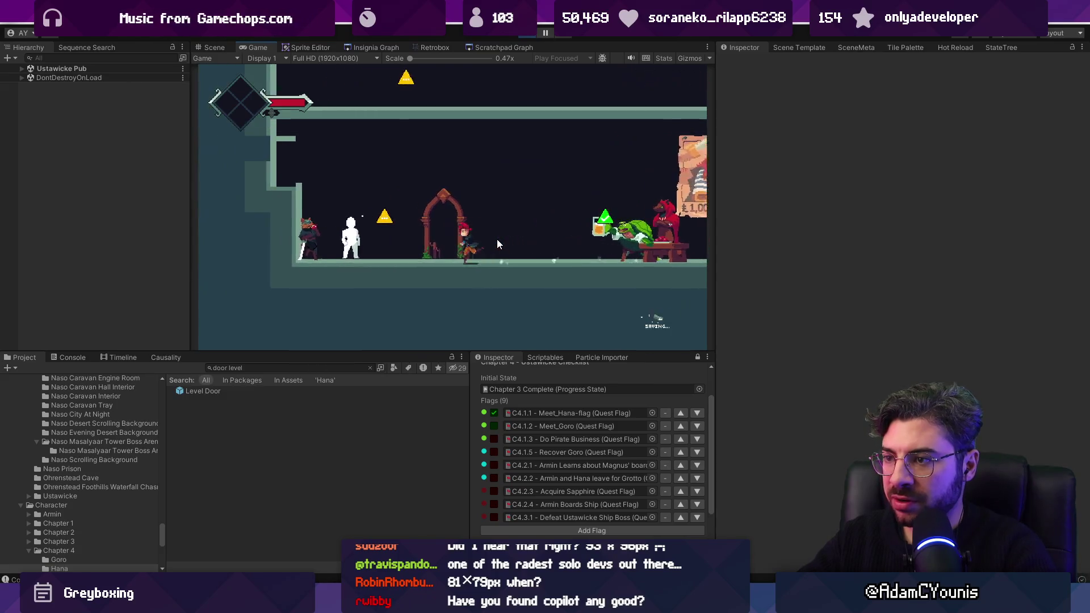
key(Up)
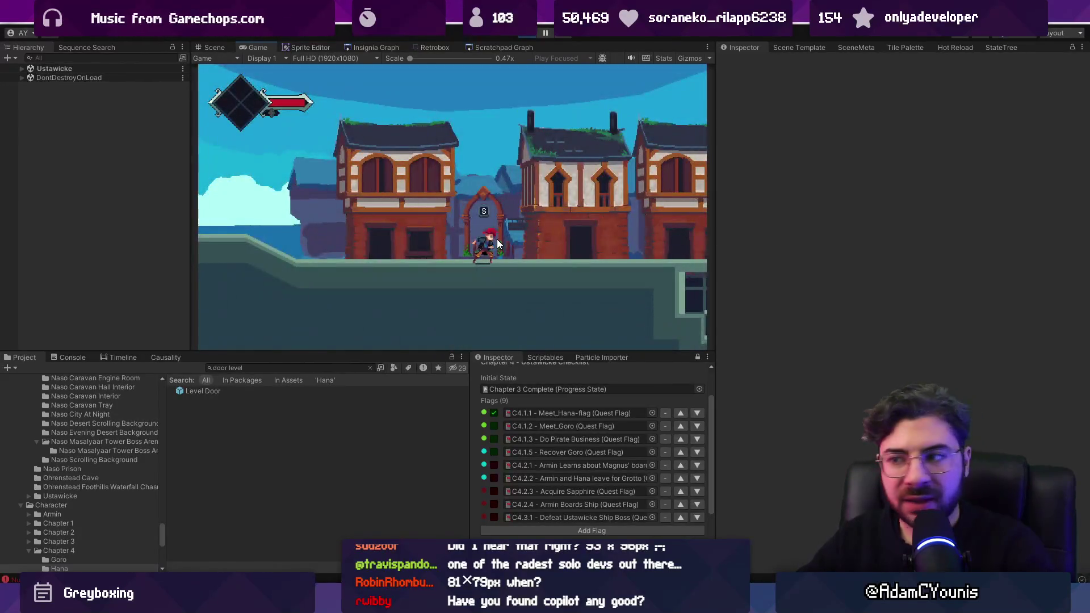
key(Right)
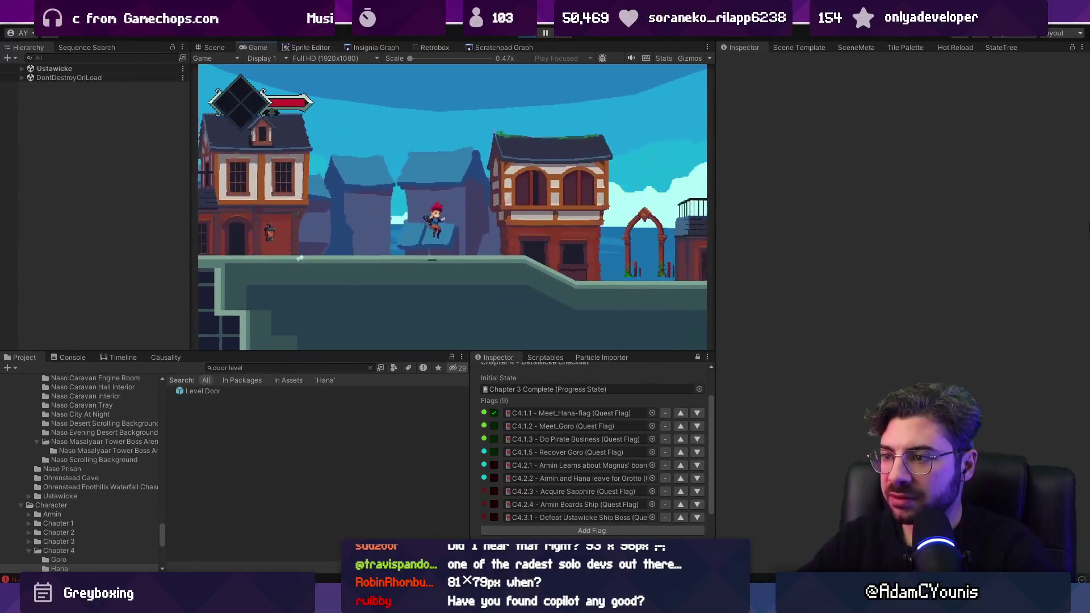
key(space)
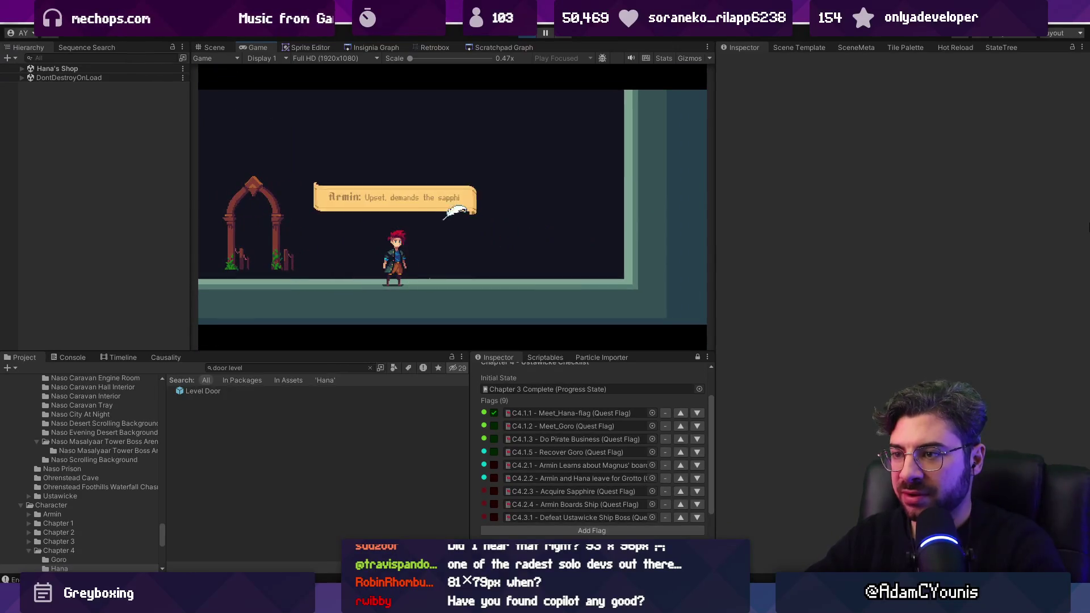
key(Left)
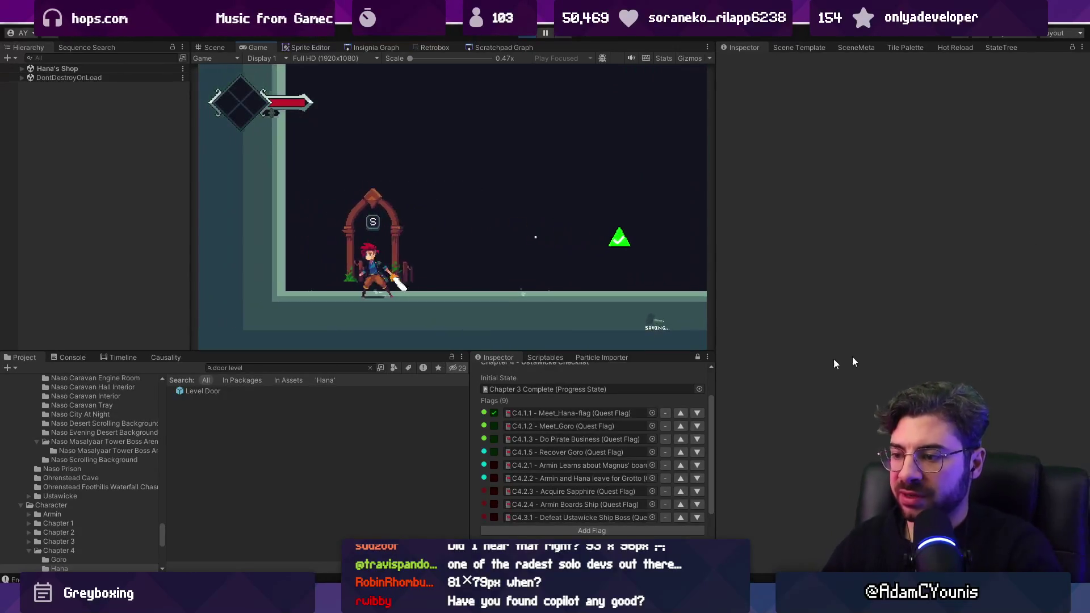
key(s)
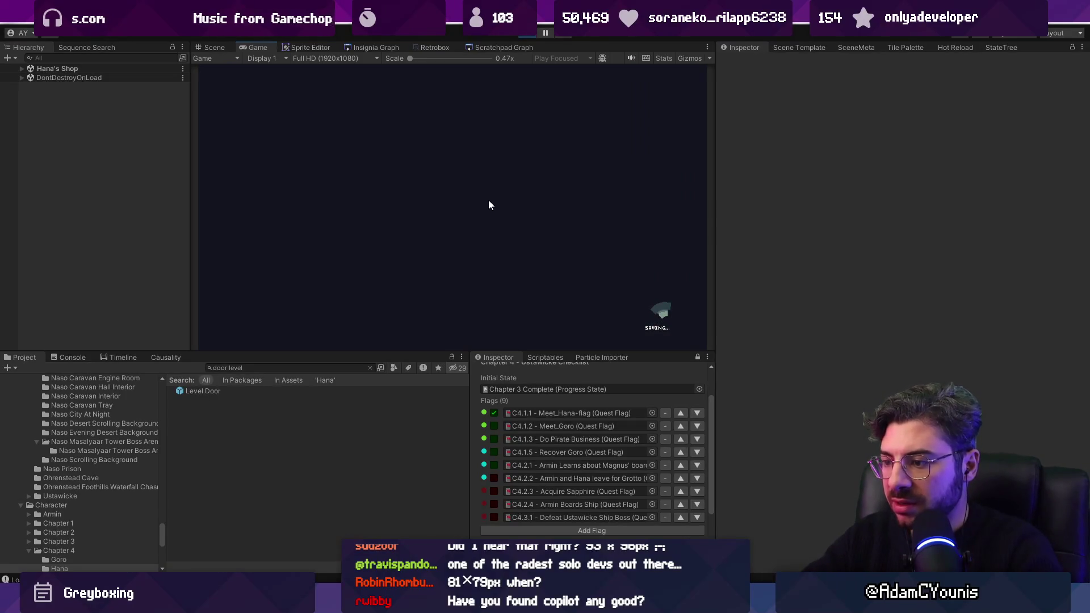
Descend the underground stairs and walk along the corridor to the arched Grotto Door
key(Right)
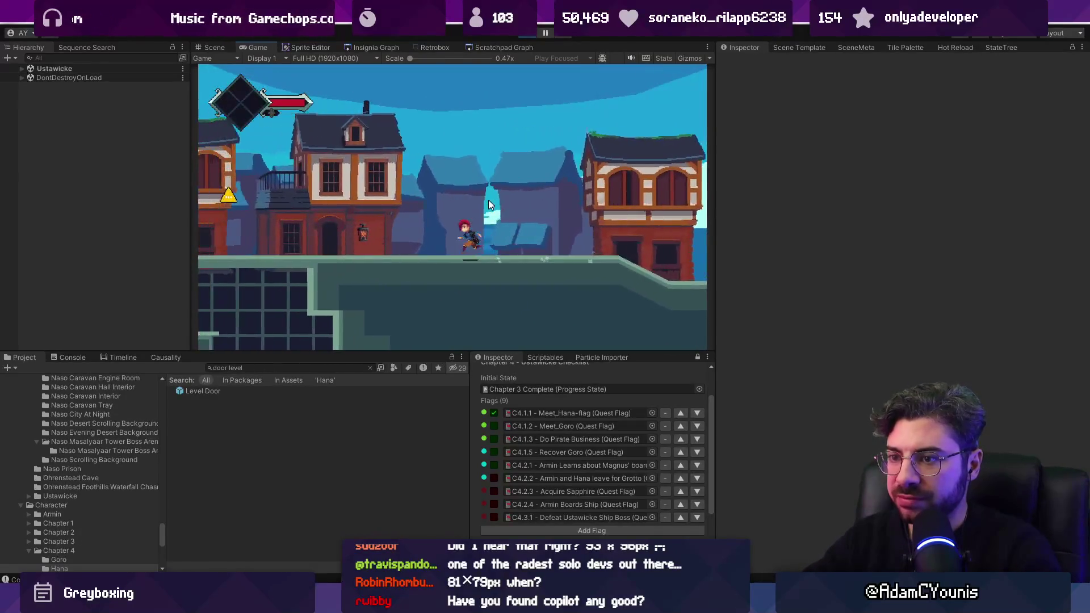
key(Left)
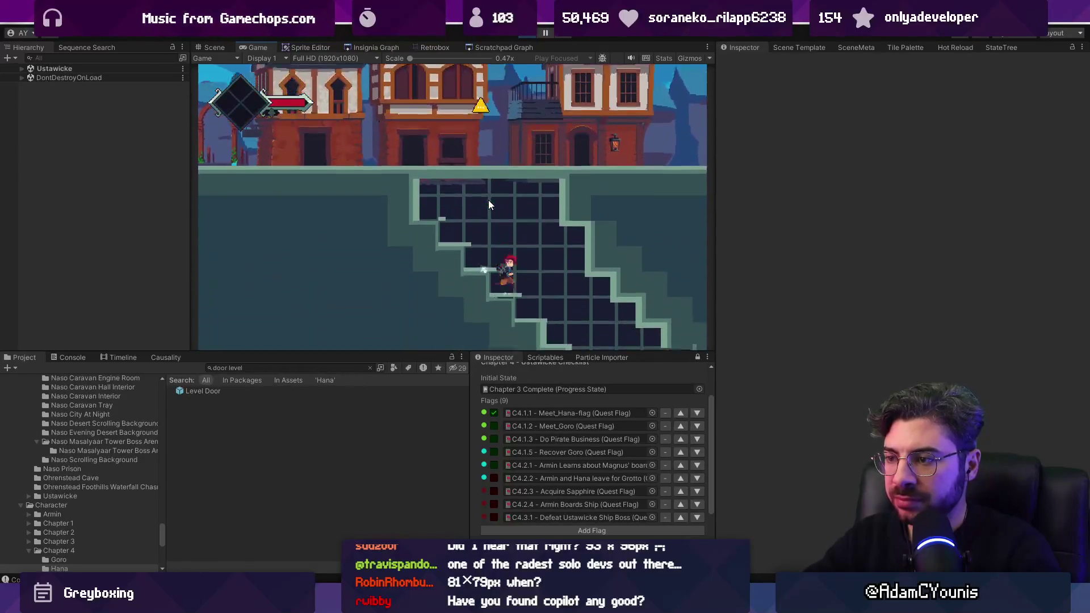
key(Left)
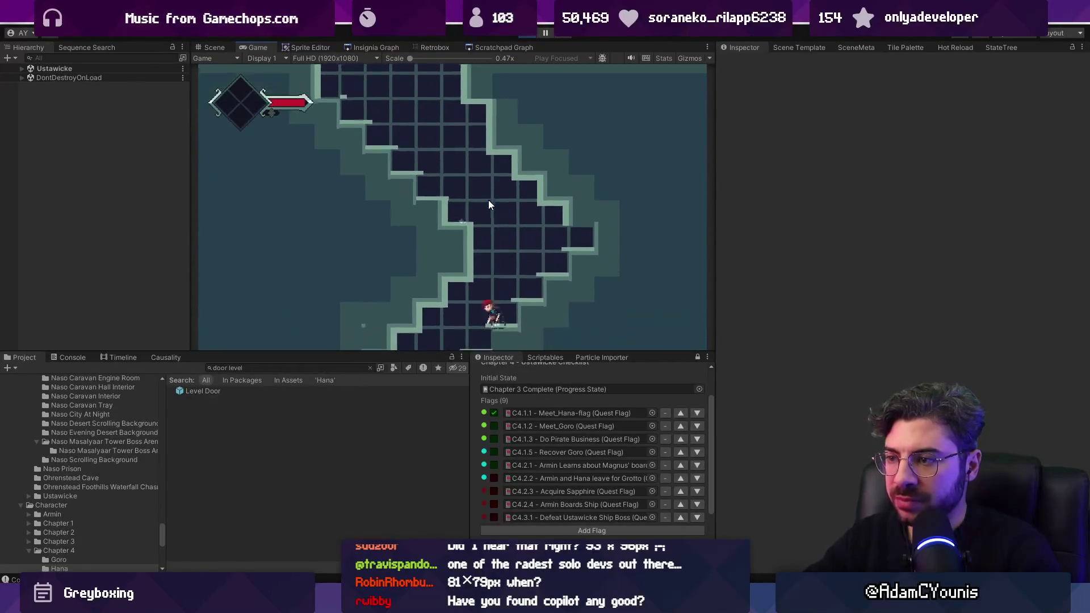
key(Right)
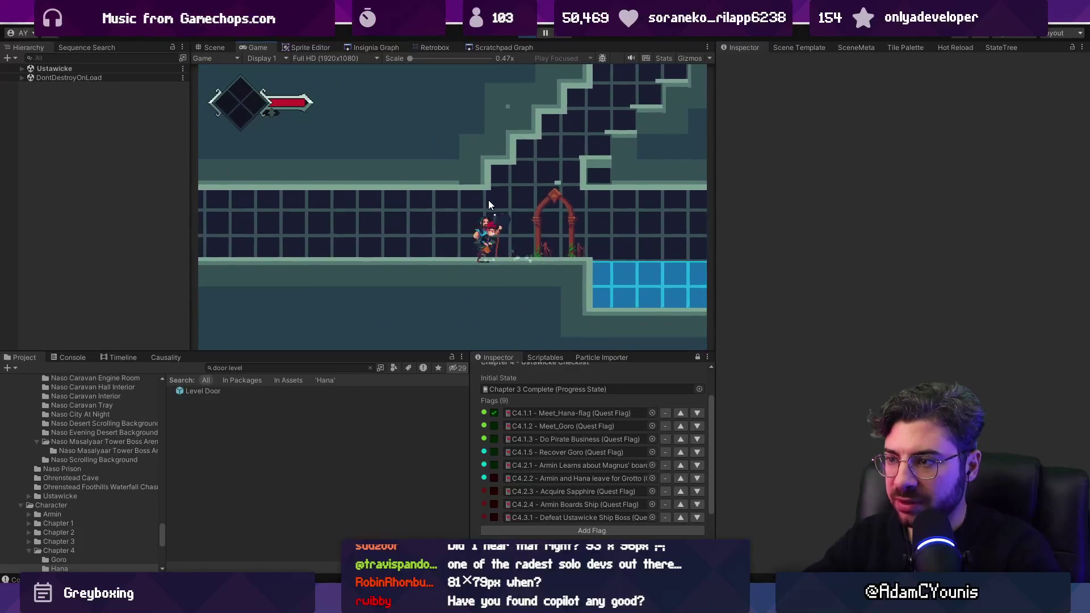
key(Right)
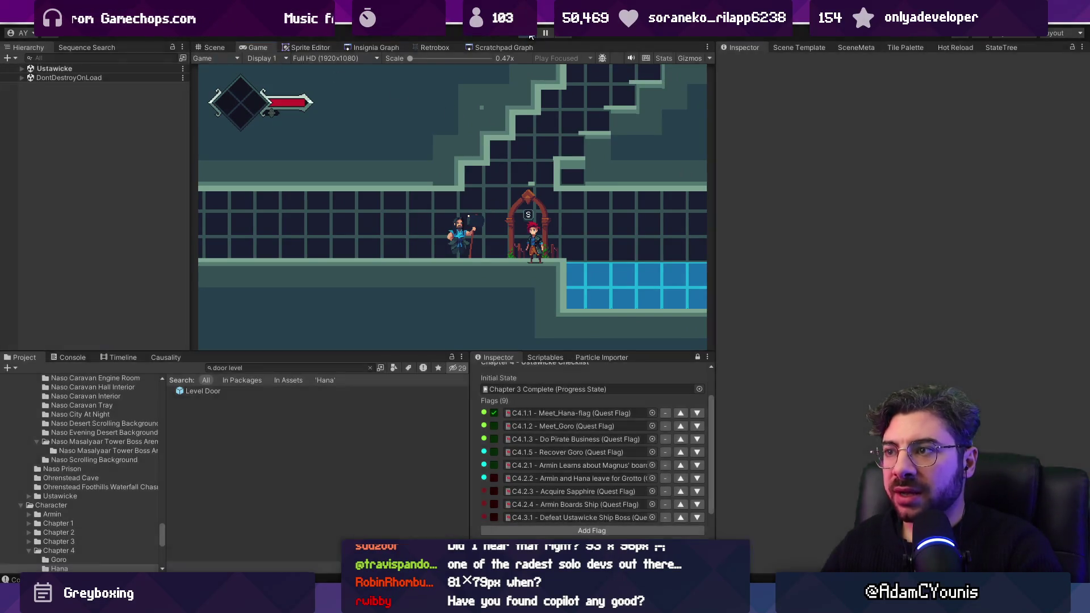
Stop Play mode and open the Ustawicke scene from the Insignia Graph
click(531, 34)
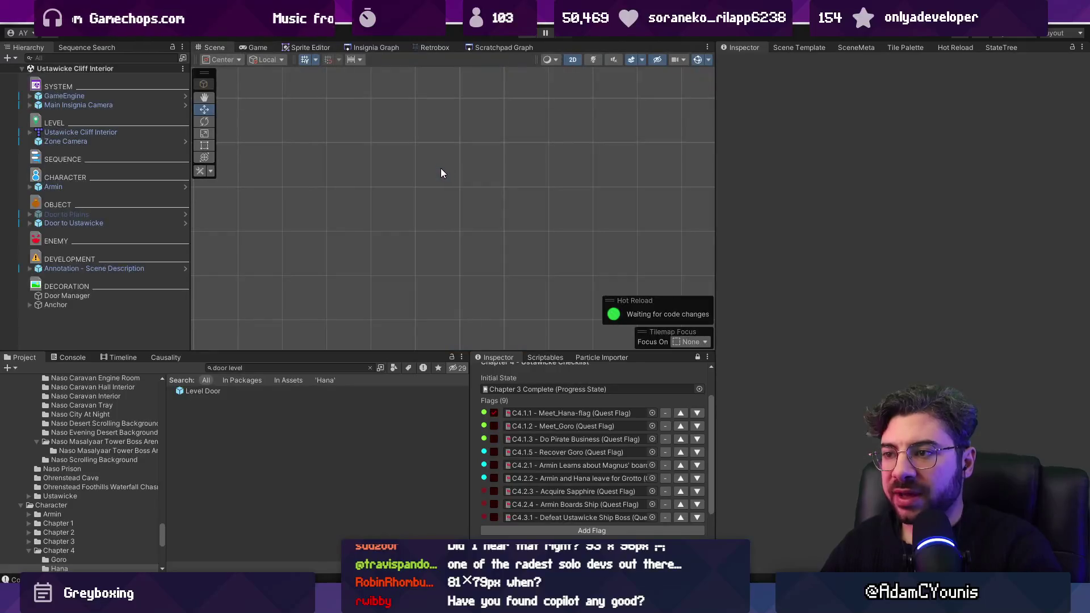
double_click(106, 106)
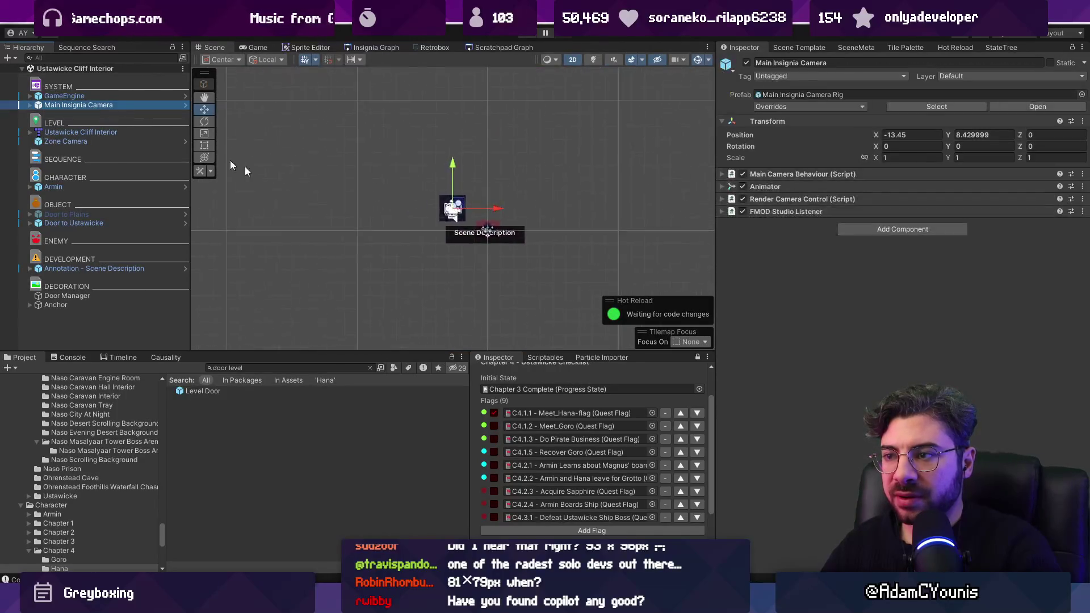
click(358, 47)
scroll(459, 213, down, 5)
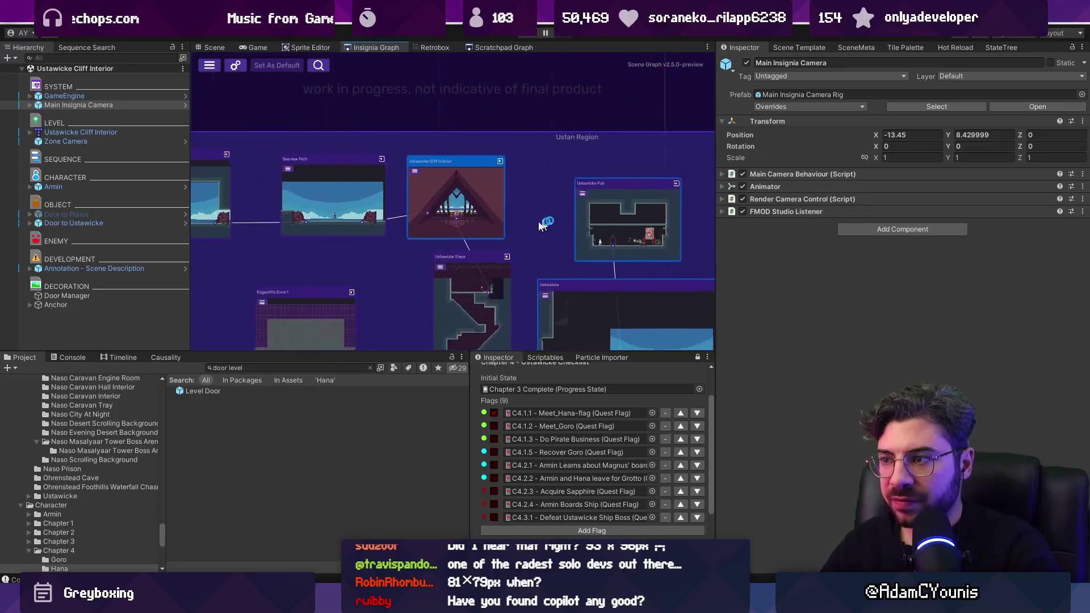
double_click(495, 260)
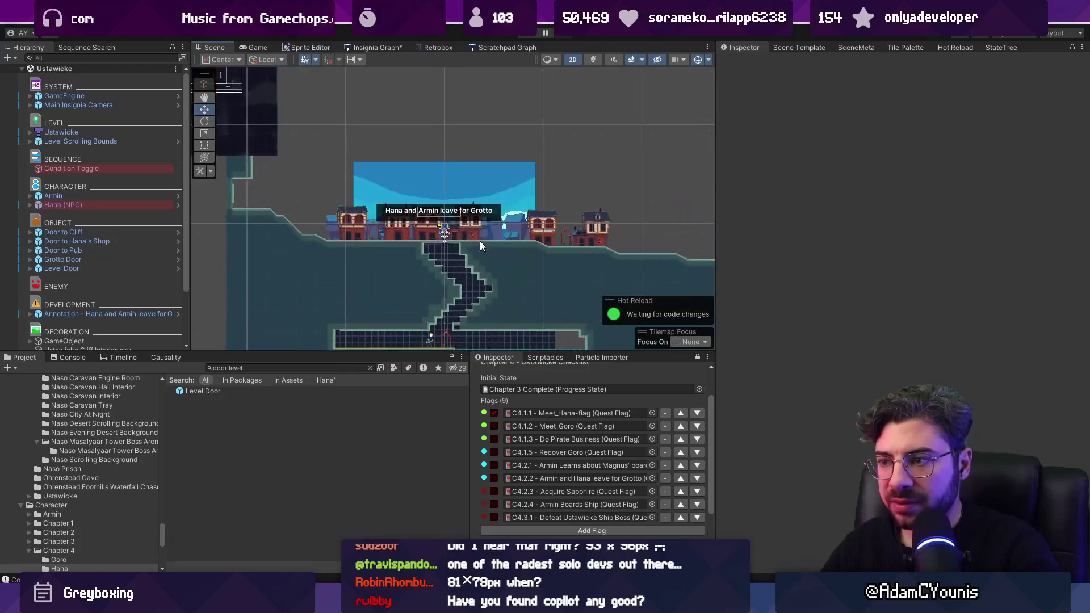
Rename Condition Toggle to 'Hana Wharf Condition Toggle'
click(63, 161)
click(64, 168)
key(F2)
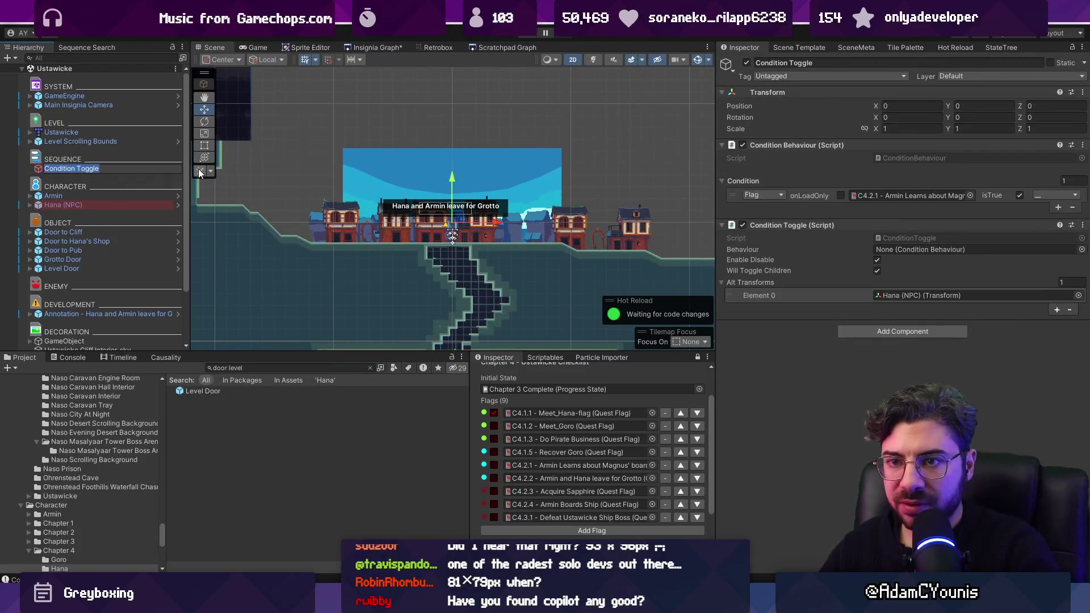
key(Home)
text(Gana )
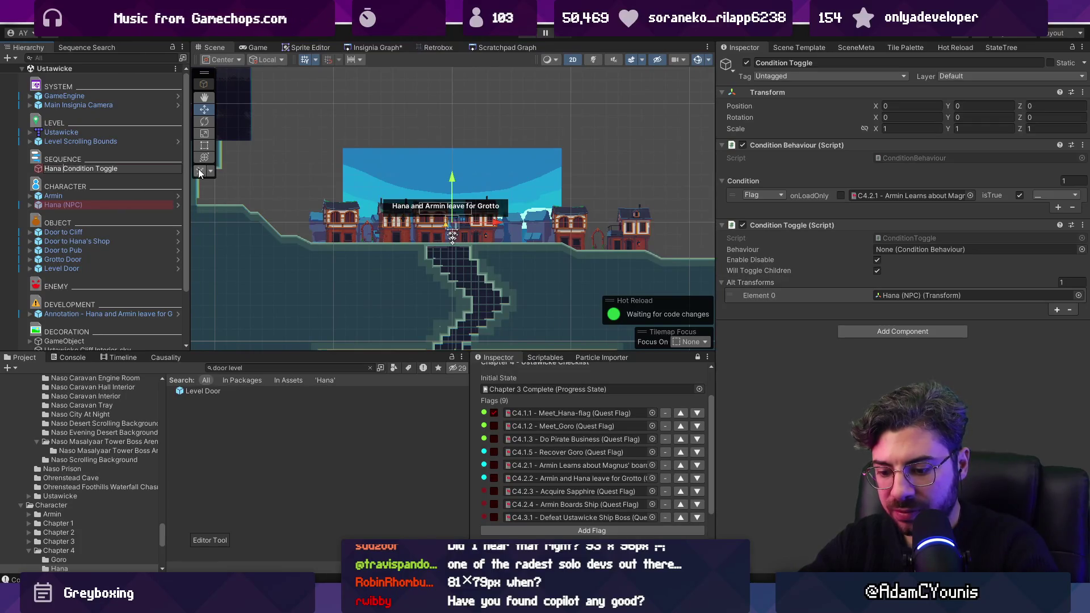
text(Wharf)
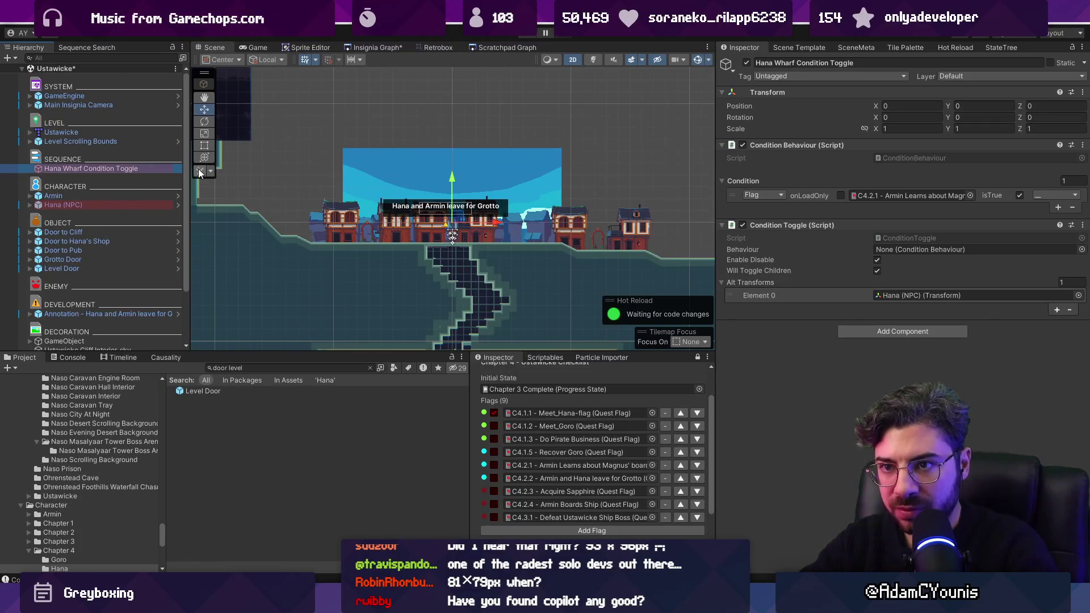
key(Return)
Move the grotto annotation down into the lower corridor and activate its Flag Toggle child
scroll(480, 327, up, 3)
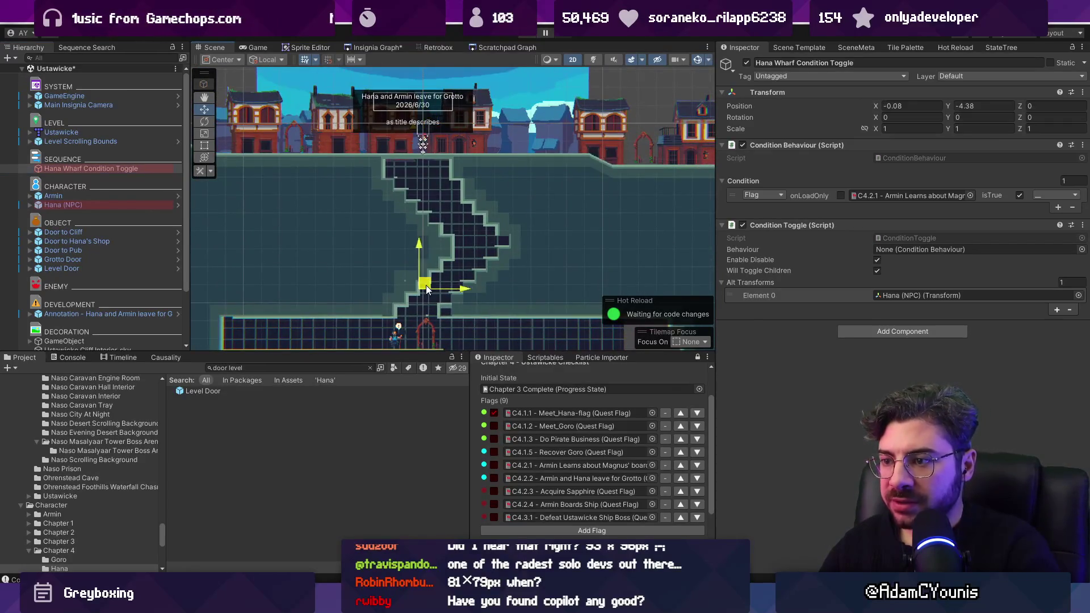
scroll(416, 329, up, 1)
scroll(94, 186, down, 3)
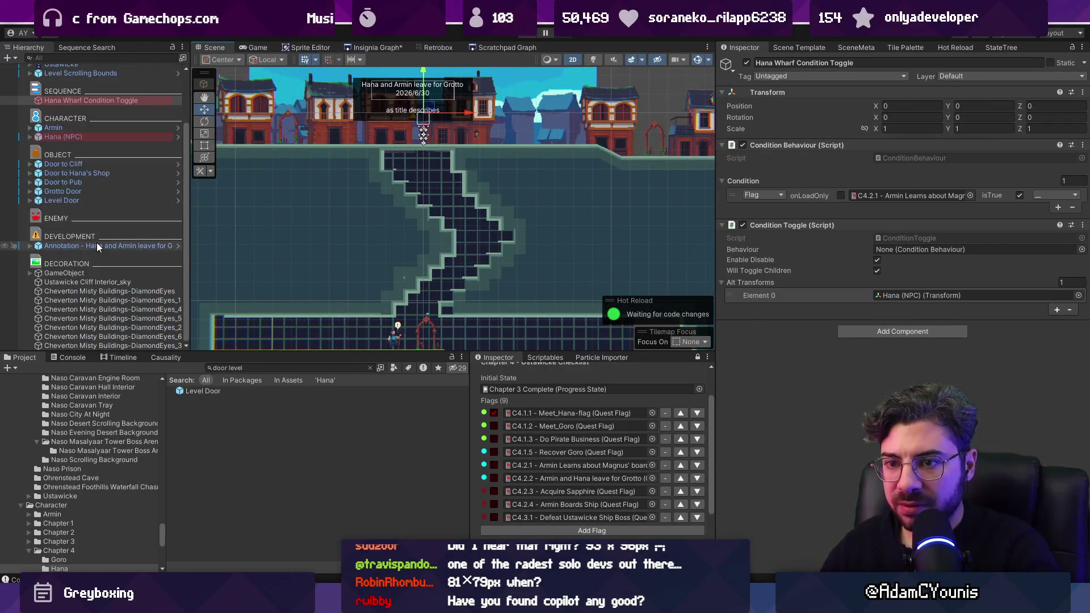
click(164, 246)
mouse_move(426, 109)
mouse_down()
mouse_move(428, 313)
mouse_move(387, 318)
mouse_up()
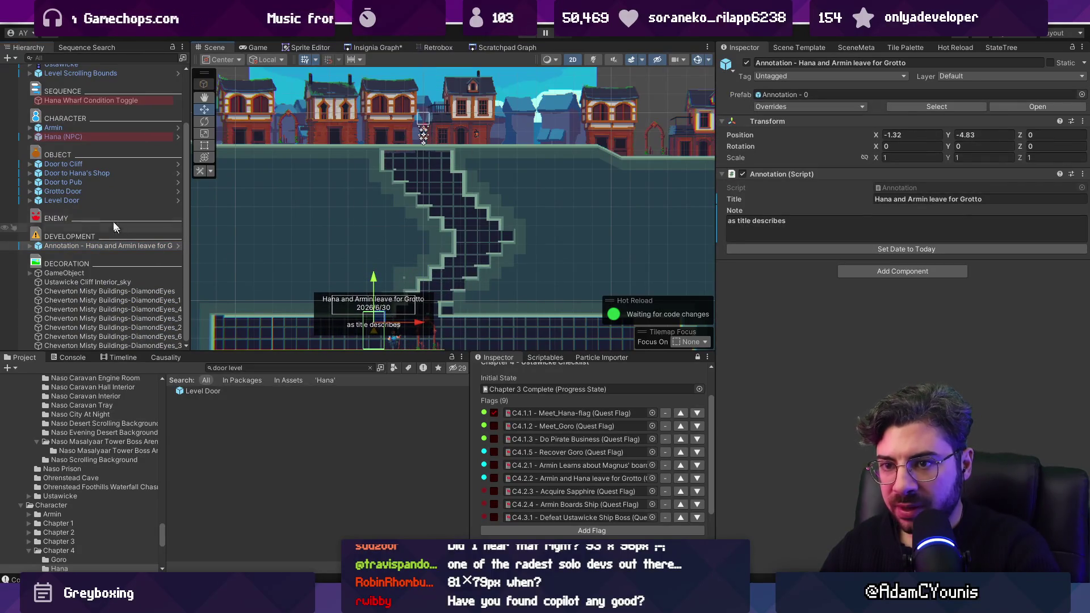
click(30, 246)
click(68, 264)
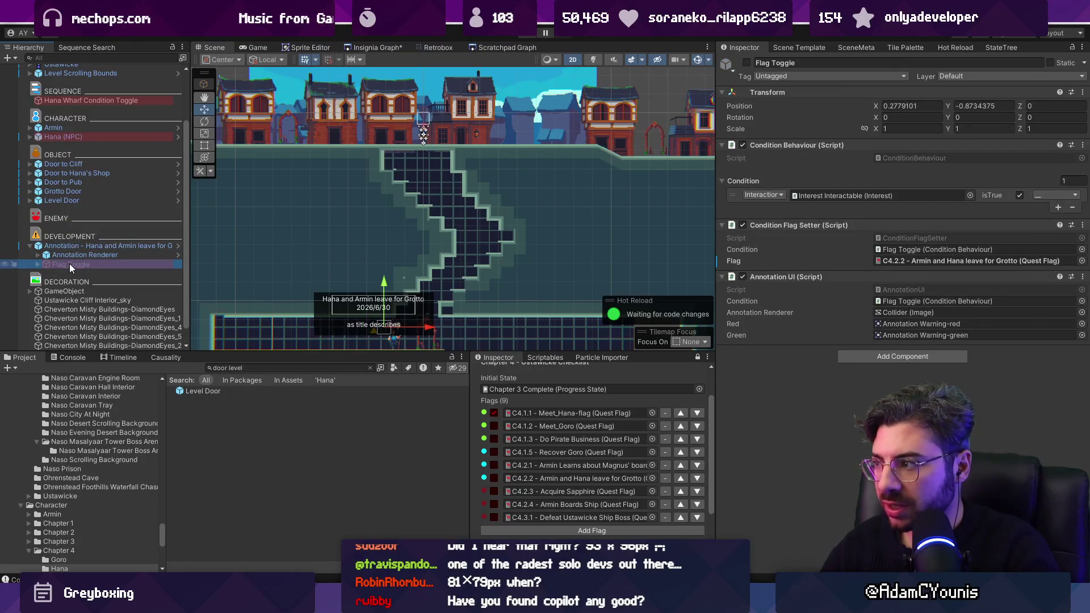
key(alt+shift+a)
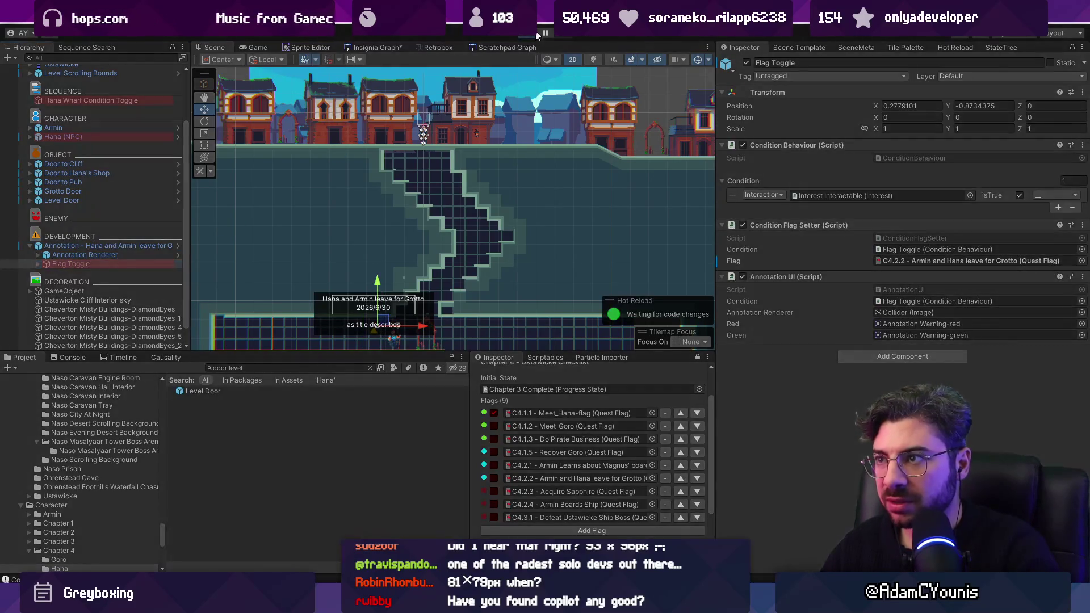
Enter Play mode and set the checklist's Output State to Test Progress
key(ctrl+p)
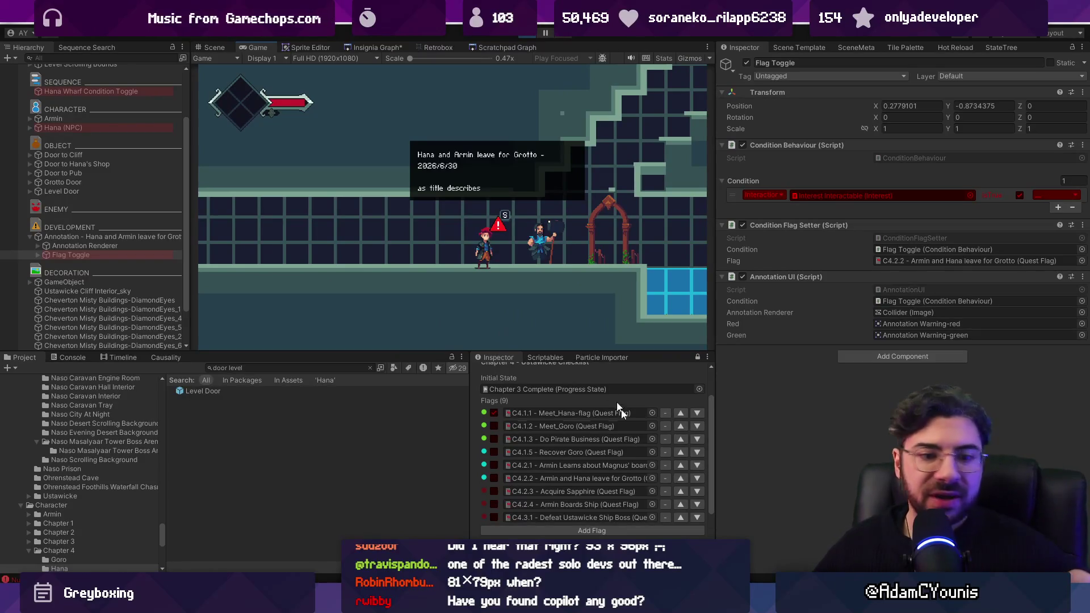
scroll(501, 437, down, 2)
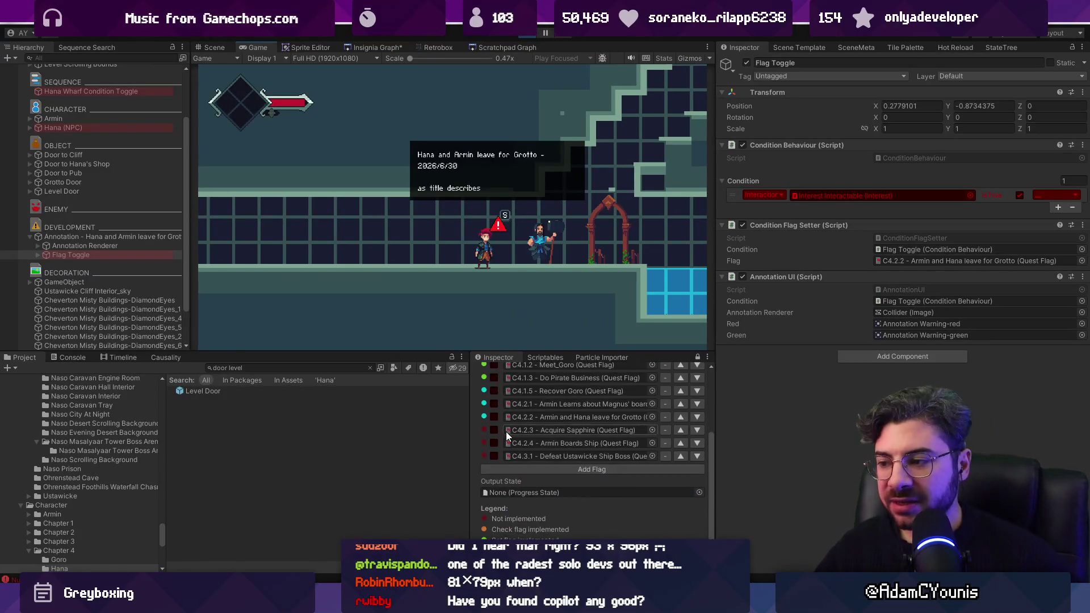
click(699, 493)
text(tyest)
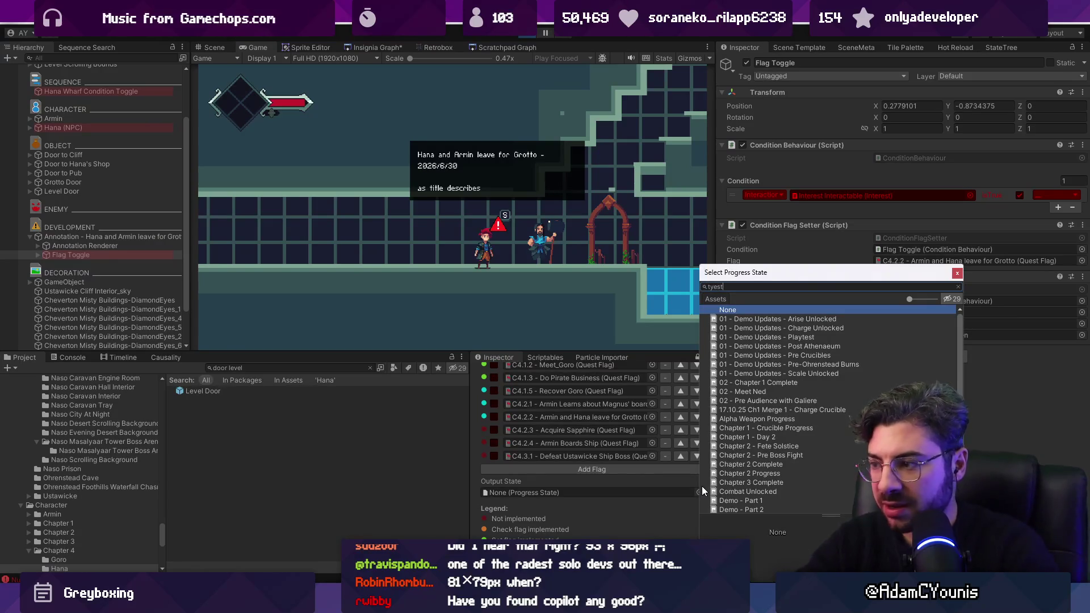
key(BackSpace)
text(est)
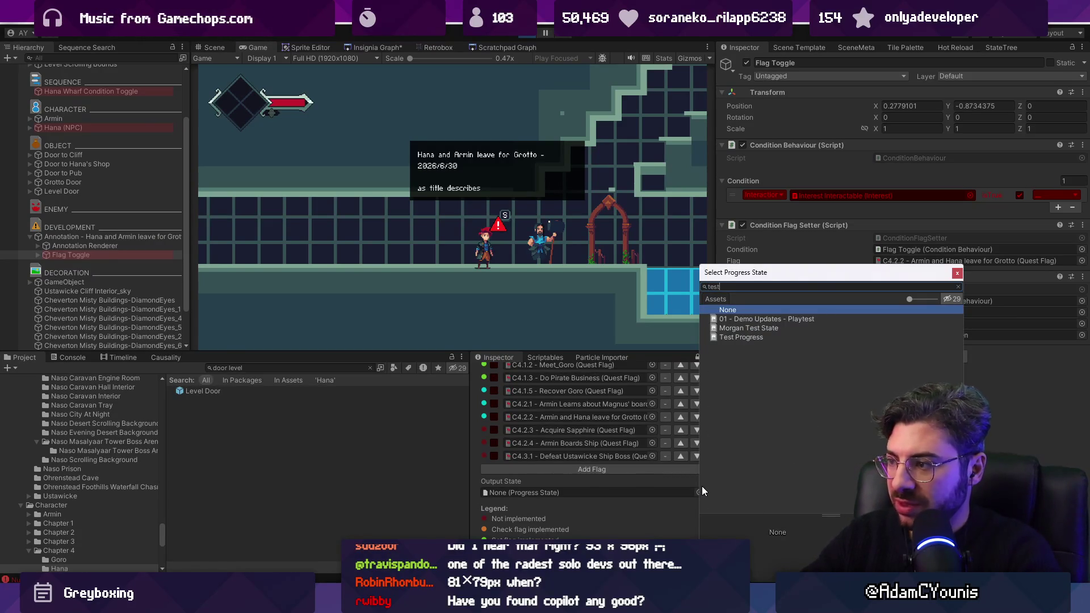
key(Down)
key(Down)
key(Return)
Tick flags C4.1.2 to C4.2.1, push them to the game, and trigger C4.2.2 at Grotto Door
scroll(593, 448, up, 5)
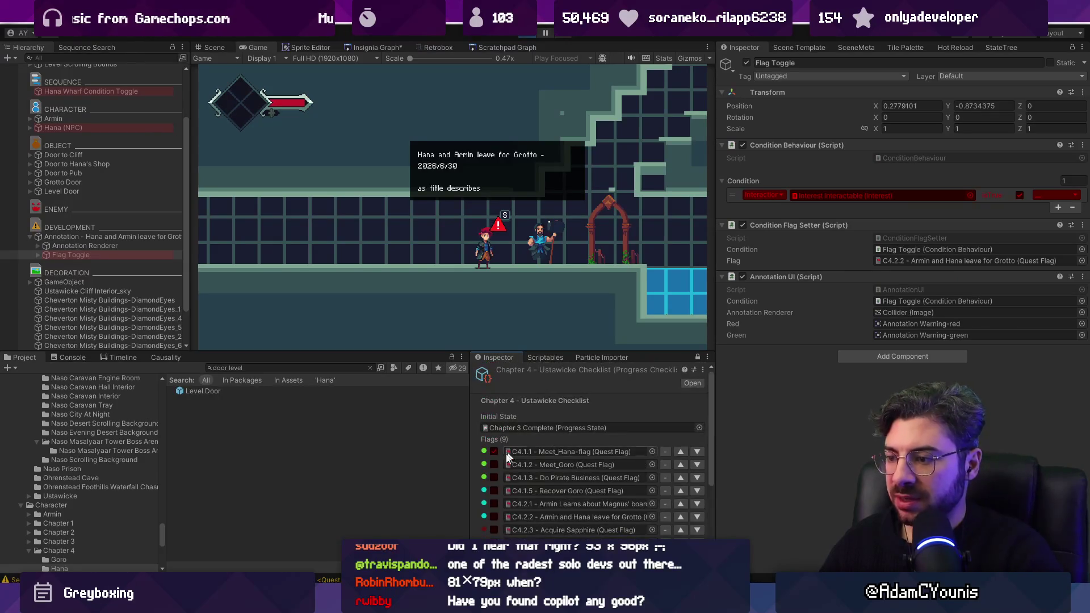
scroll(496, 513, down, 1)
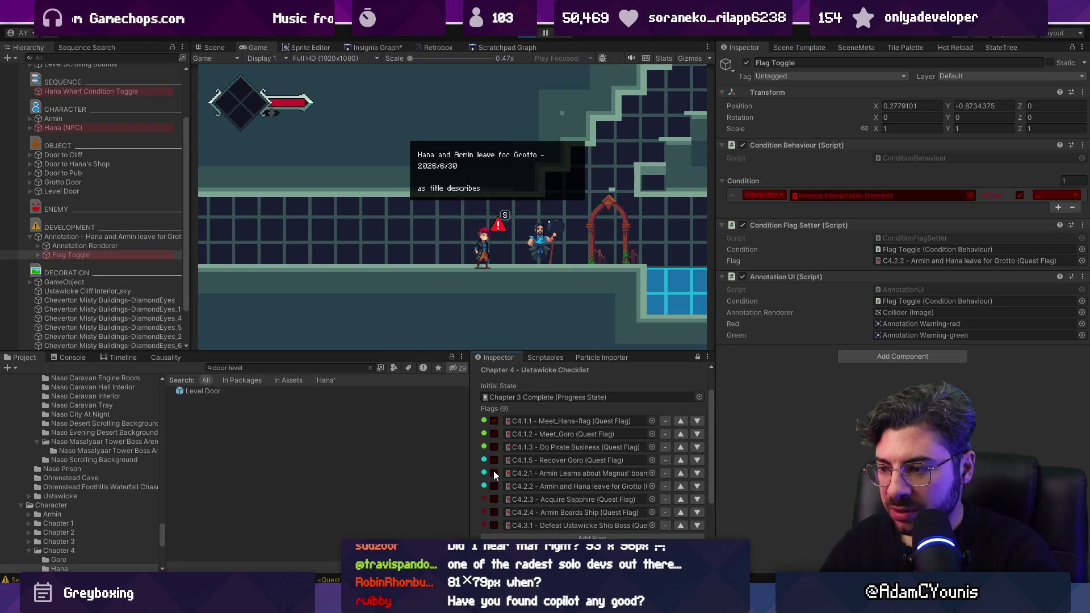
click(493, 472)
scroll(493, 471, down, 2)
click(546, 511)
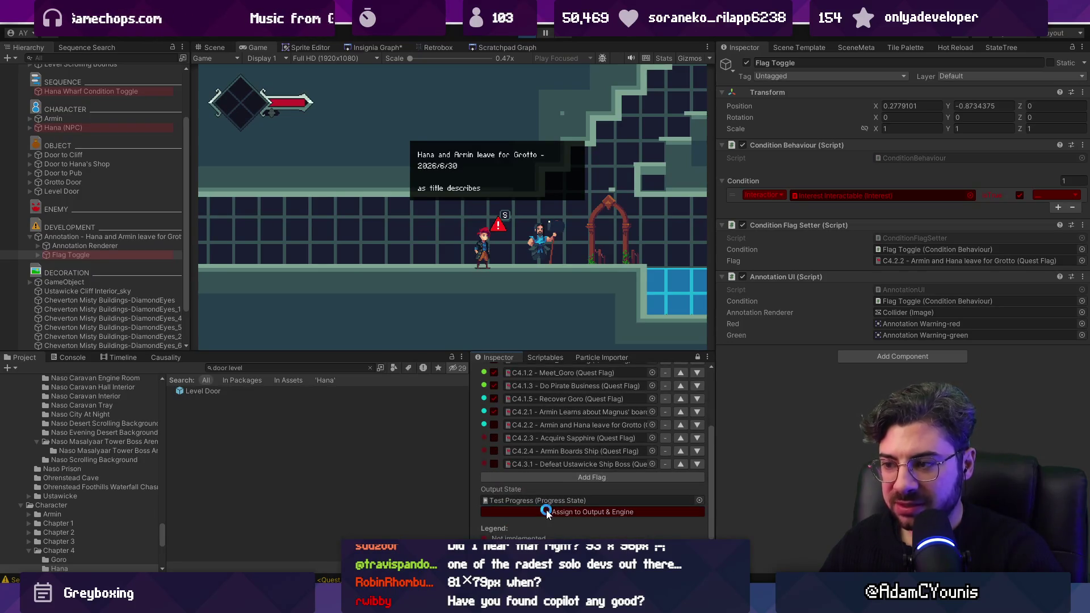
click(537, 510)
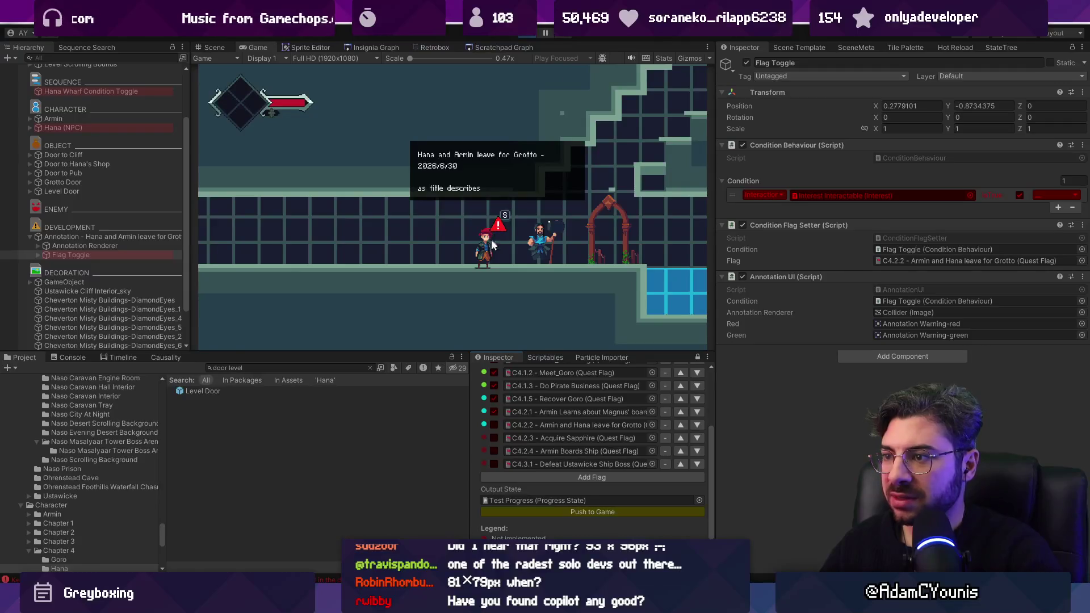
click(494, 425)
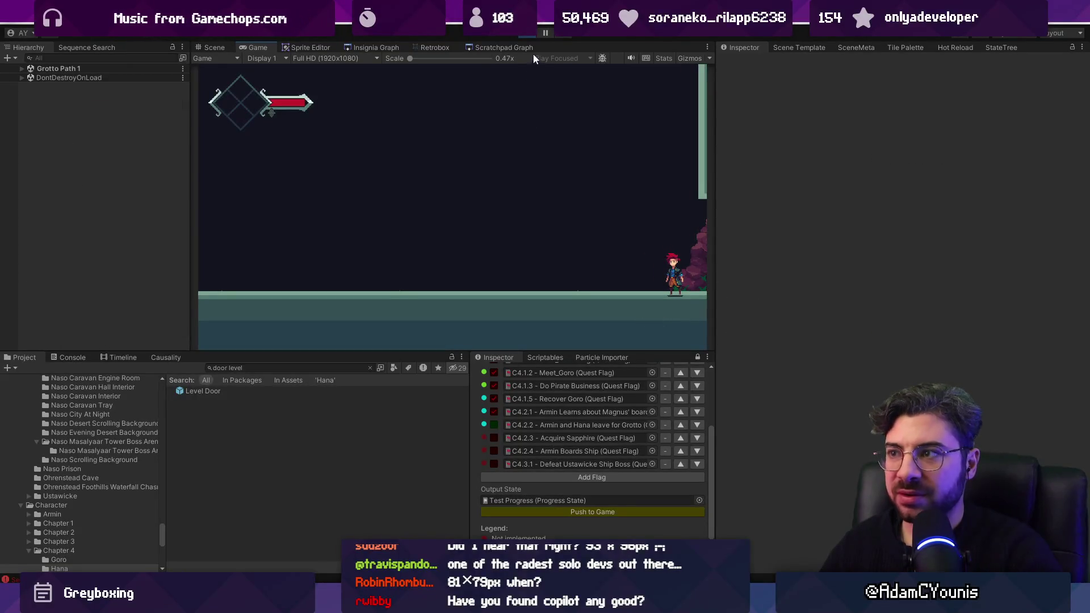
Stop Play, update DataLibrary's data dictionary GUIDs, and assign the checklist to output and engine
key(ctrl+p)
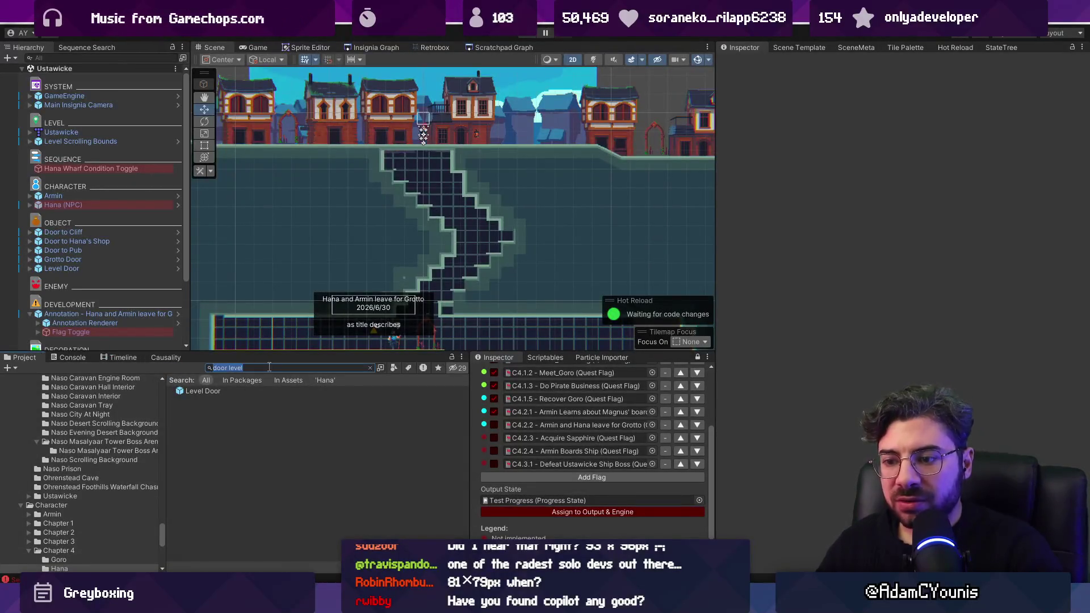
text(library)
click(227, 409)
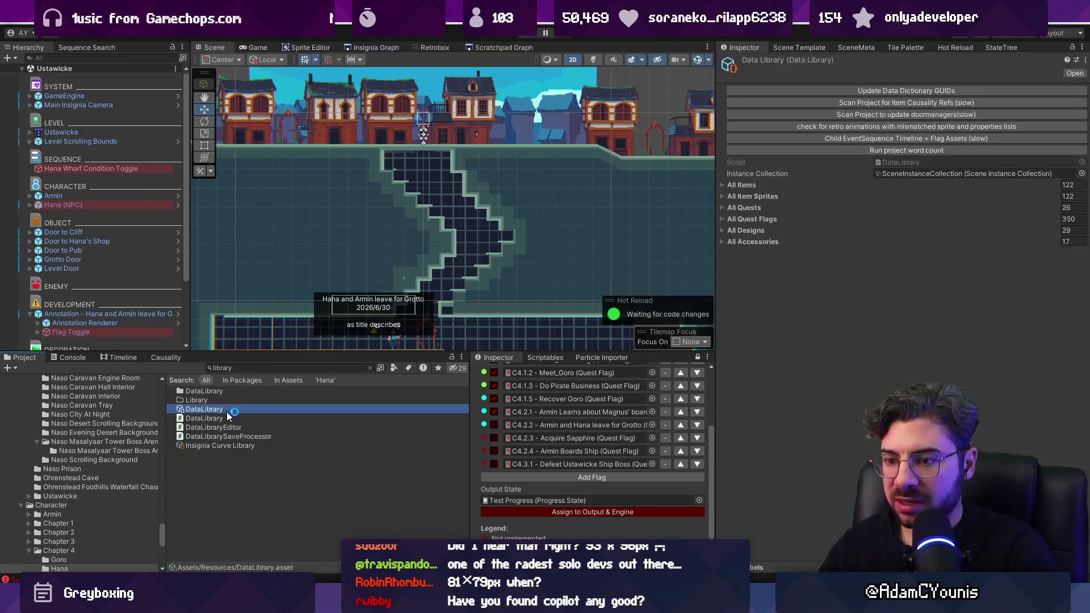
click(801, 91)
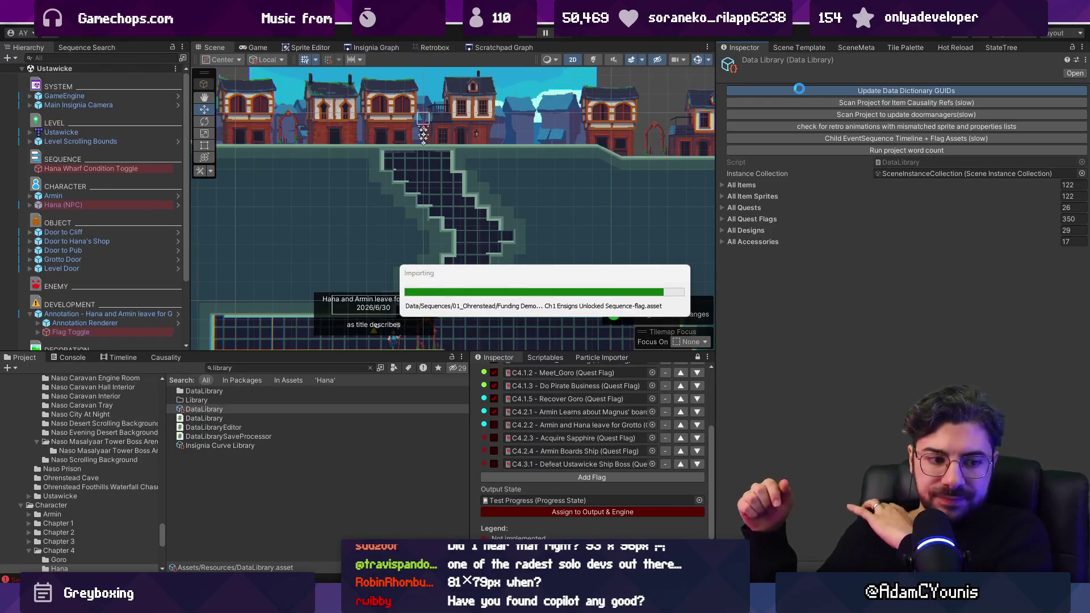
click(574, 510)
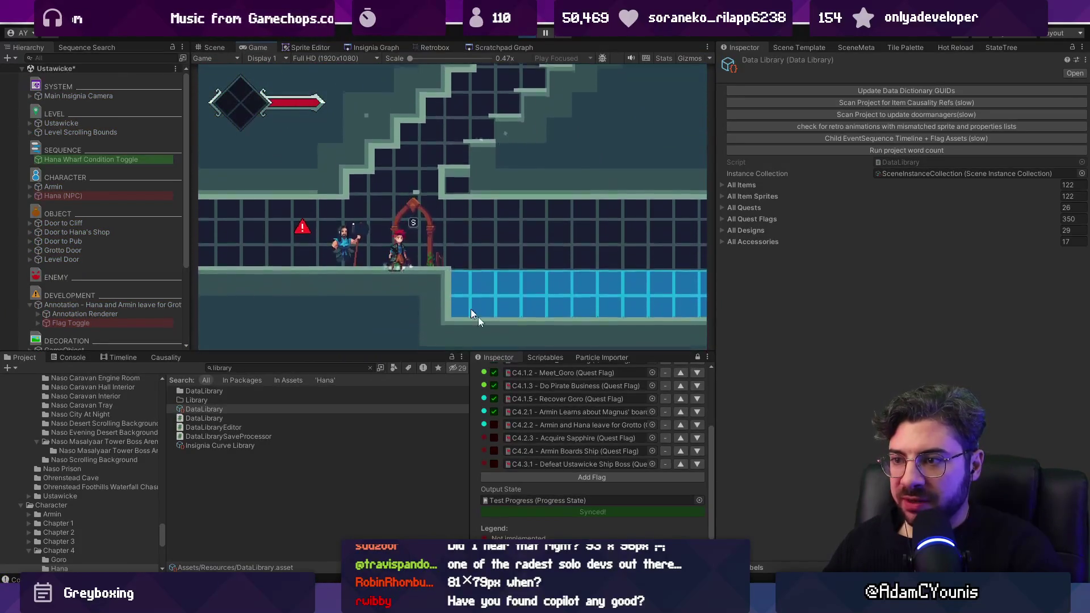
Push the Test Progress checklist to the game twice and open the Console showing the KeyNotFoundException
scroll(526, 404, up, 3)
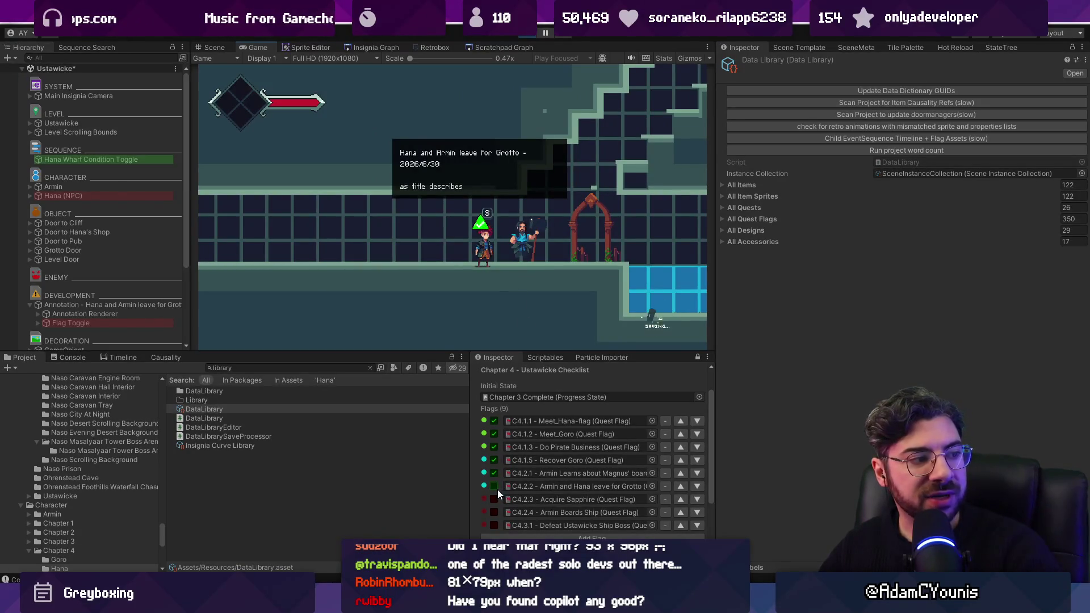
scroll(497, 490, down, 2)
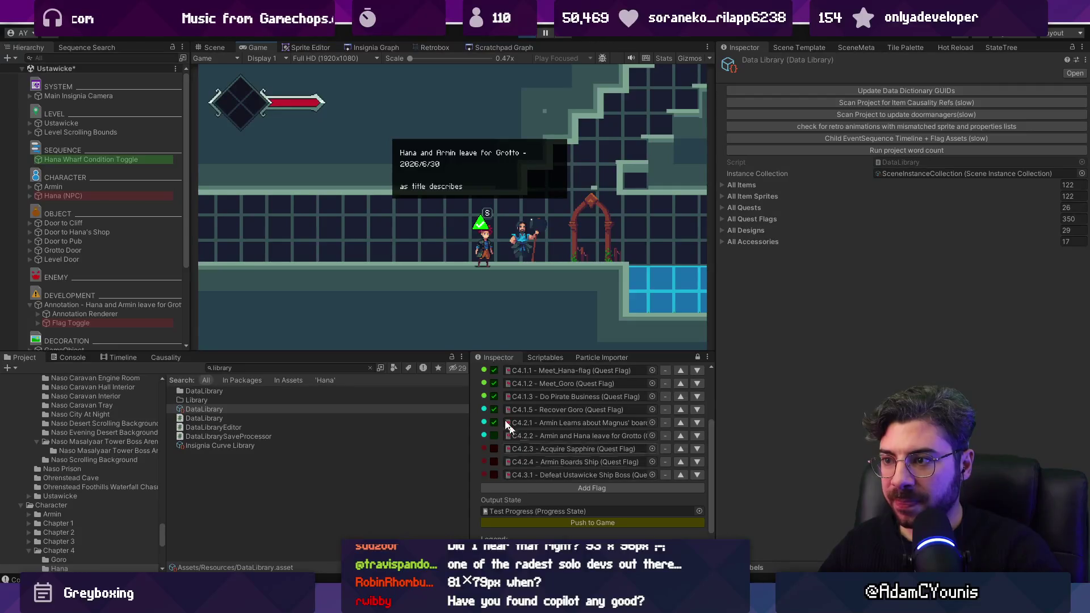
click(533, 520)
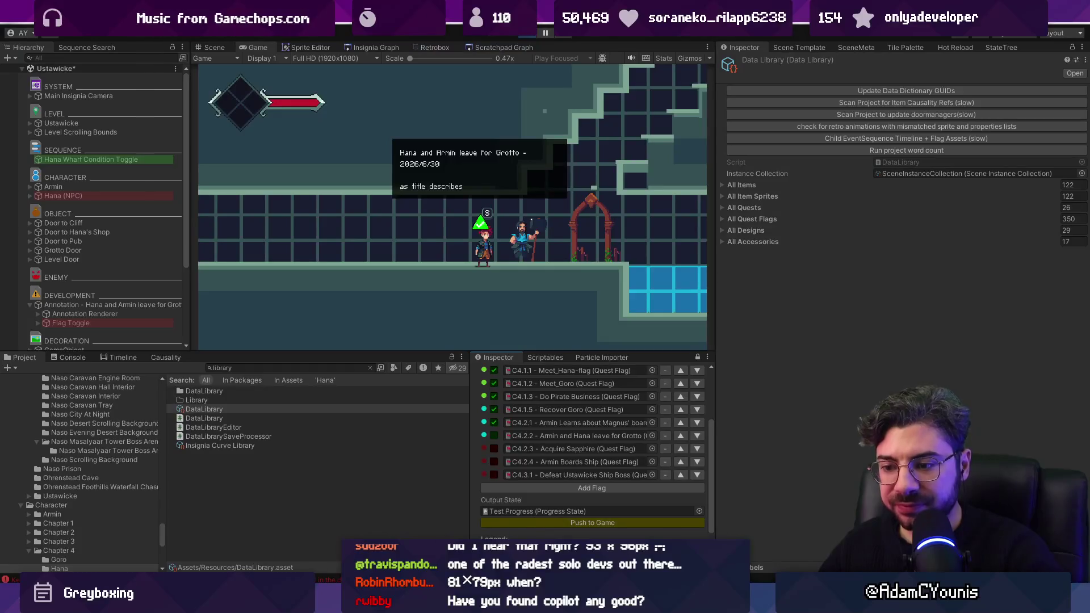
click(531, 520)
click(190, 572)
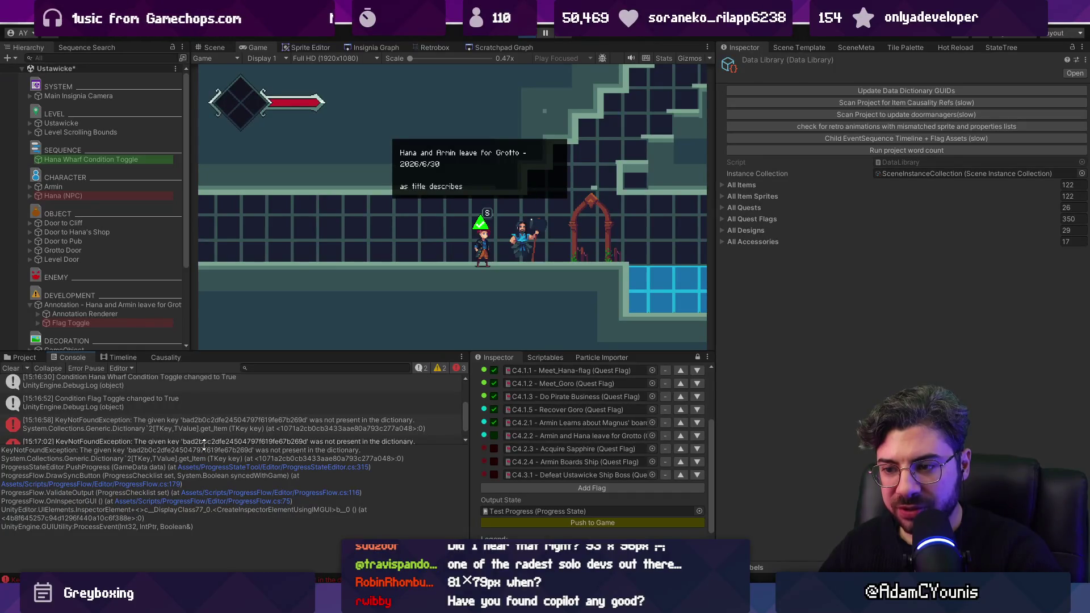
Enlarge the Console log list and clear the old KeyNotFoundException messages
drag(202, 441, 204, 480)
click(200, 468)
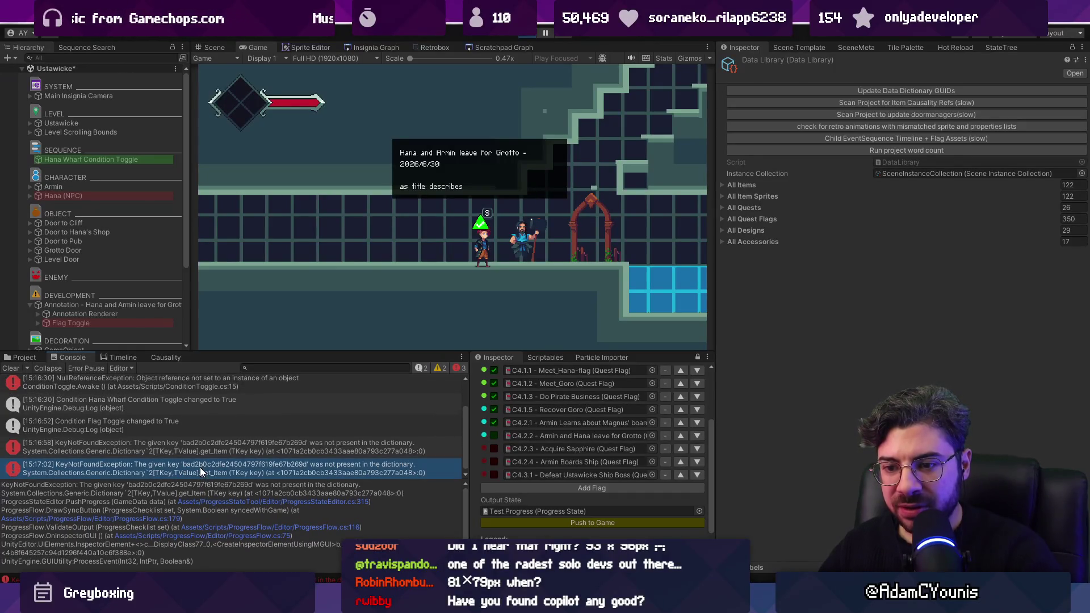
click(11, 368)
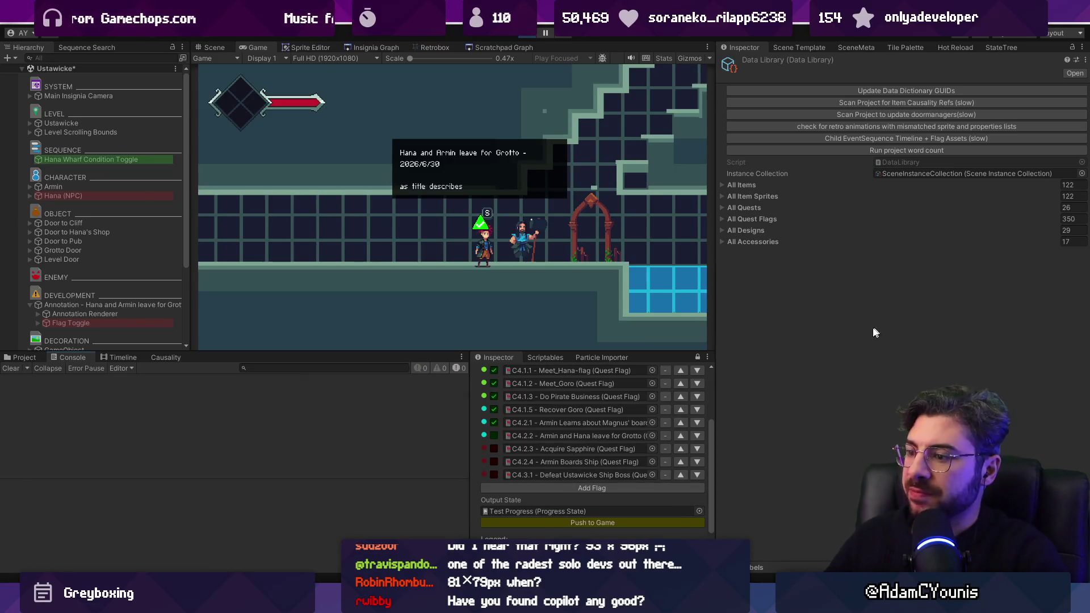
Open the Test Progress save and scroll through its quest flags
double_click(557, 511)
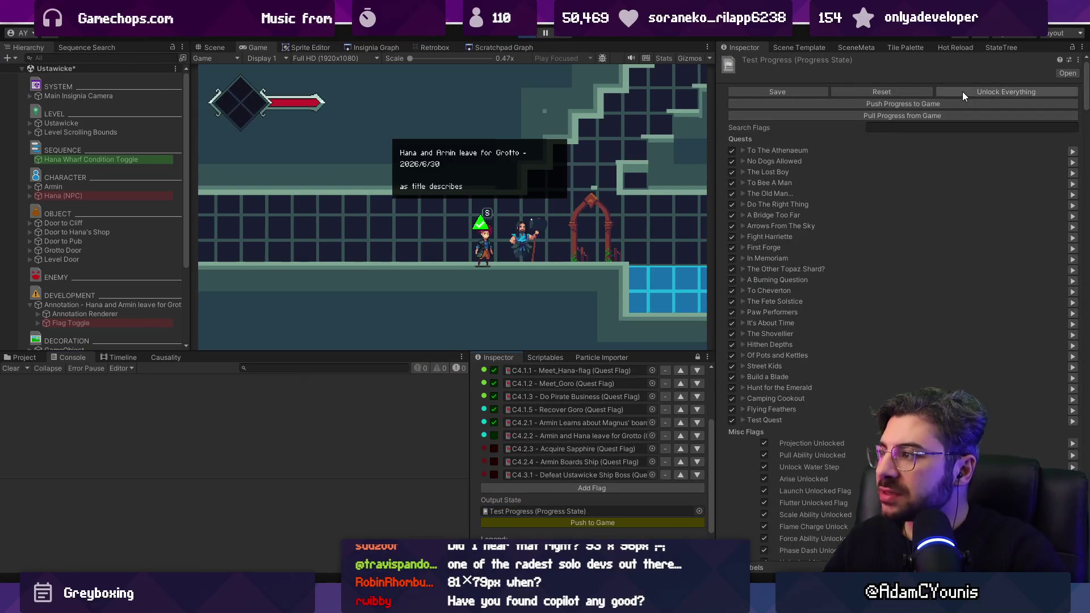
scroll(902, 228, down, 15)
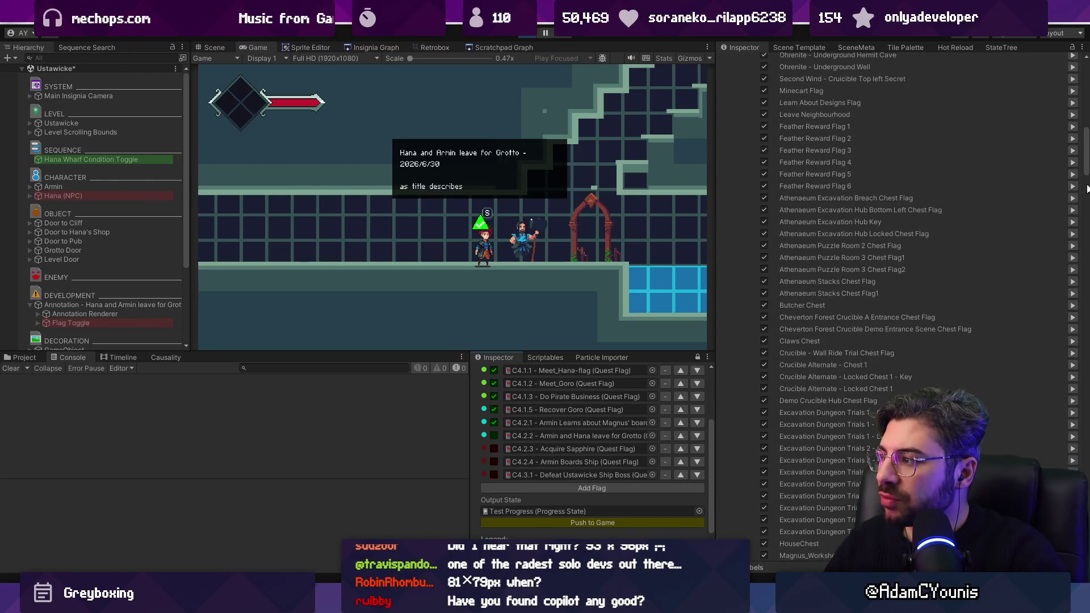
scroll(1087, 189, down, 15)
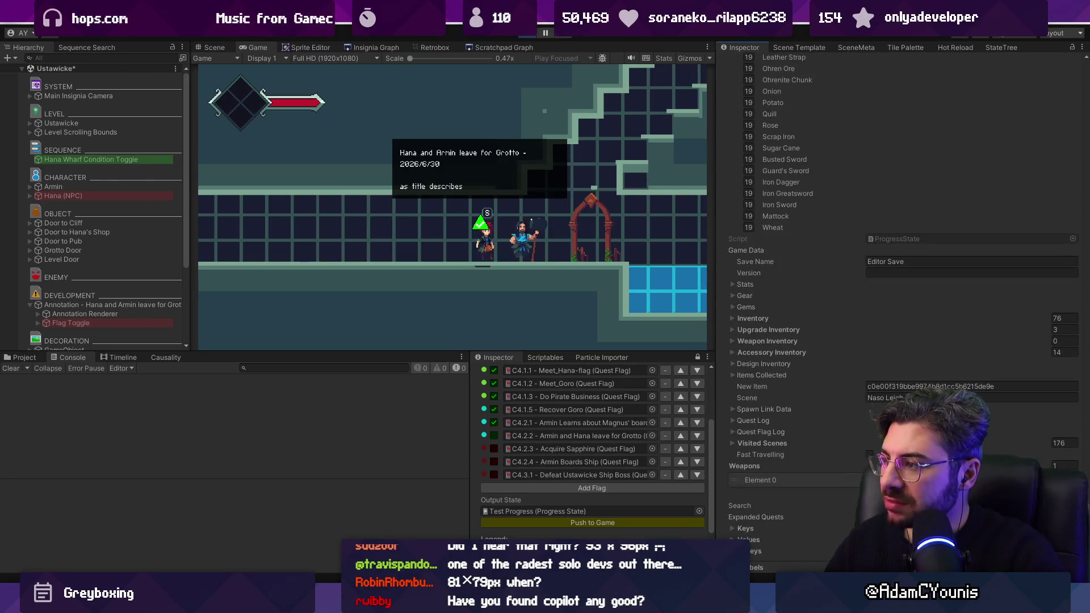
scroll(902, 228, up, 20)
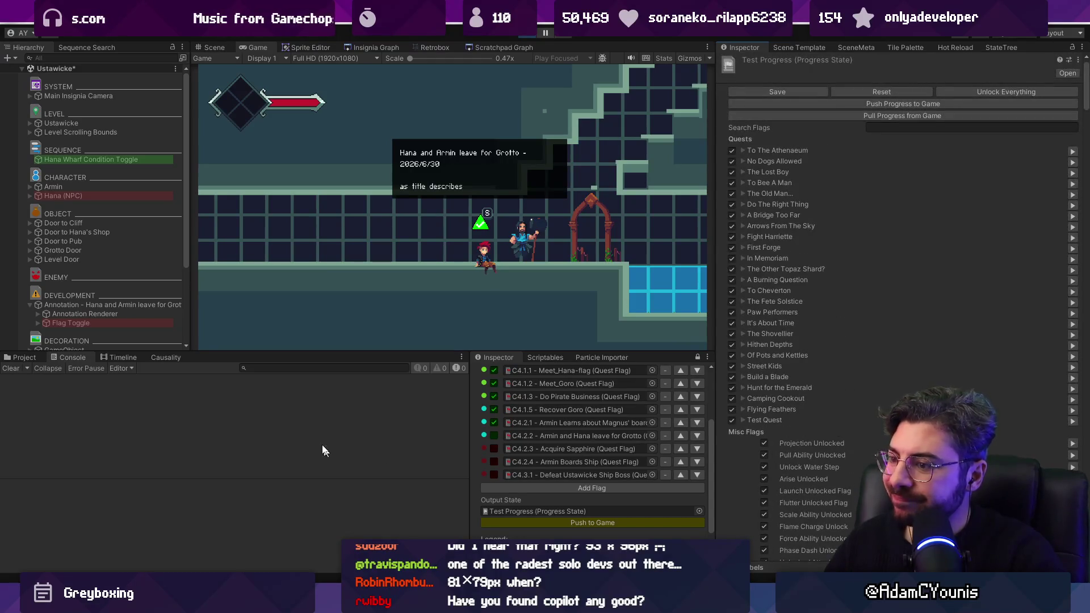
Push Test Progress to the game again and show the new KeyNotFoundException's stack trace
click(22, 357)
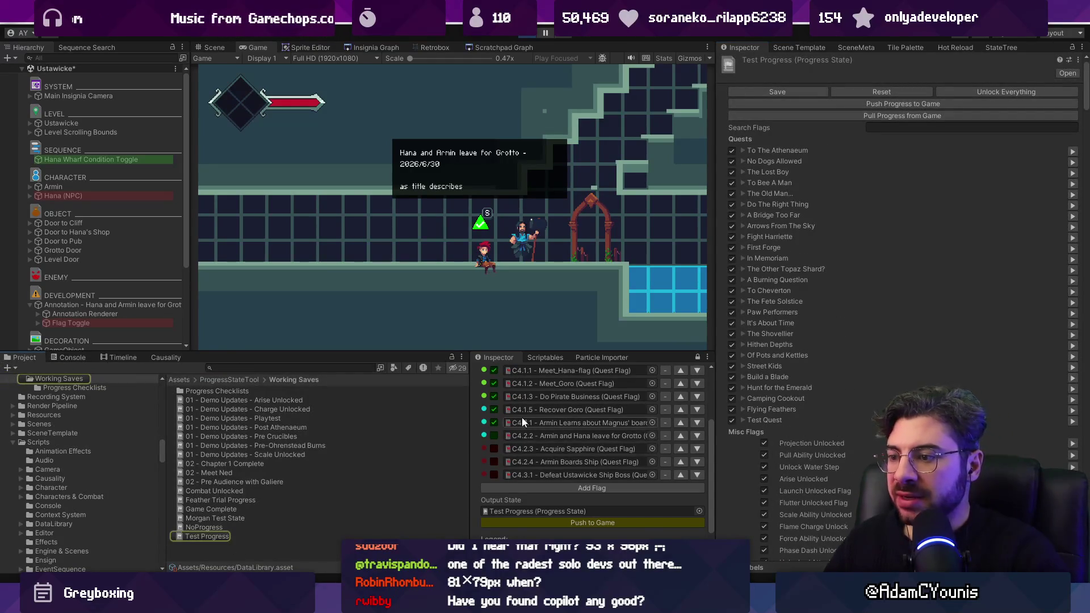
click(540, 523)
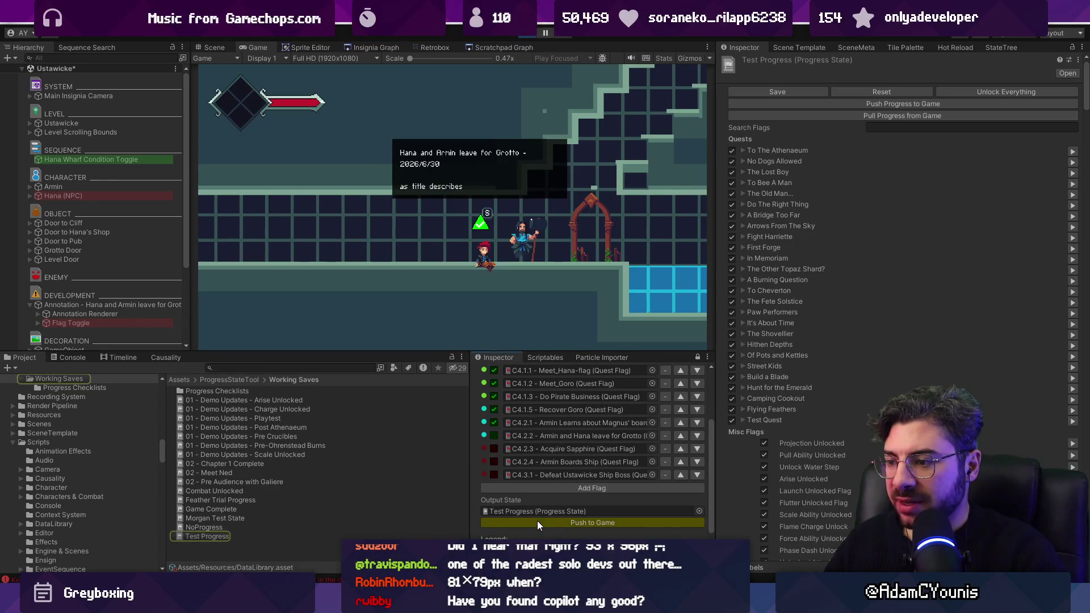
scroll(513, 437, up, 2)
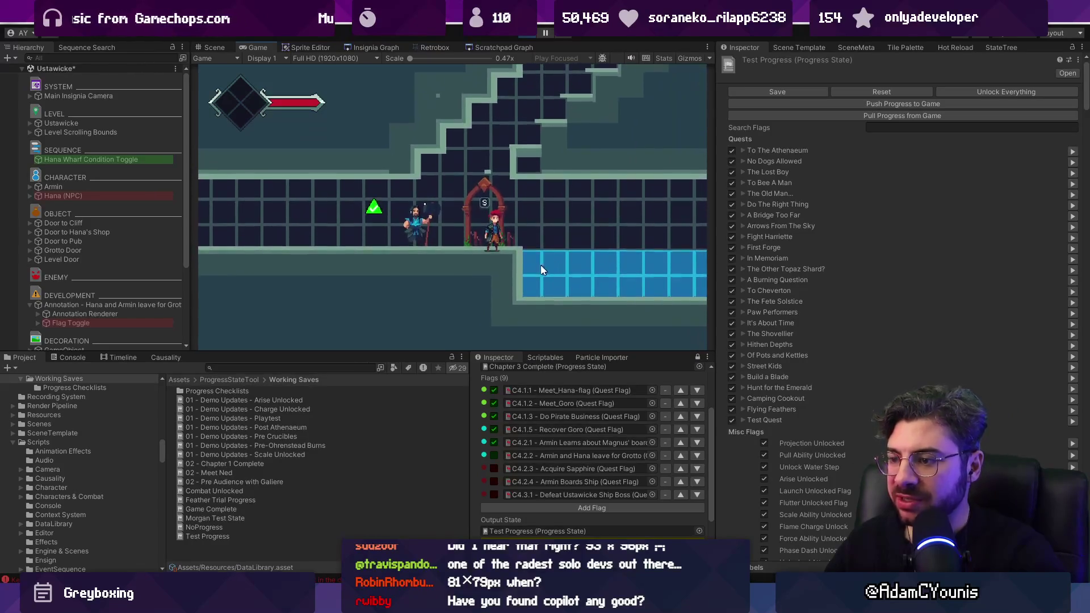
click(77, 357)
click(213, 389)
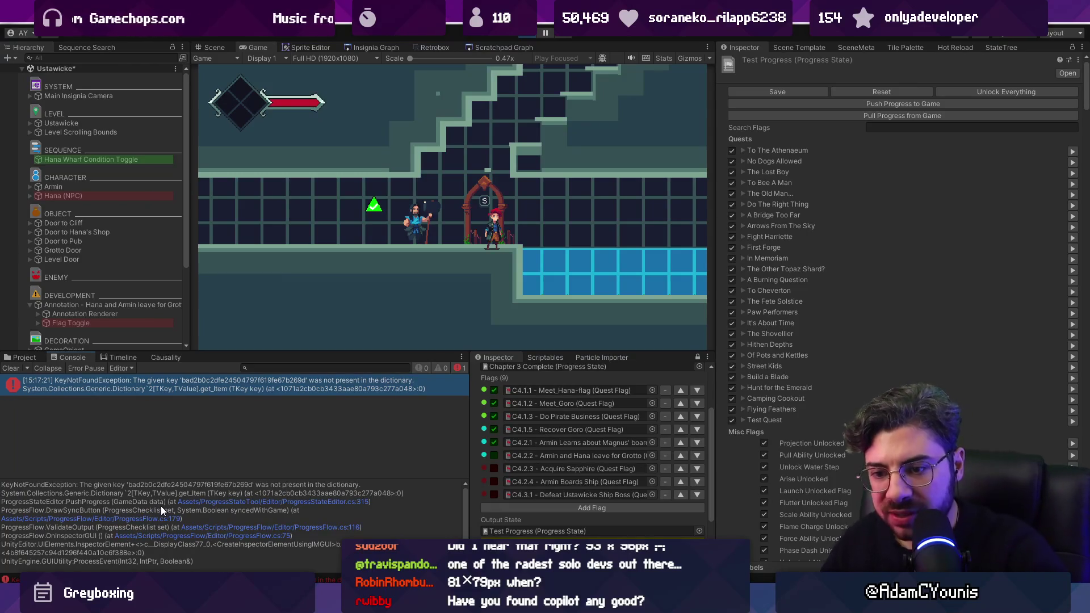
Jump to the failing allQuestFlagsByGUID lookup on line 315 of ProgressStateEditor.cs
click(209, 503)
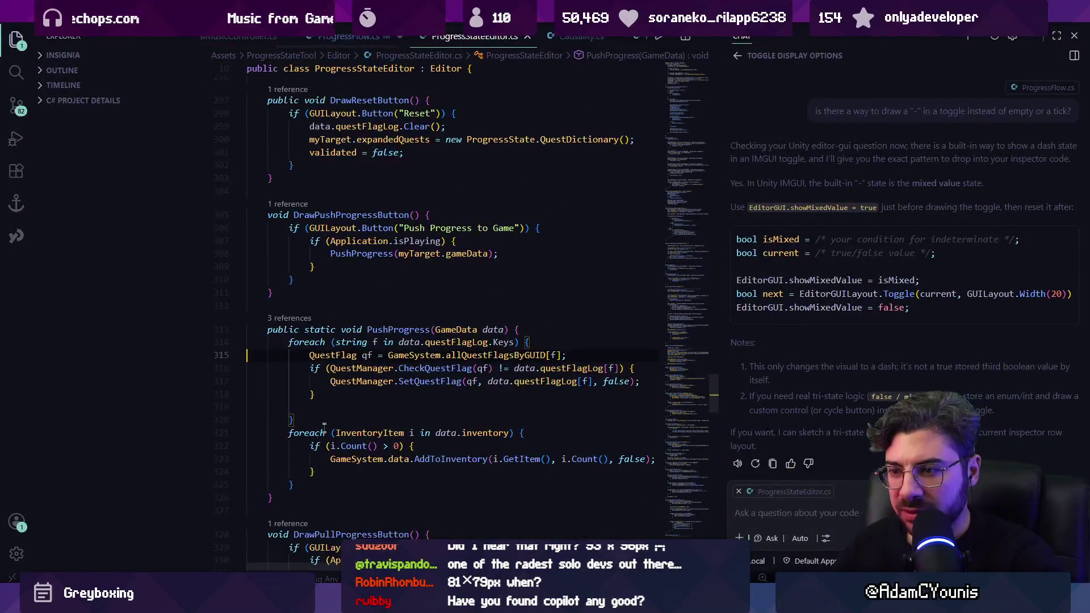
click(402, 354)
click(480, 355)
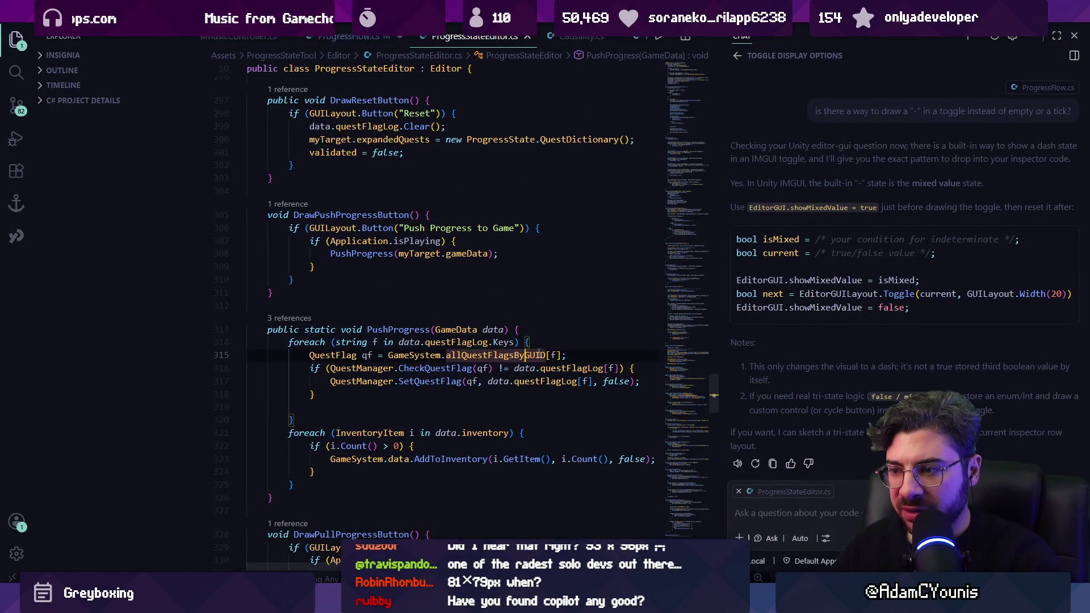
Start an if statement under the foreach loop, discard it, and save ProgressStateEditor.cs
click(567, 343)
key(Return)
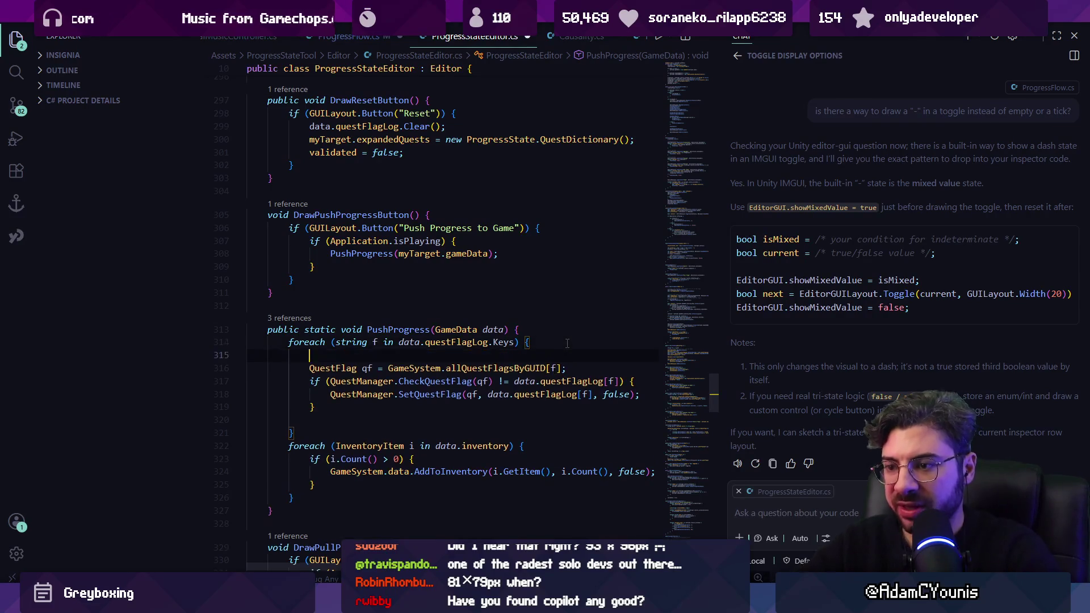
text(if()
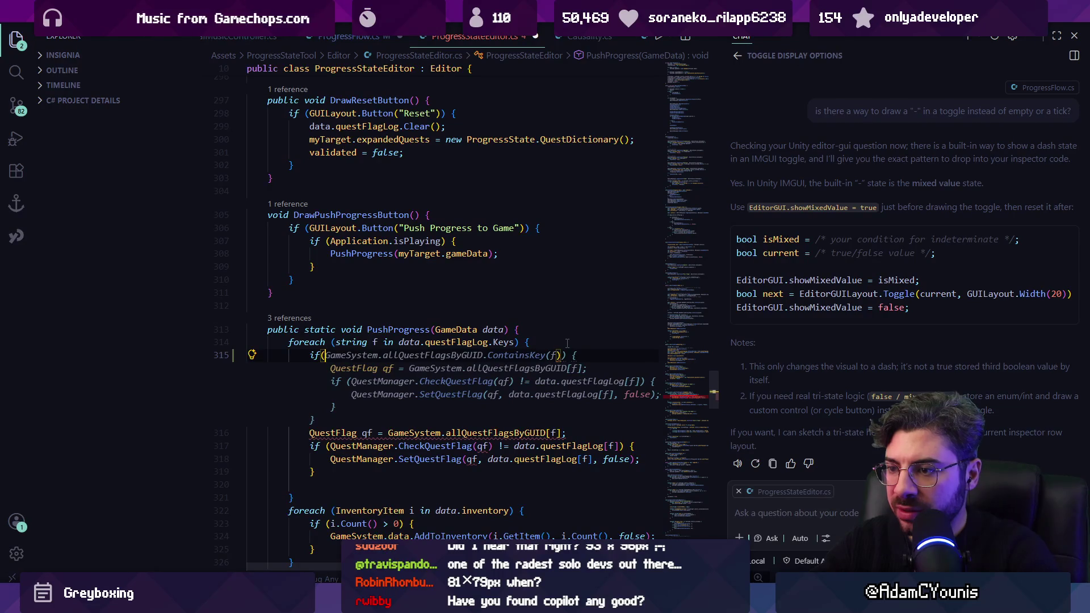
key(Escape)
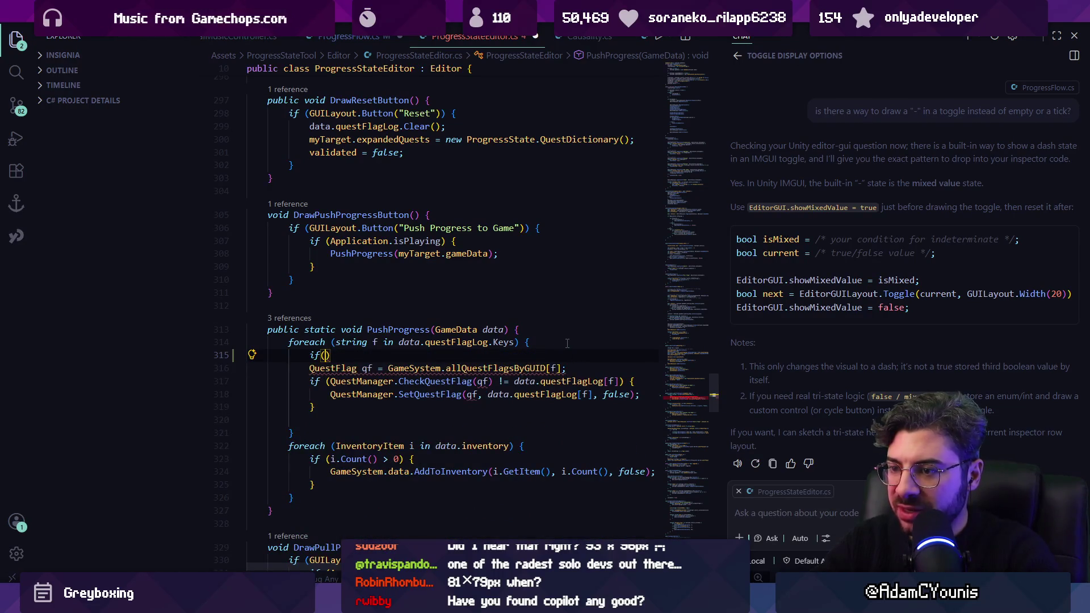
key(BackSpace)
key(BackSpace)
key(BackSpace)
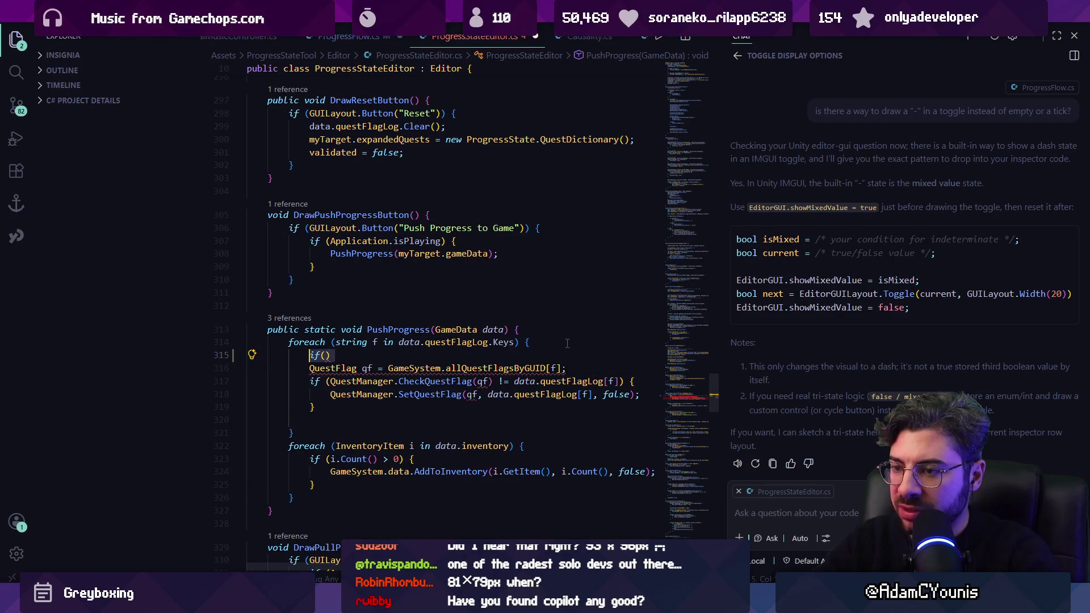
key(ctrl+s)
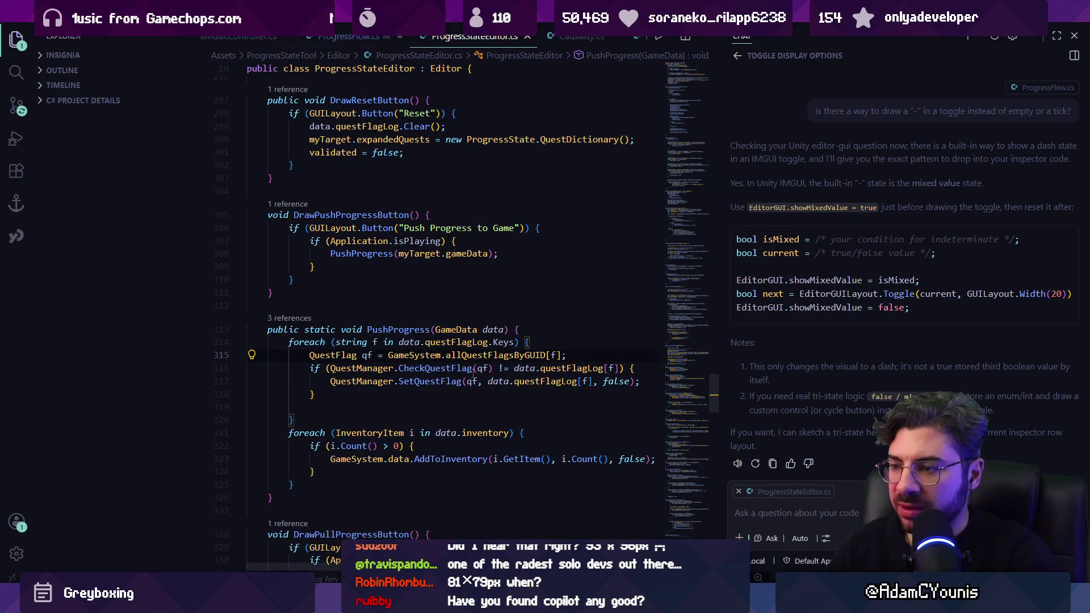
Add a suggested Debug.Log line after the foreach printing each quest flag and value
click(483, 356)
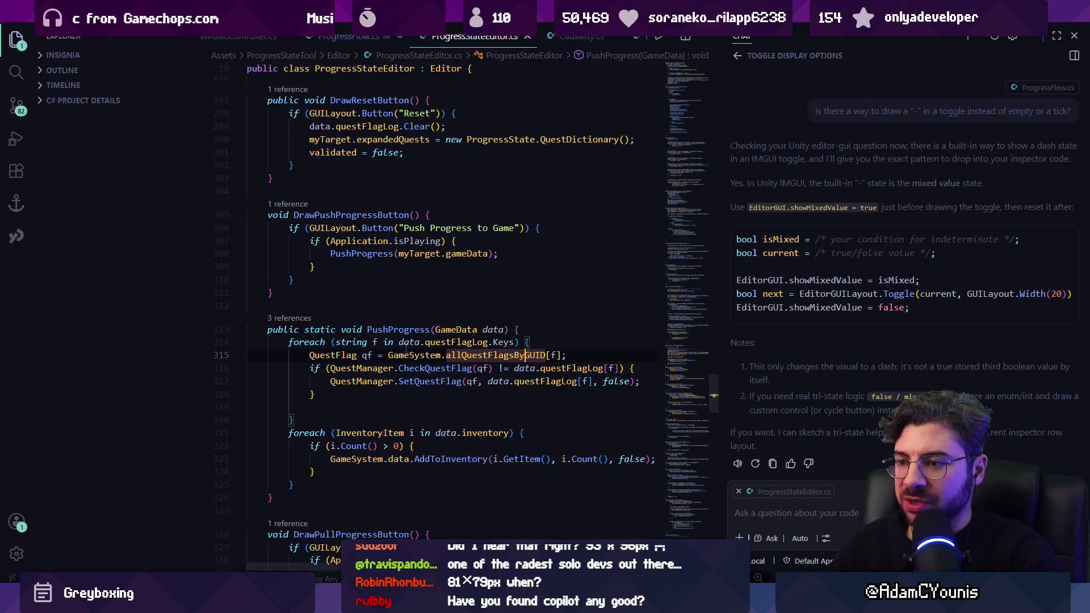
click(554, 341)
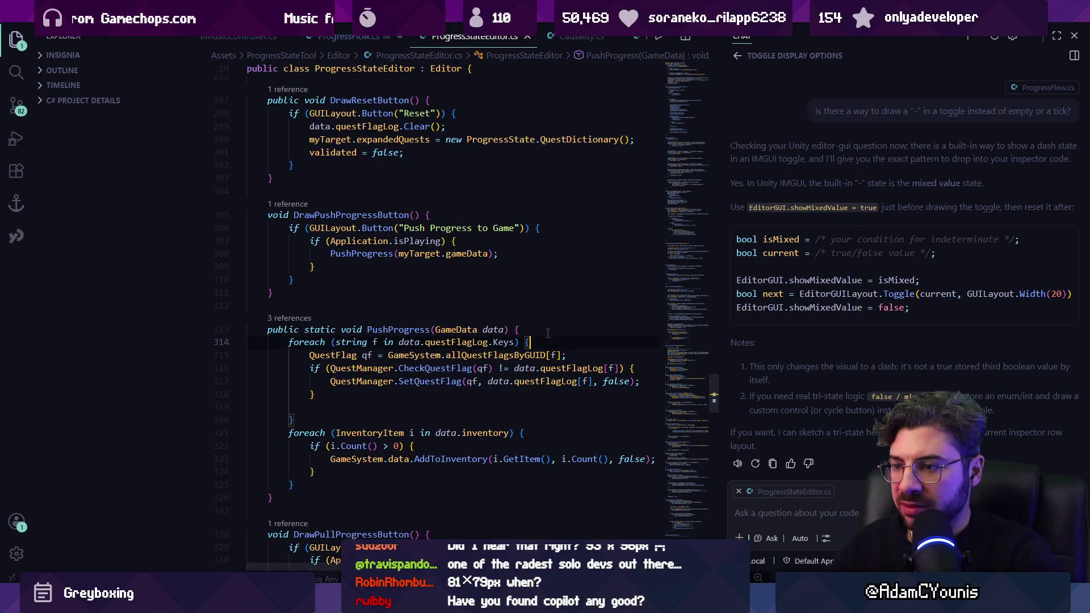
key(Return)
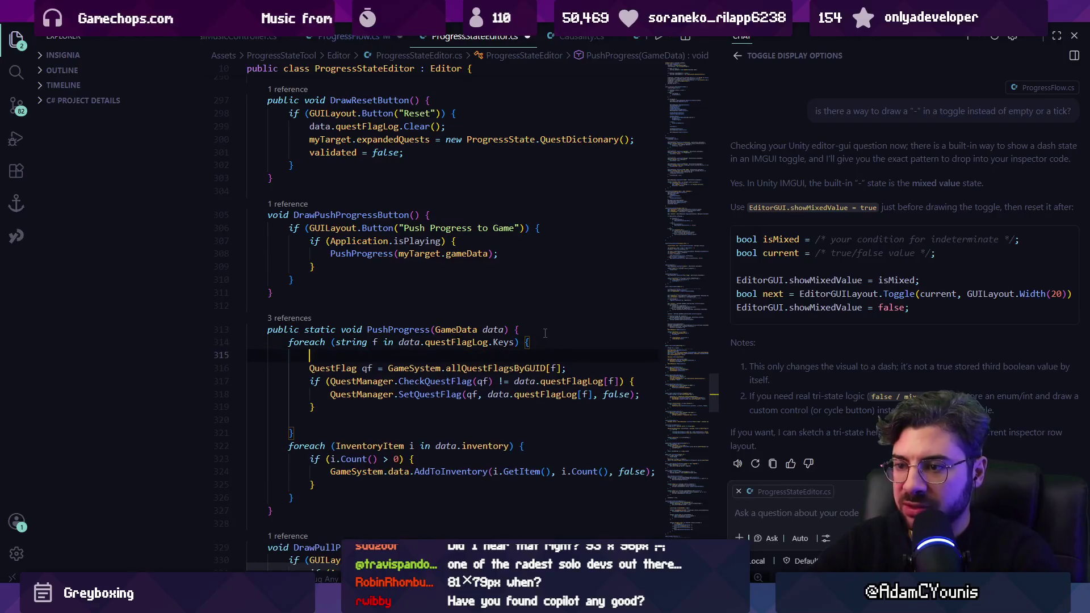
text(Debug)
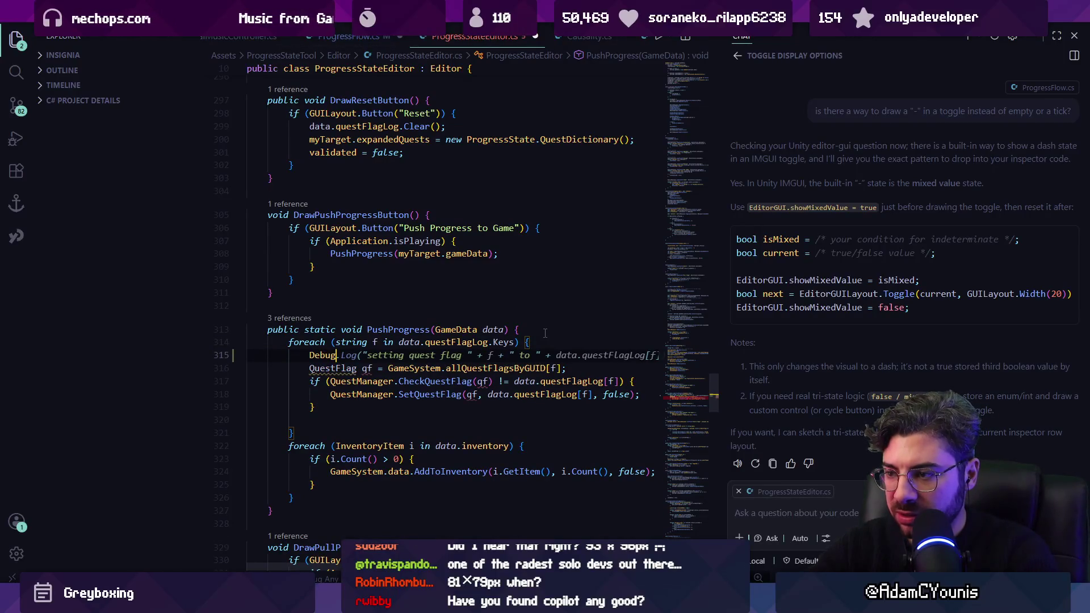
key(Tab)
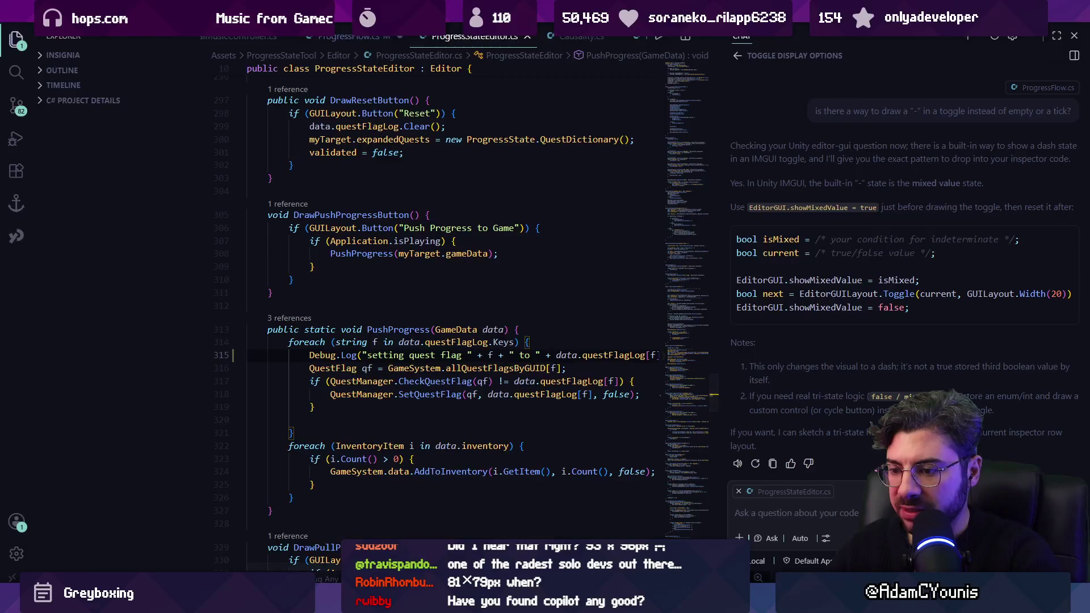
From Unity's Console, open the logged line's source and select a word in Debug.Log
key(alt+Tab)
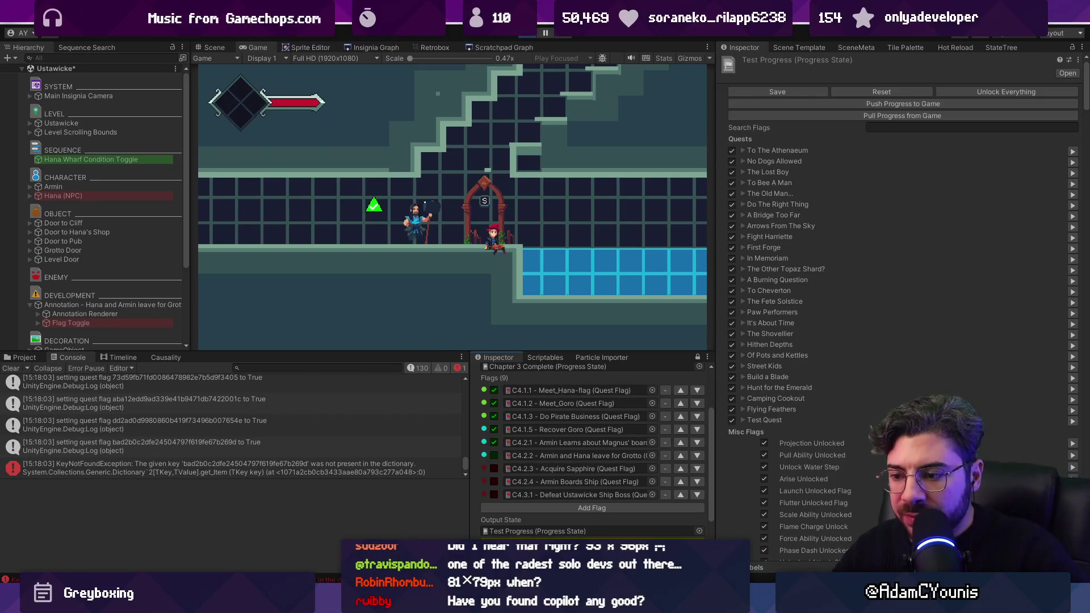
double_click(157, 460)
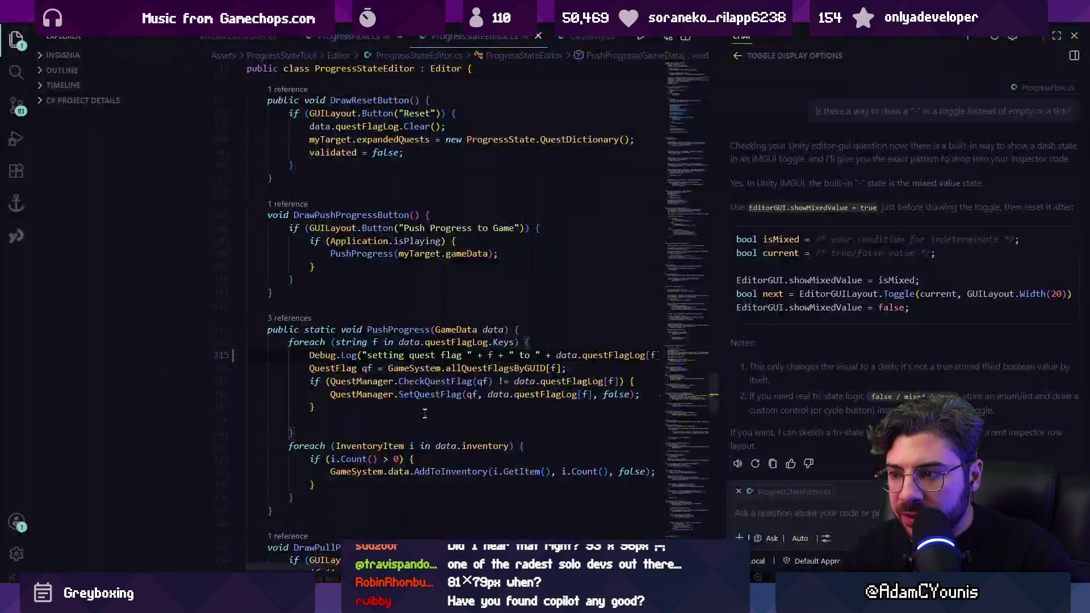
scroll(432, 358, right, 1)
double_click(389, 355)
Delete the Debug.Log statement, leaving an empty line inside the flag loop
triple_click(375, 355)
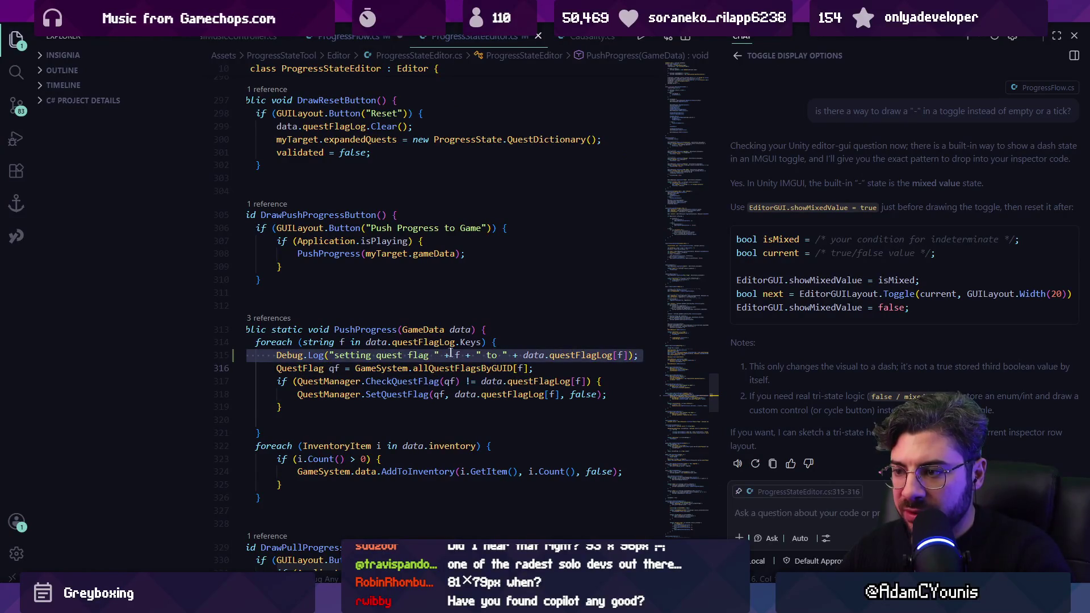
click(503, 342)
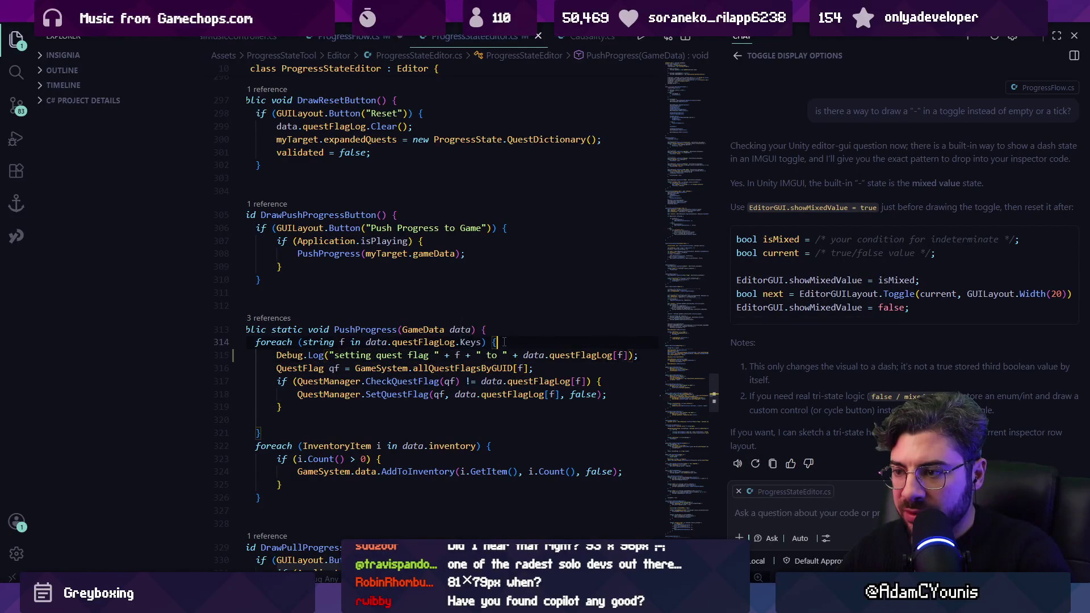
key(Return)
key(Down)
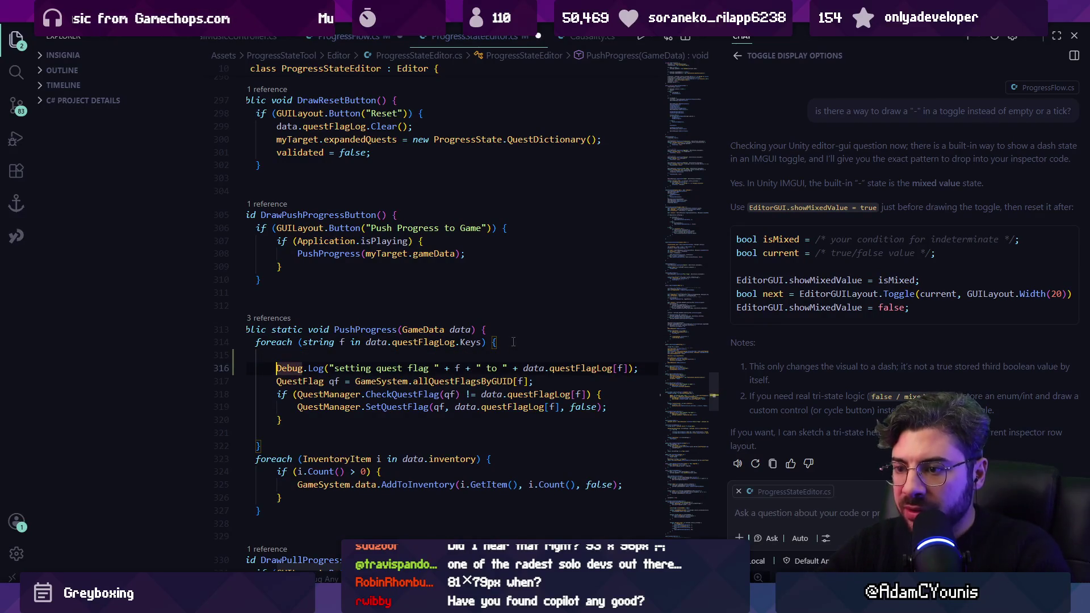
key(shift+End)
key(BackSpace)
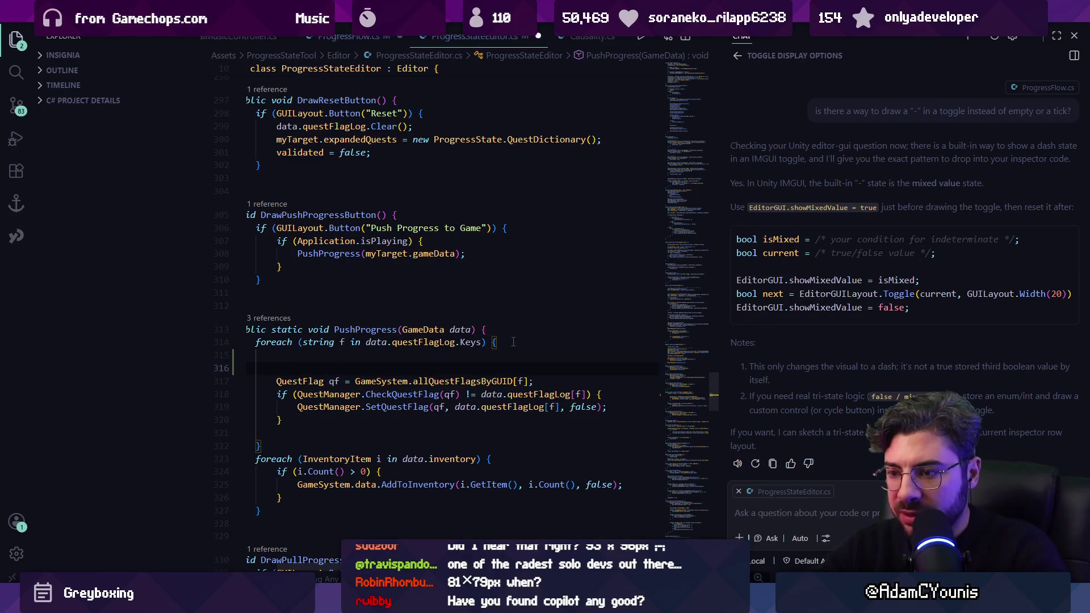
Write the line 'string name = data.questFlagLog[f];' inside the loop
text(string name -=)
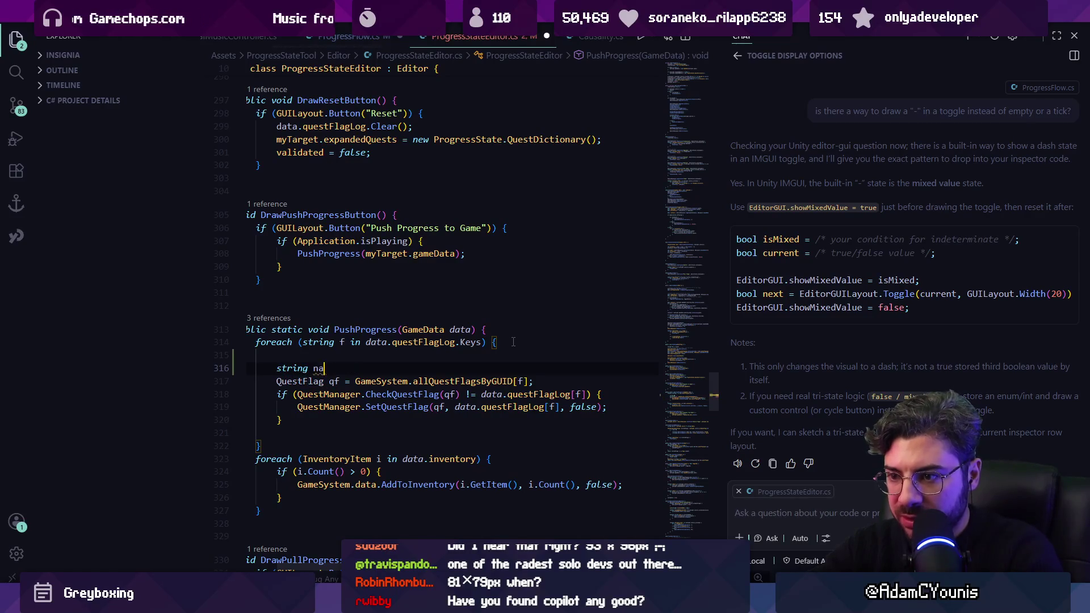
key(BackSpace)
key(BackSpace)
key(BackSpace)
text(= )
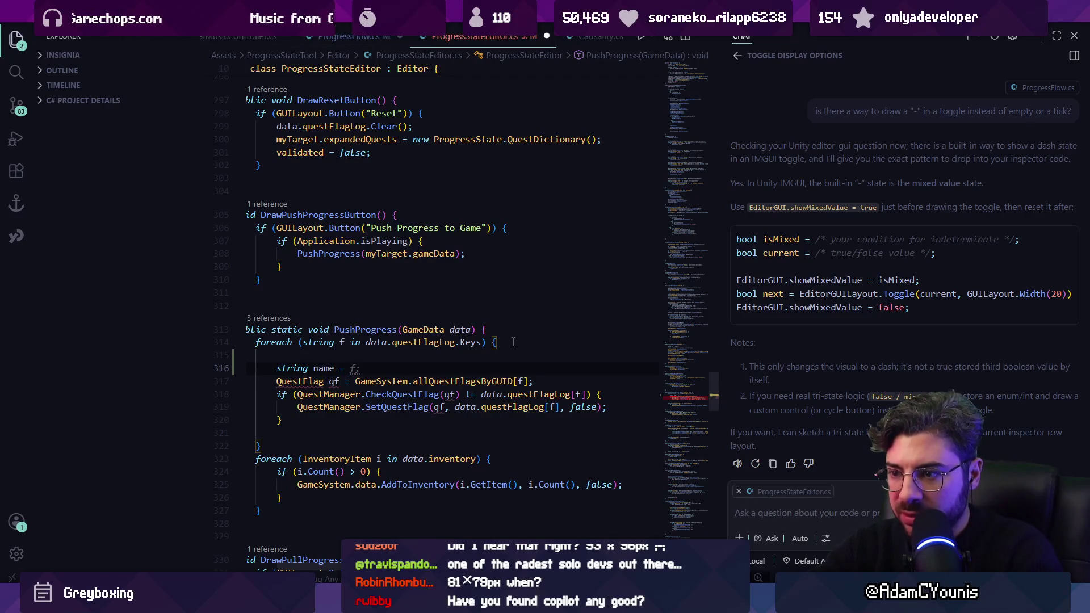
text(data.)
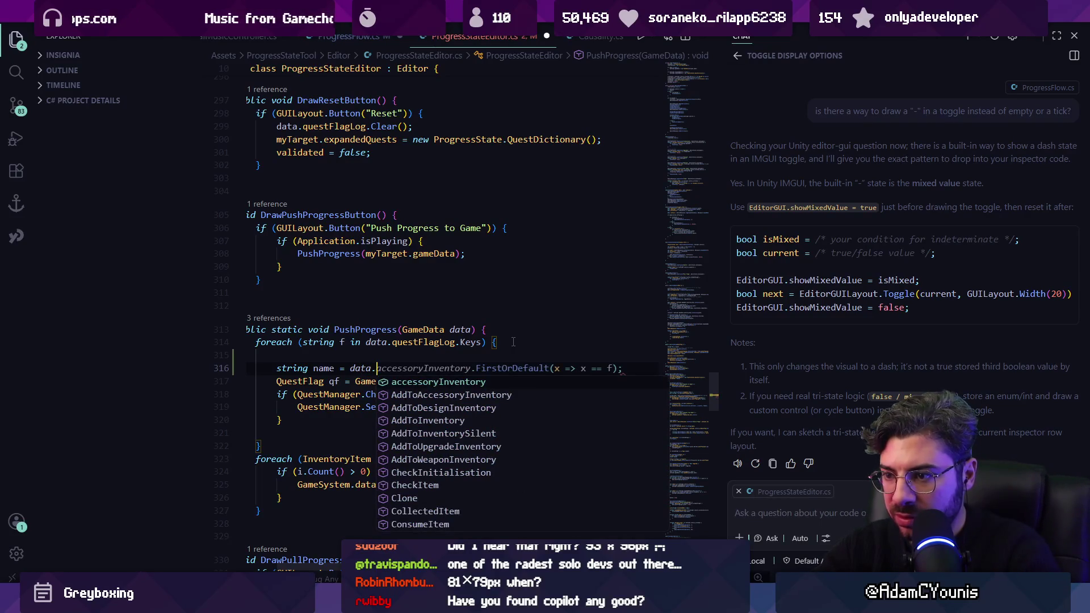
text(qu)
key(Tab)
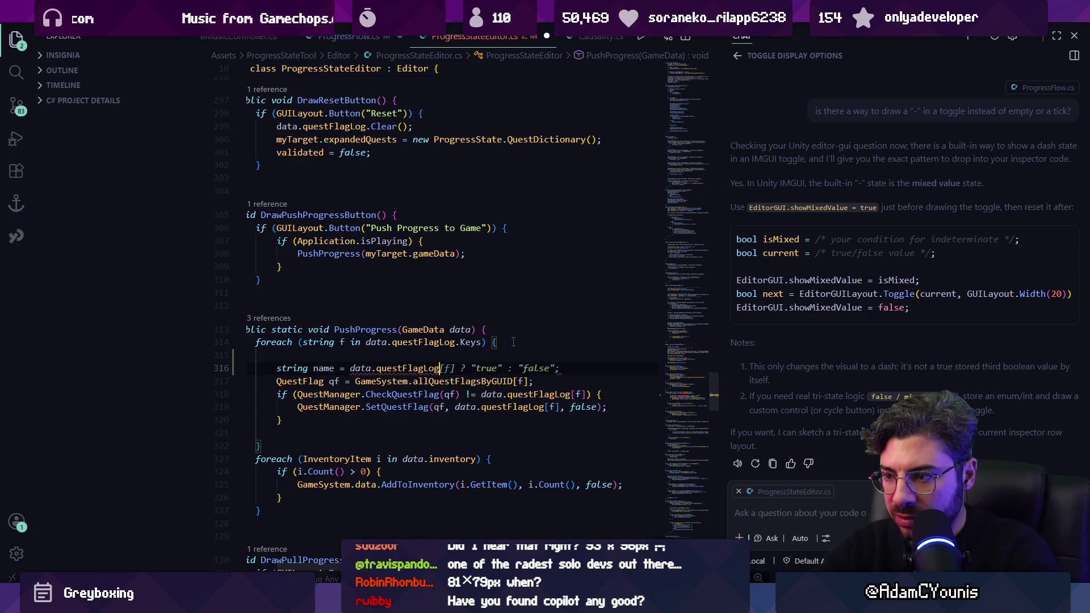
text([f)
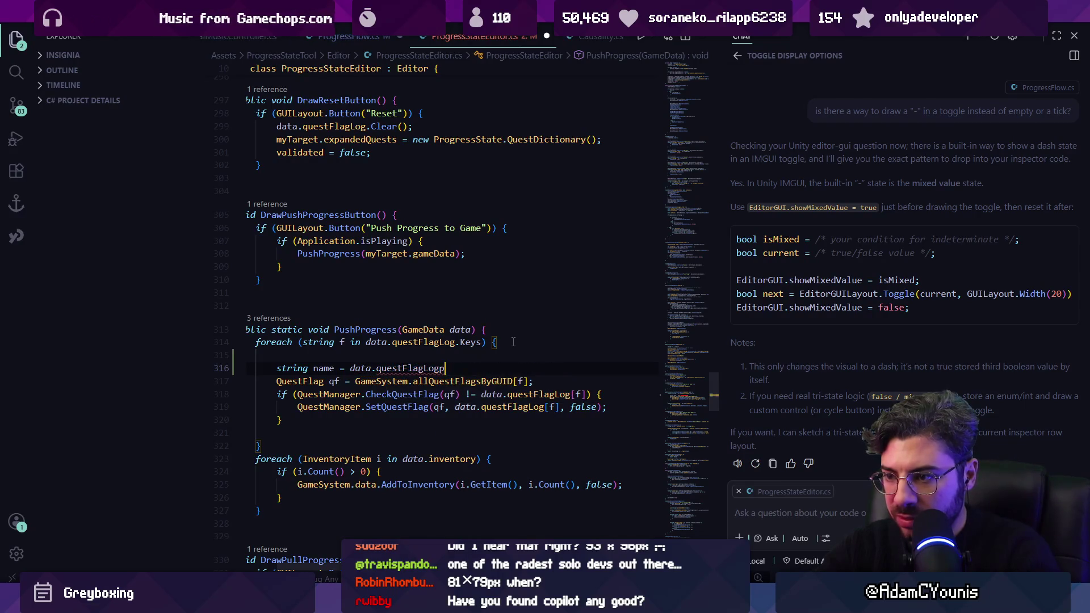
text(])
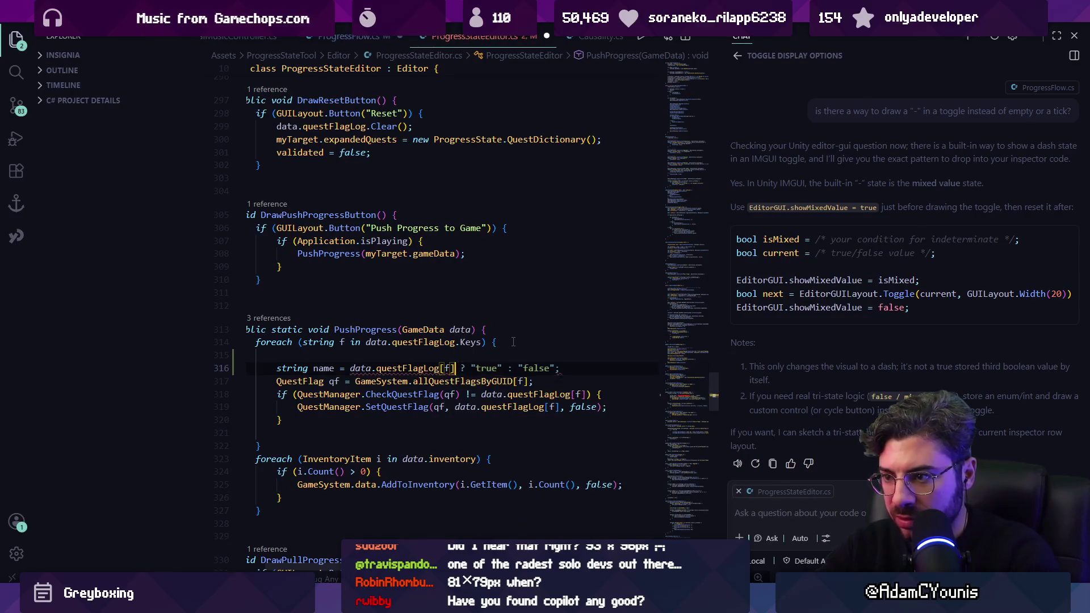
text(.)
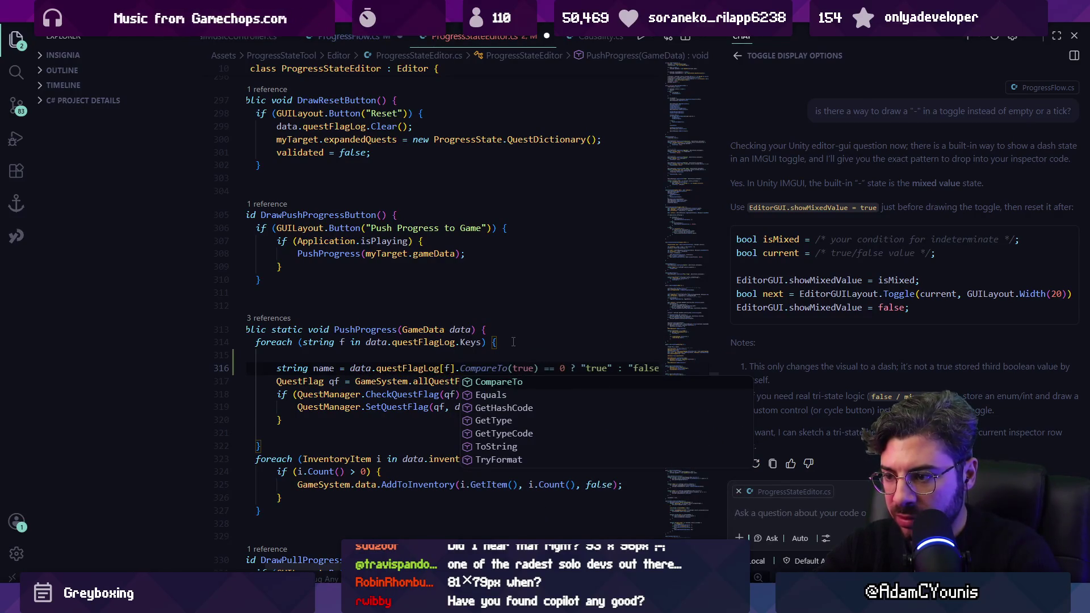
key(BackSpace)
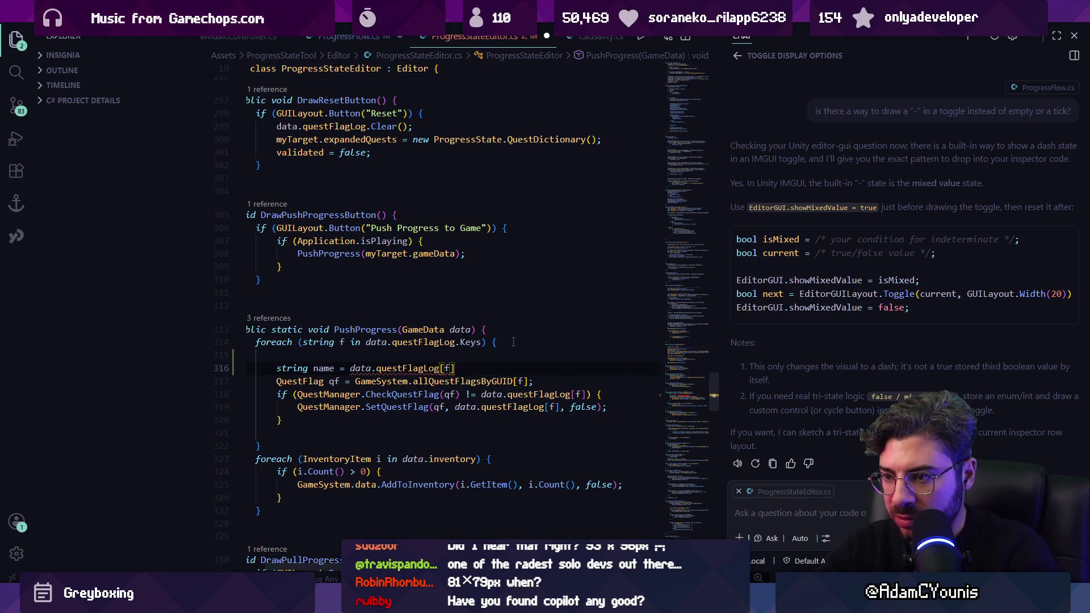
text(;)
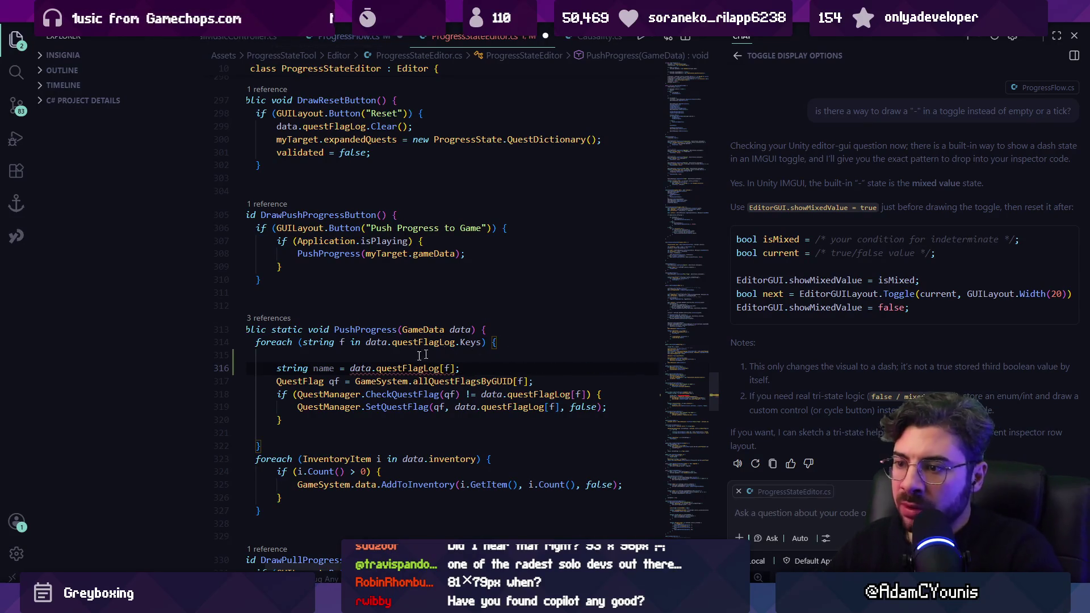
mouse_move(406, 370)
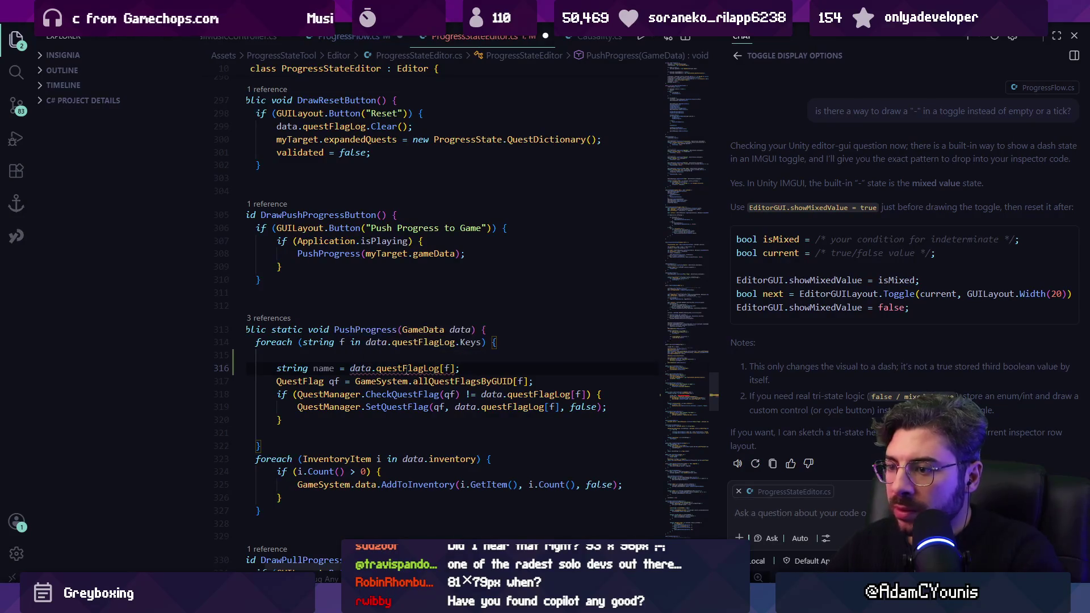
Remove the string name line, save the script, and return to Unity
key(Home)
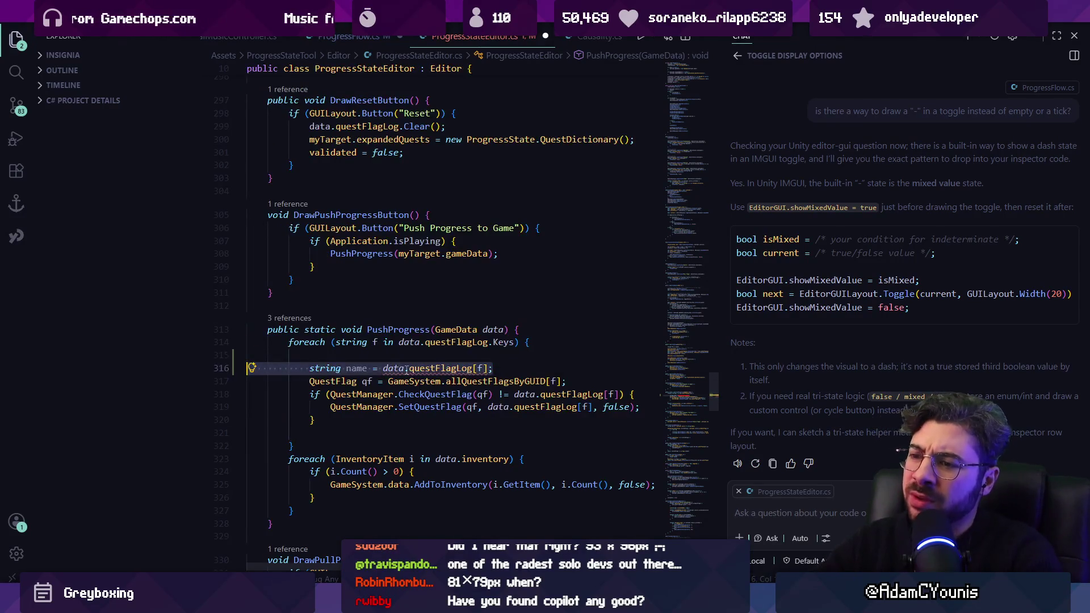
key(shift+End)
key(BackSpace)
key(BackSpace)
key(BackSpace)
key(BackSpace)
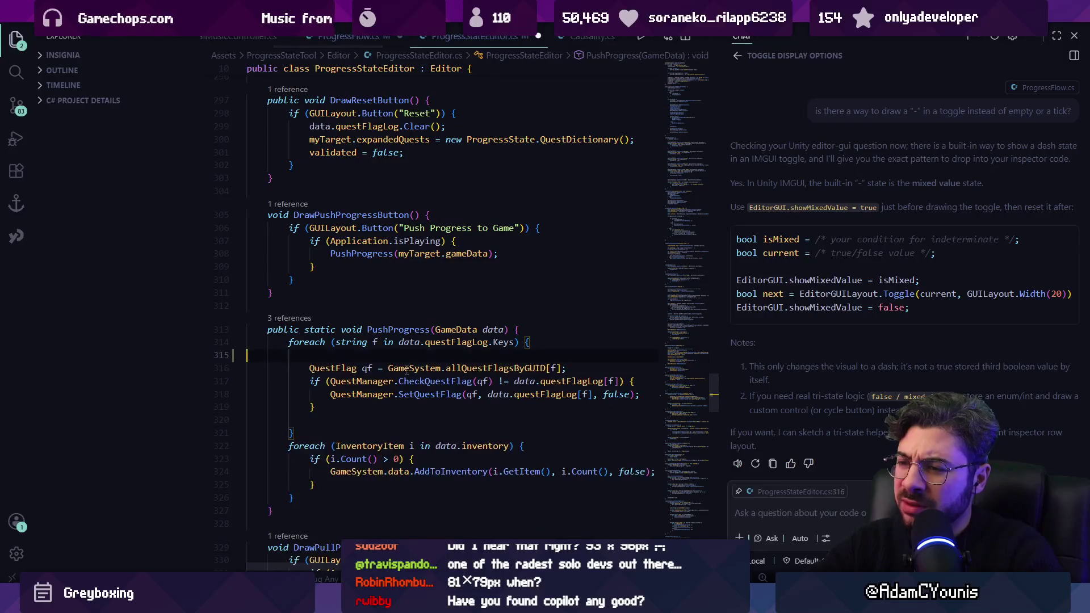
key(ctrl+s)
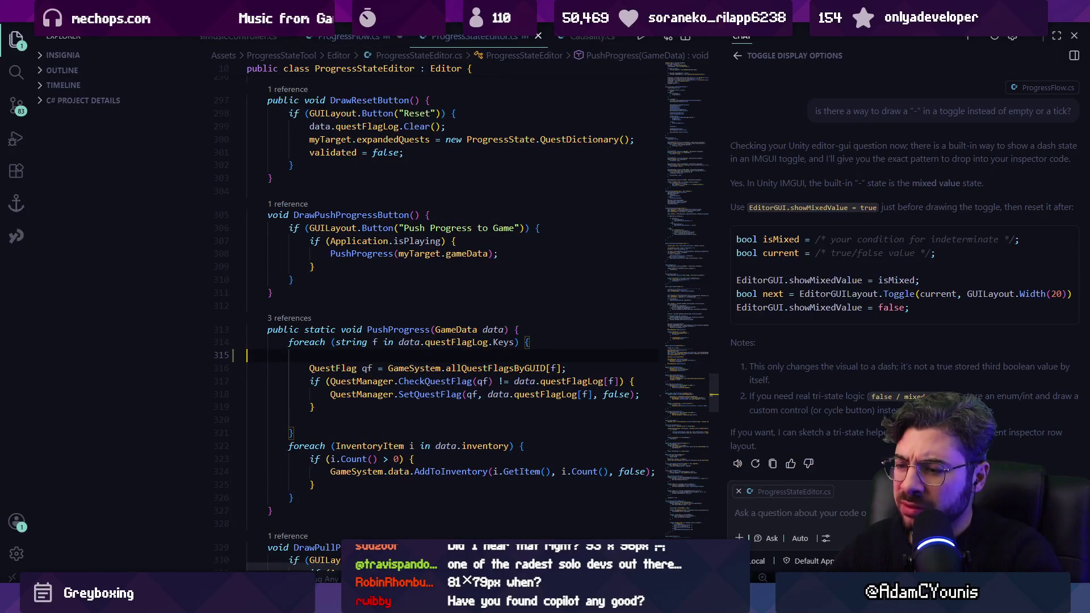
key(alt+Tab)
scroll(522, 452, down, 2)
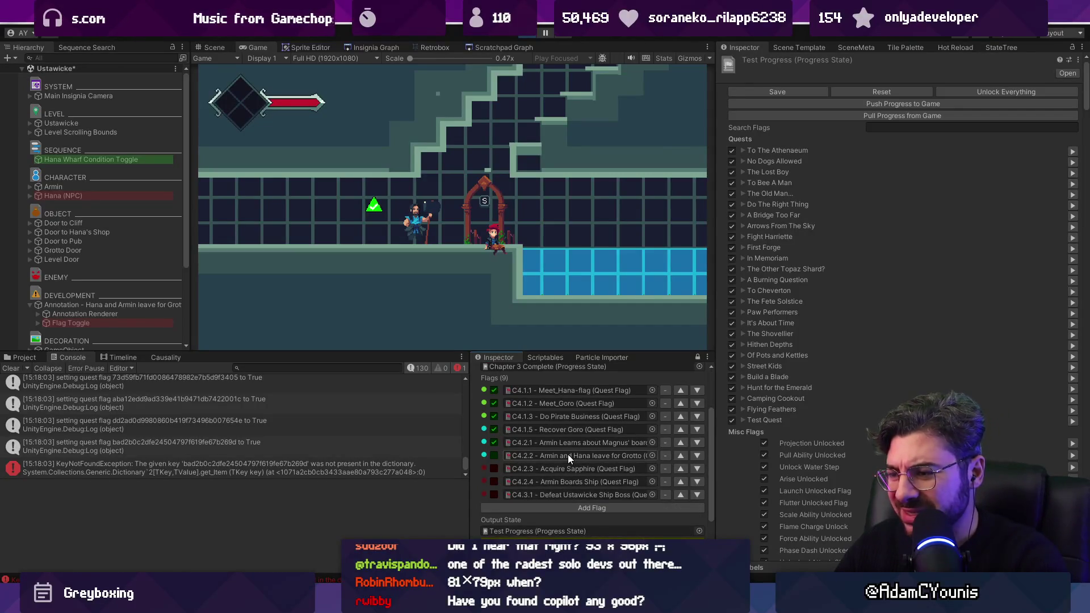
Open the C4.2.2 Armin and Hana leave for Grotto and C4.2.3 Acquire Sapphire flags
double_click(568, 454)
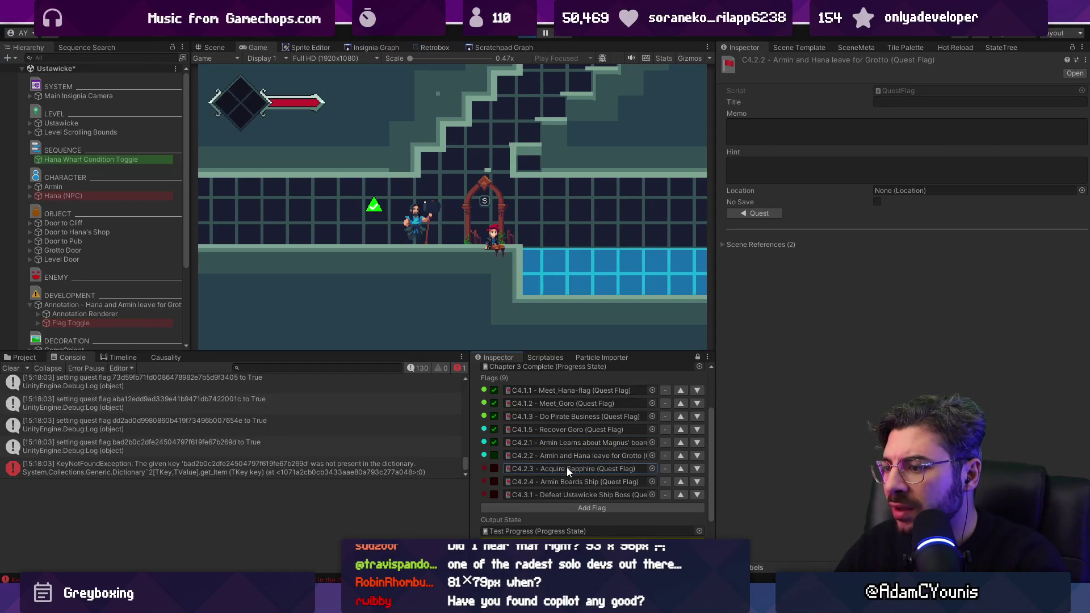
double_click(566, 469)
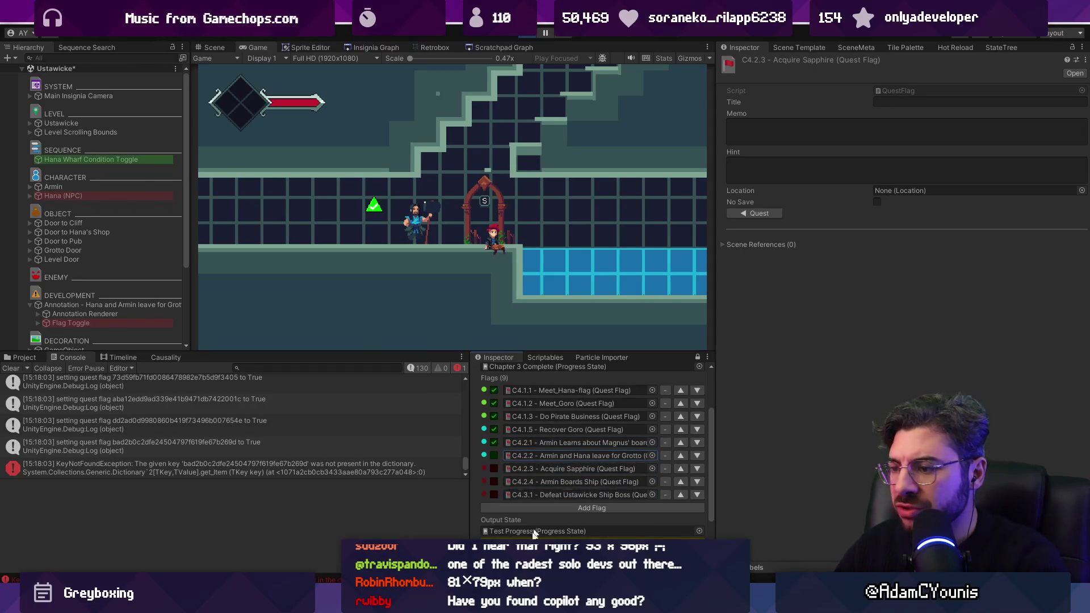
key(alt+Tab)
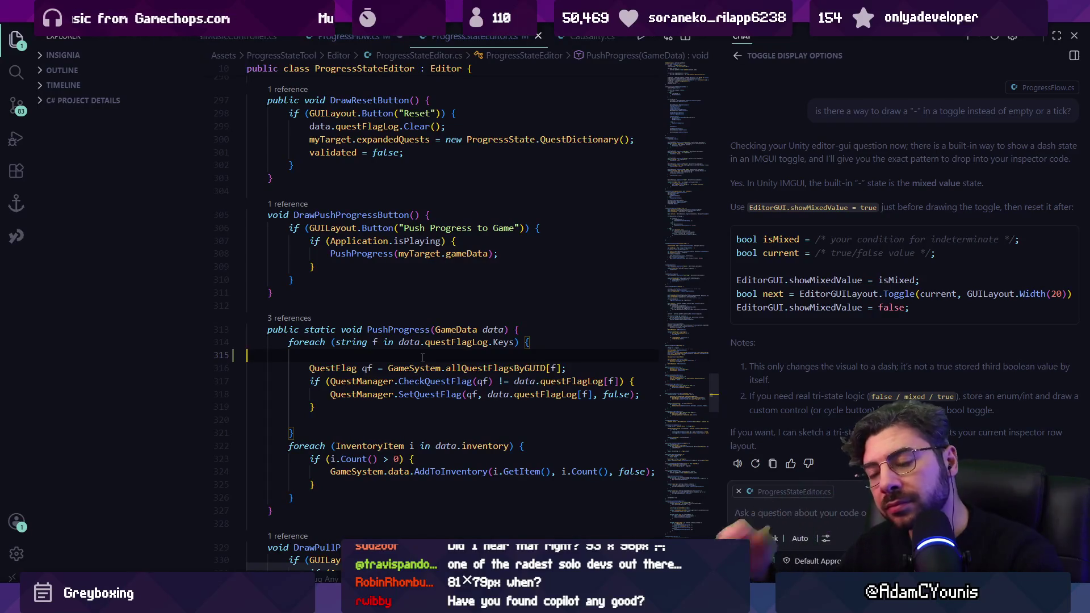
Highlight questFlagLog uses, grab the showMixedValue line from chat, and hide the chat panel
click(414, 342)
click(435, 342)
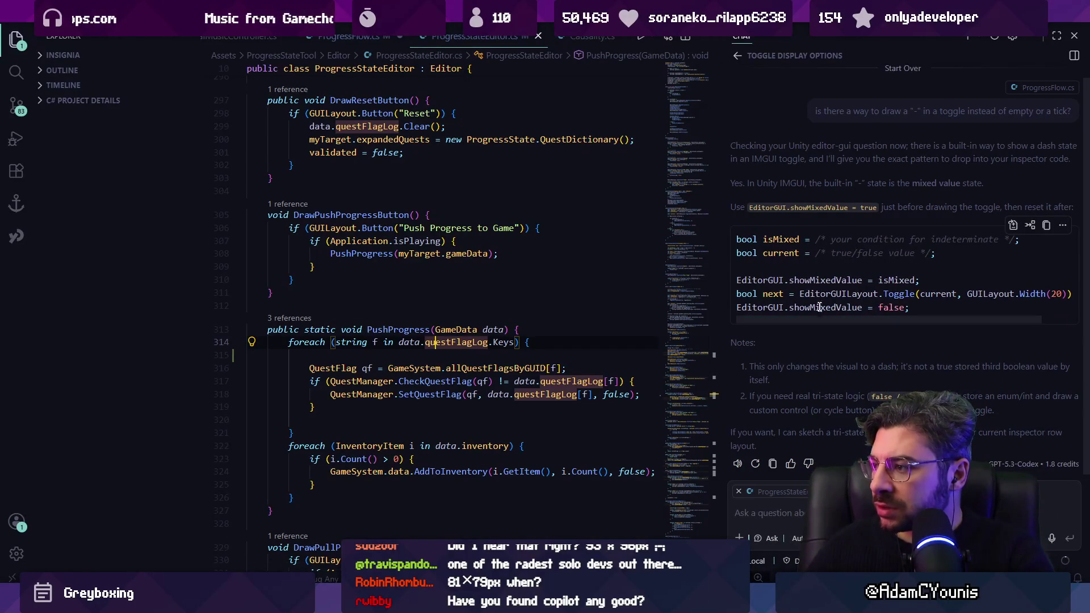
double_click(807, 280)
triple_click(807, 279)
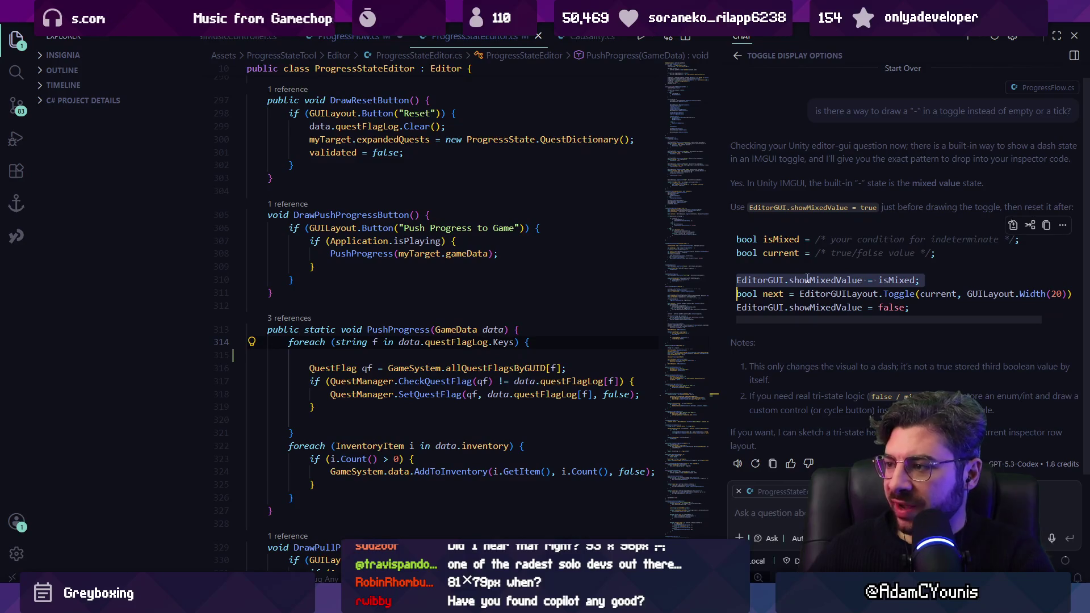
click(526, 324)
key(ctrl+alt+b)
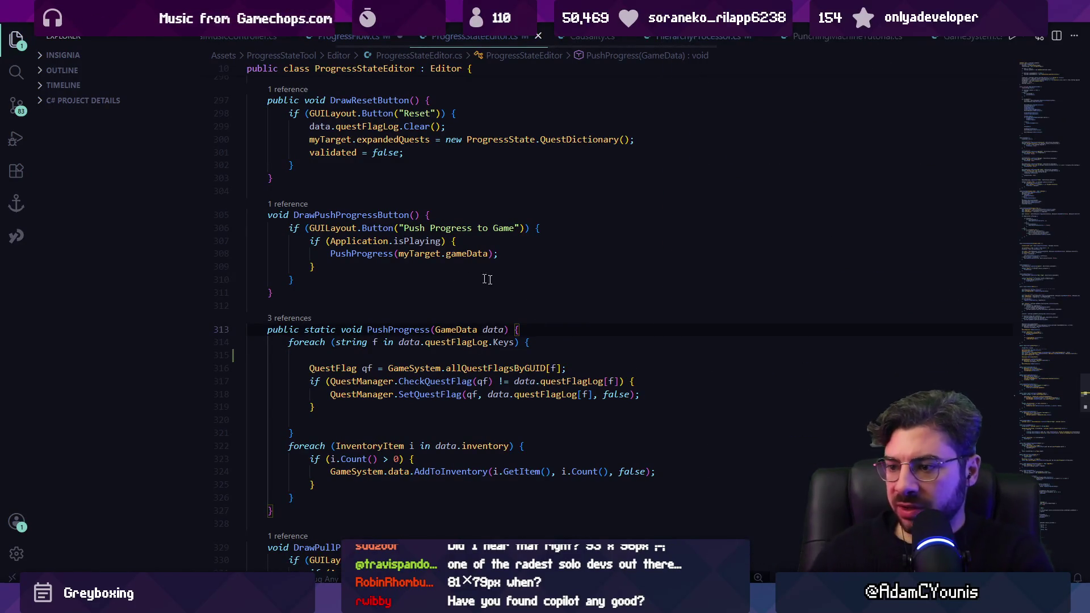
Search ProgressStateEditor.cs for 'toggle' to reach the Toggle call, then open ProgressFlow.cs
scroll(468, 372, up, 5)
key(ctrl+f)
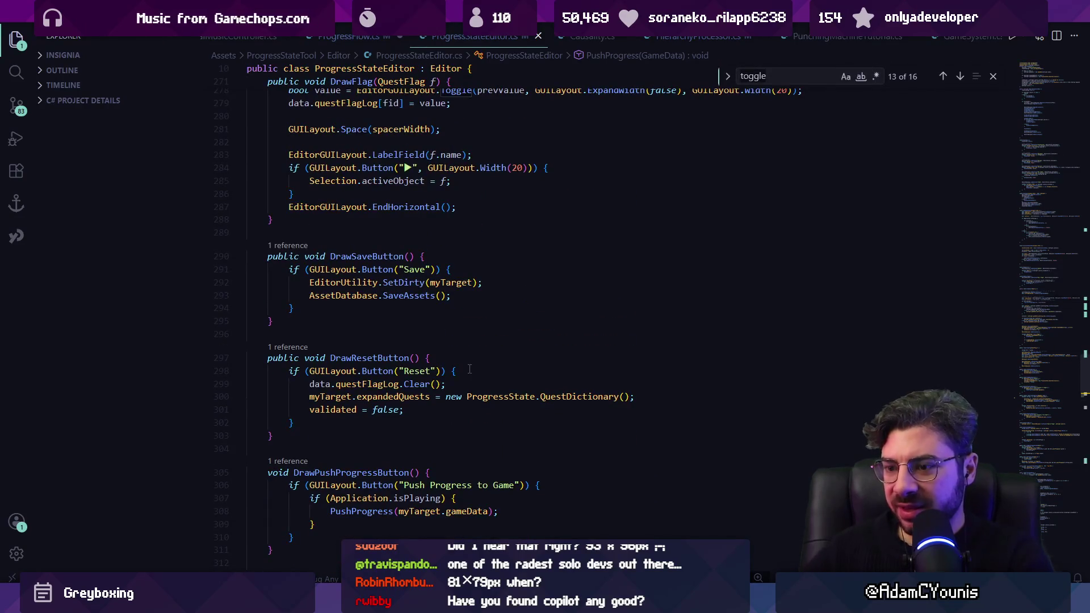
key(Return)
key(Return)
key(Return)
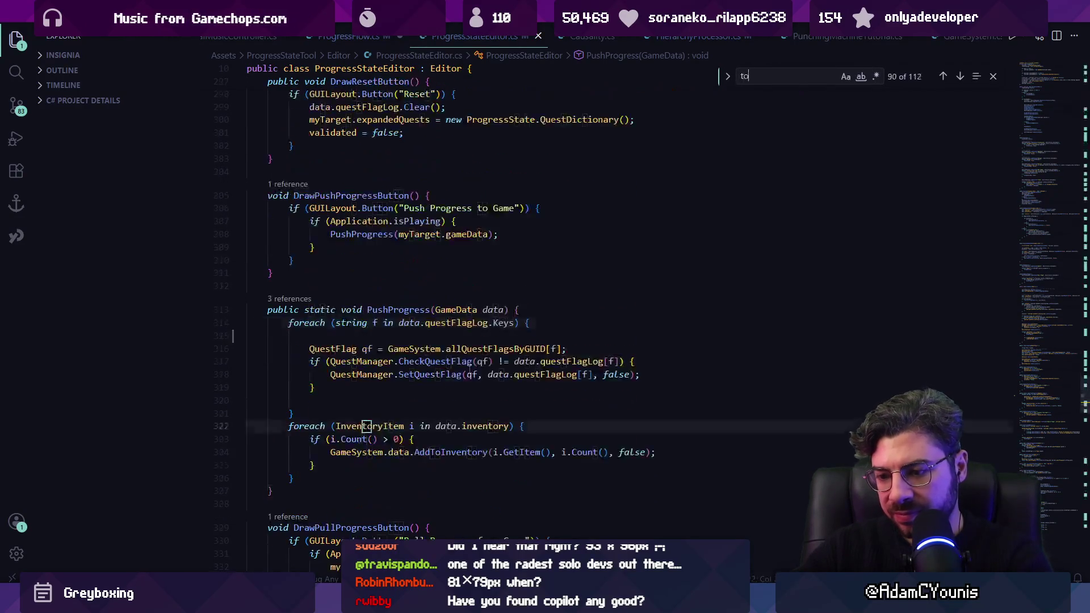
key(Return)
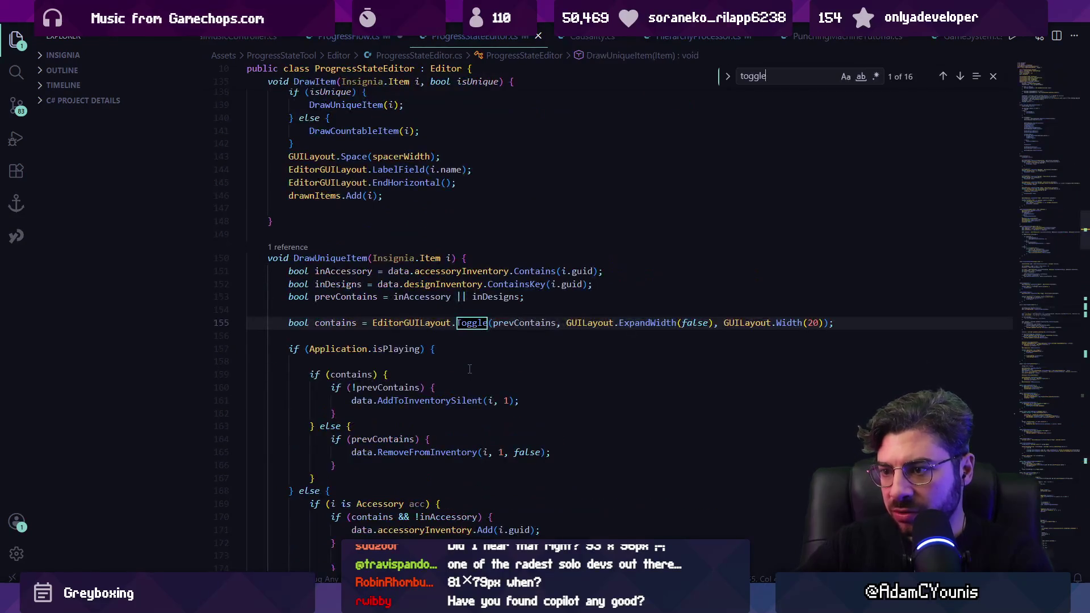
key(Escape)
key(Up)
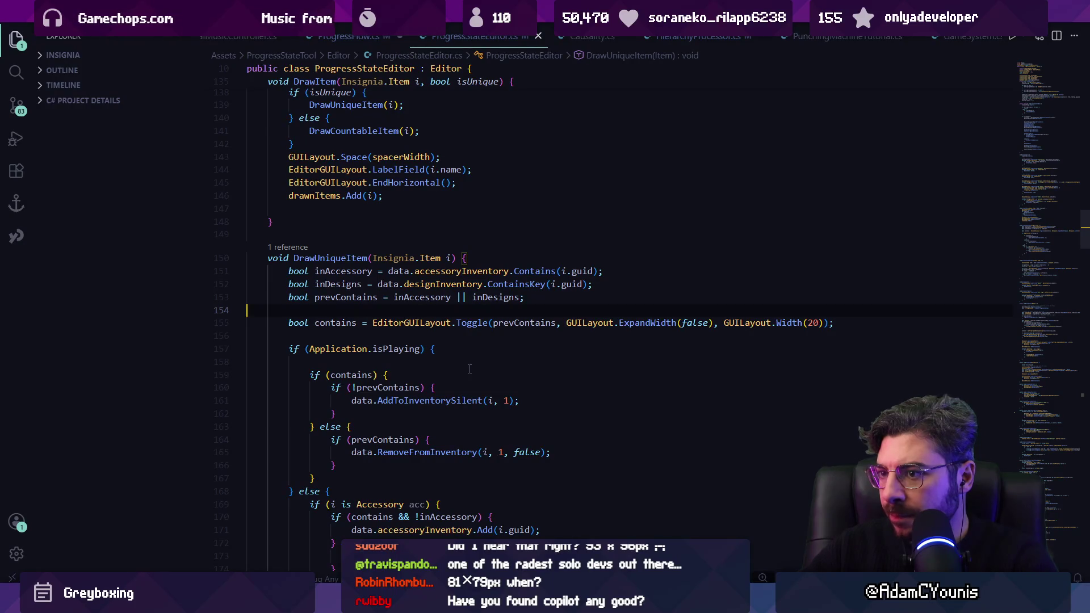
key(ctrl+f)
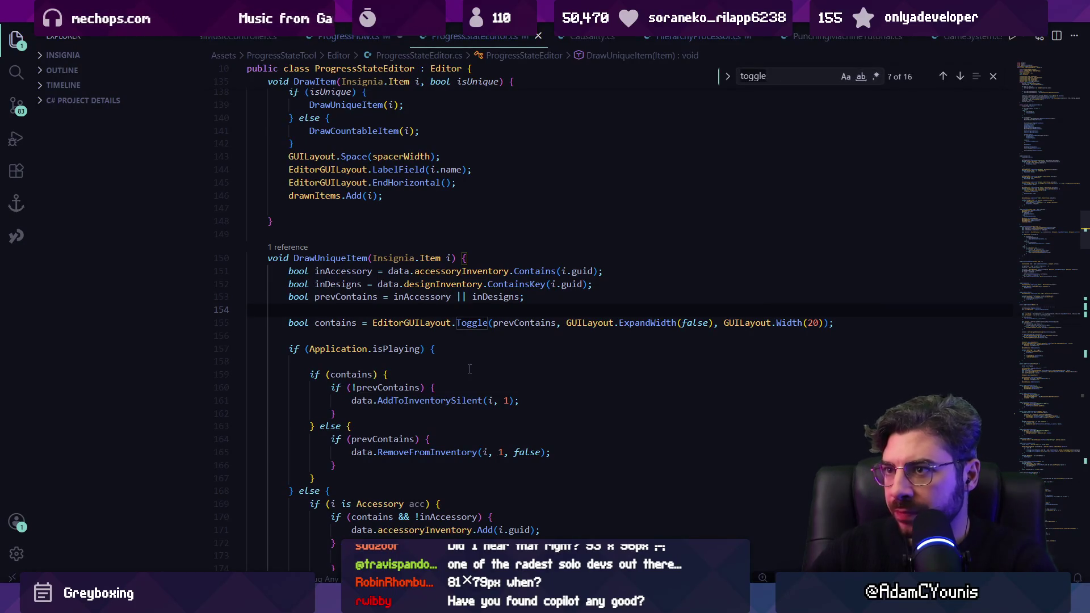
click(349, 35)
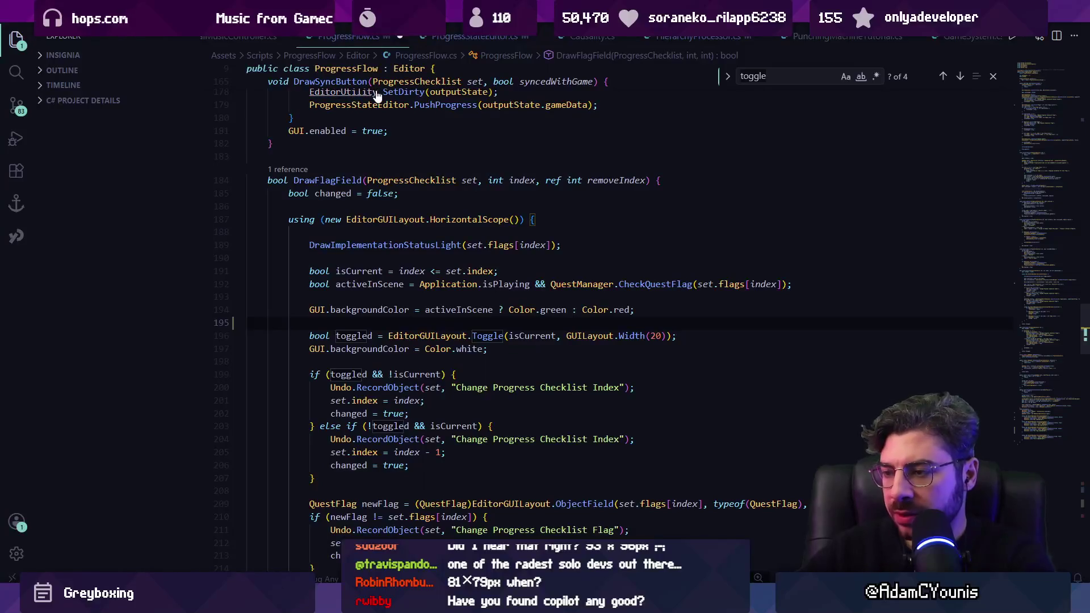
Save ProgressFlow.cs and check the type of the isCurrent variable
click(525, 344)
key(ctrl+s)
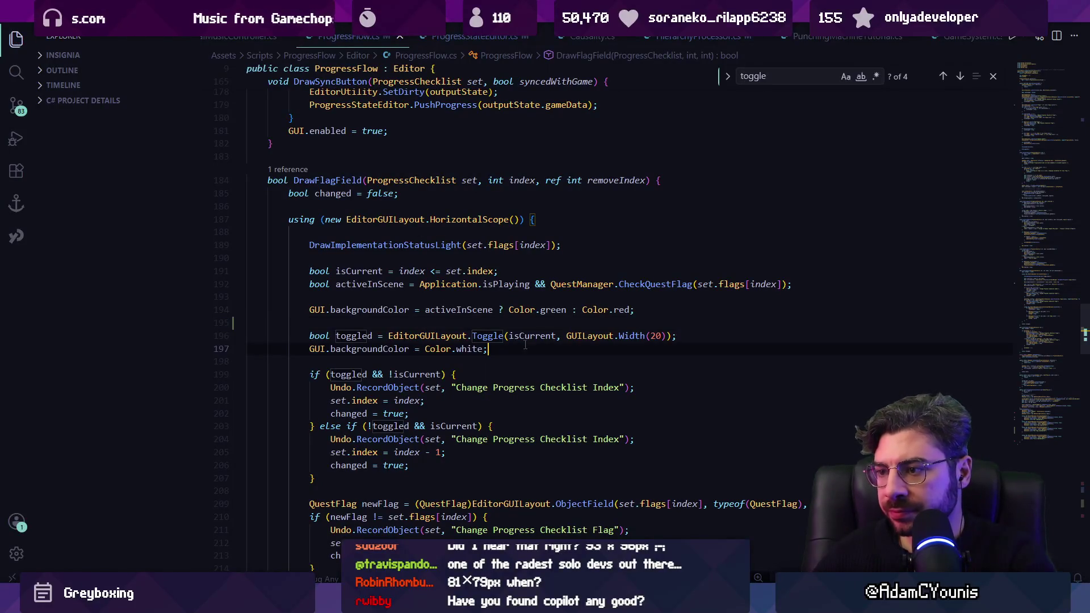
click(533, 337)
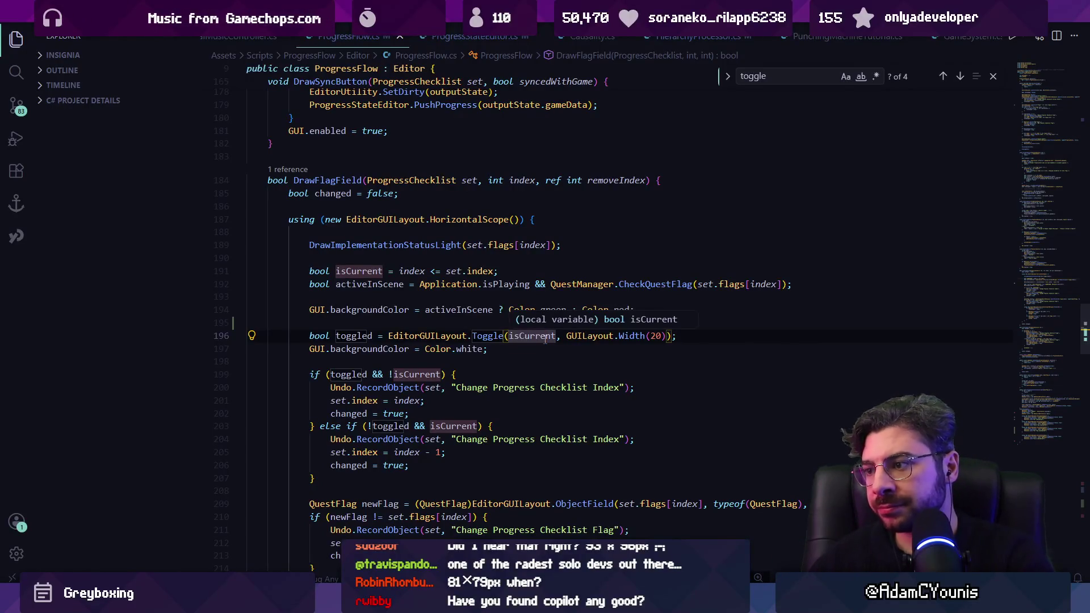
Indent the empty line above the Toggle call and begin typing 'if(activeInScene &&'
click(494, 321)
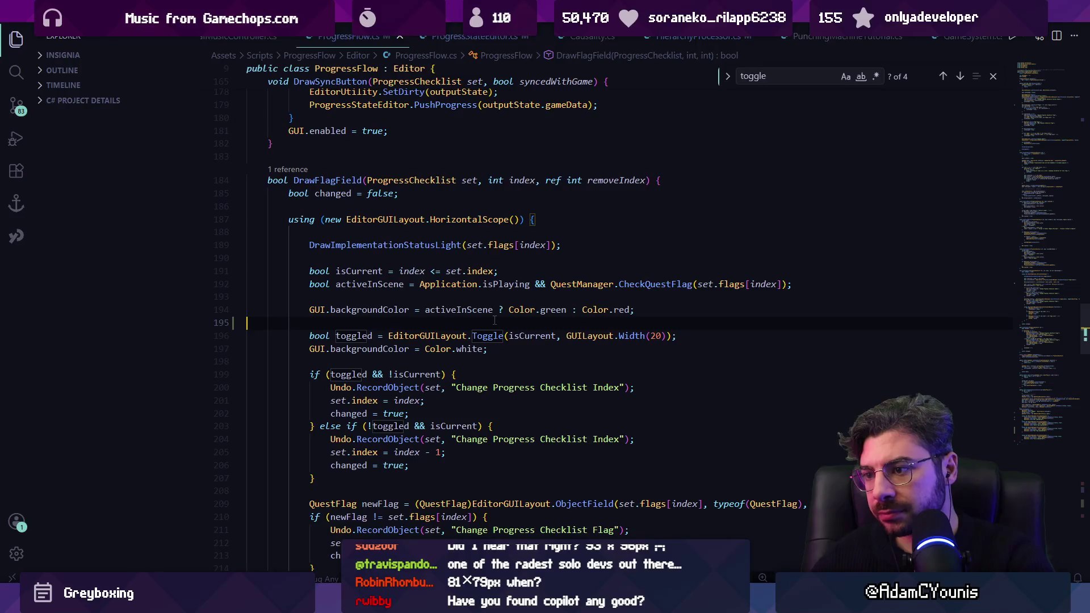
scroll(568, 317, down, 1)
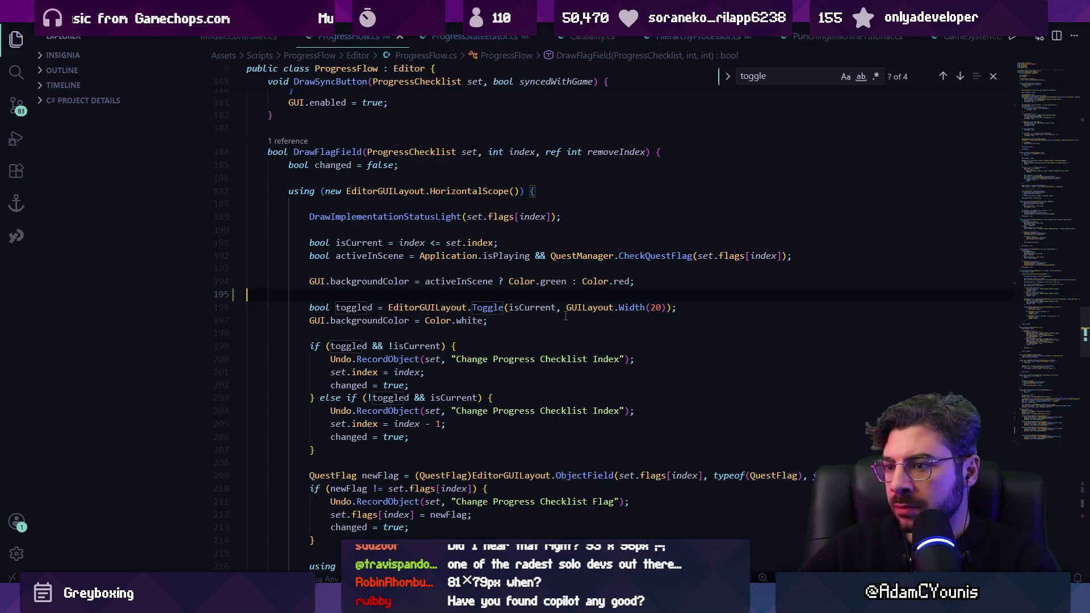
key(BackSpace)
key(ctrl+z)
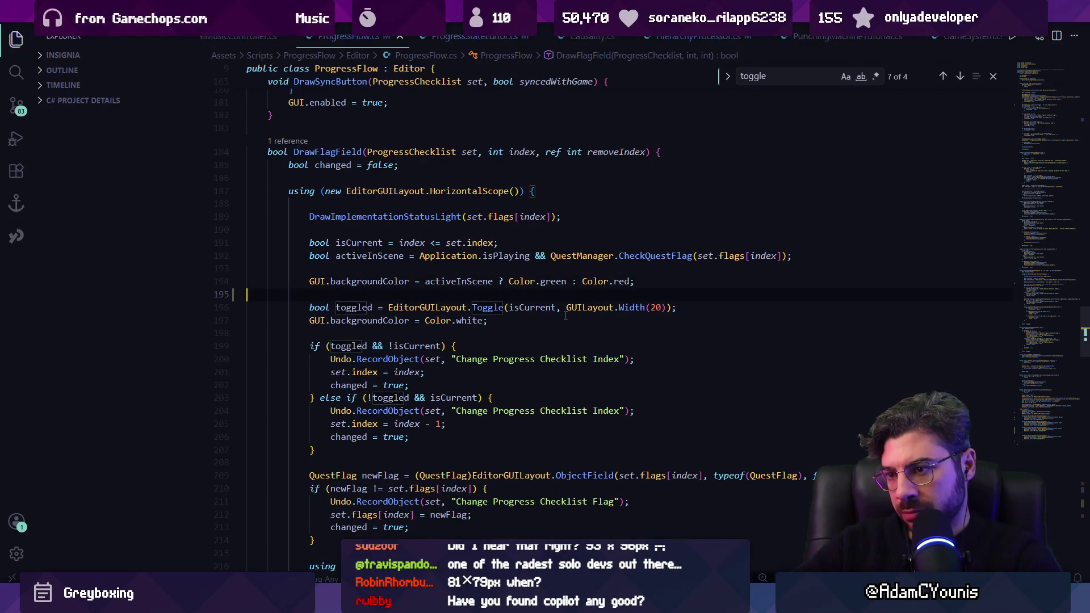
key(Tab)
key(Tab)
key(Tab)
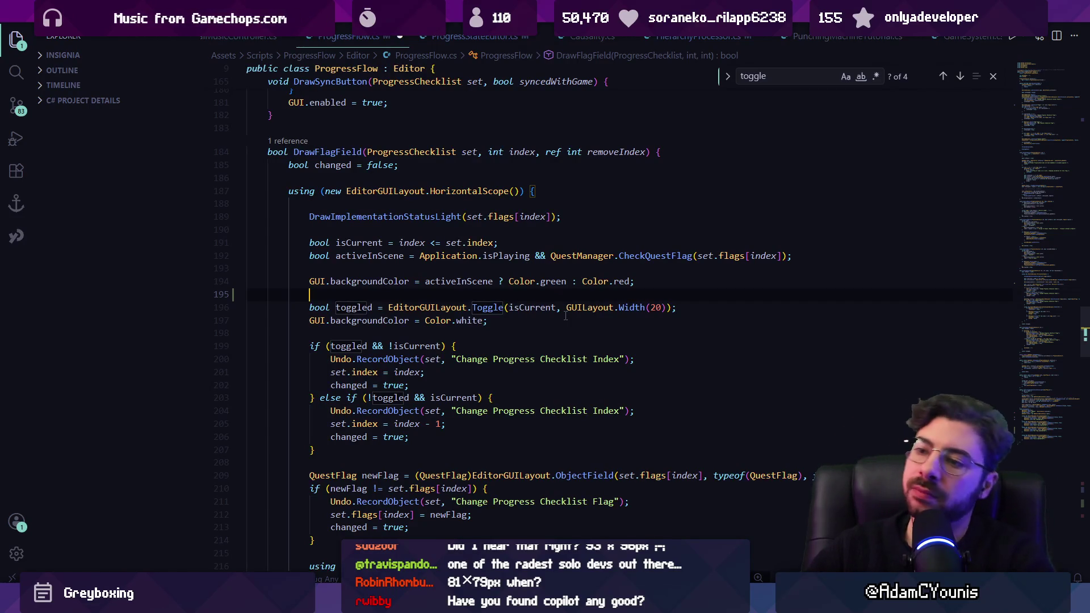
text(if)
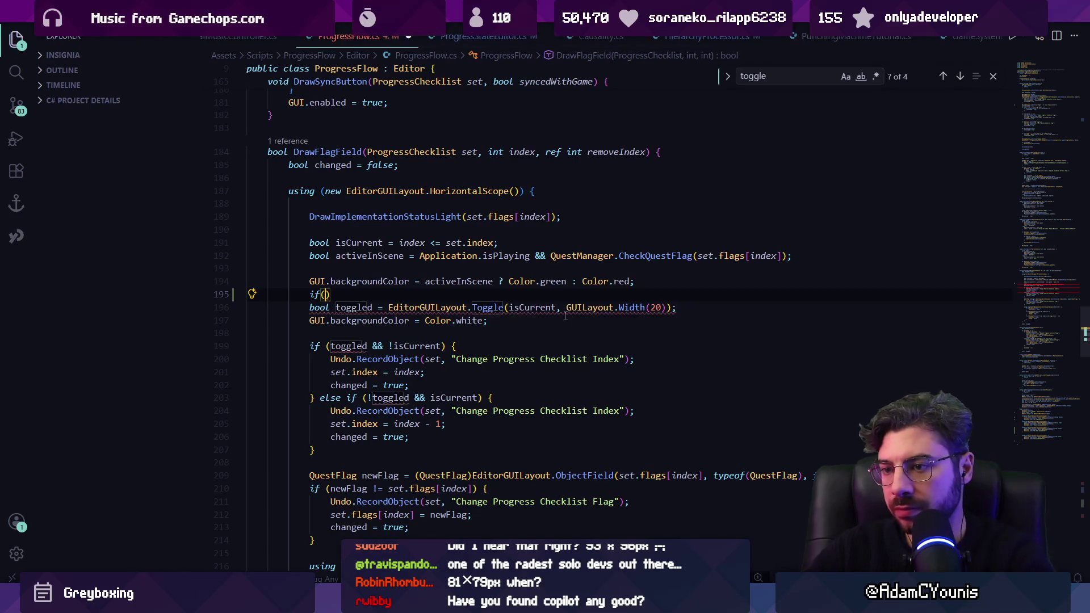
text((activeInScene && !)
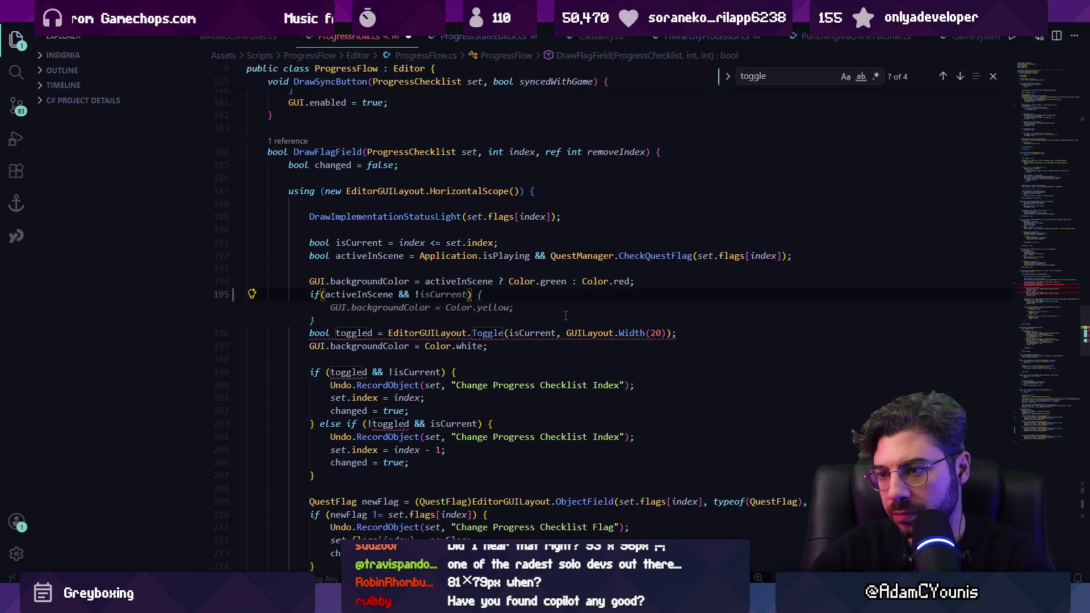
Complete 'if (activeInScene && !isCurrent)' with a body setting EditorGUI.showMixedValue = true
key(Escape)
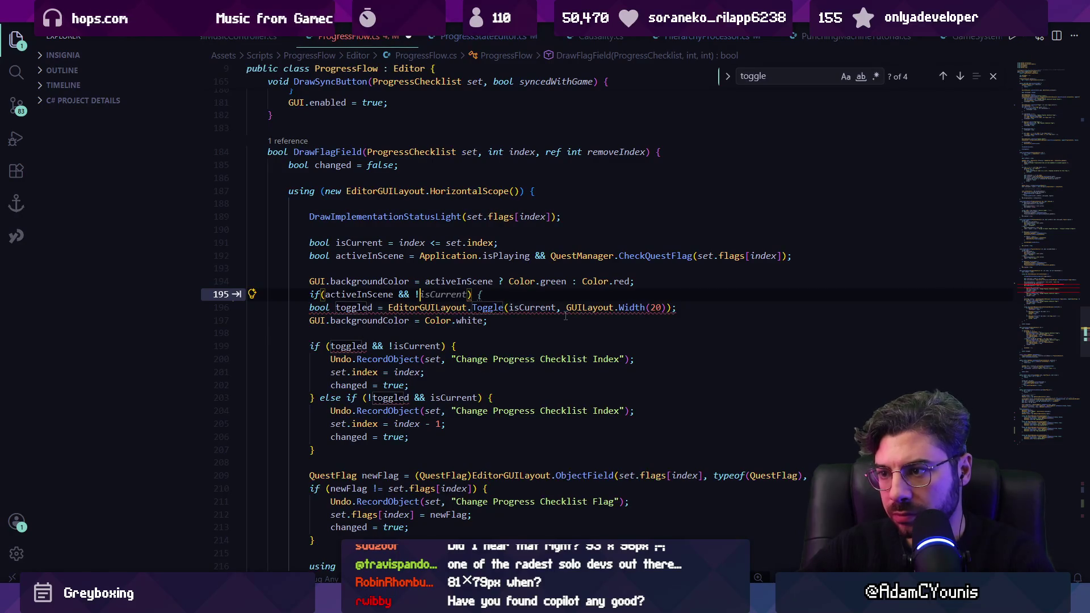
text(iscisCur)
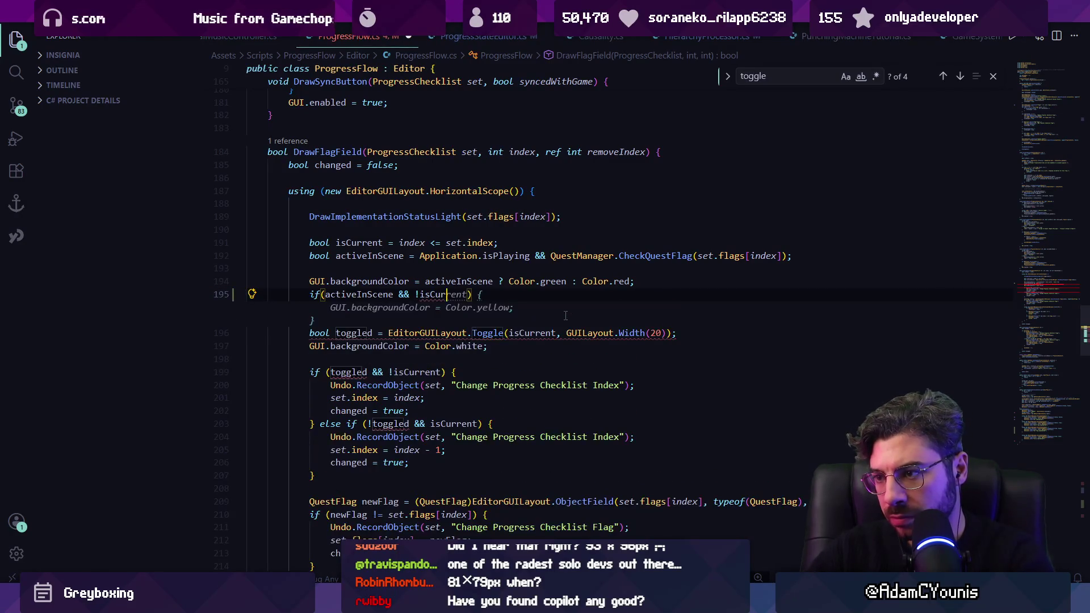
text(rent) {)
key(Tab)
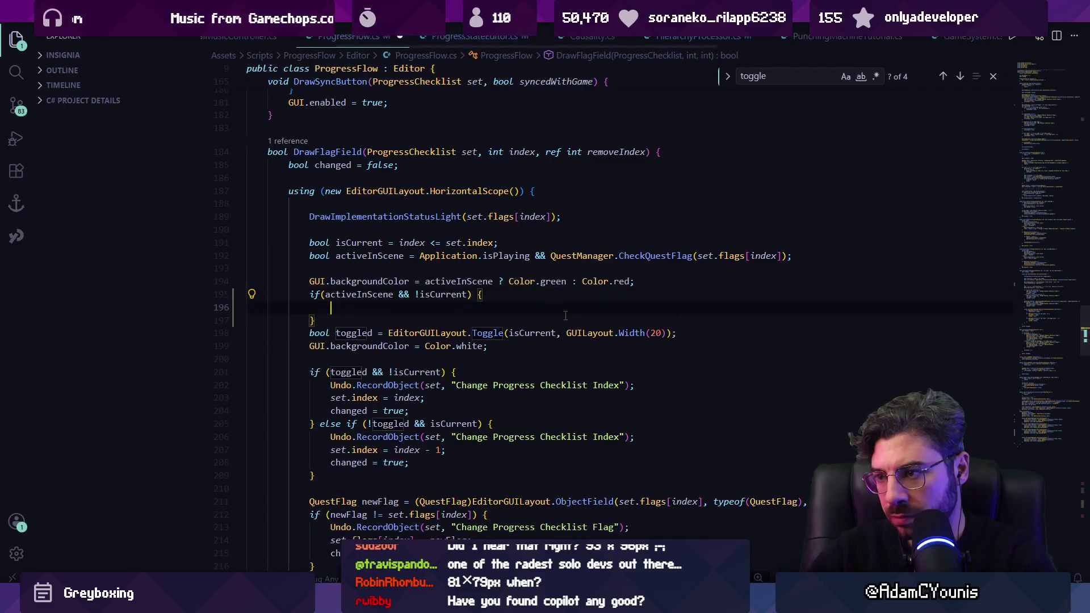
text(EditorGUI.showMixedValue = isMixed;)
key(Down)
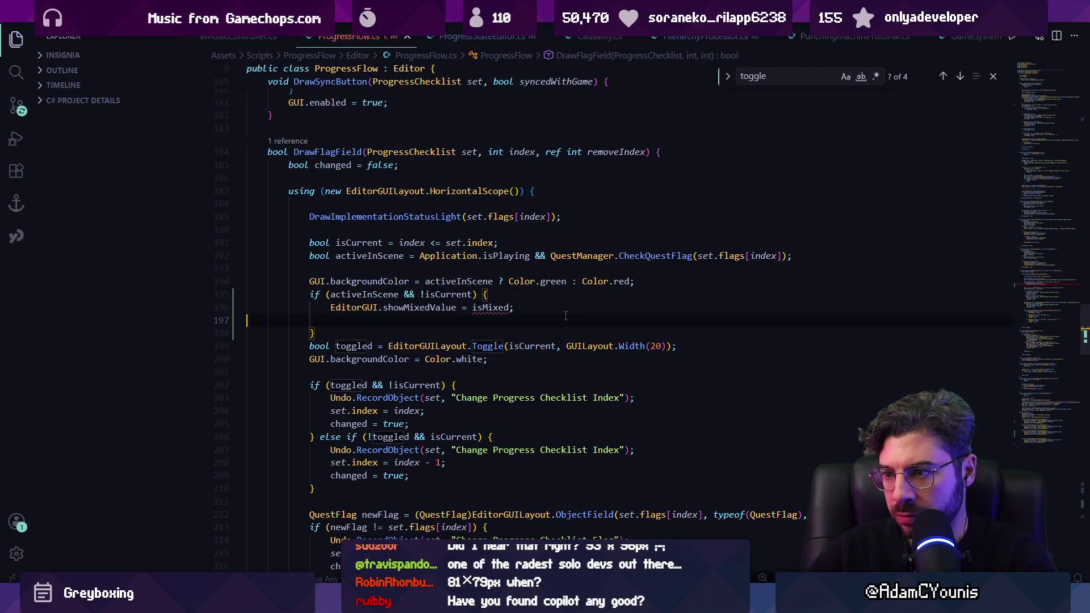
key(ctrl+d)
text(true)
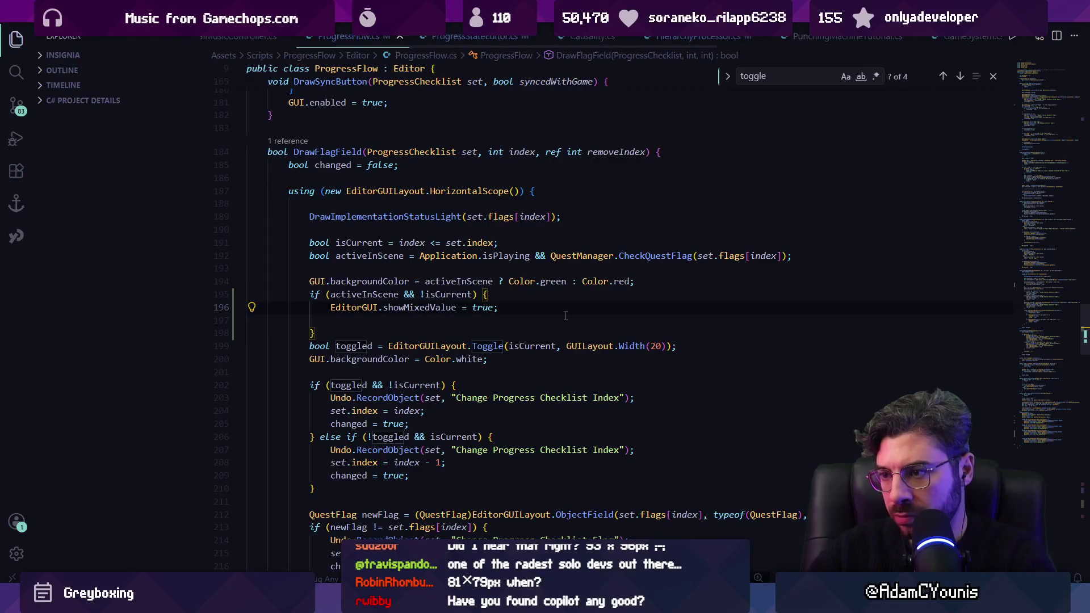
Tidy the if-block and reset showMixedValue to false after the Toggle, then go to Unity
key(End)
key(Delete)
key(Down)
key(Down)
key(Down)
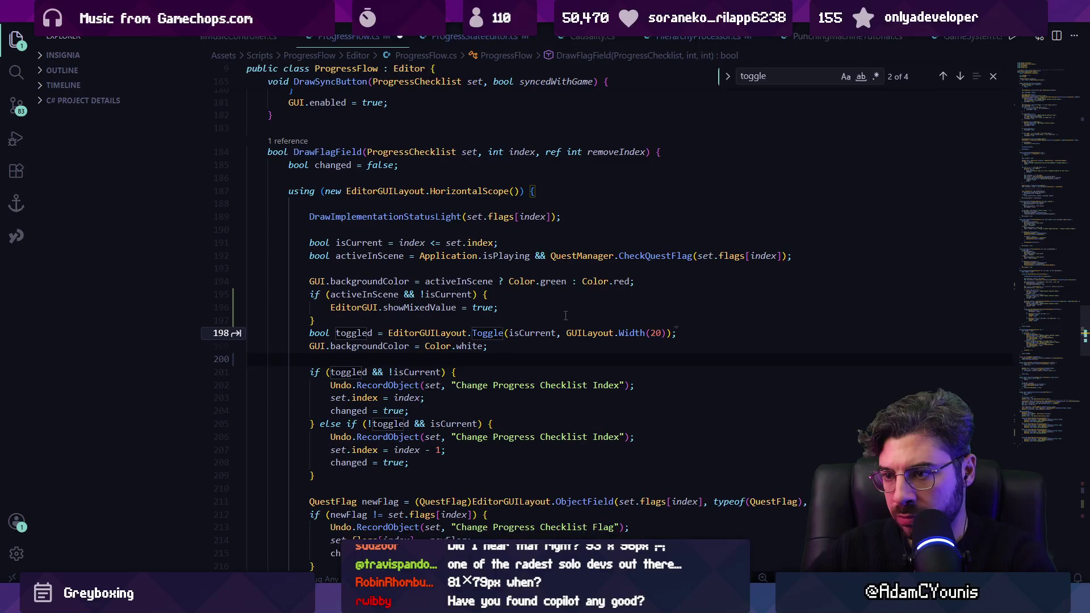
key(Tab)
key(Tab)
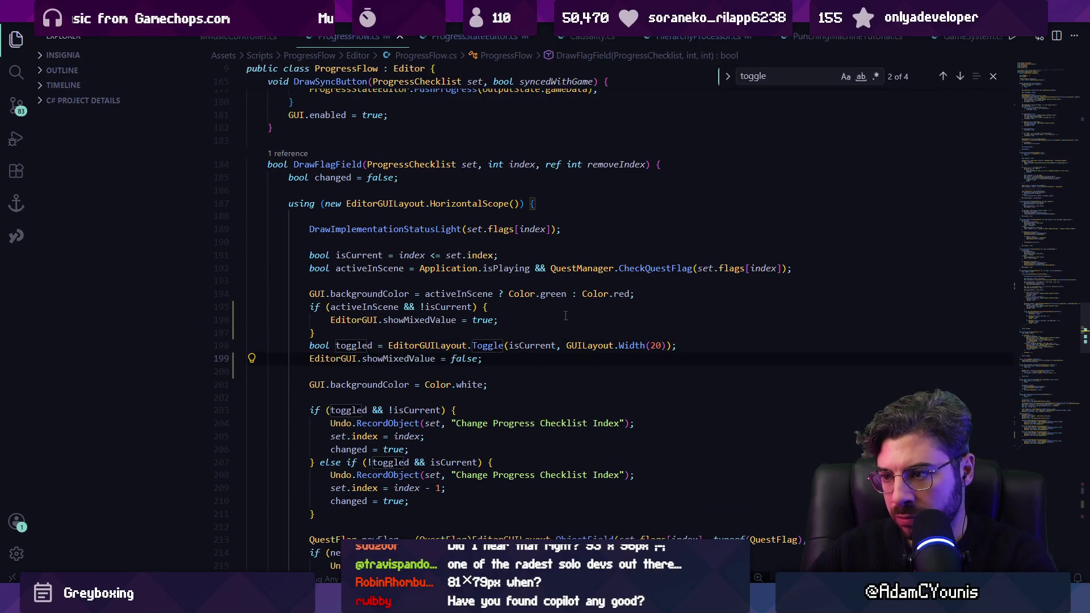
key(alt+Tab)
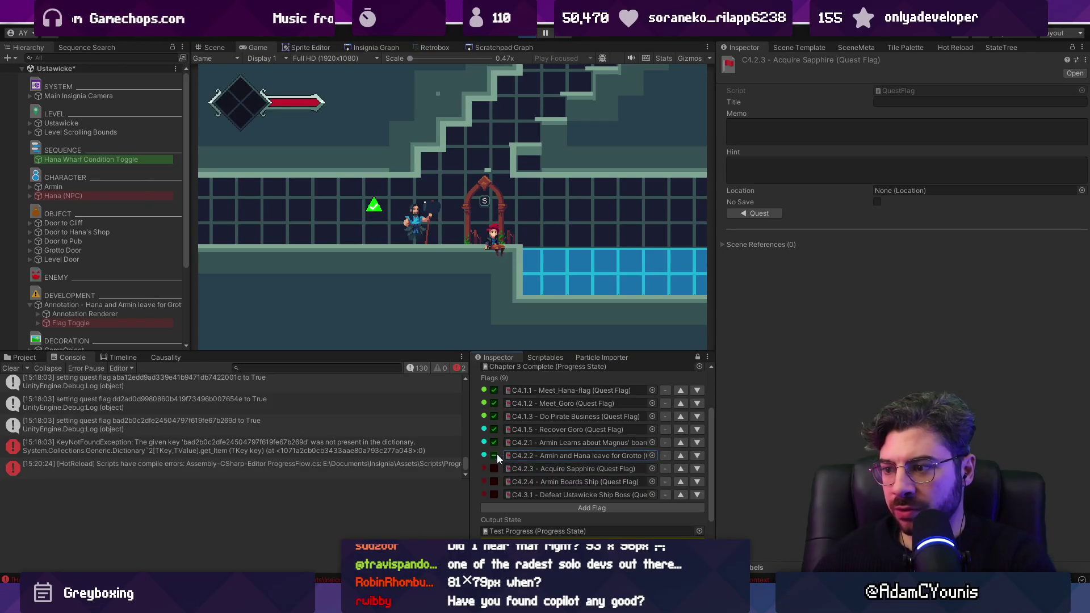
Toggle flag C4.2.2 on and off, sweep the C4.1.2–C4.2.2 toggles, then return to ProgressFlow.cs
click(495, 458)
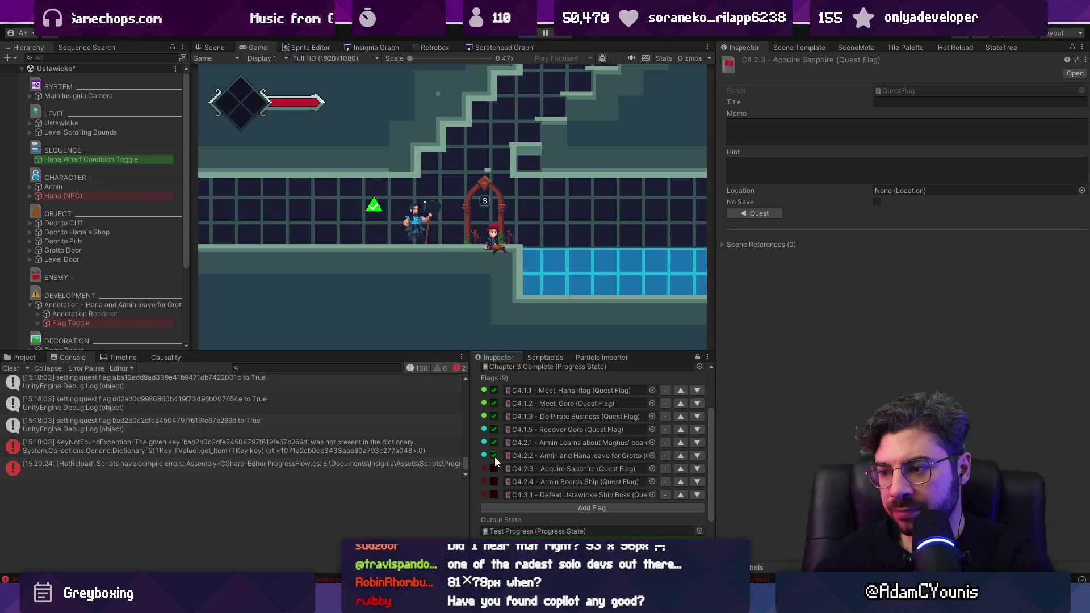
click(494, 455)
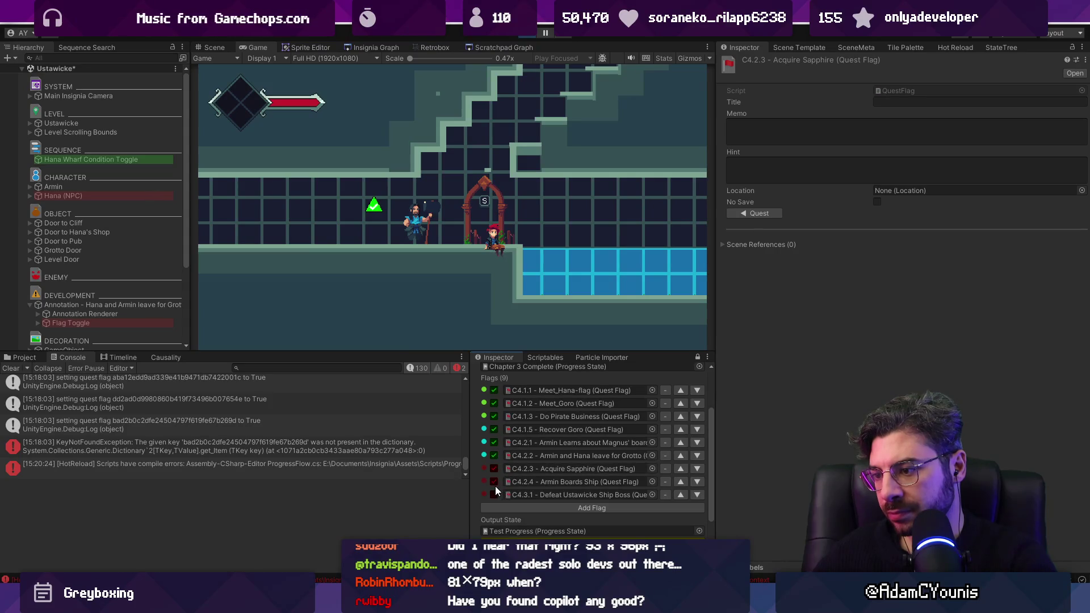
drag(497, 404, 497, 457)
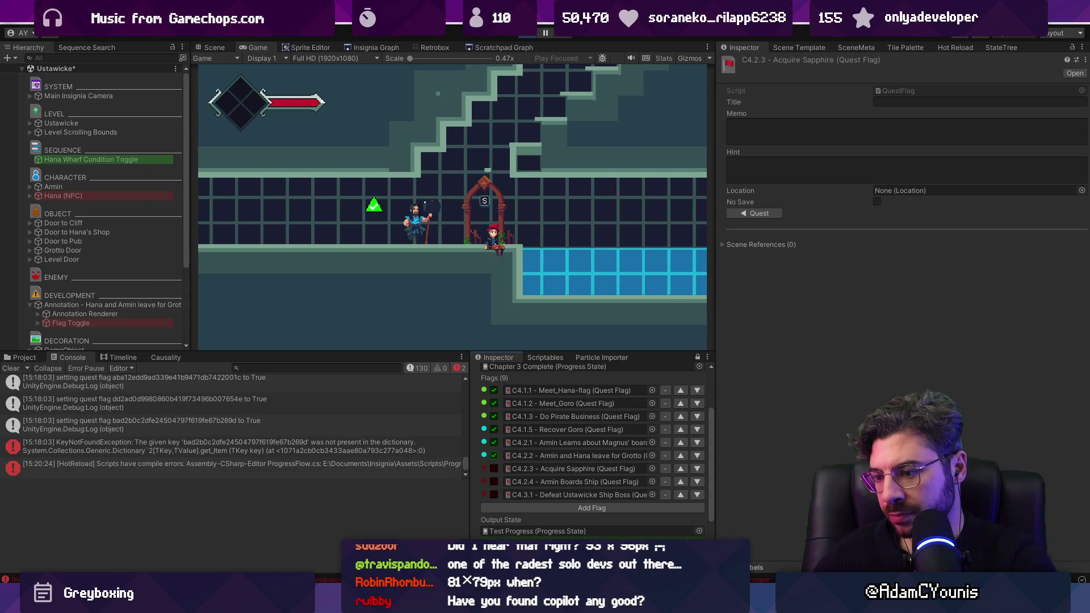
click(381, 545)
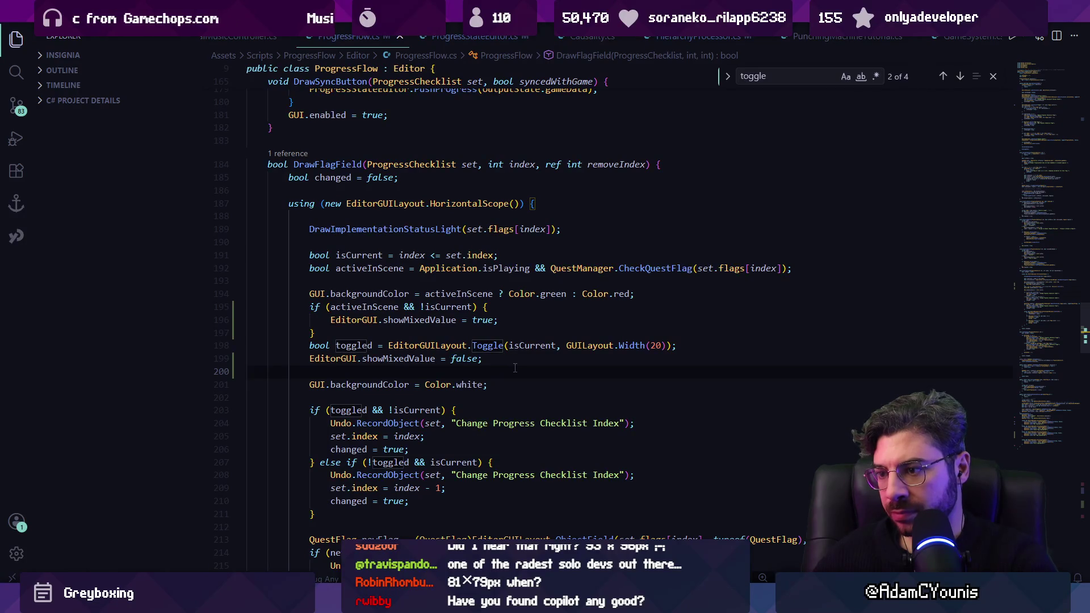
Add 'GUI.backgroundColor = Color.yellow;' as the first line of the if-block, then view Unity
scroll(515, 368, up, 1)
triple_click(480, 323)
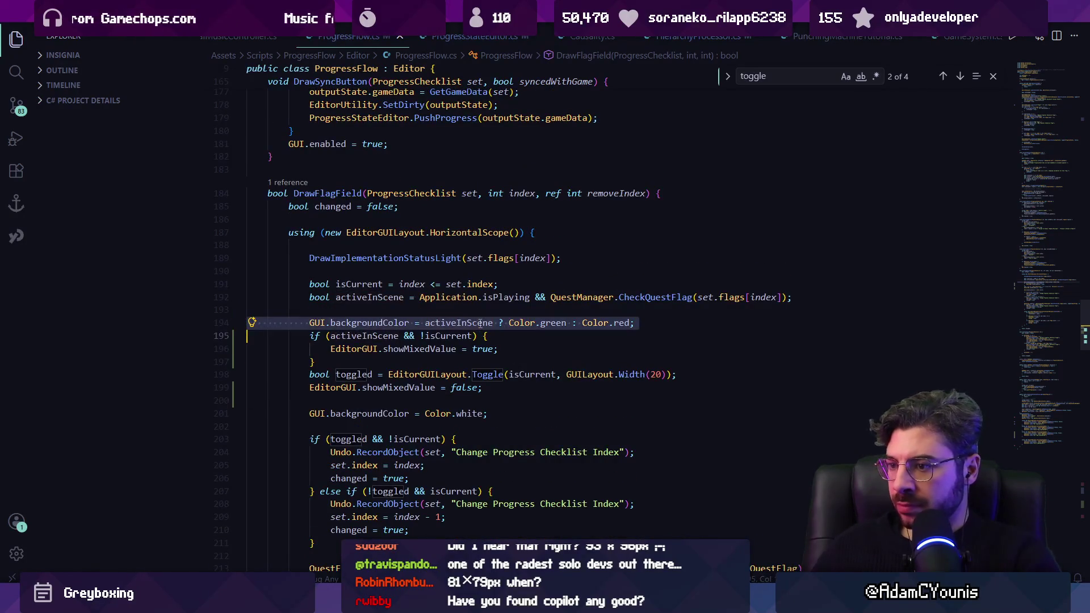
click(511, 336)
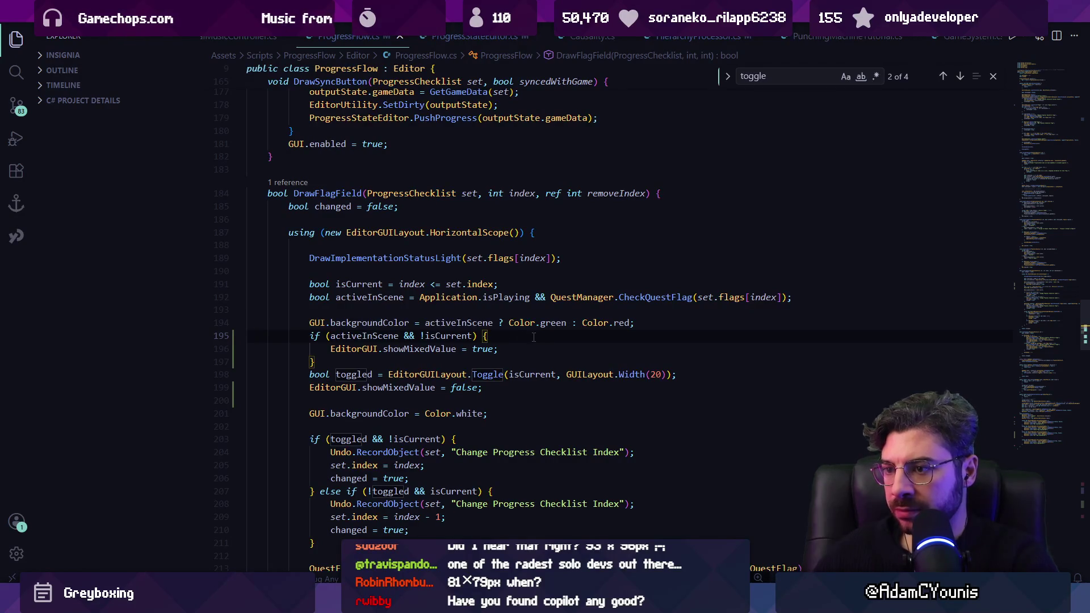
key(Return)
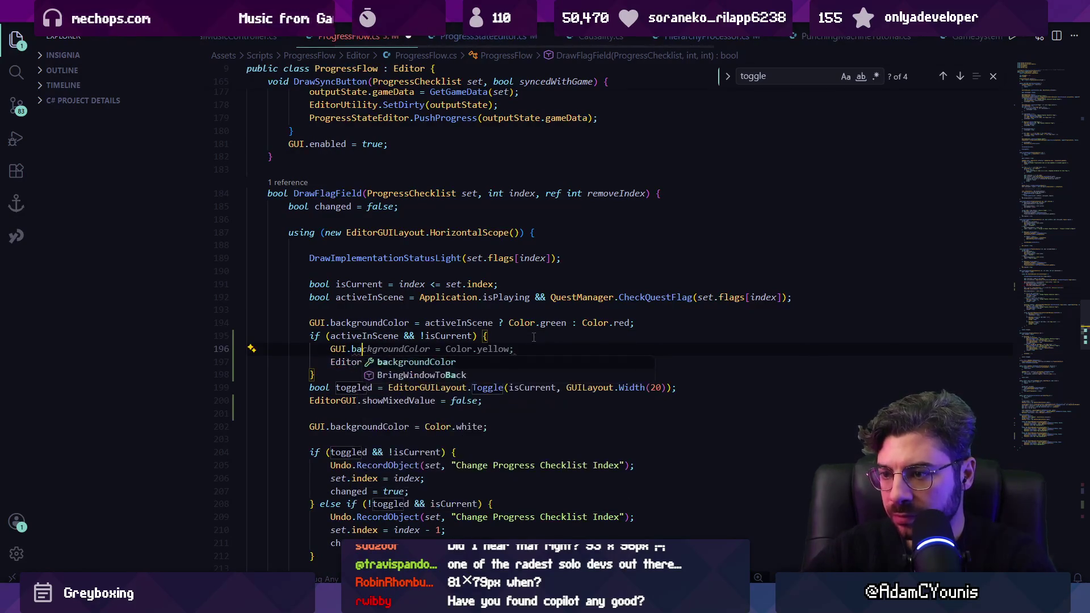
key(Tab)
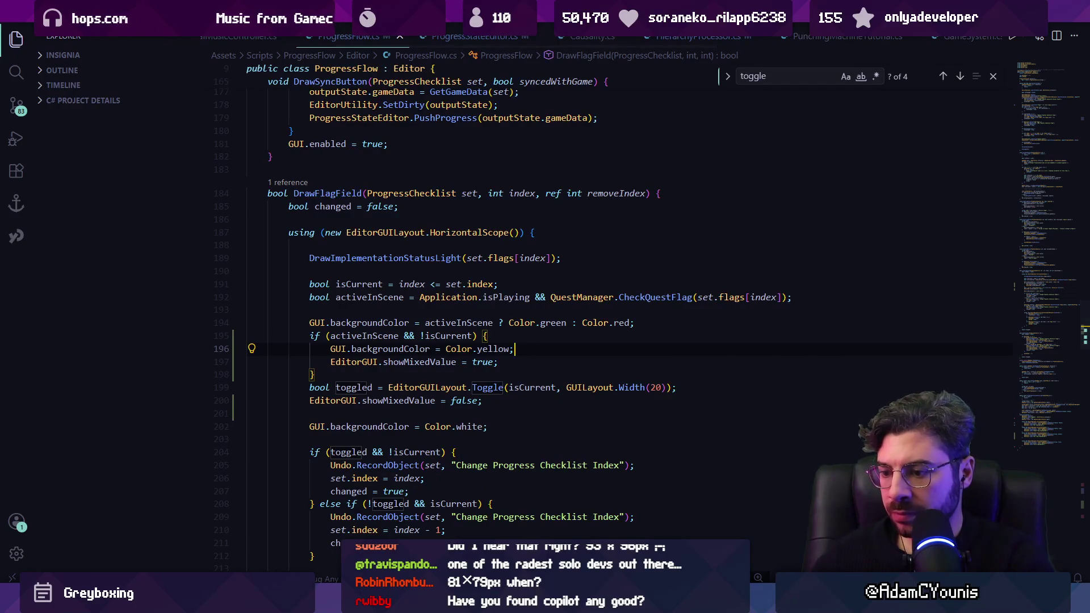
key(alt+Tab)
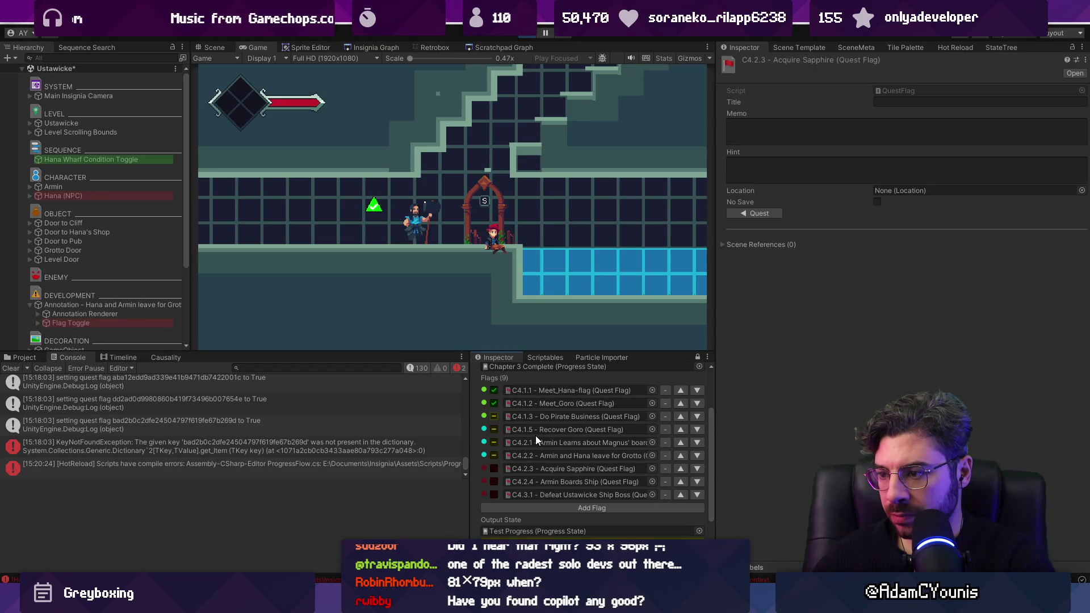
Delete the yellow GUI.backgroundColor line from DrawFlagField
key(alt+Tab)
key(shift+Up)
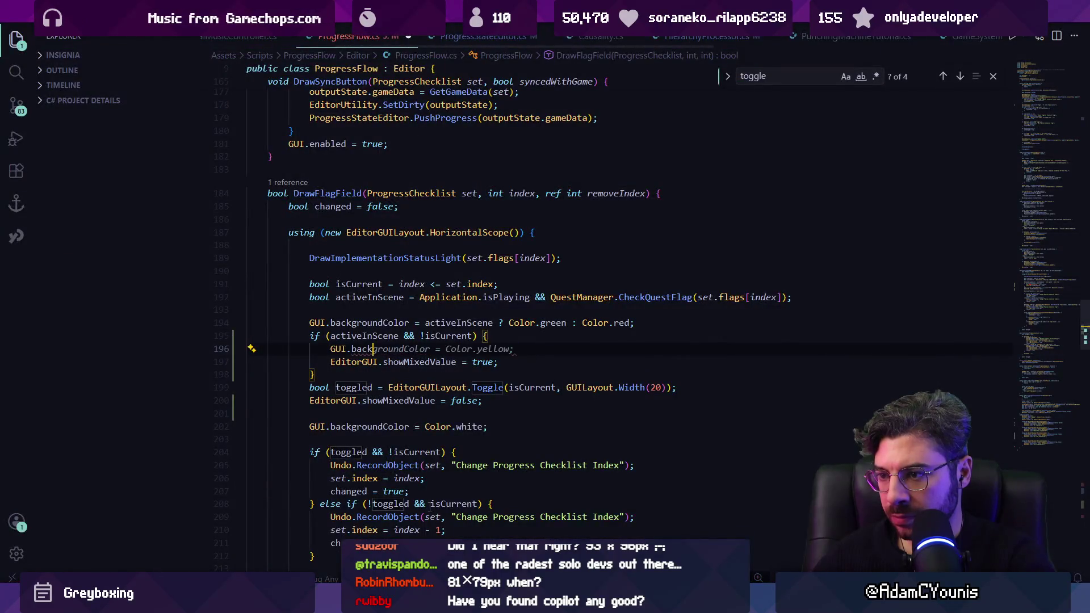
key(BackSpace)
Back in Unity, enlarge the Inspector and make C4.1.2 Meet_Goro the current flag
mouse_move(358, 603)
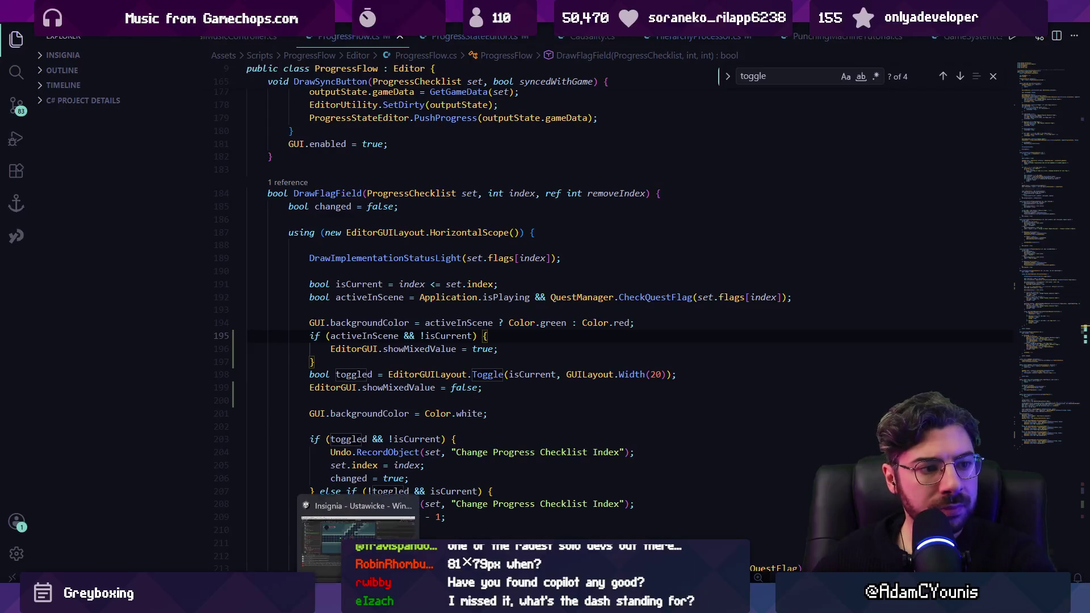
click(358, 533)
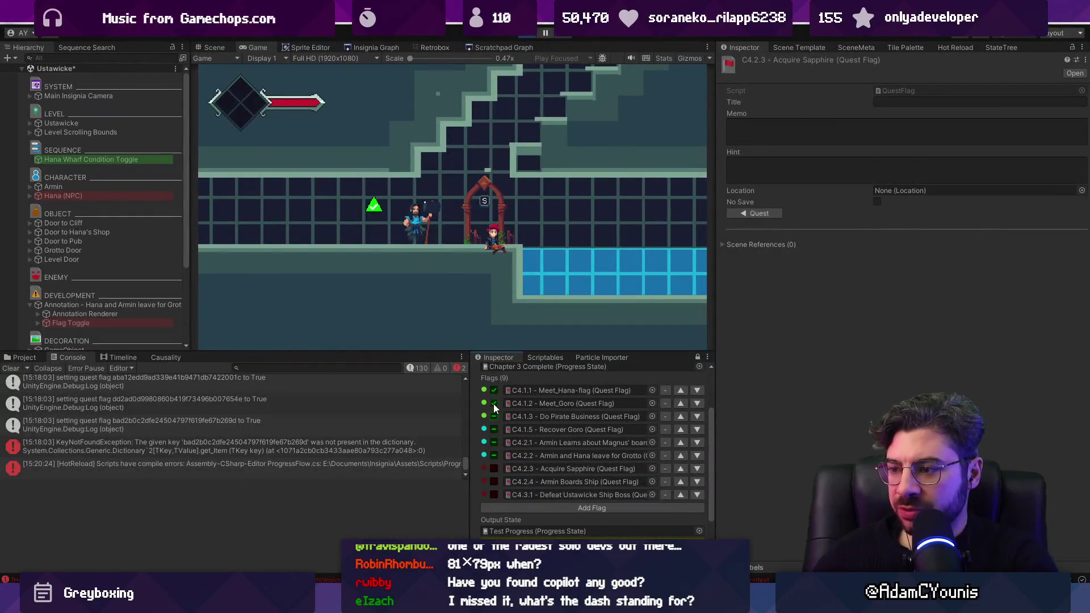
drag(433, 349, 433, 258)
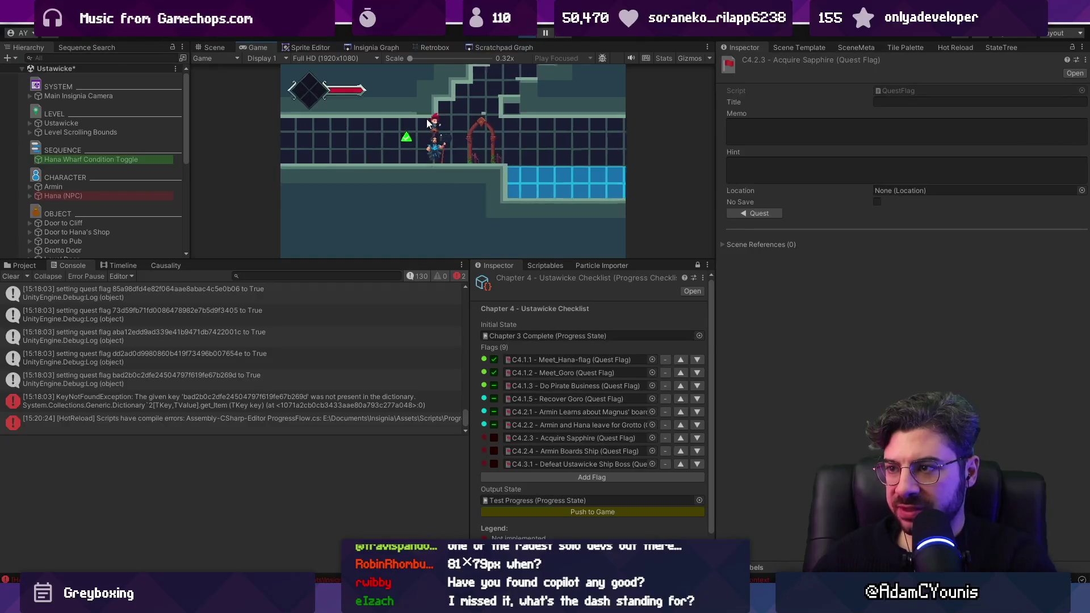
click(492, 372)
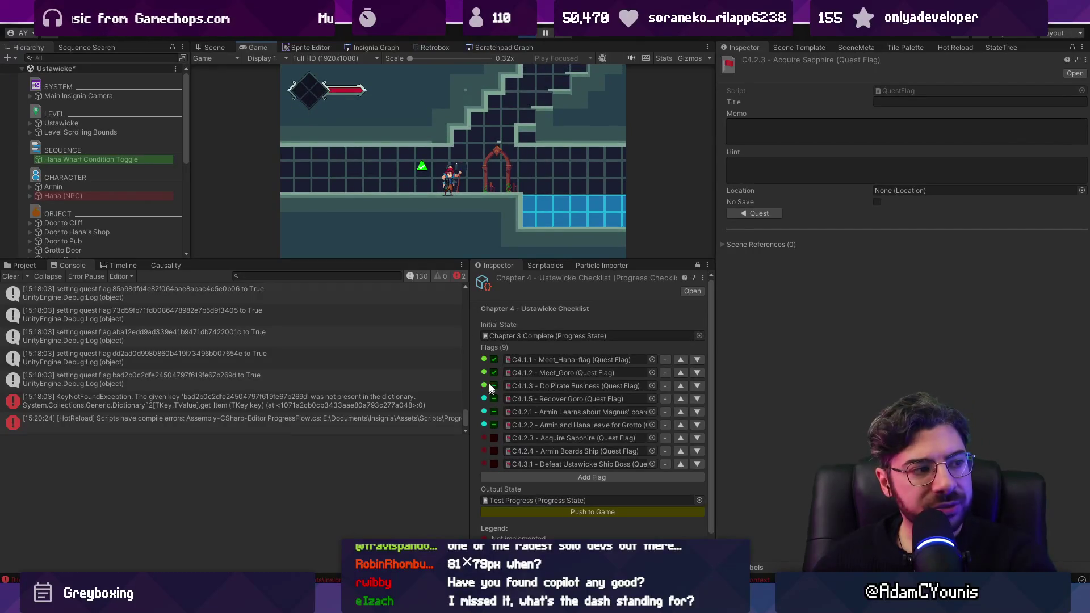
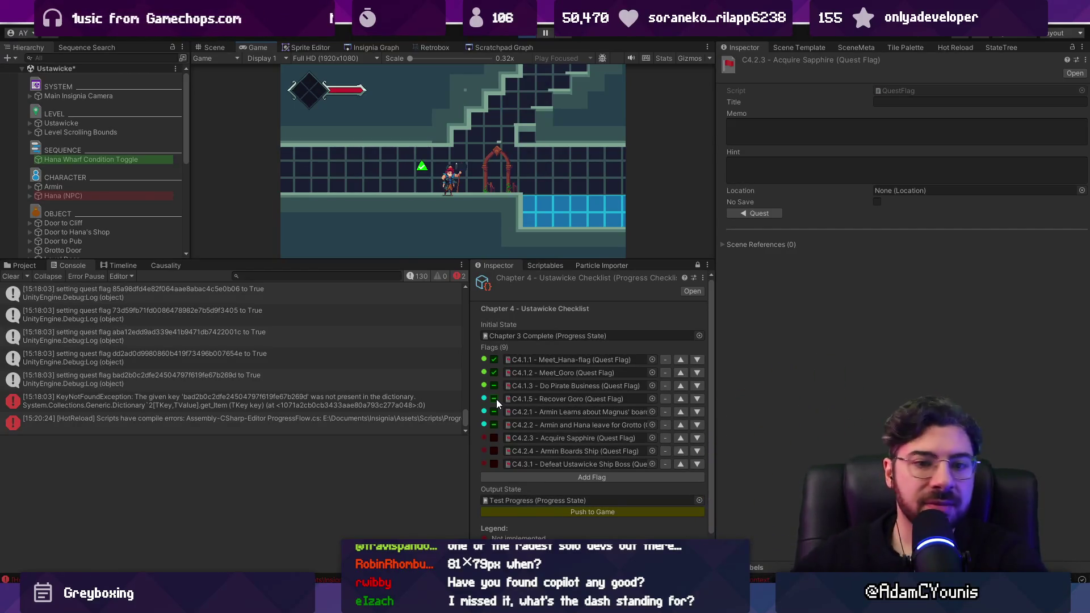
Adjust the Chapter 4 checklist flags around C4.2.2, push the progress to the game, and stop play mode
click(494, 425)
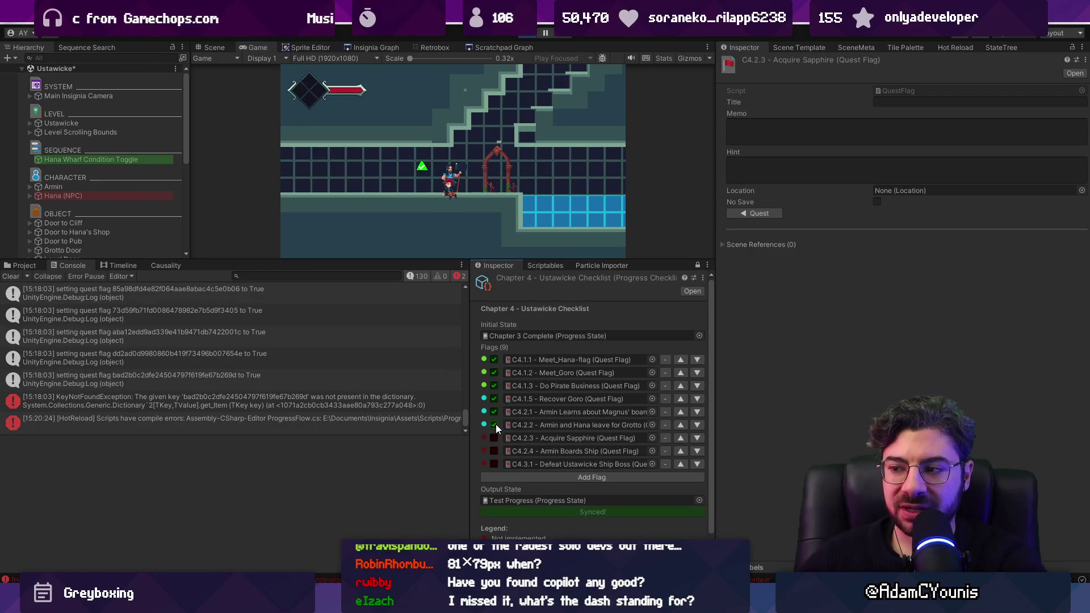
click(494, 361)
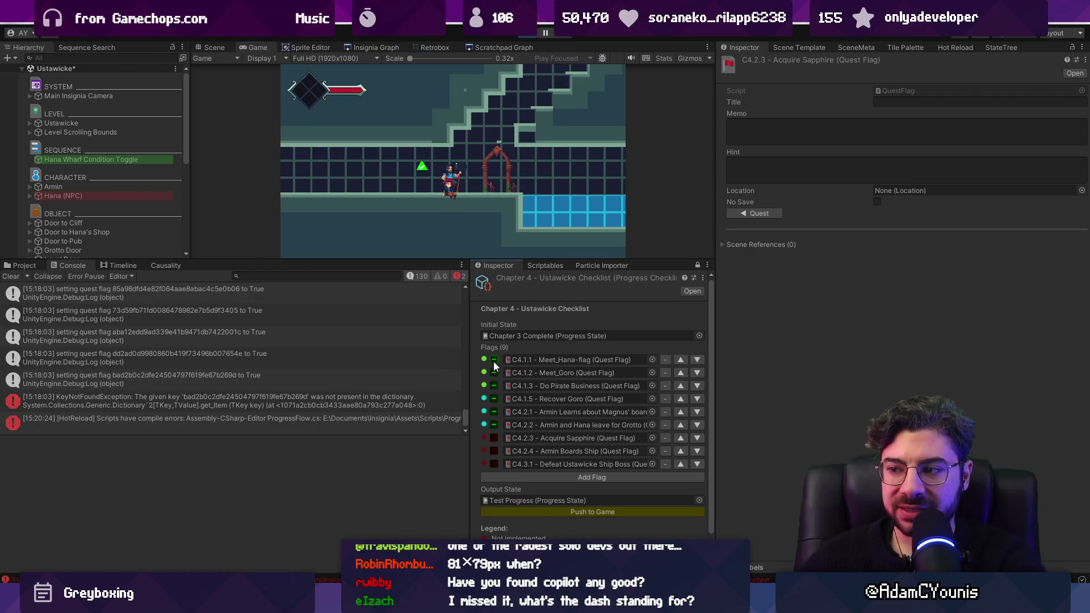
click(495, 424)
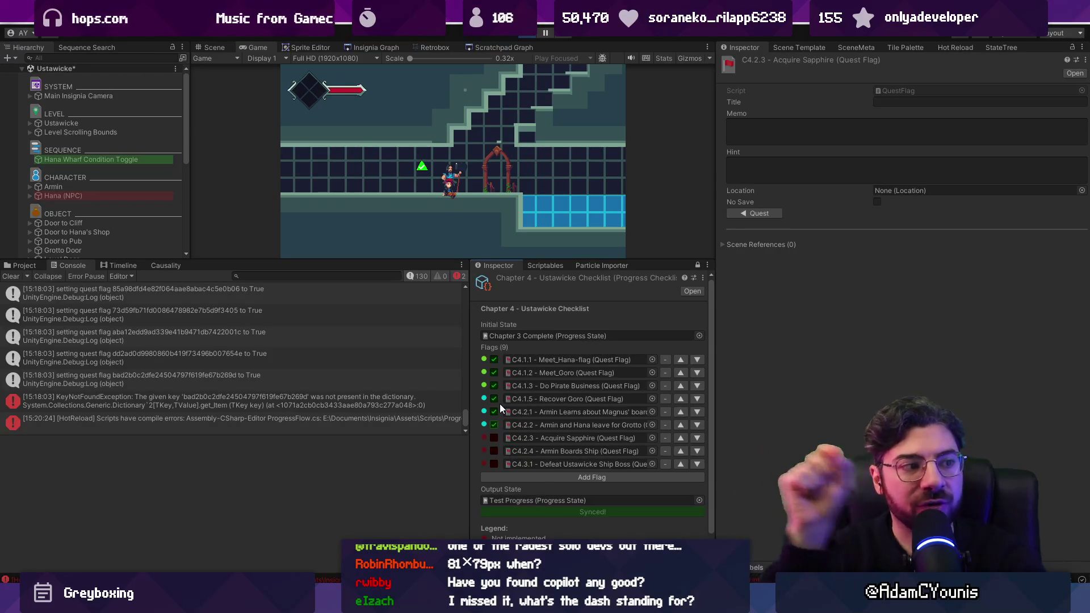
click(494, 360)
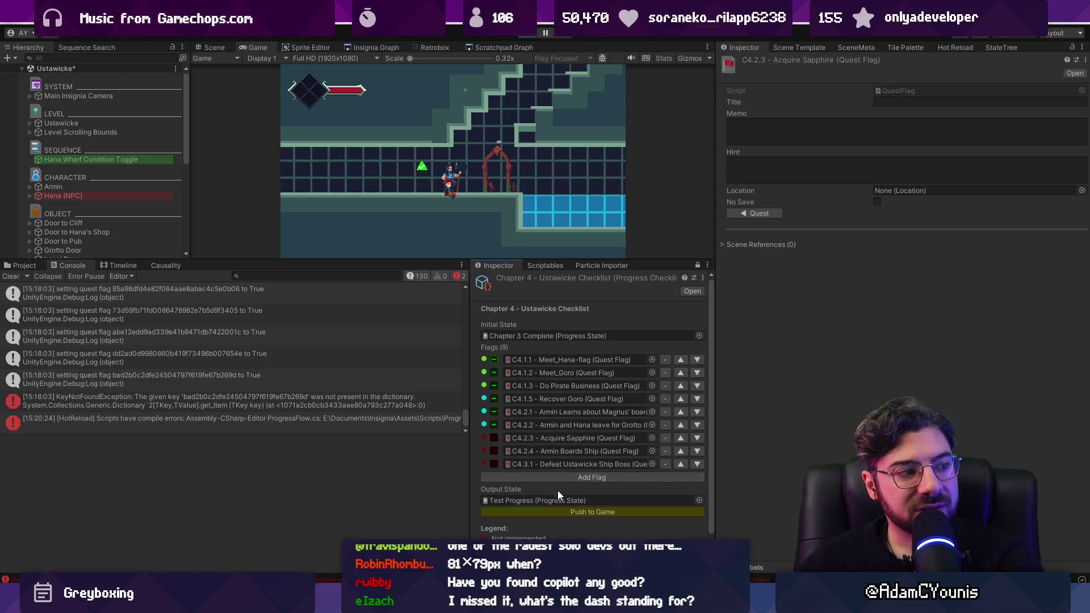
click(568, 512)
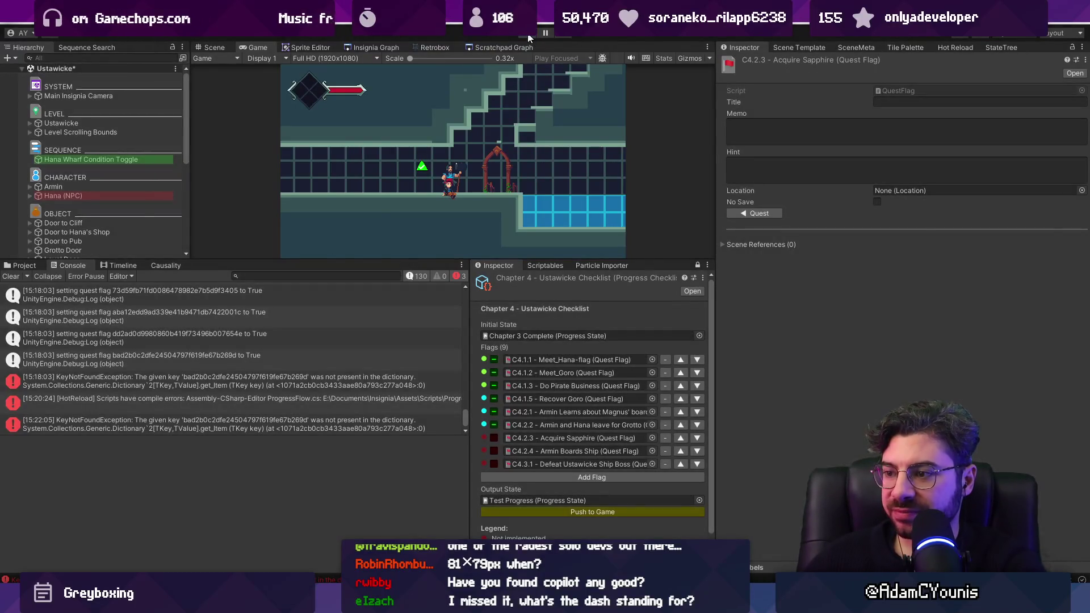
click(528, 34)
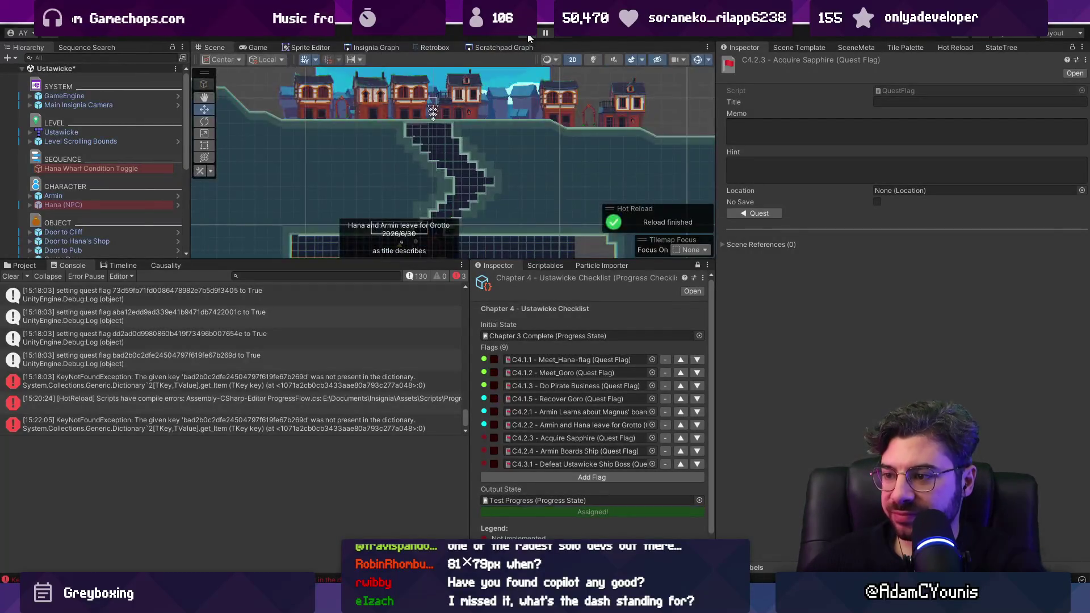
Play the game and walk the player into Hana's Shop and back onto Ustawicke street, glancing at ProgressFlow.cs
click(528, 35)
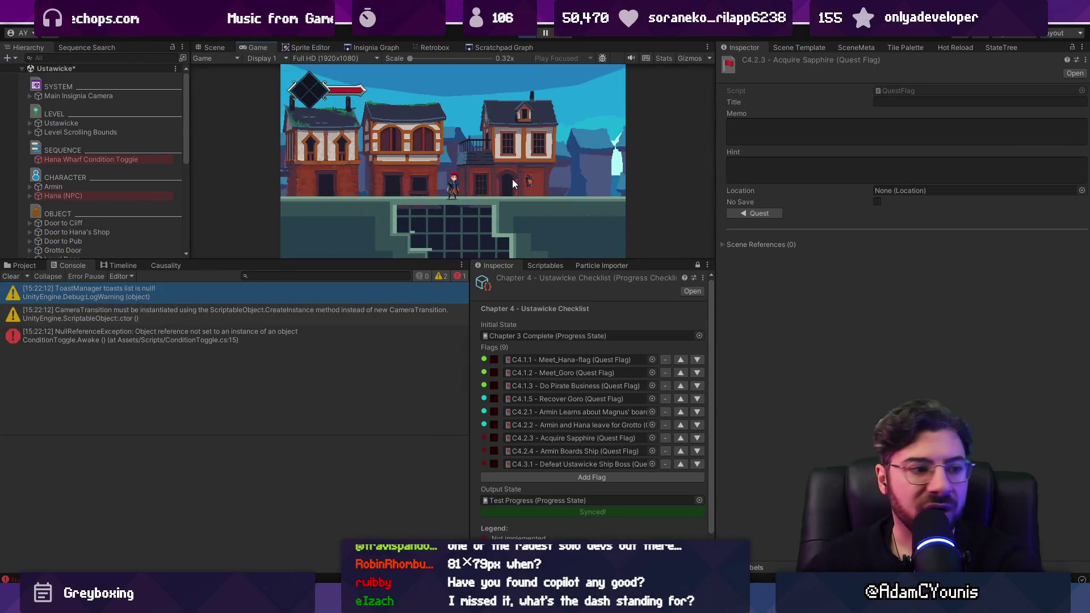
key(Left)
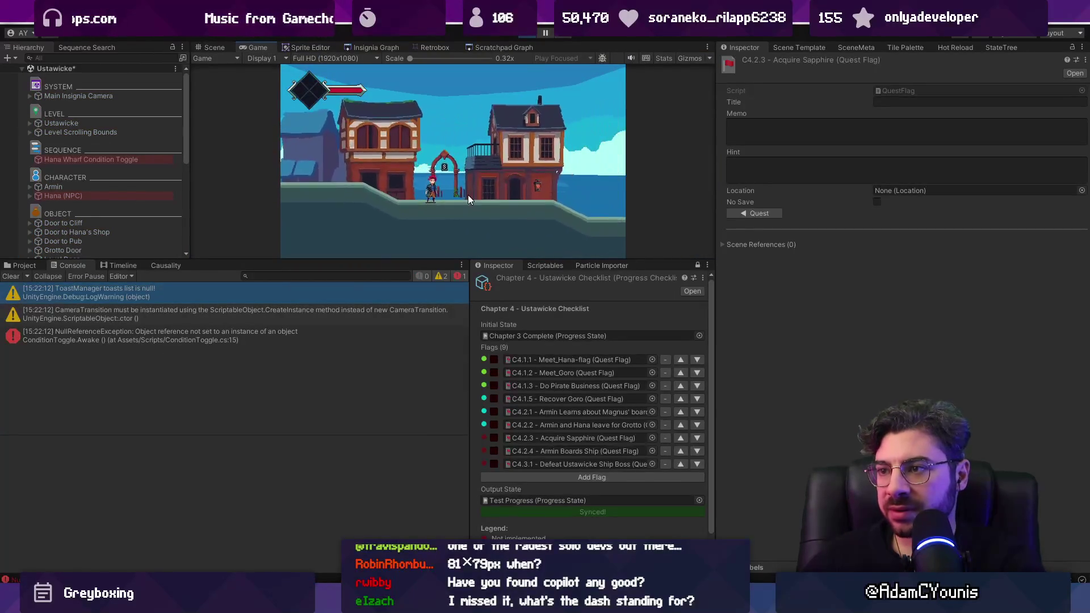
key(Up)
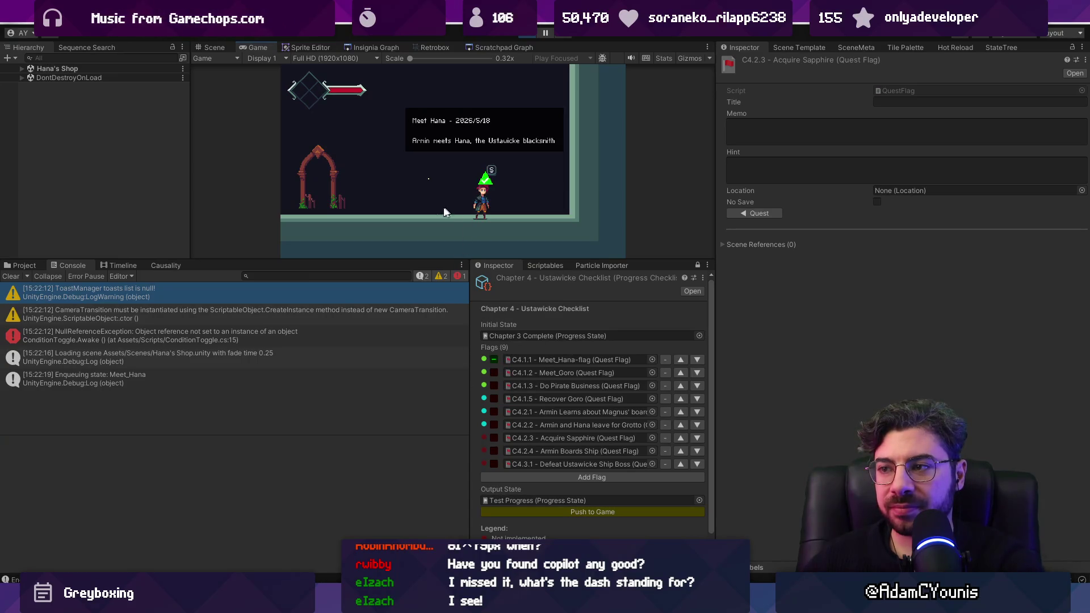
key(Left)
key(Up)
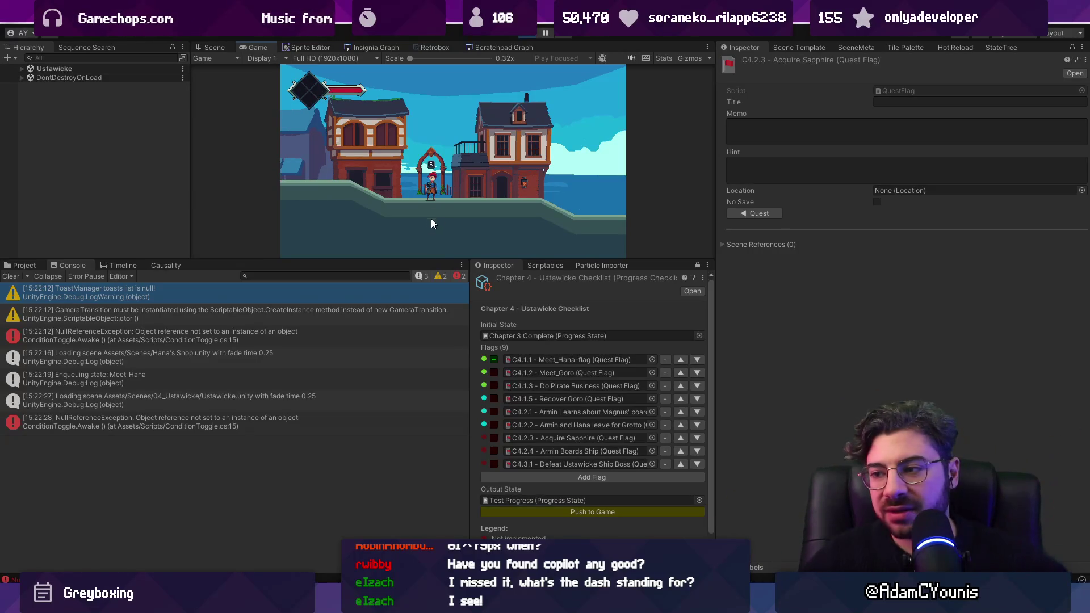
key(alt+Tab)
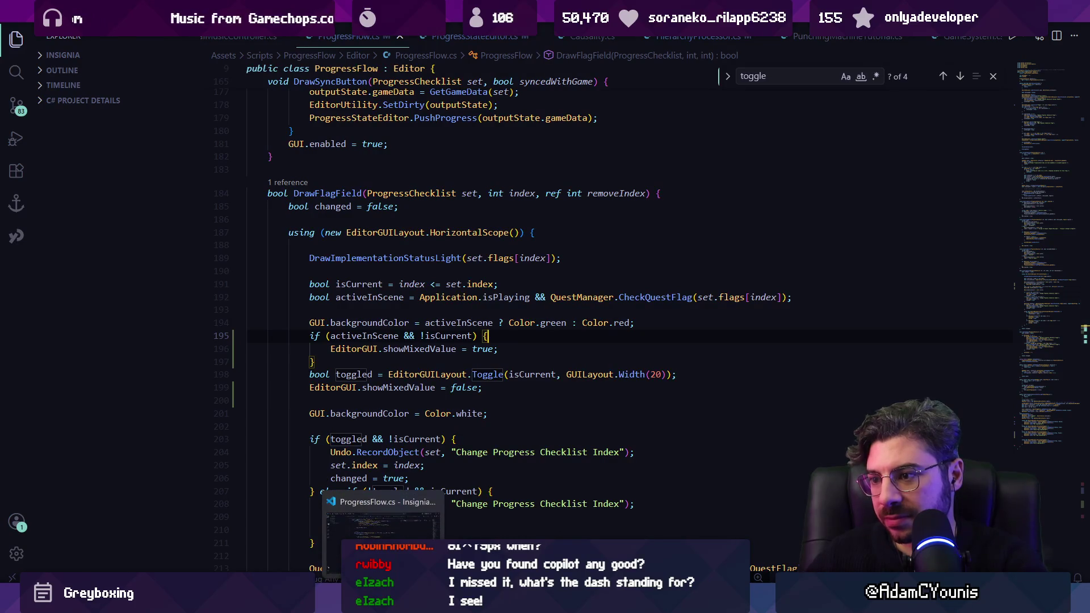
key(alt+Tab)
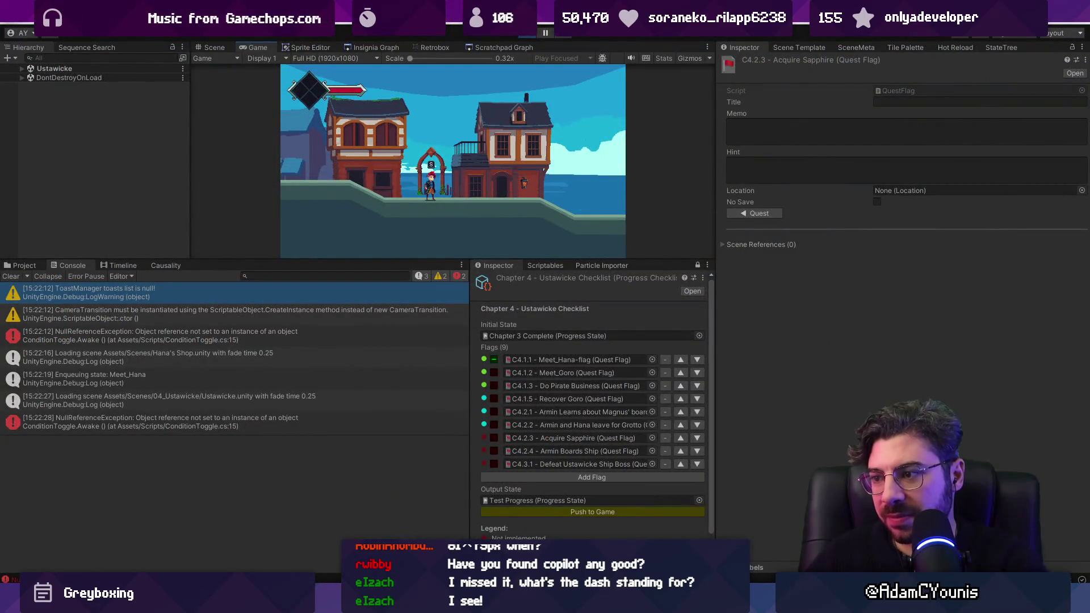
mouse_move(384, 600)
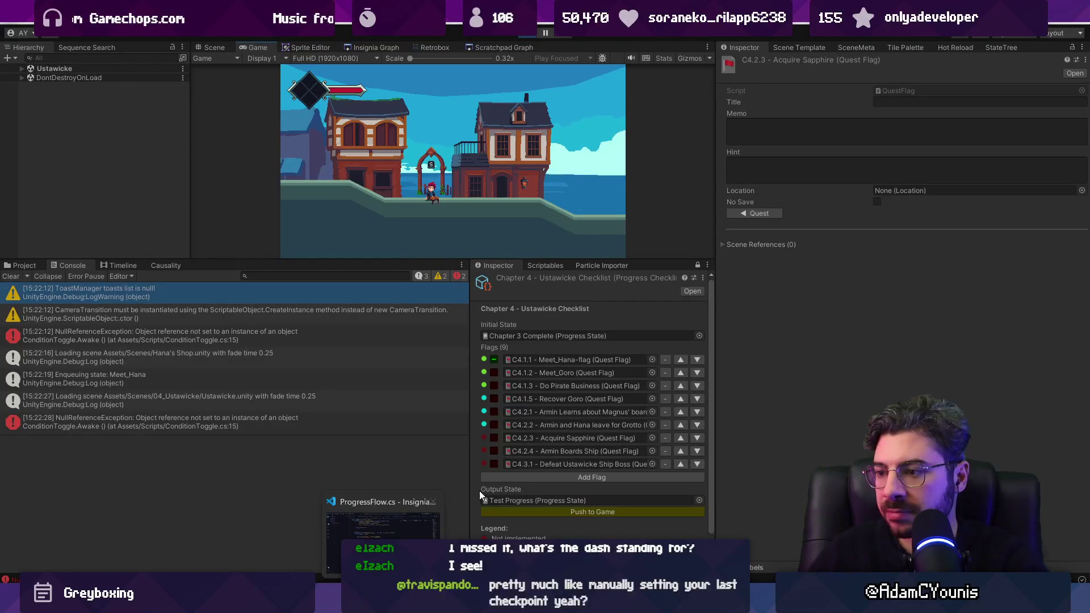
Tick flag C4.1.5, push the progress to the game, clear the Console, and restart play mode
click(495, 398)
click(550, 512)
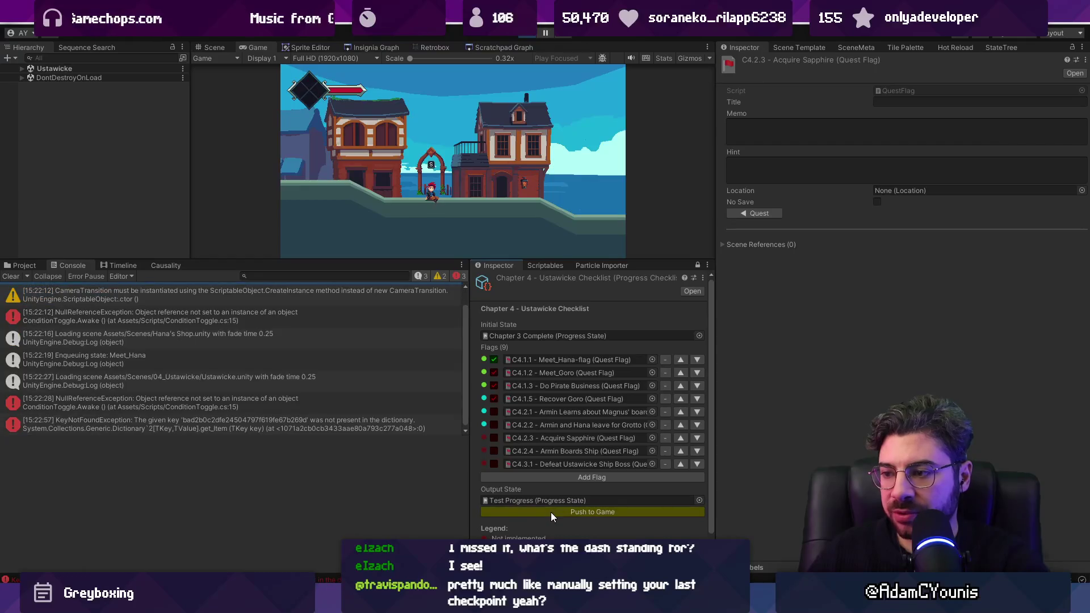
click(10, 277)
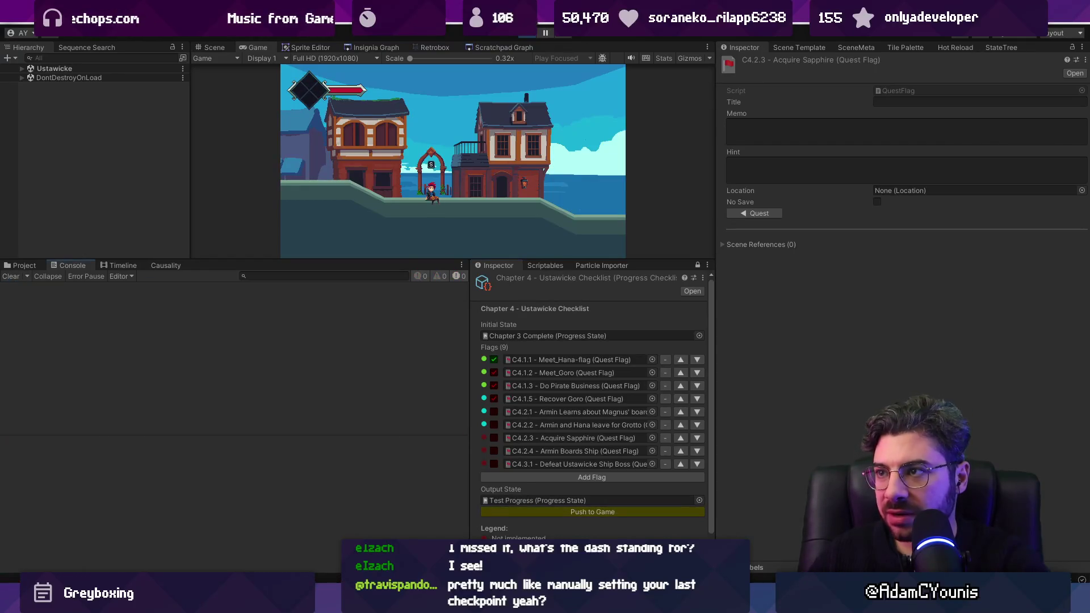
key(ctrl+p)
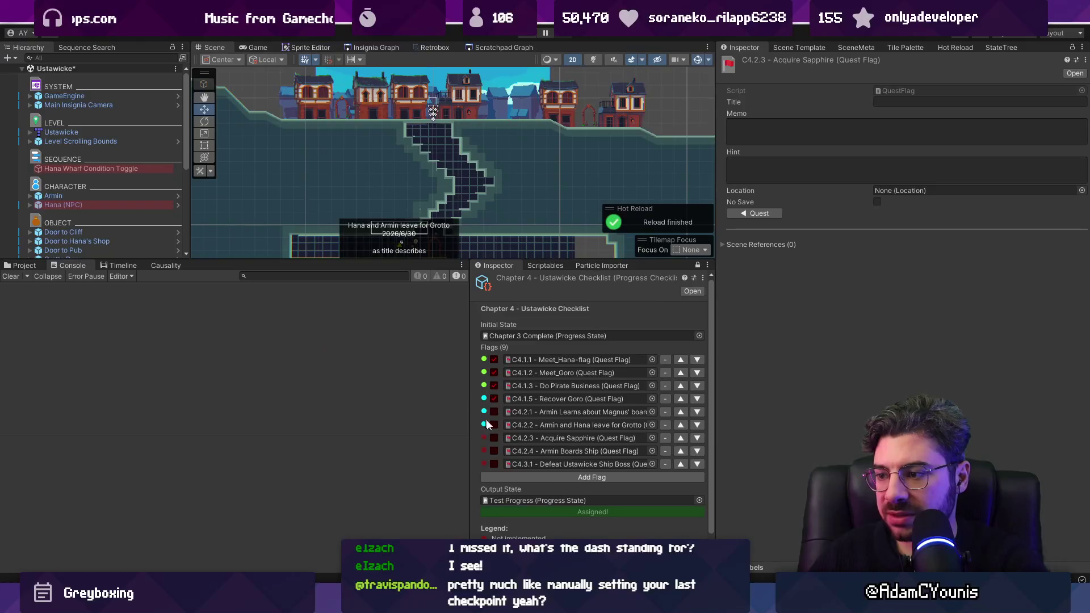
key(ctrl+p)
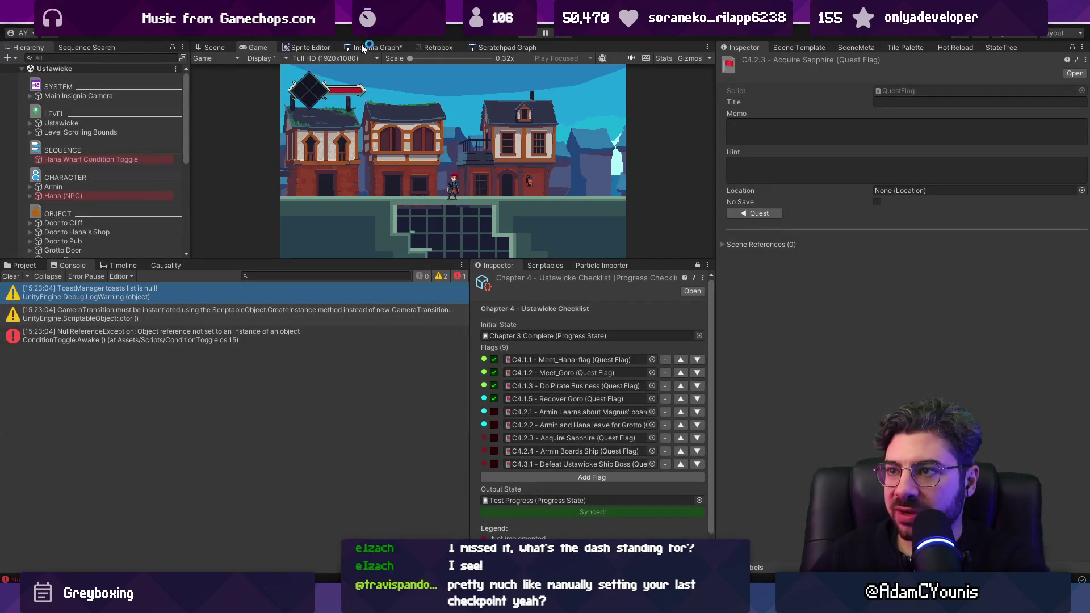
Stop the game and bring up the Insignia Graph scene map
click(362, 48)
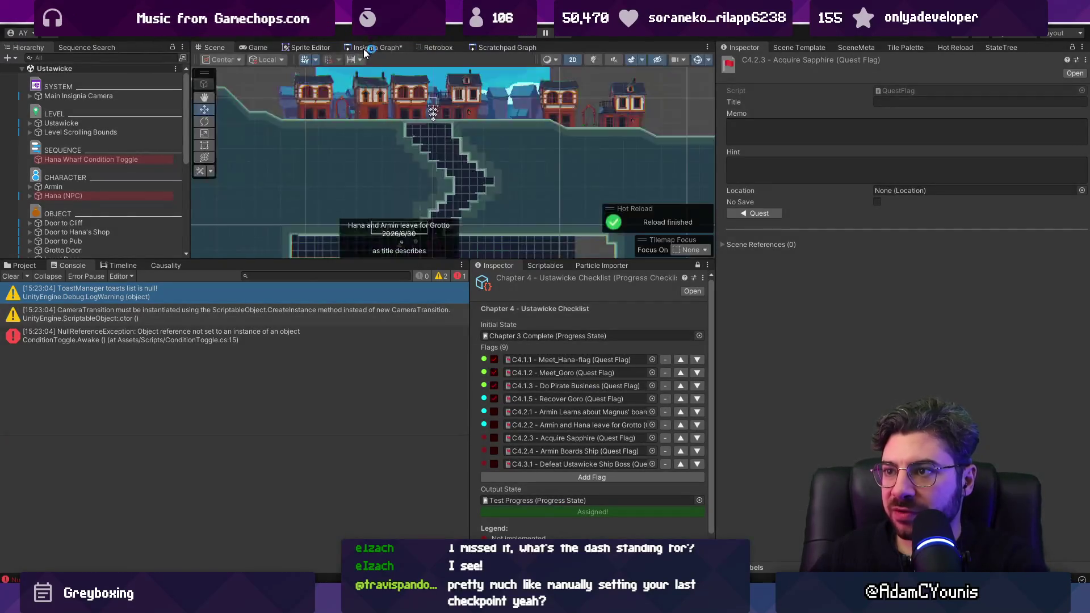
key(ctrl+p)
scroll(508, 91, up, 3)
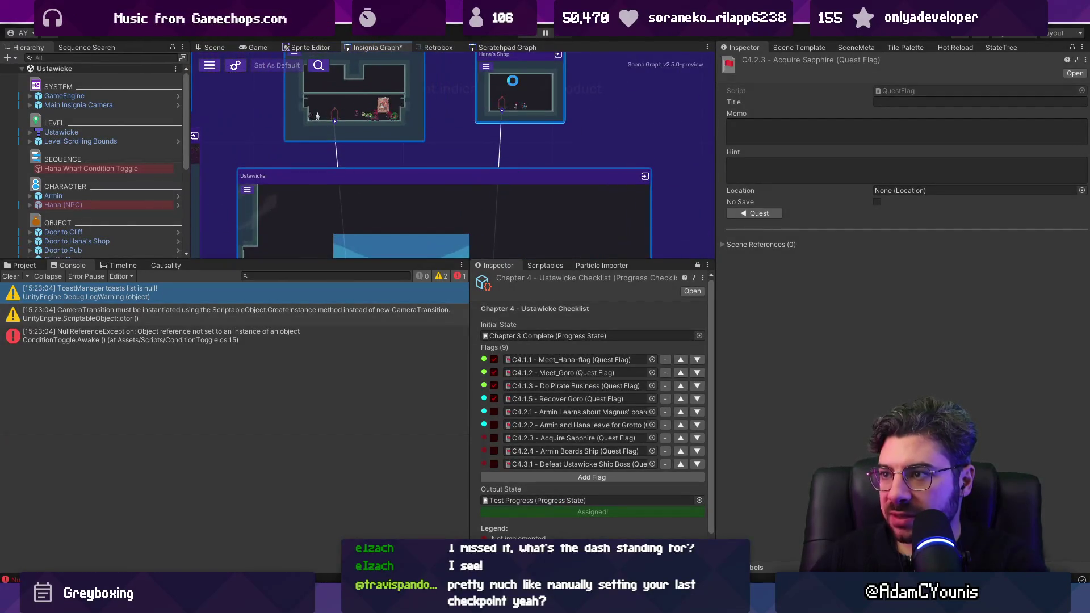
Open the Hana's Shop scene from the graph and expand the Hana object's children
scroll(76, 172, down, 2)
click(83, 142)
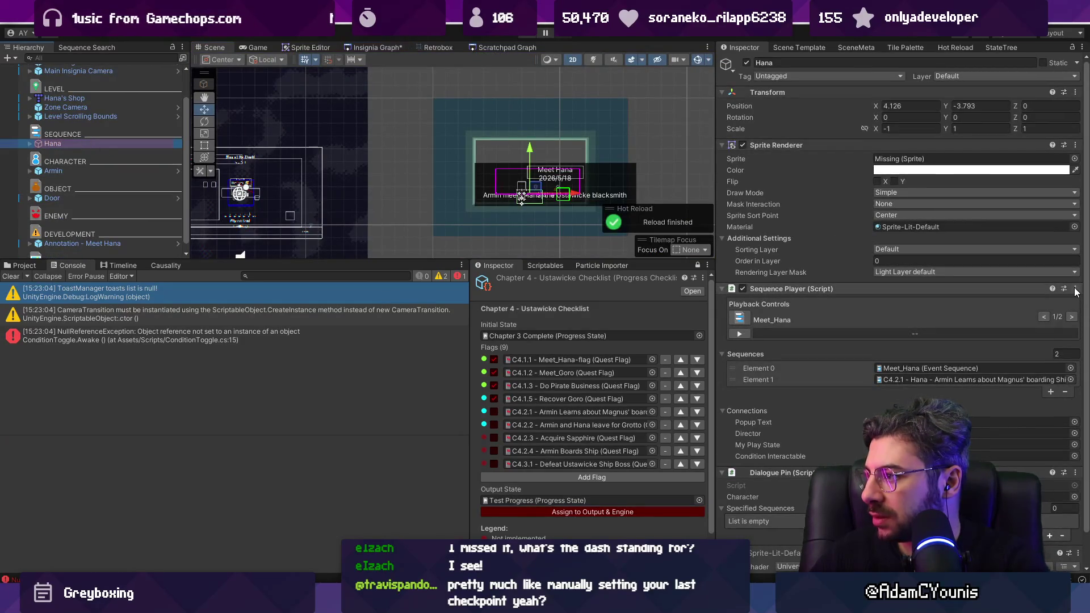
scroll(1074, 292, down, 2)
click(30, 143)
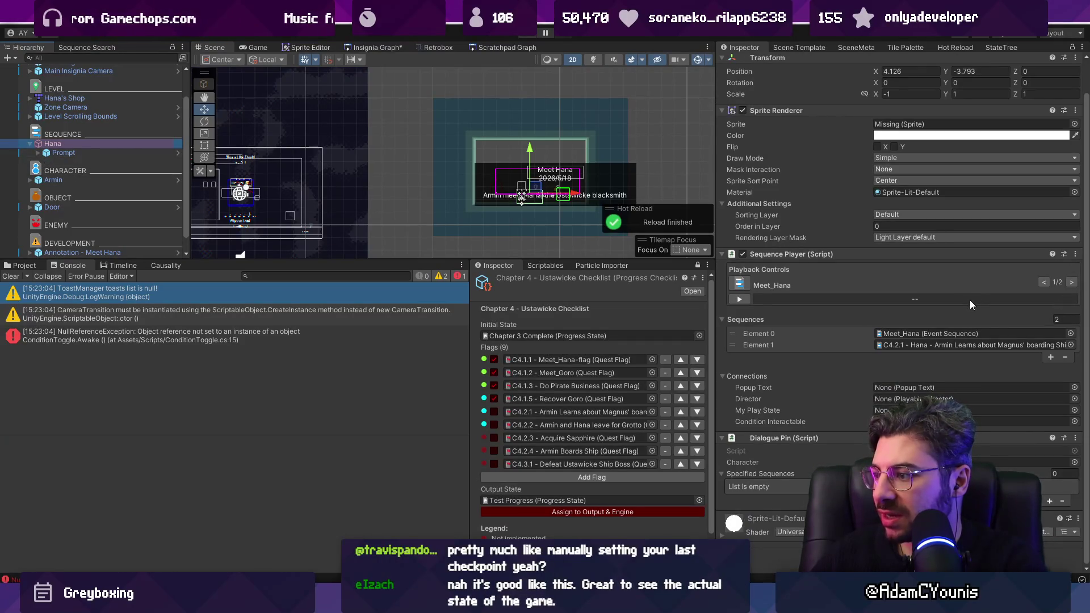
scroll(971, 304, up, 2)
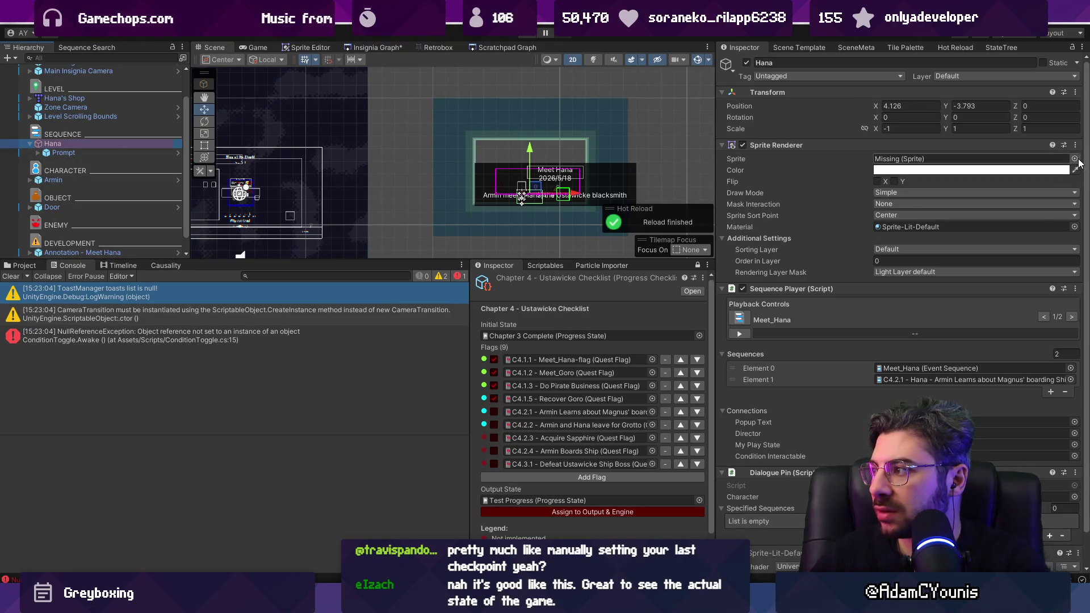
Assign the Hana-Idle_0 sprite to Hana's empty Sprite field via a 'hana' search
click(1074, 158)
text(hana)
key(Down)
key(Down)
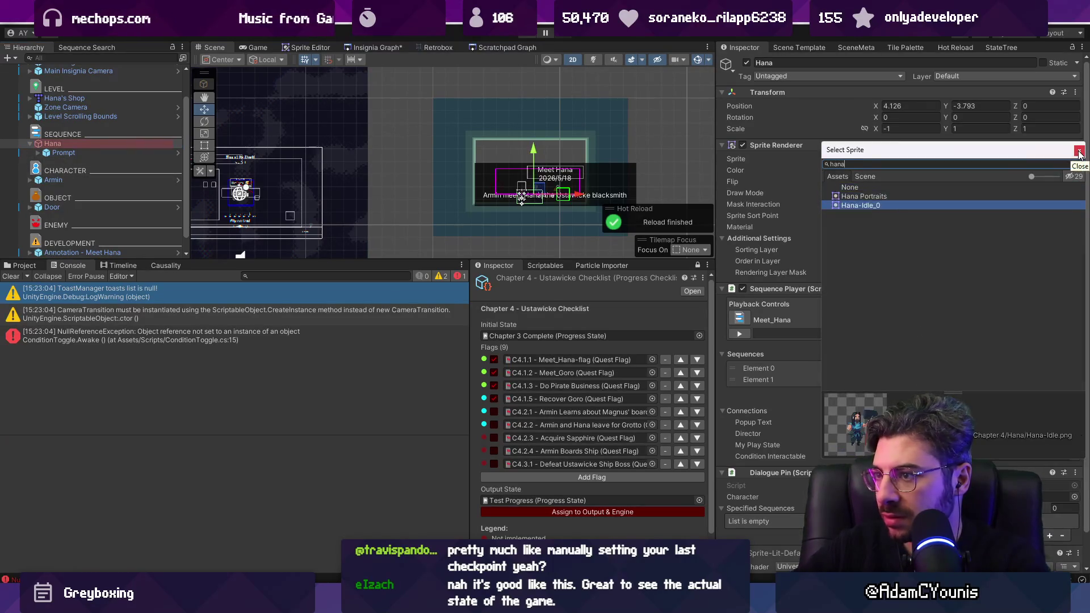
click(1079, 152)
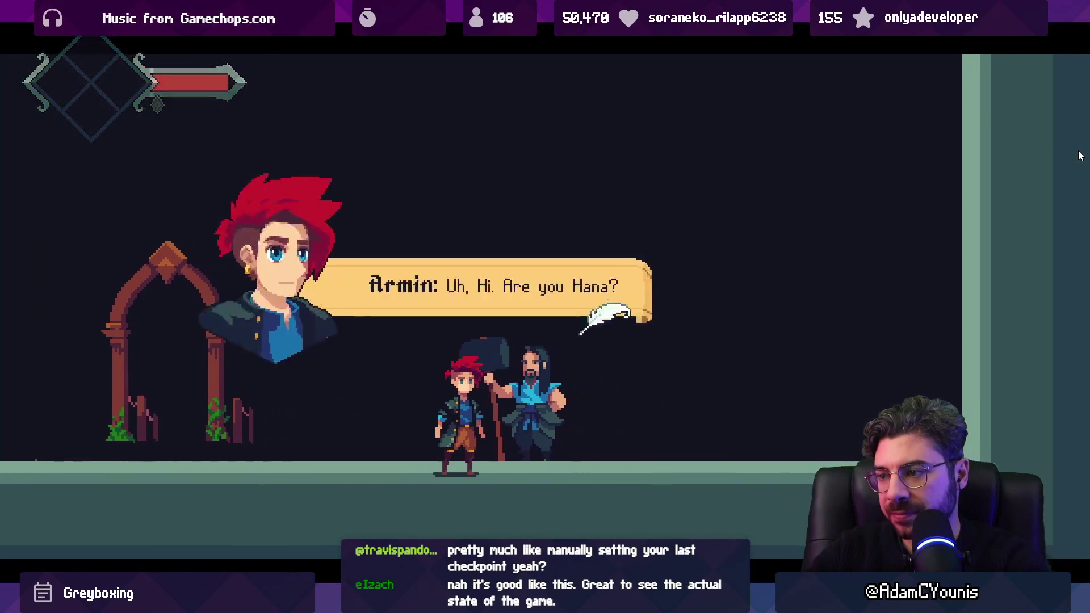
Advance the dialogue to Hana's line, watch the Game view, and tick flags C4.2.1, C4.2.2 and C4.2.3
key(shift+space)
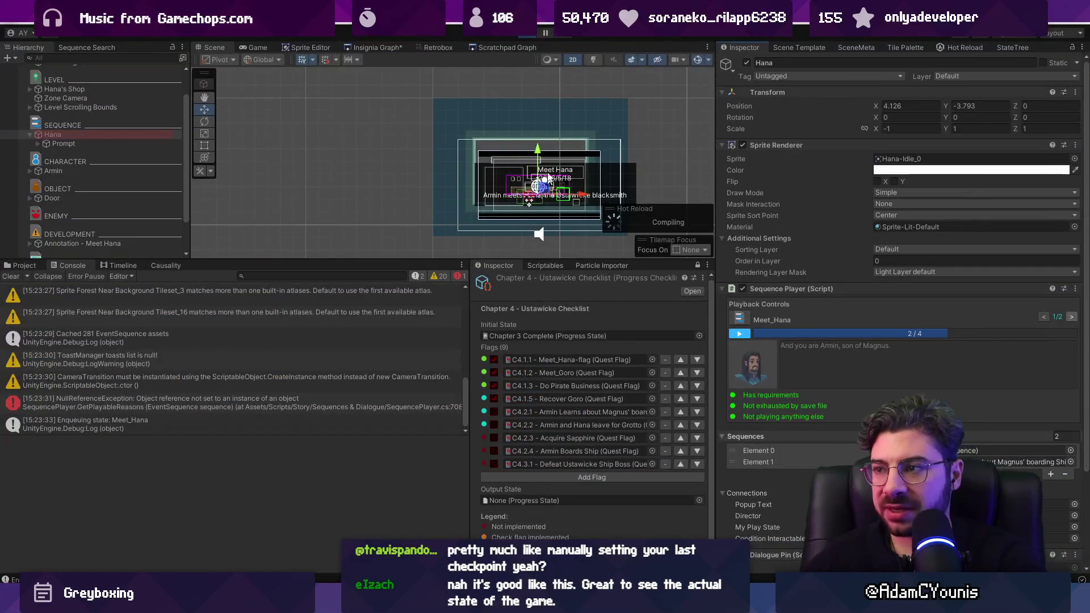
click(257, 47)
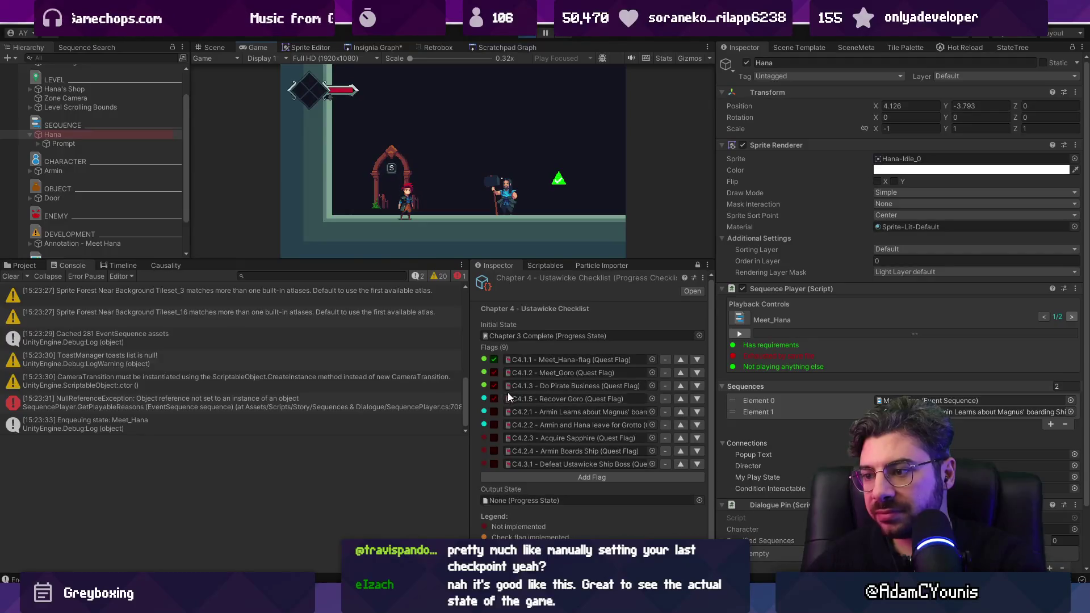
click(495, 412)
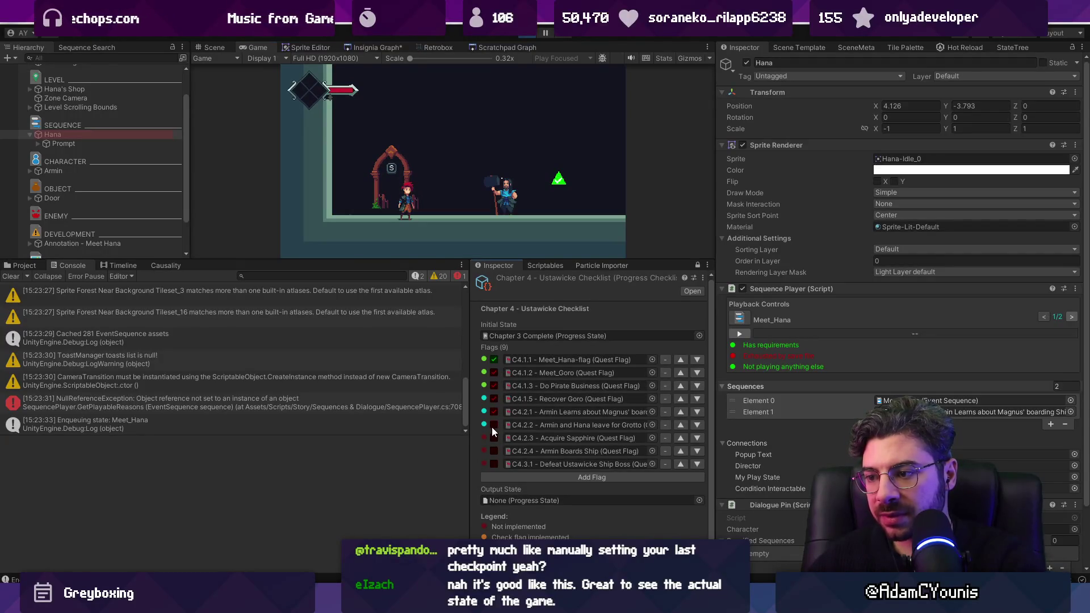
click(493, 425)
click(495, 438)
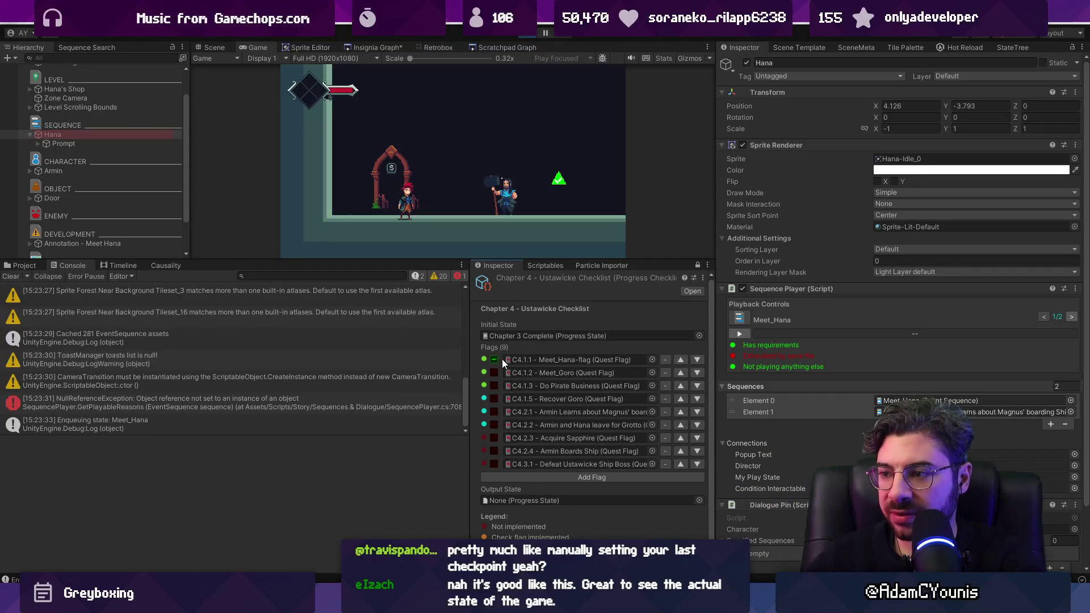
Tick C4.2.3 and set the checklist's Output State to Test Progress
scroll(495, 430, down, 1)
click(495, 430)
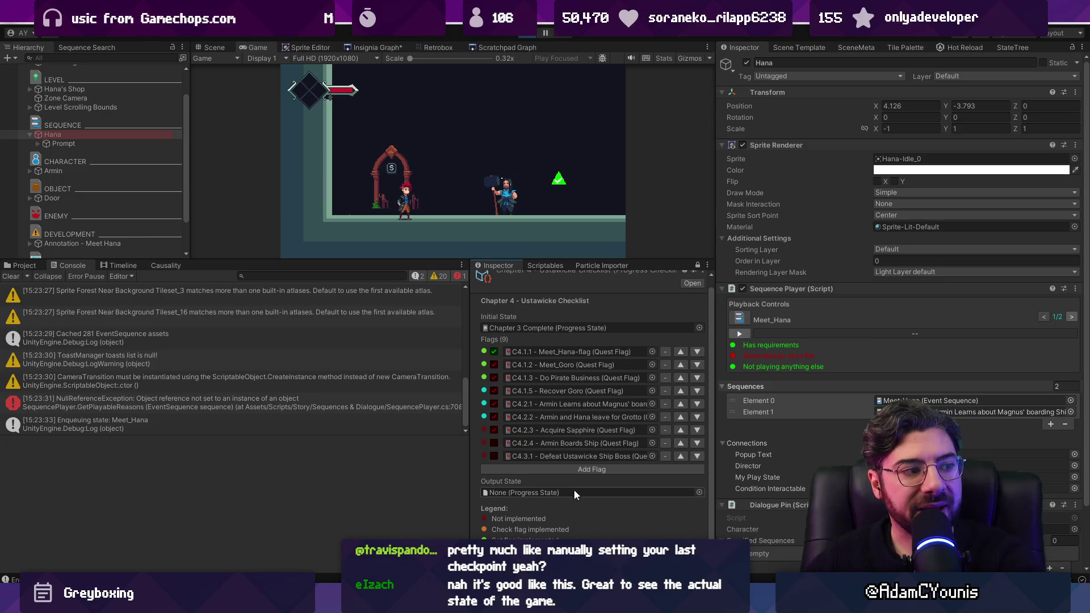
click(699, 492)
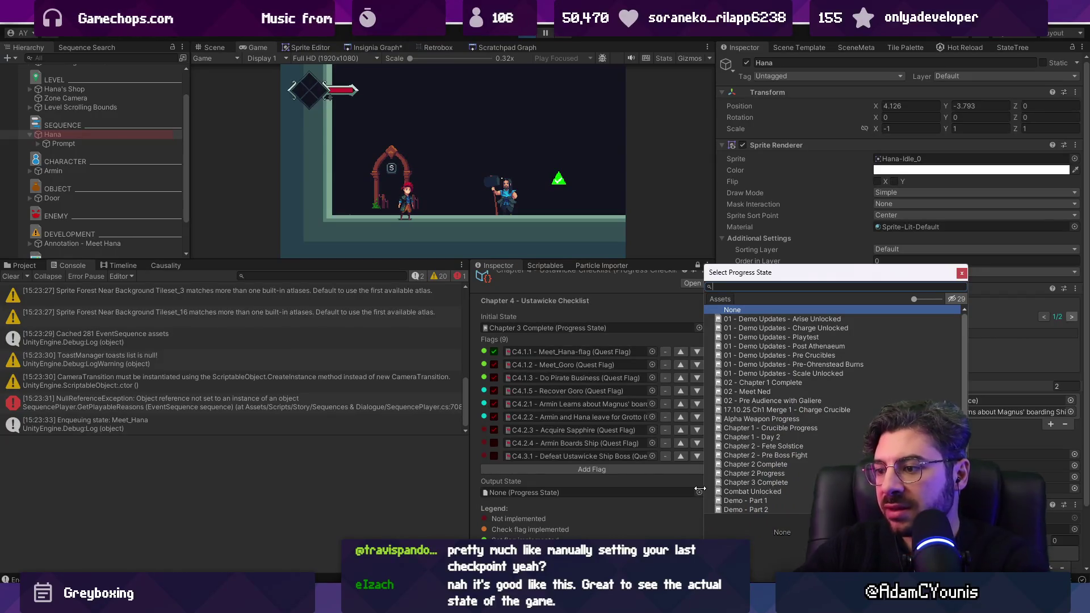
text(tp)
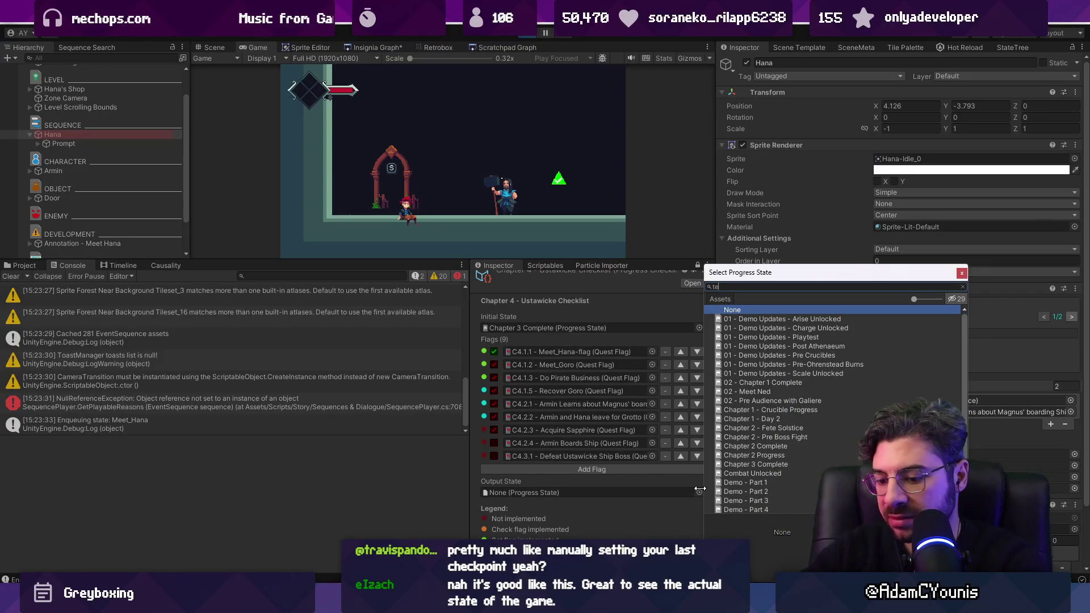
text(ro)
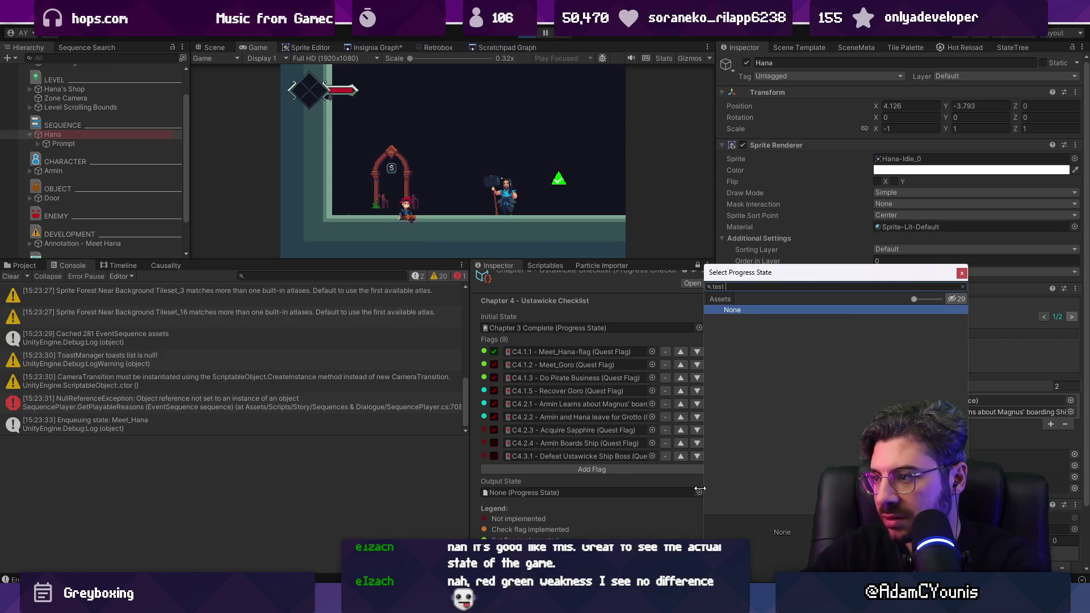
text(pro)
key(Down)
key(Return)
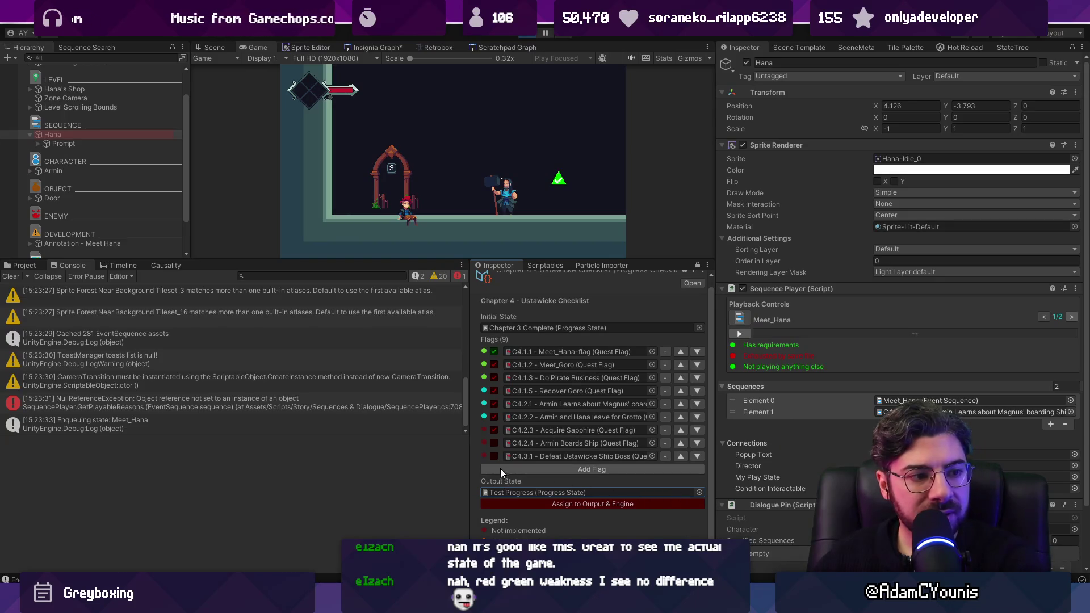
Mark C4.2.3 Acquire Sapphire done, push to the game, and open the exception's failing code line
click(494, 430)
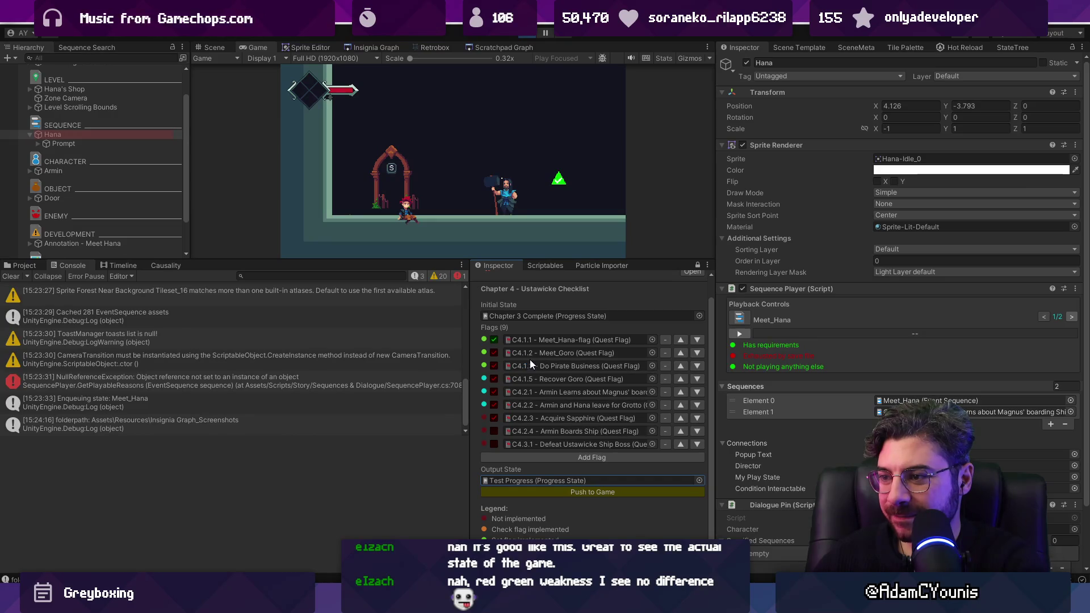
click(589, 493)
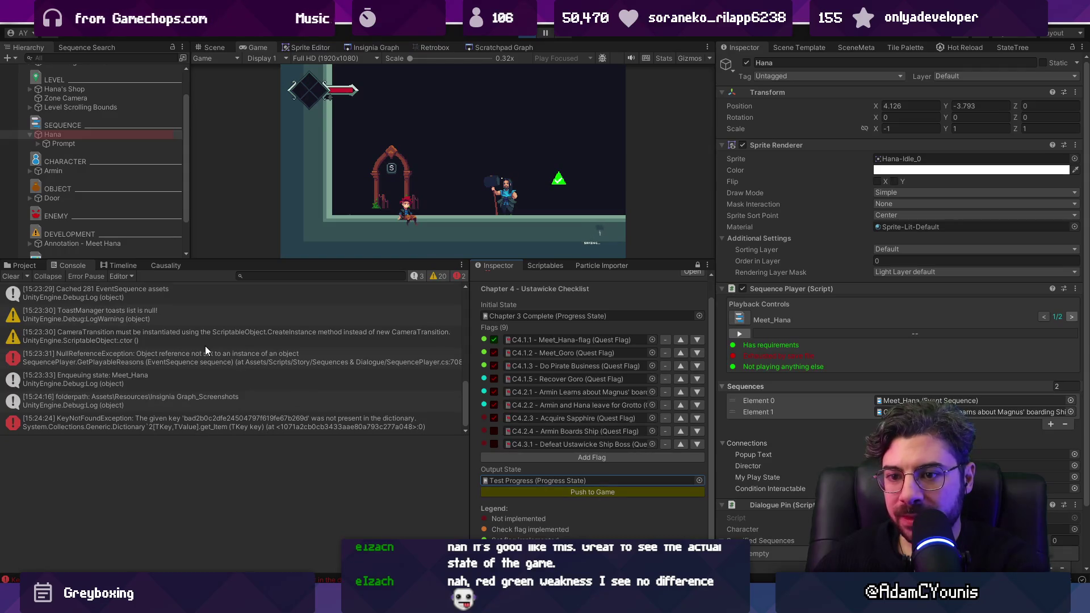
click(553, 492)
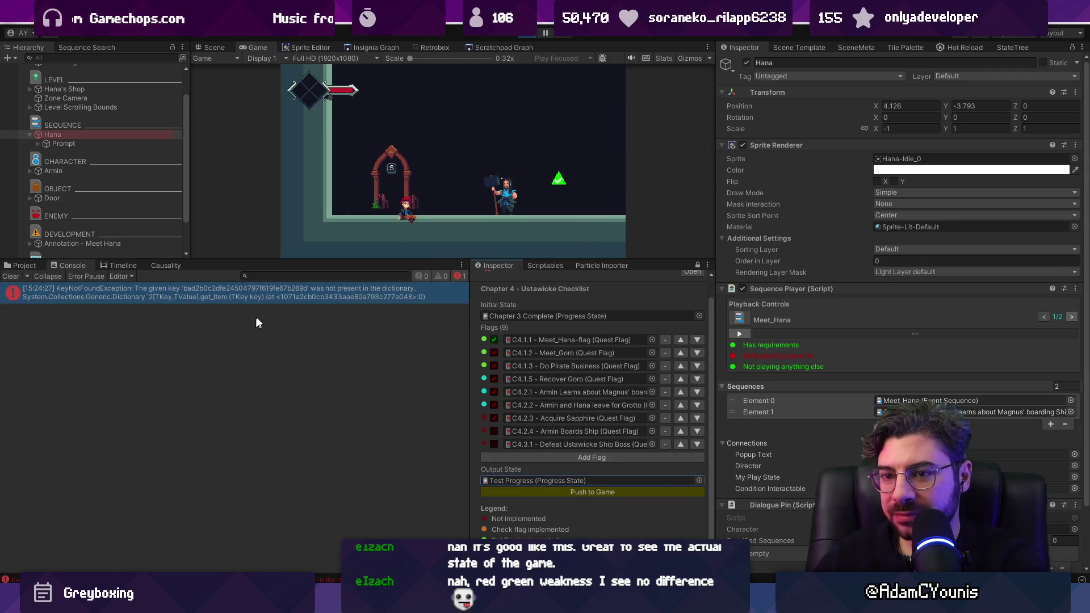
click(192, 302)
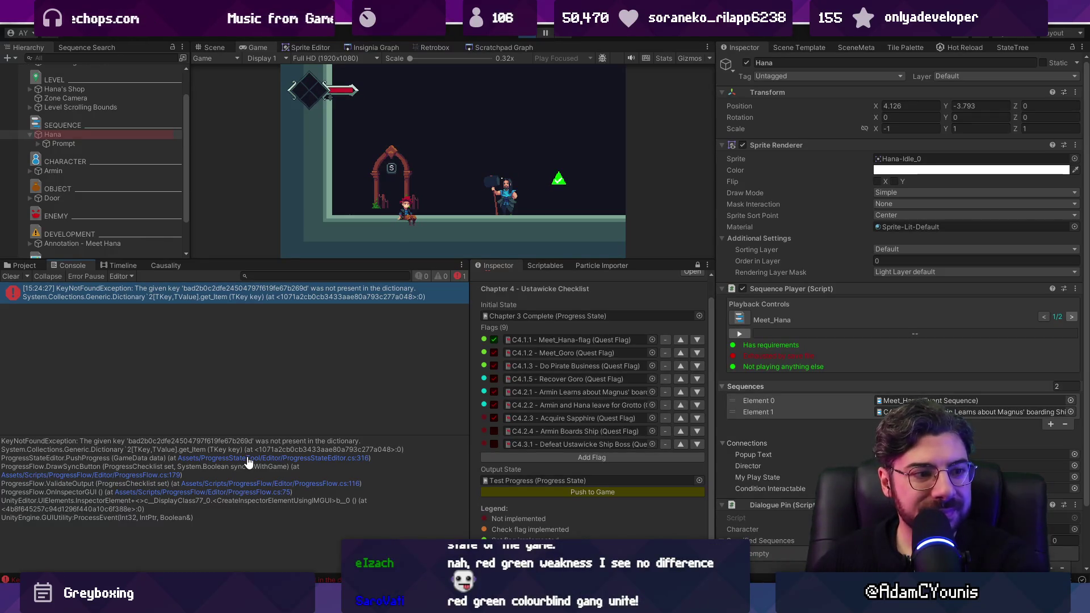
click(248, 463)
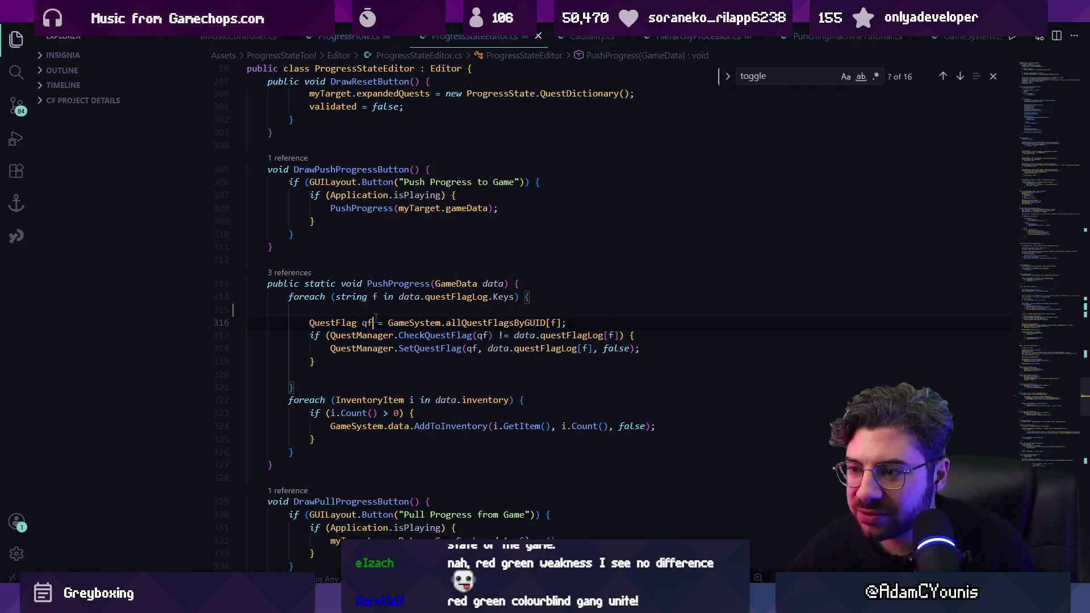
Add an if ContainsKey guard around the quest-flag lookup in PushProgress
click(416, 311)
key(Tab)
key(Tab)
key(Tab)
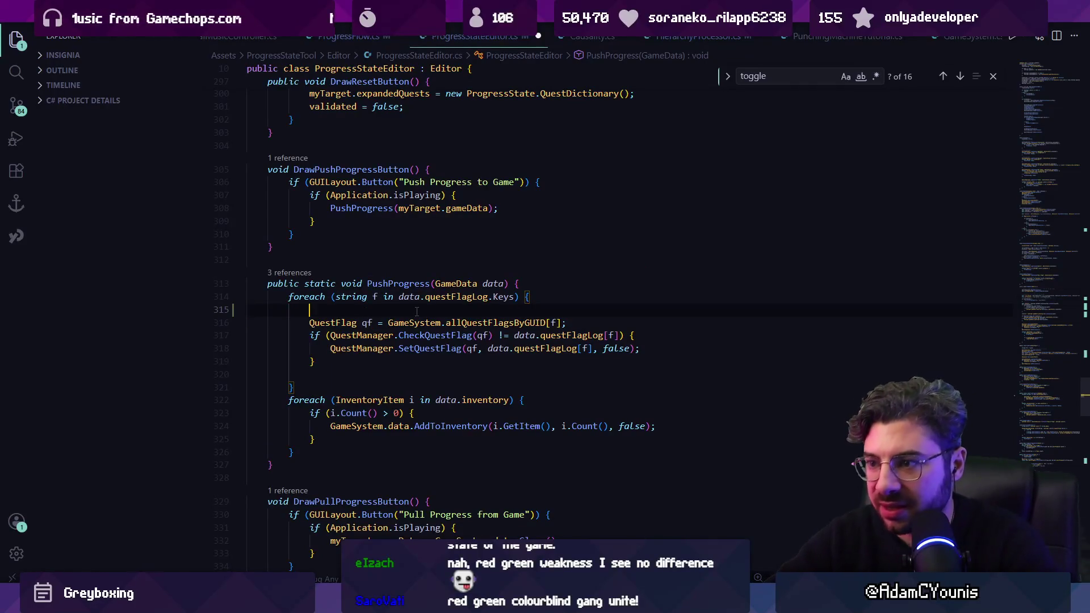
text(if()
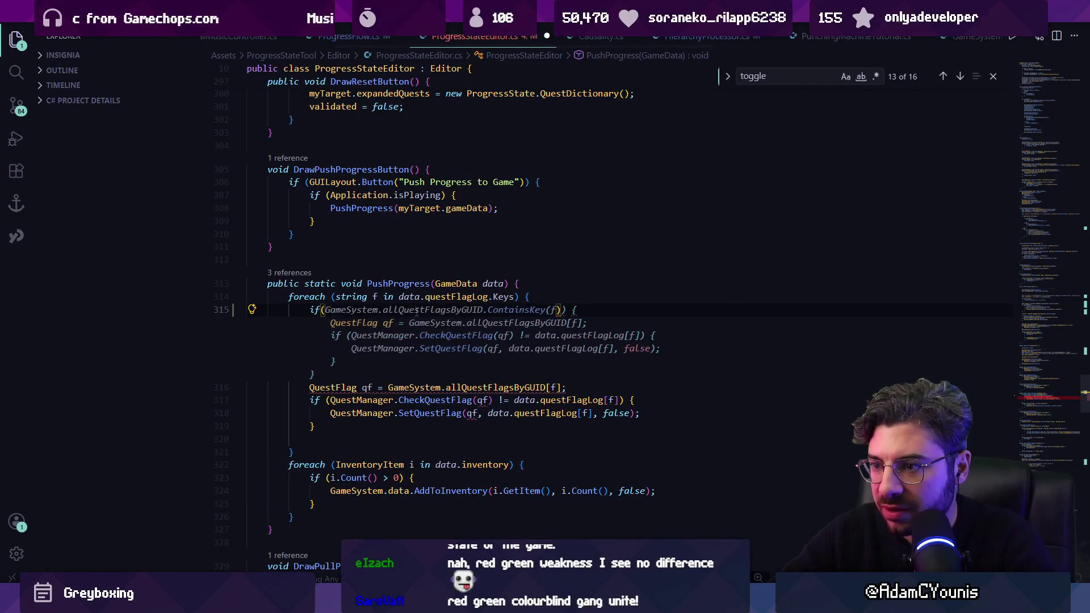
key(Tab)
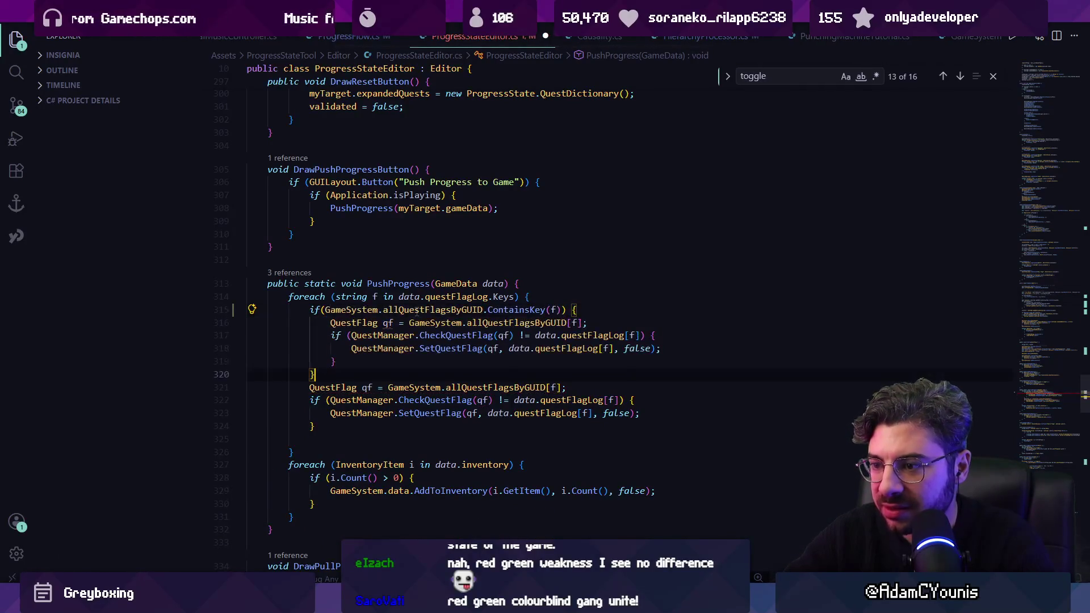
Delete the old unguarded lookup lines, add an else branch with Debug.LogWarning, and save the file
key(Right)
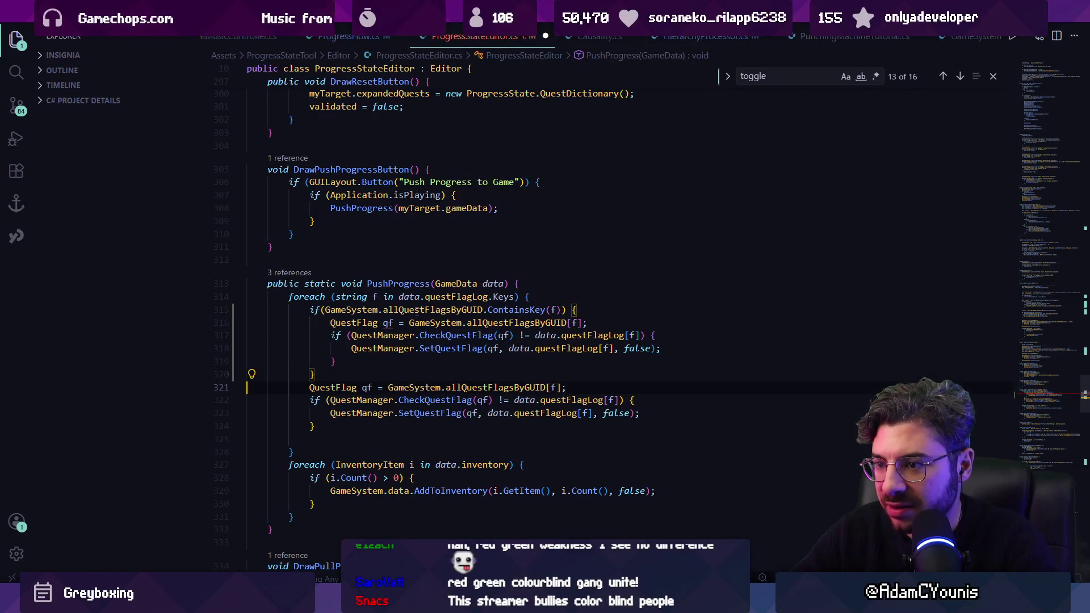
key(shift+Down)
key(shift+Down)
key(shift+Down)
key(Delete)
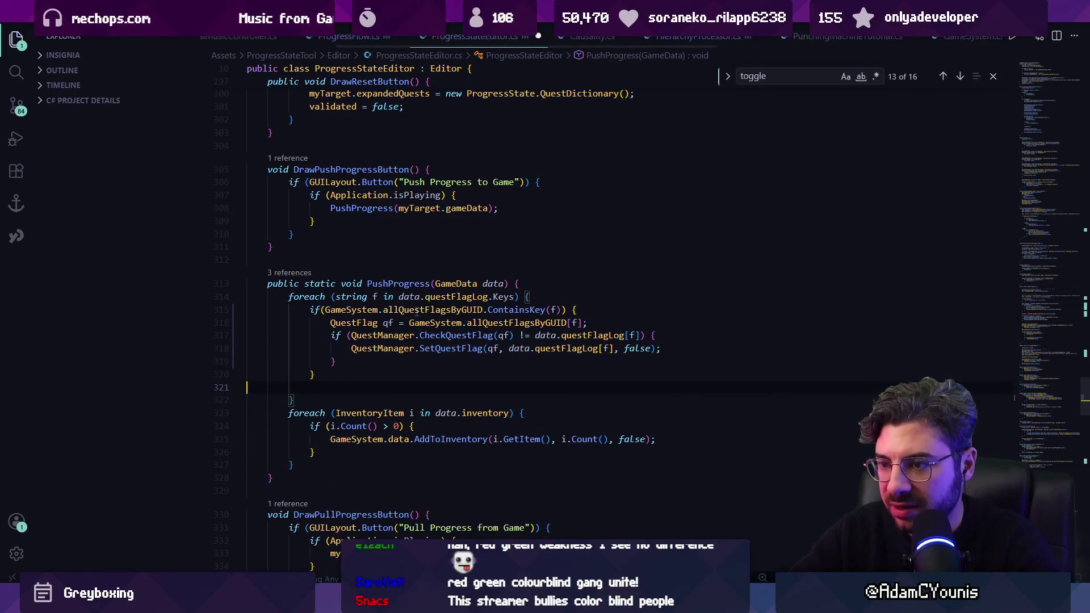
key(Left)
text(lse {)
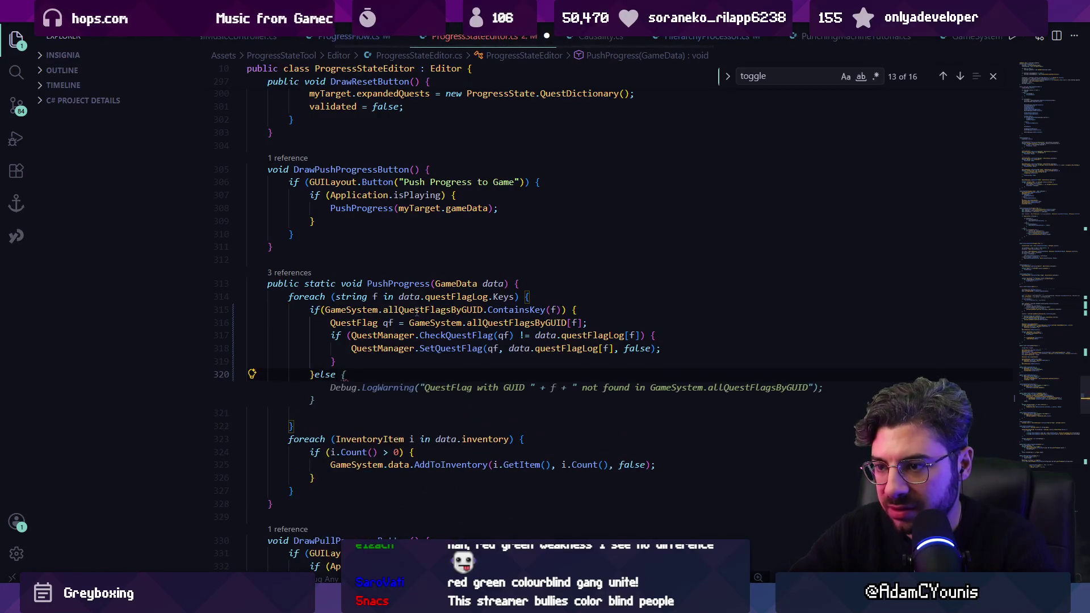
key(Tab)
key(ctrl+s)
key(alt+Tab)
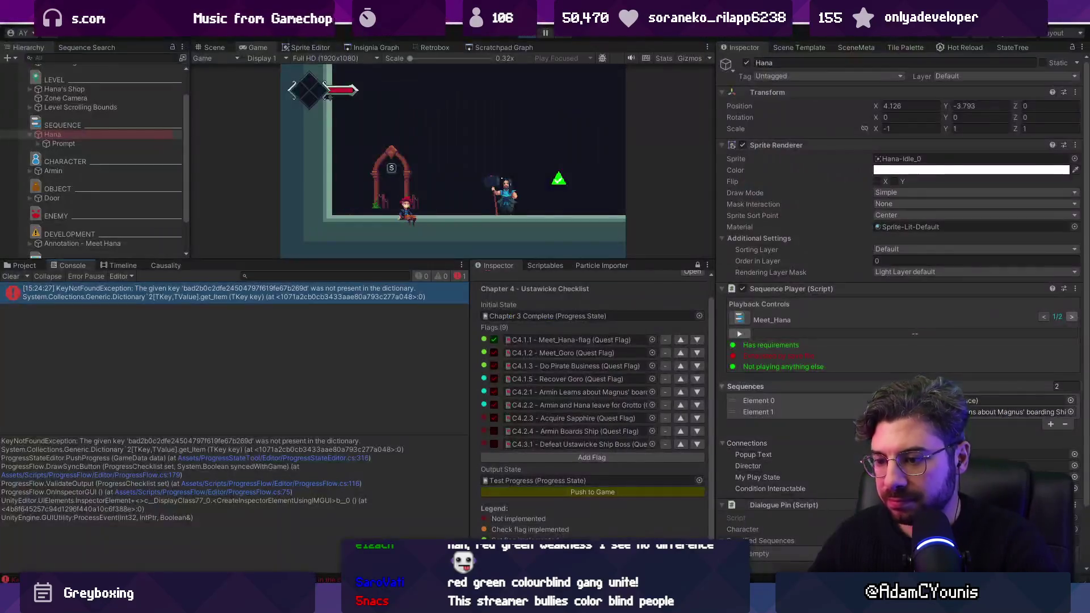
Push the checklist to the game, then open the missing-QuestFlag warning's source line in VS Code
click(540, 489)
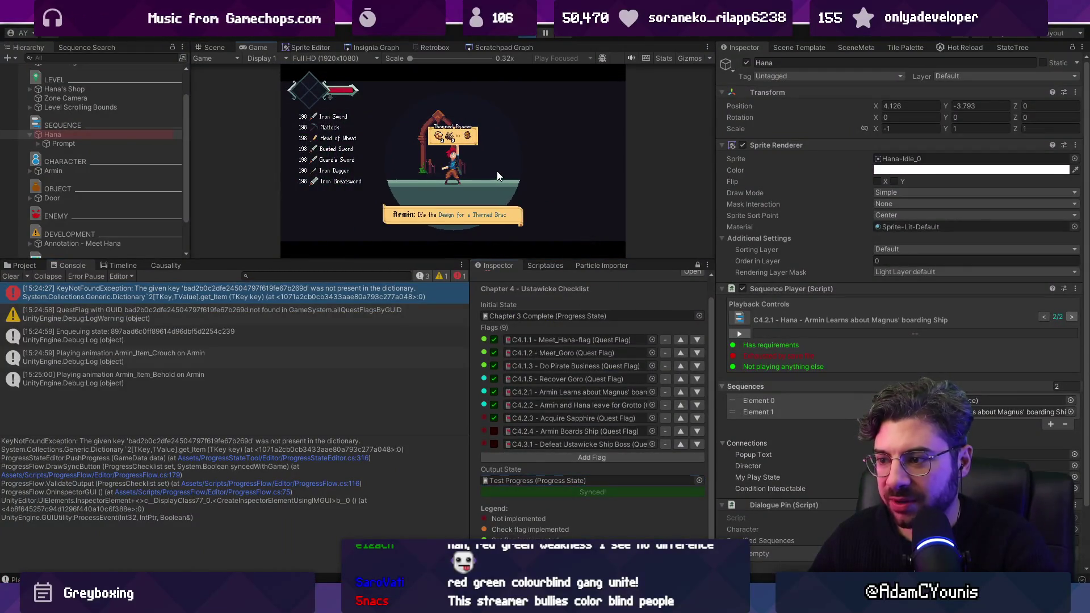
click(166, 319)
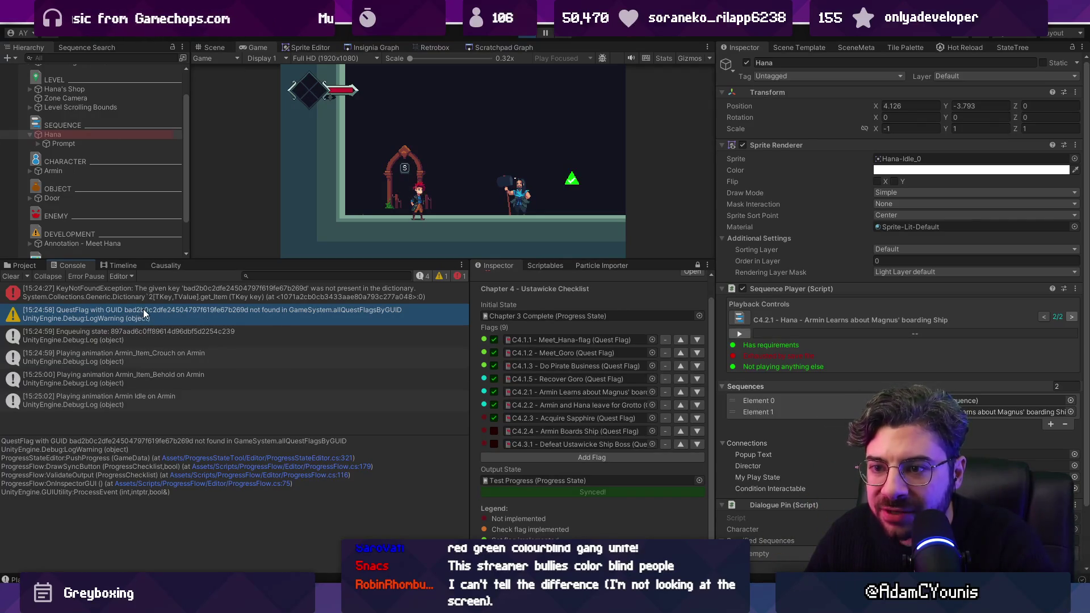
double_click(166, 319)
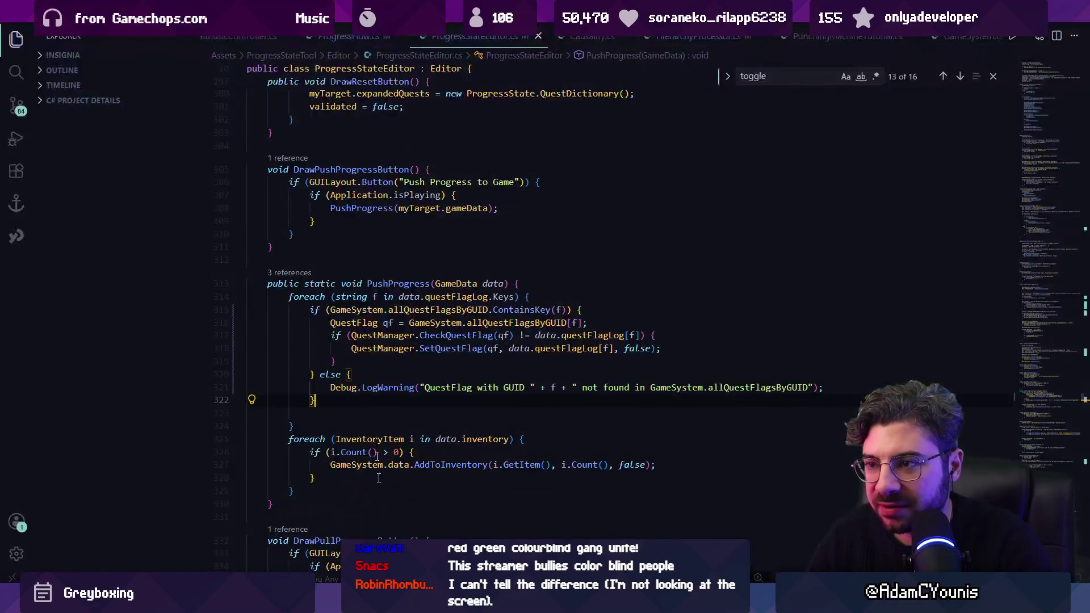
Open VS Code's project-wide Search panel, then return to Unity's project asset browser
key(ctrl+shift+f)
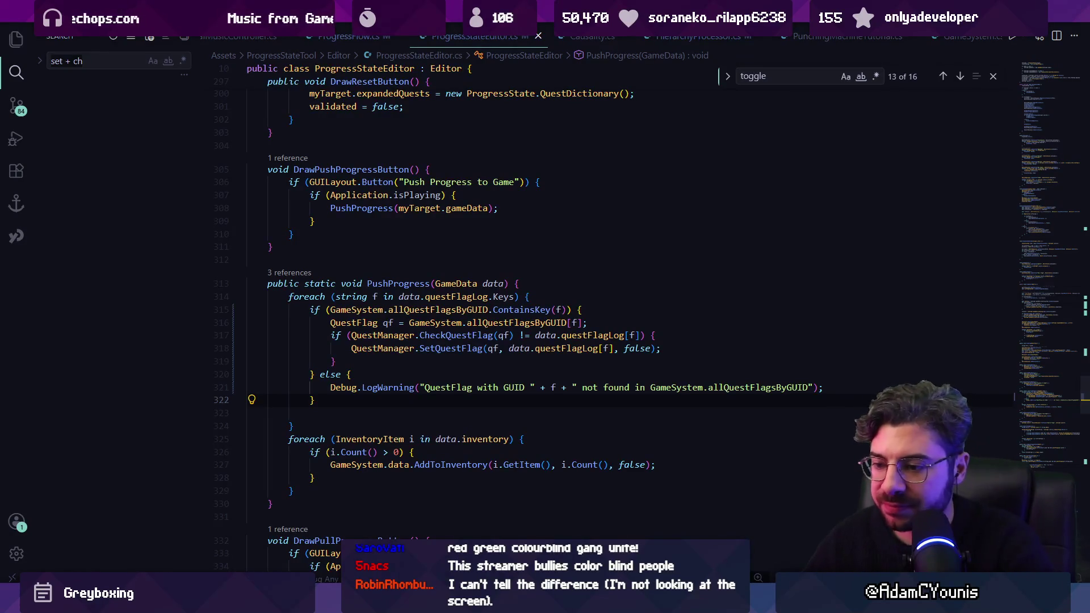
key(alt+Tab)
click(21, 265)
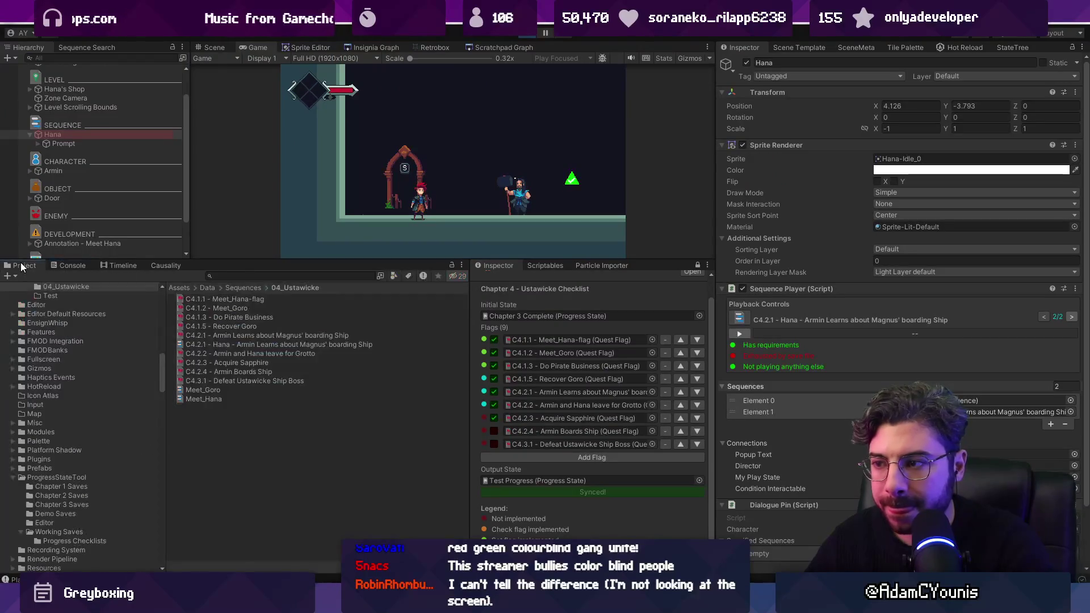
Locate Test Progress.asset under Working Saves, show it in Explorer, and drag it into VS Code as text
click(526, 478)
click(212, 441)
right_click(212, 442)
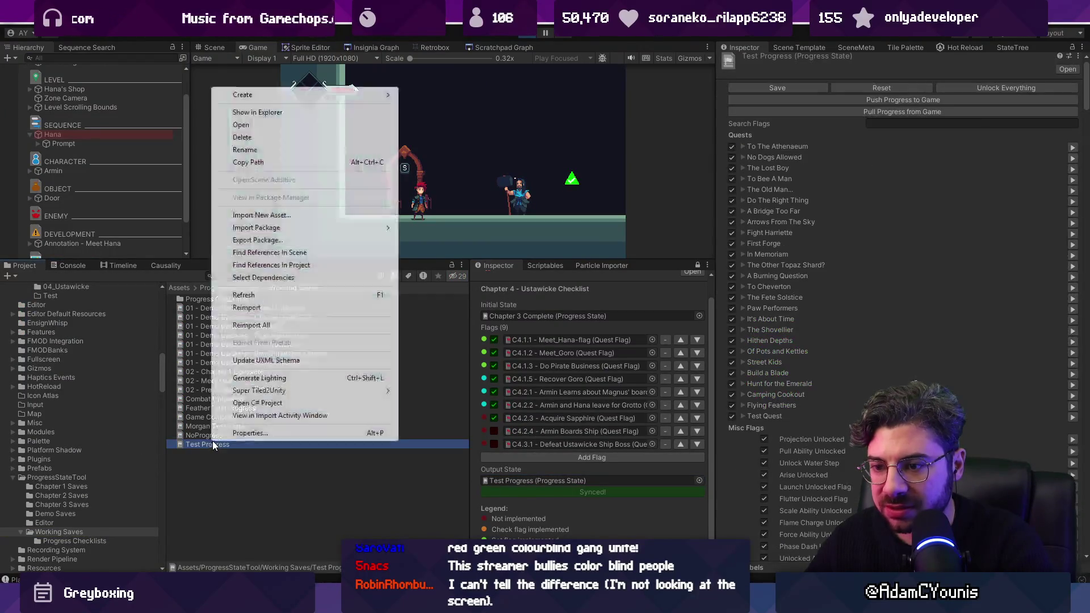
click(295, 111)
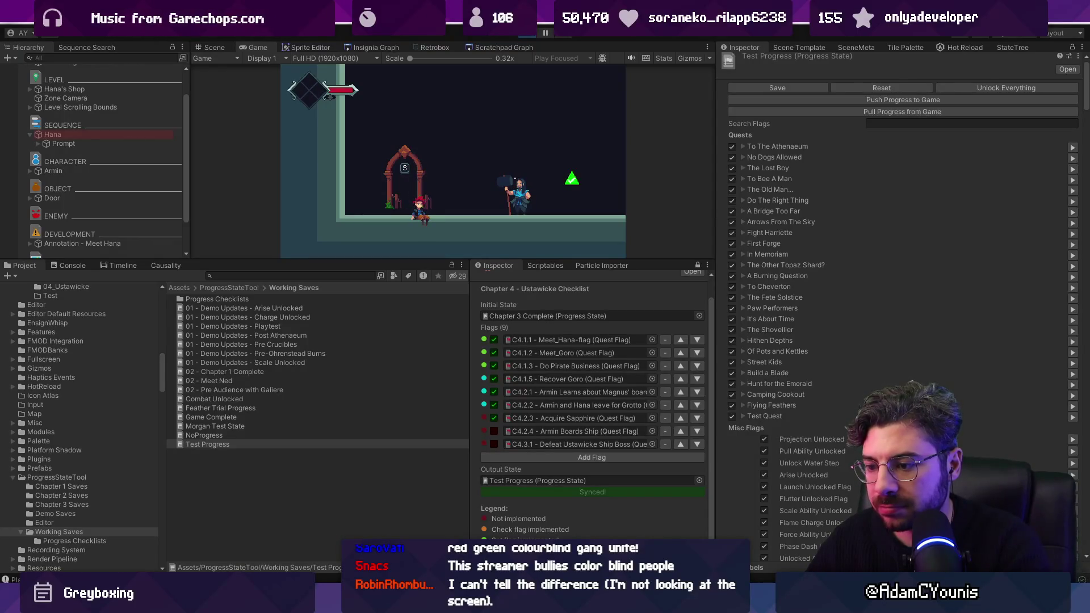
key(alt+Tab)
mouse_move(255, 398)
mouse_down()
mouse_move(255, 365)
mouse_move(248, 395)
mouse_up()
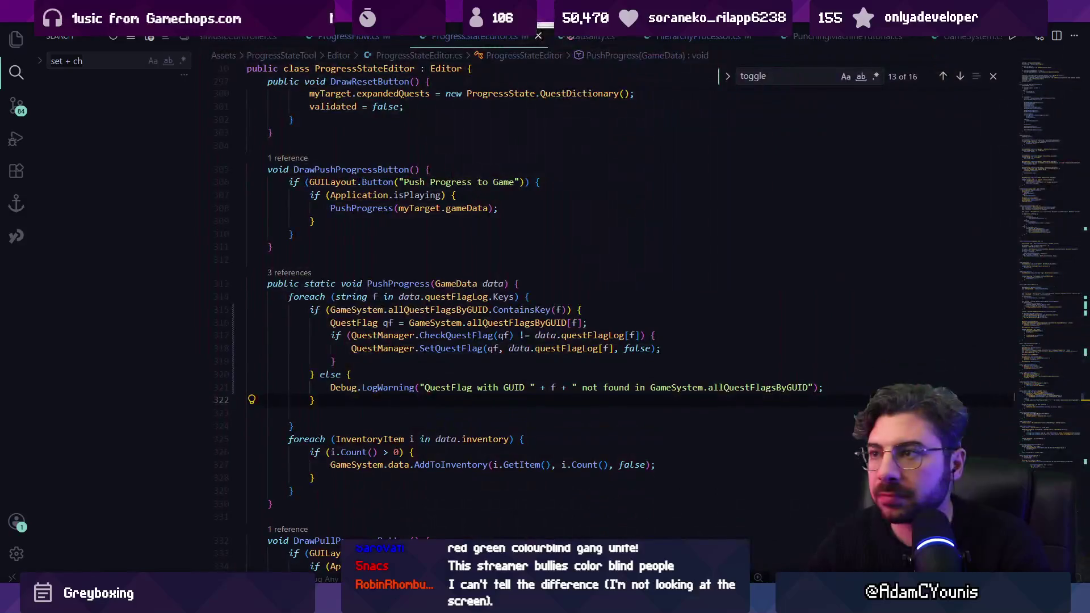
Find the unknown flag GUID 'bad2b' in the asset's questFlagLog, then switch back to Unity
key(ctrl+f)
text(bad2)
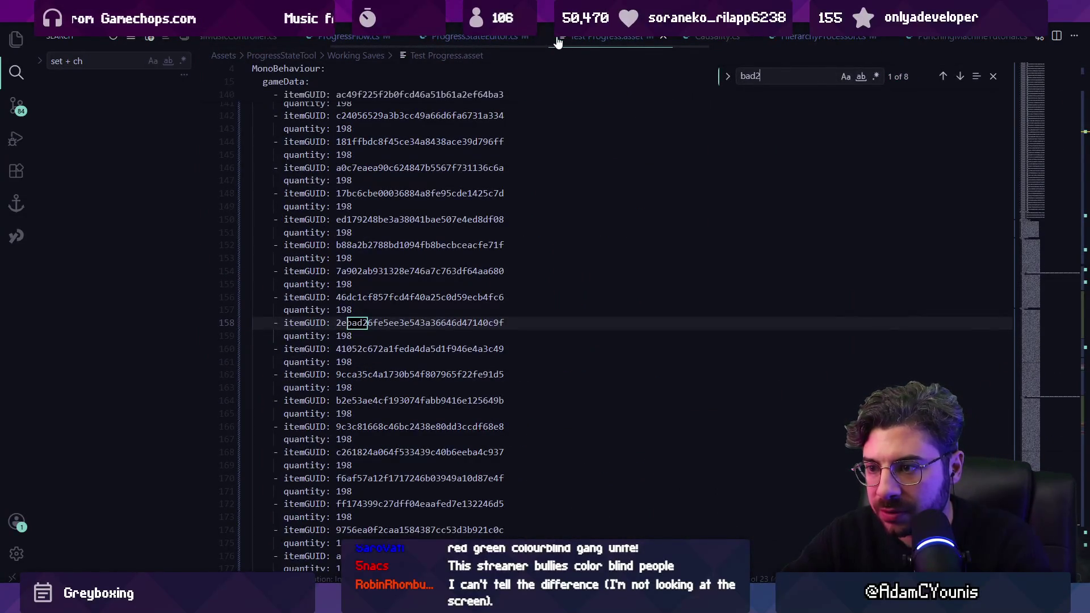
text(b0)
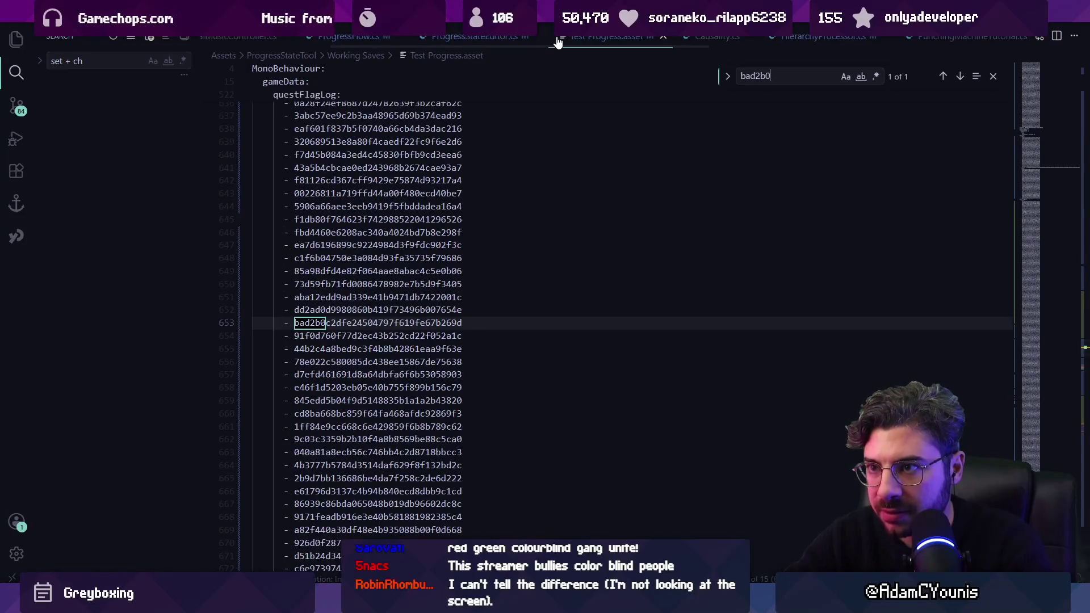
scroll(370, 284, up, 4)
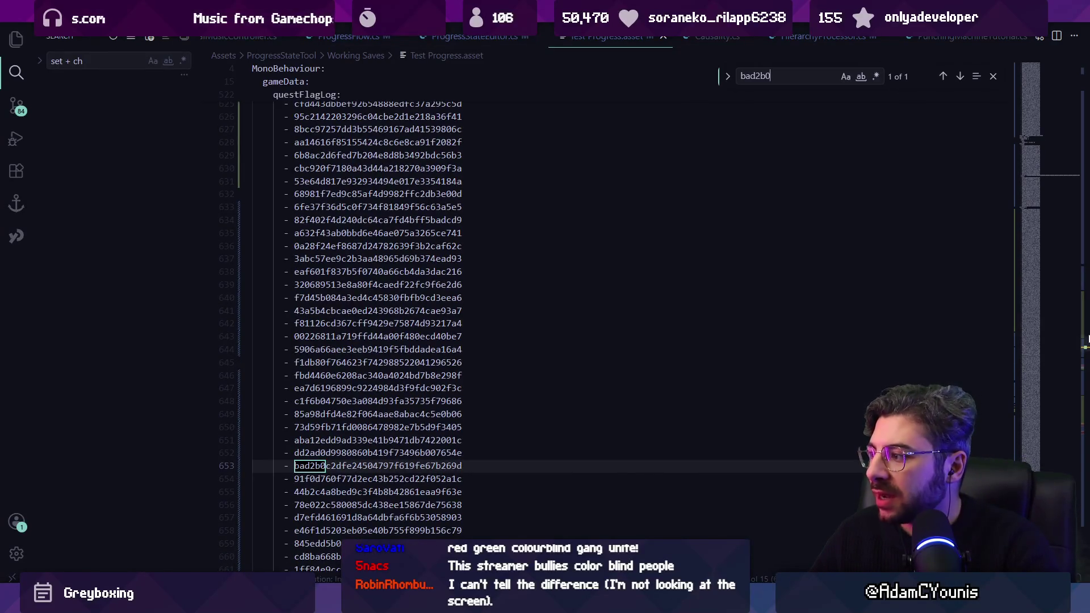
mouse_move(1086, 339)
mouse_down()
mouse_move(1074, 379)
mouse_move(1082, 450)
mouse_move(1067, 348)
mouse_up()
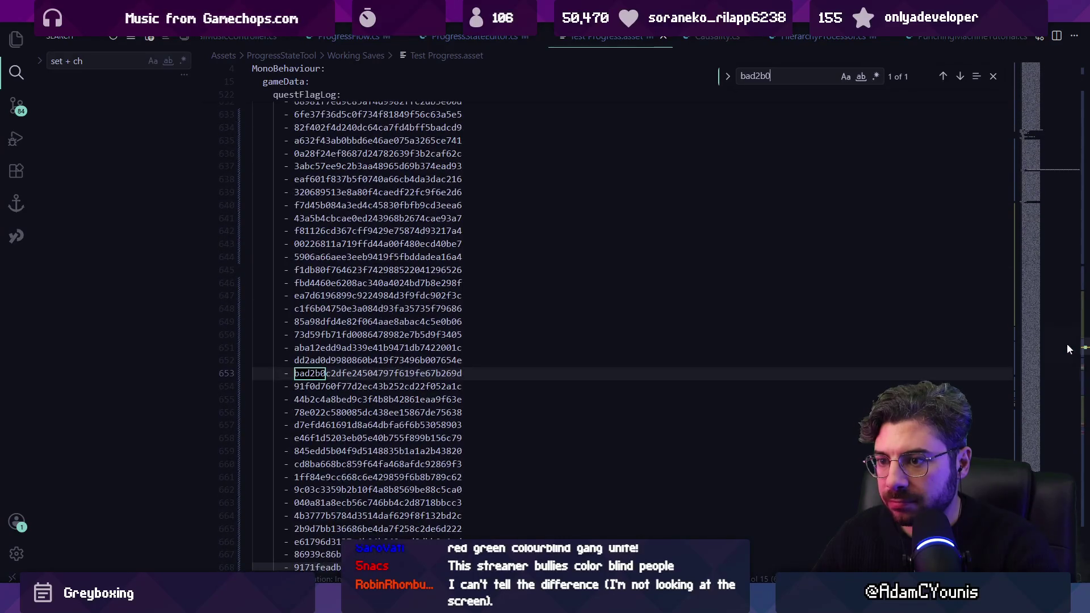
key(alt+Tab)
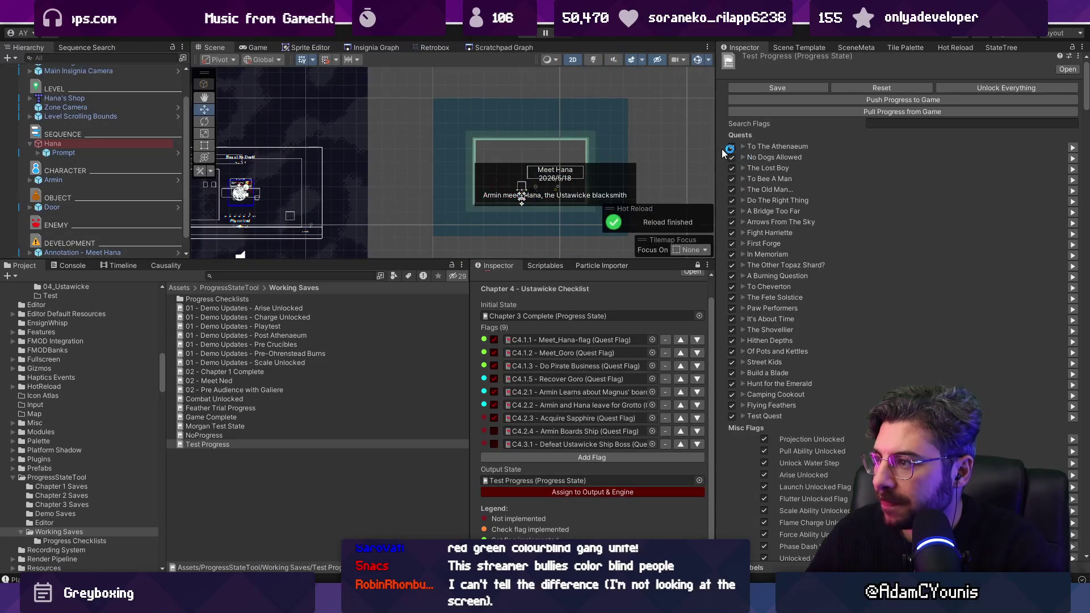
Scroll through the Test Progress flags and inventory in the Inspector, then show and clear the Console
drag(717, 148, 727, 147)
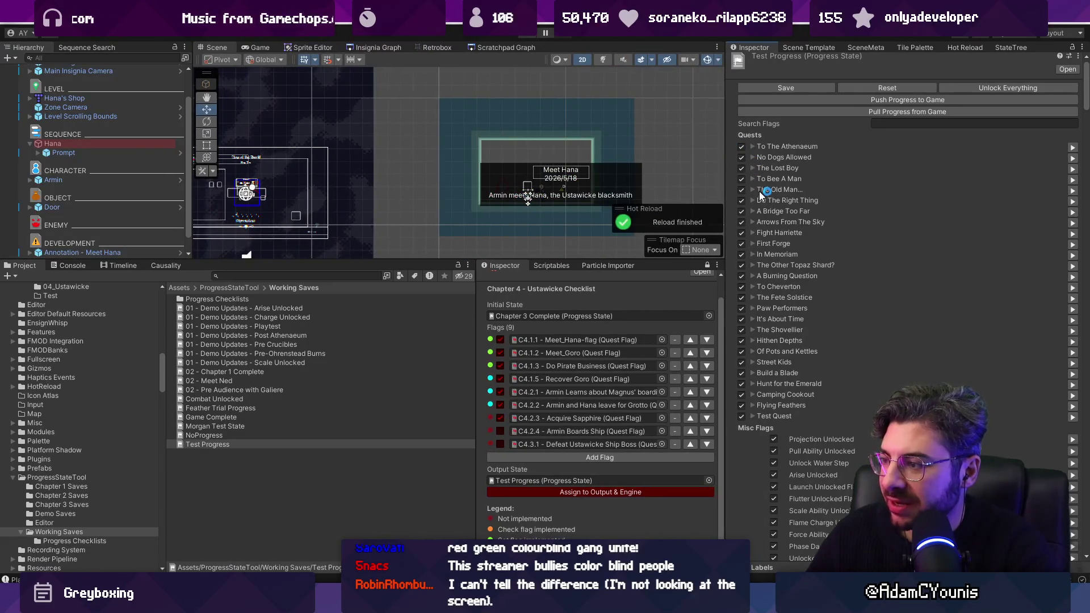
scroll(1046, 134, down, 8)
drag(1086, 100, 1086, 525)
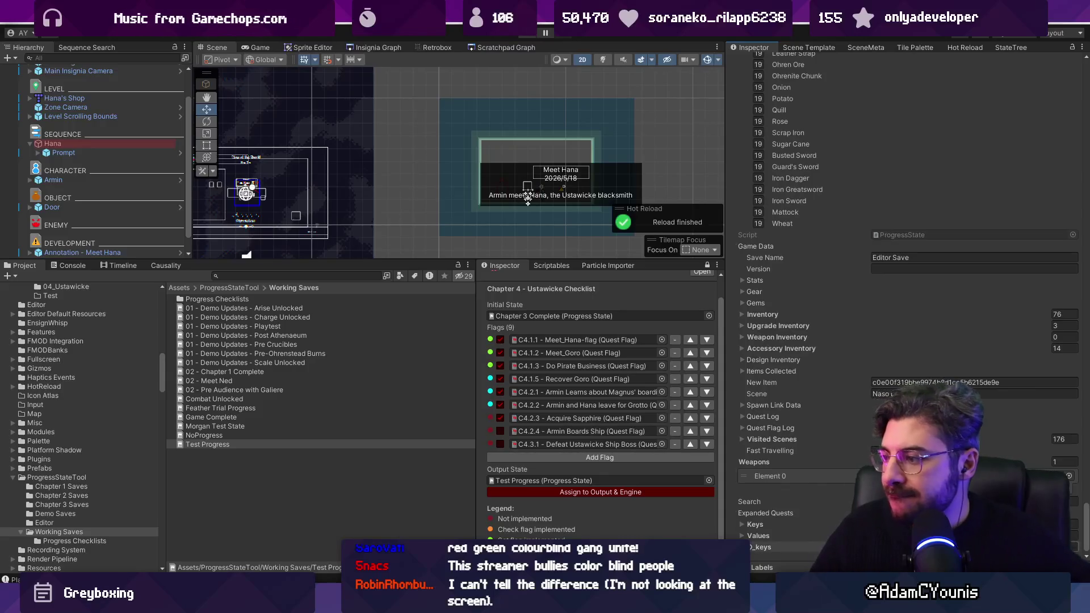
scroll(1071, 528, up, 3)
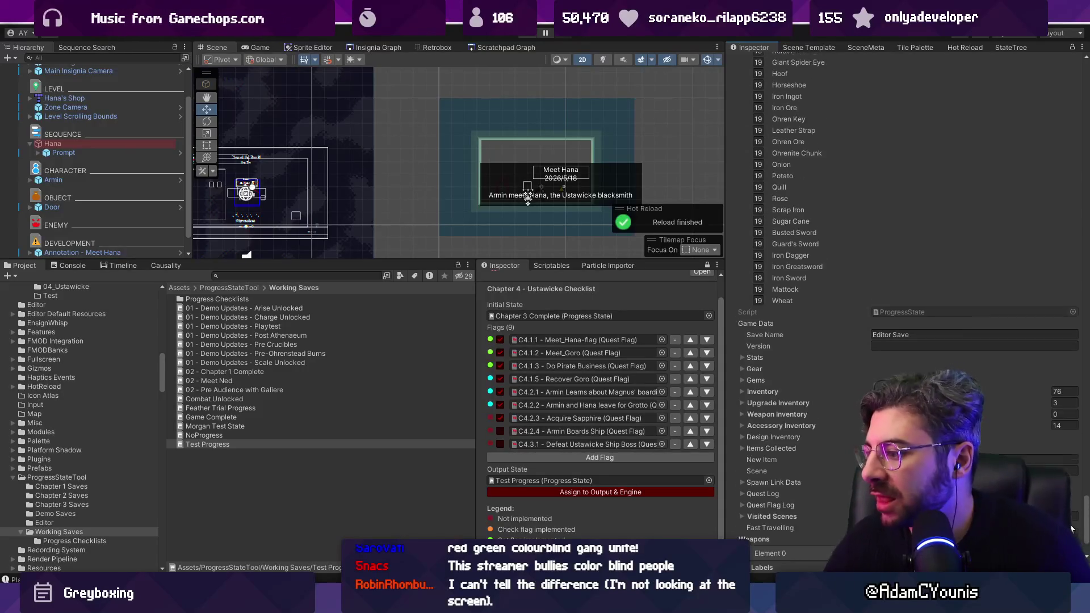
scroll(1067, 510, up, 15)
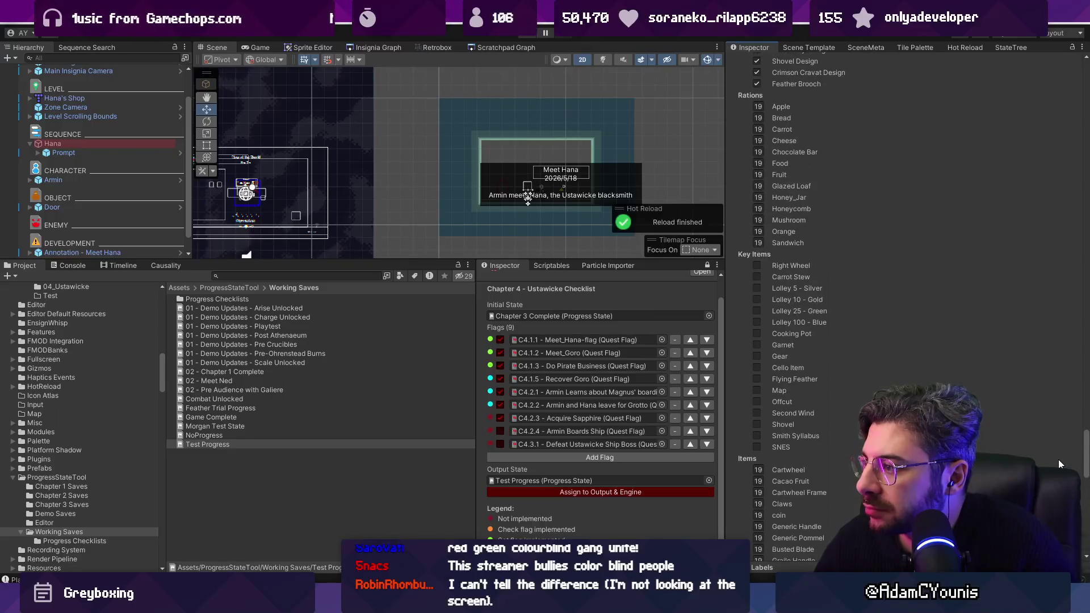
scroll(1058, 458, up, 15)
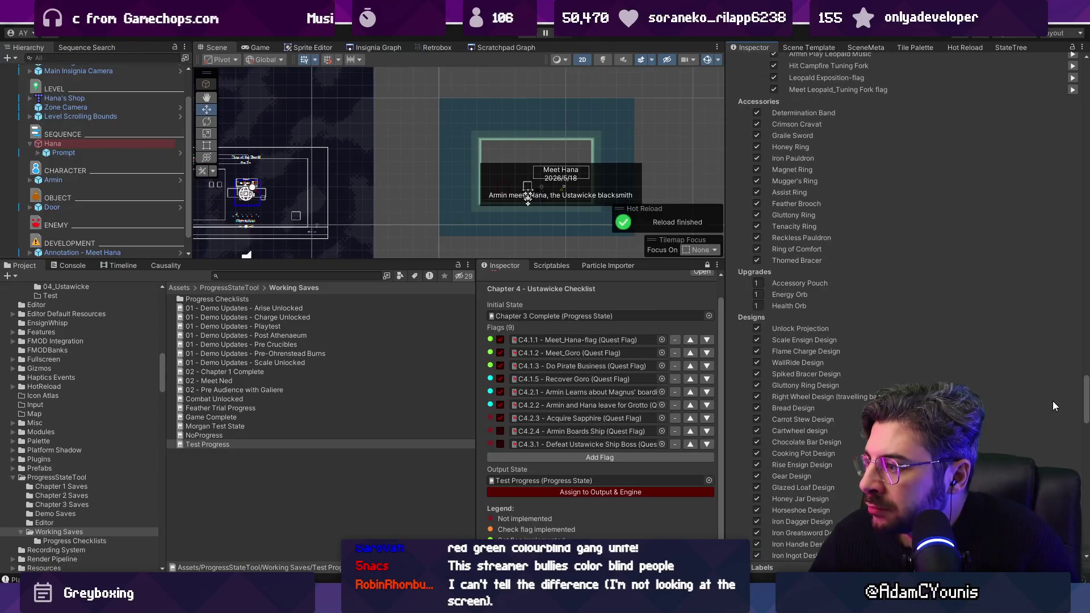
scroll(1055, 379, up, 2)
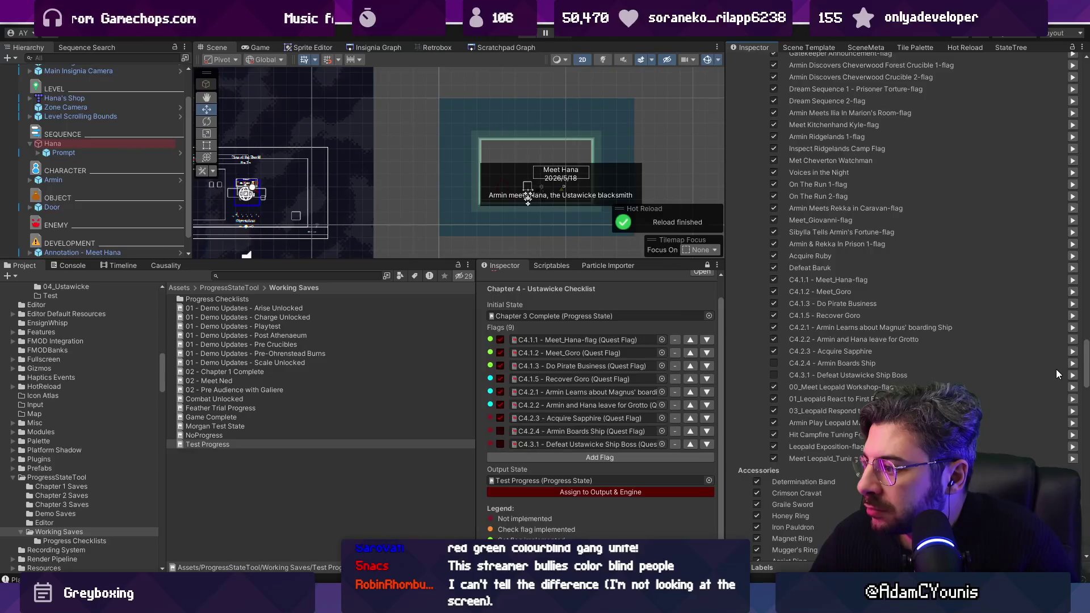
scroll(1056, 368, up, 10)
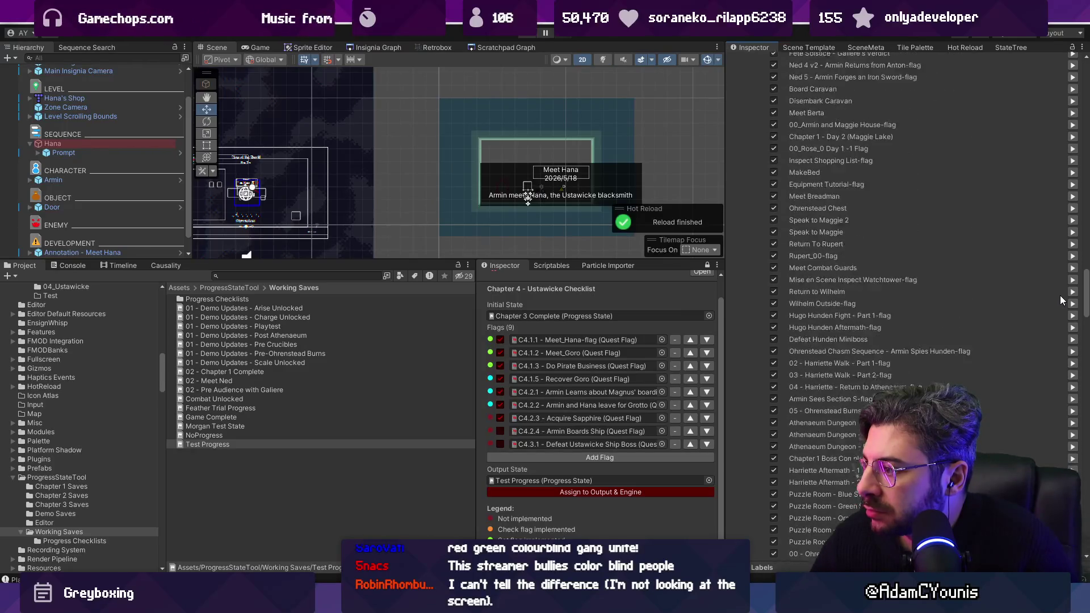
scroll(1060, 295, up, 15)
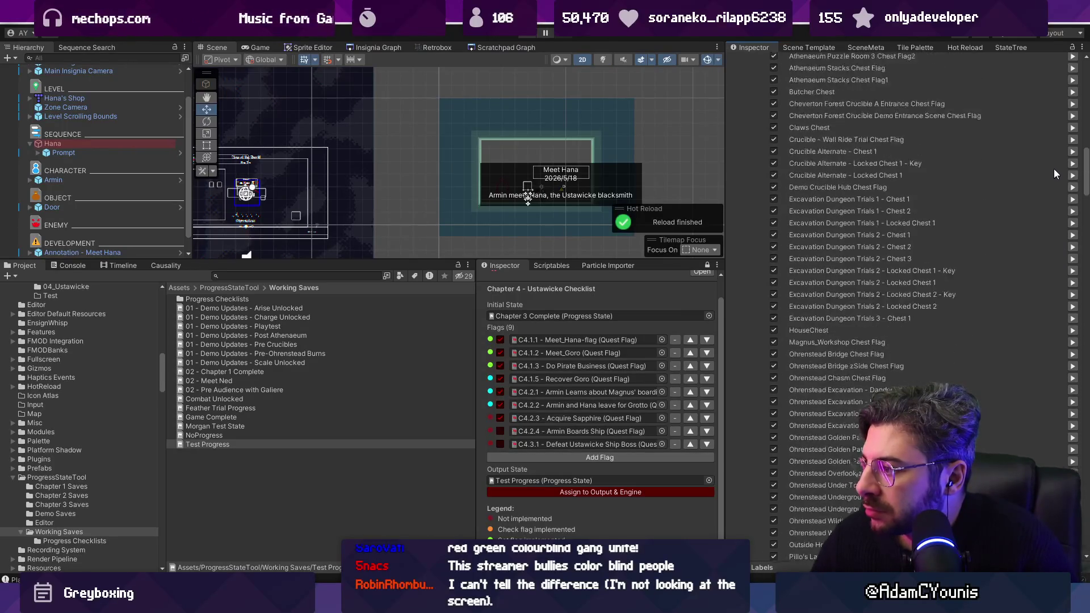
scroll(1056, 159, up, 10)
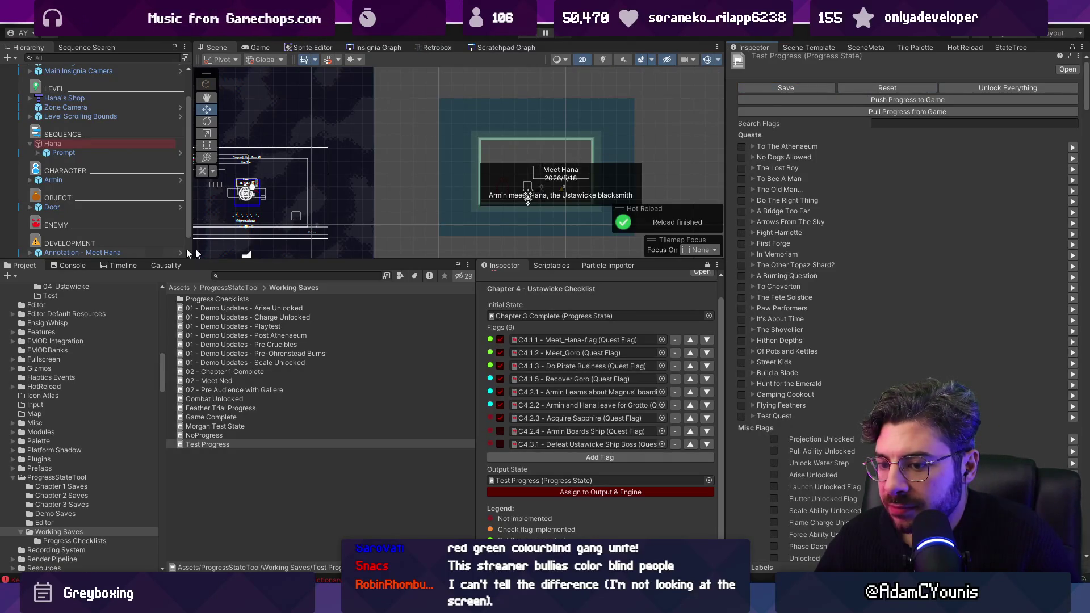
click(78, 267)
click(11, 276)
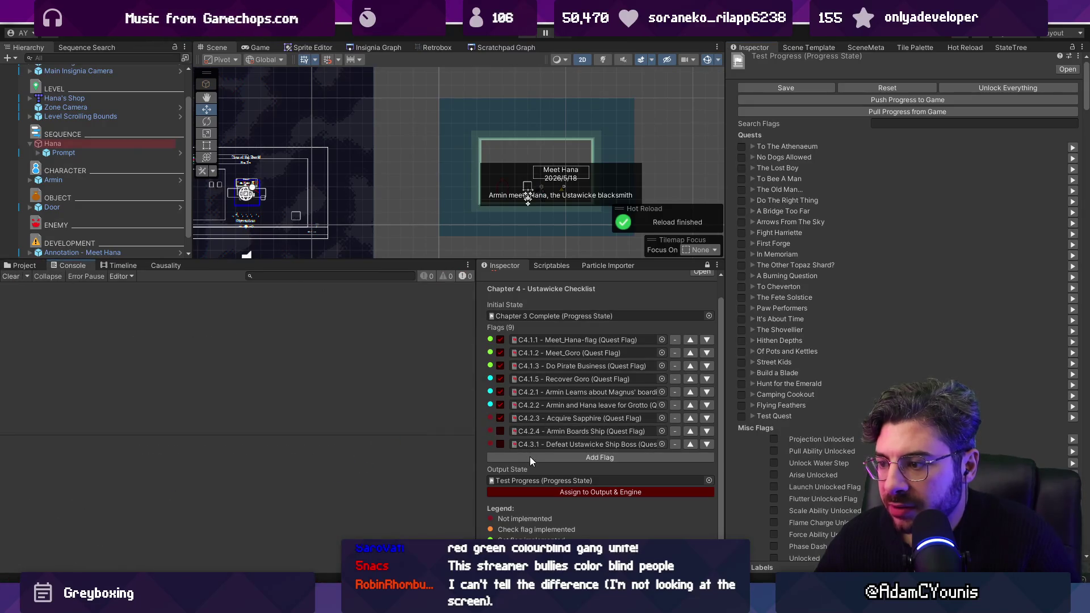
Assign the checklist to output and engine, tick C4.2.4 Armin Boards Ship, and push to the game
click(553, 496)
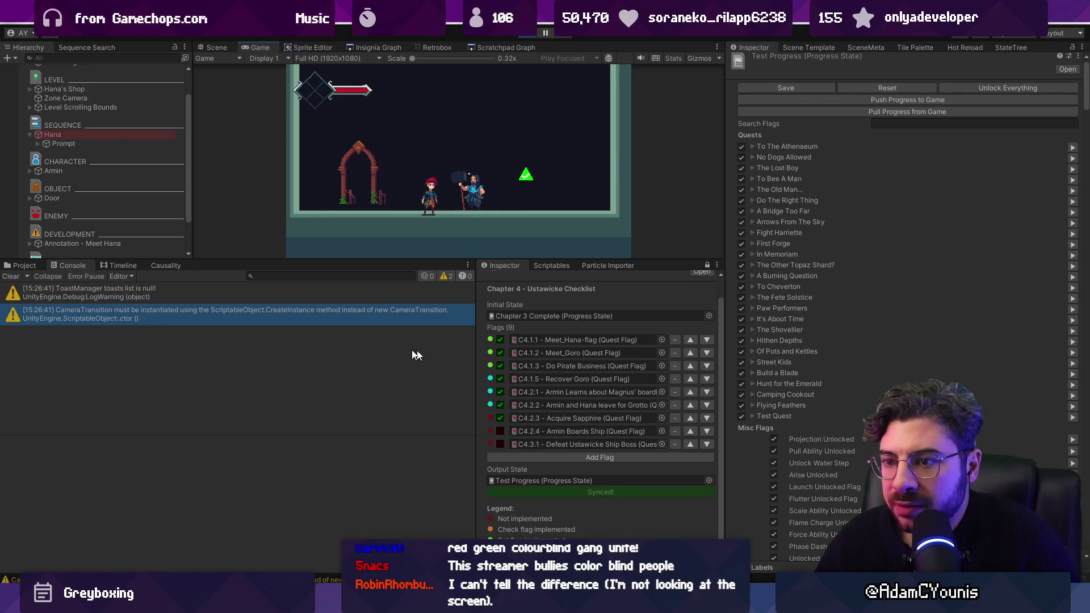
click(11, 276)
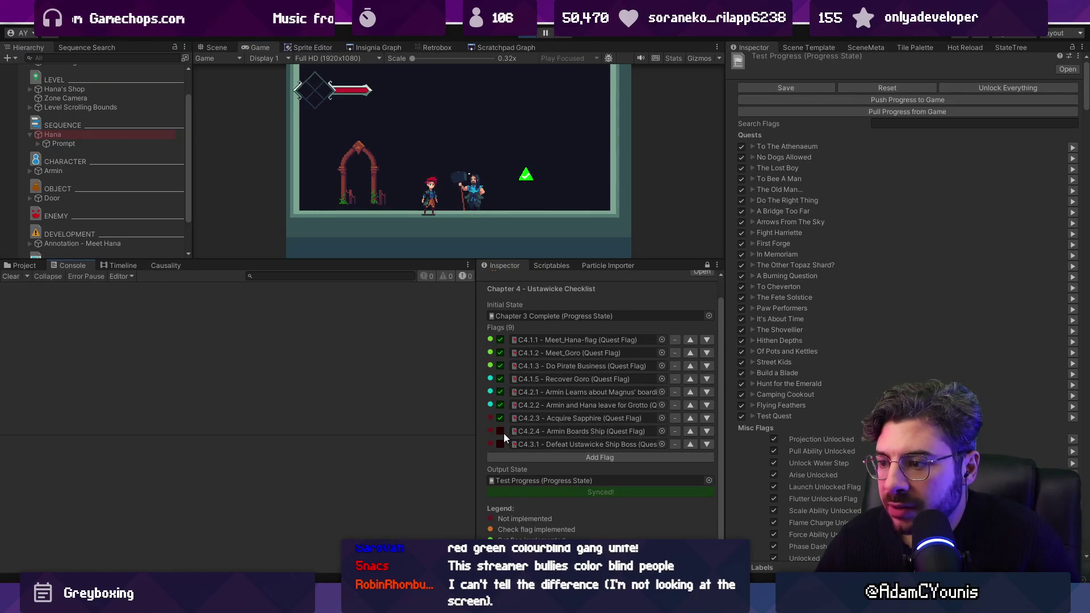
click(500, 431)
click(554, 492)
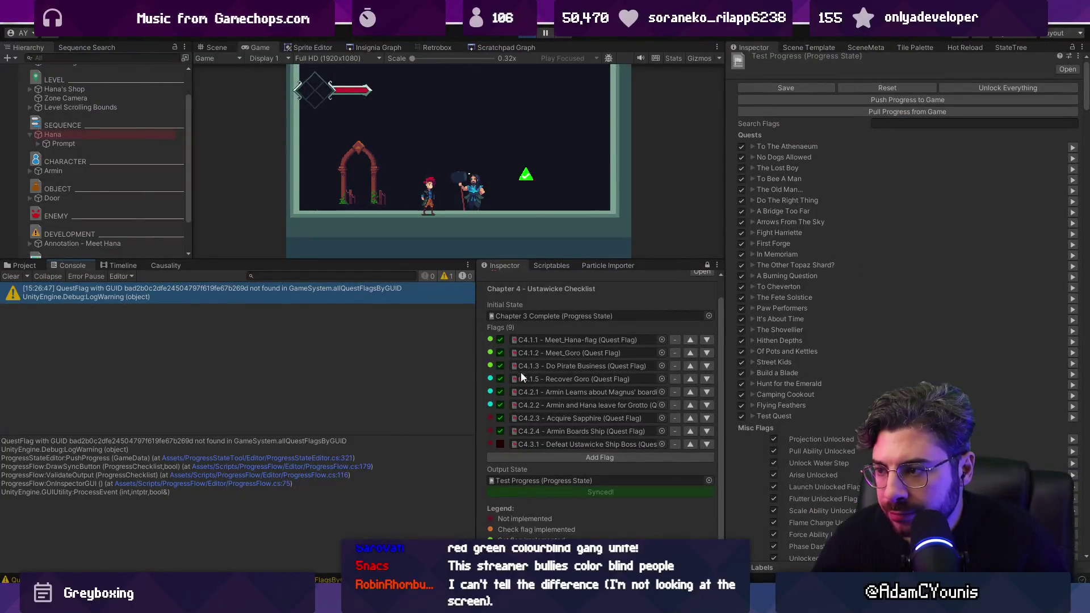
Inspect the C4.1.1–C4.3.1 quest flags and the Chapter 3 Complete state, then stop play
scroll(519, 370, up, 2)
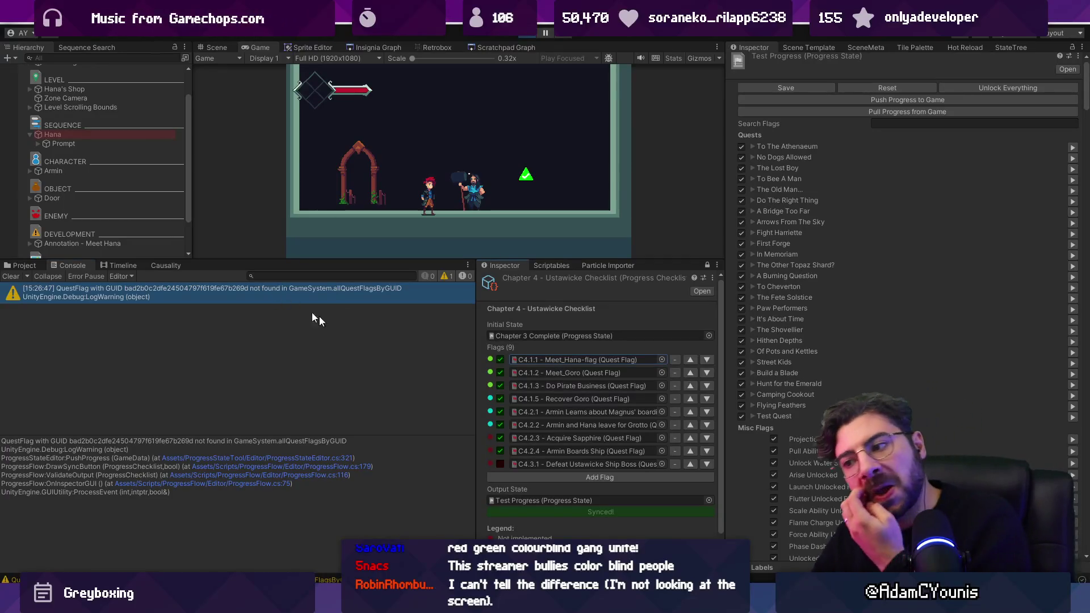
double_click(548, 359)
double_click(550, 374)
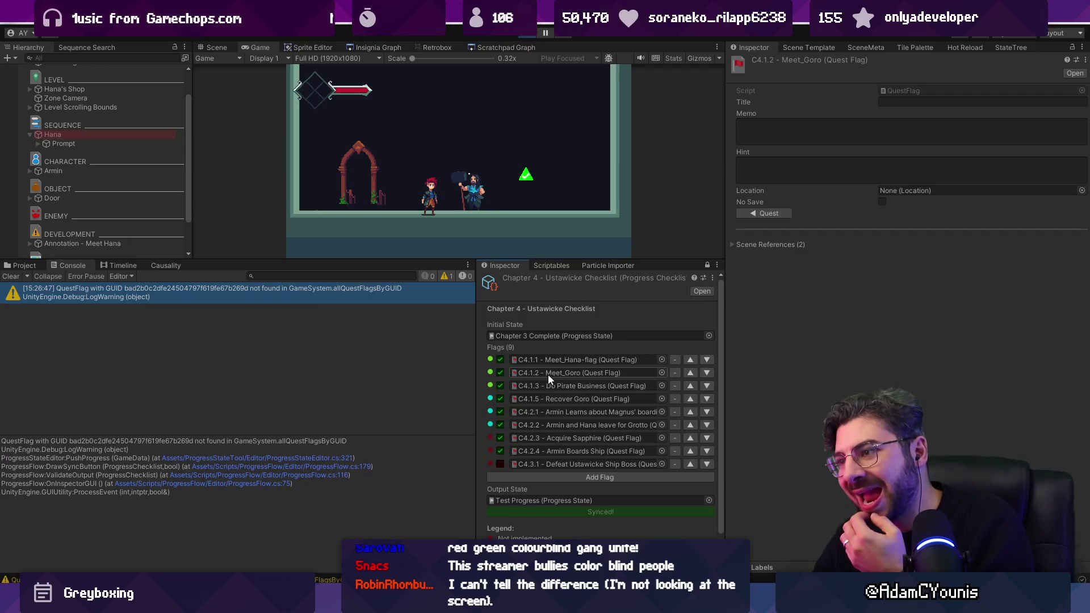
double_click(545, 384)
double_click(549, 413)
double_click(548, 424)
double_click(549, 438)
double_click(550, 463)
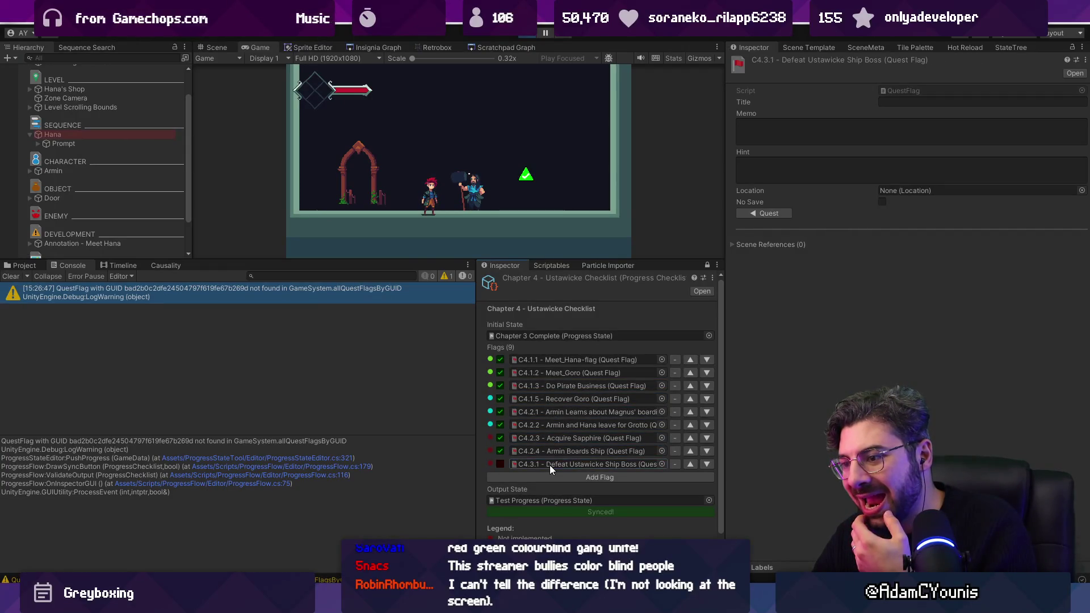
double_click(541, 336)
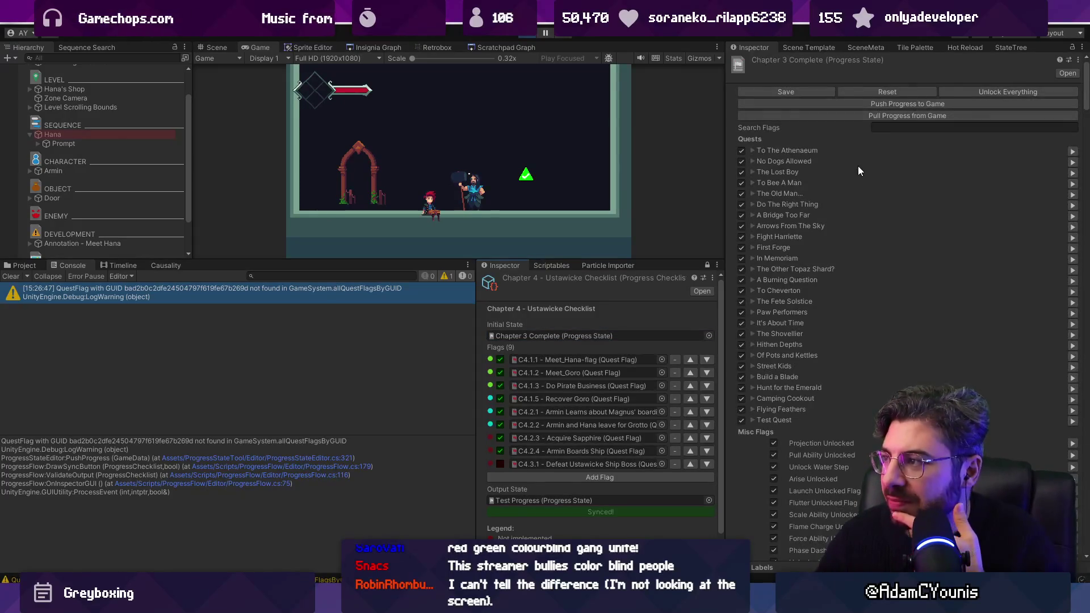
scroll(954, 161, down, 3)
scroll(972, 130, up, 4)
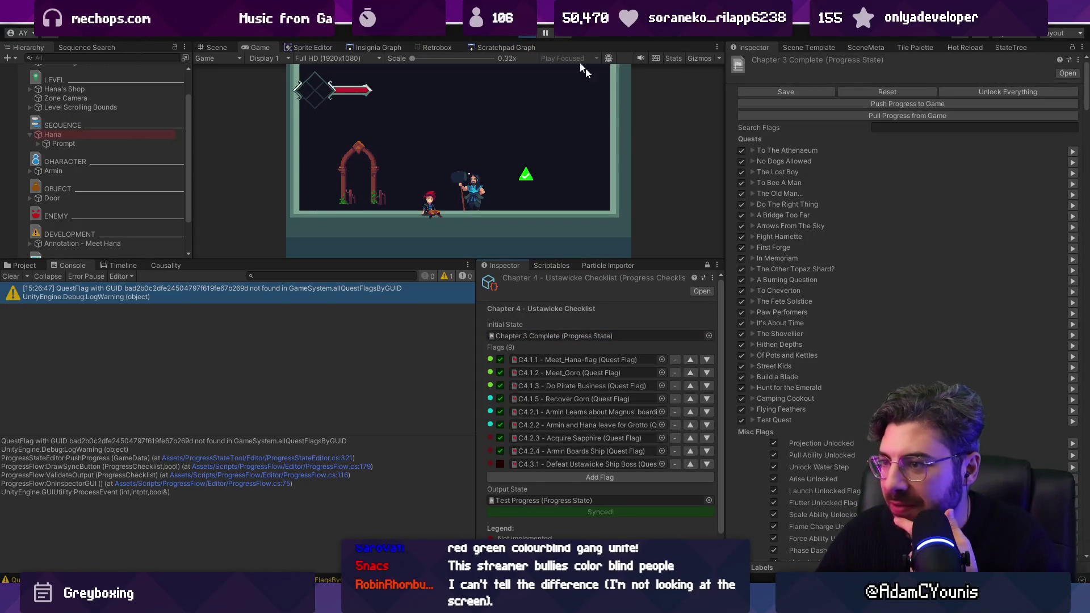
click(523, 37)
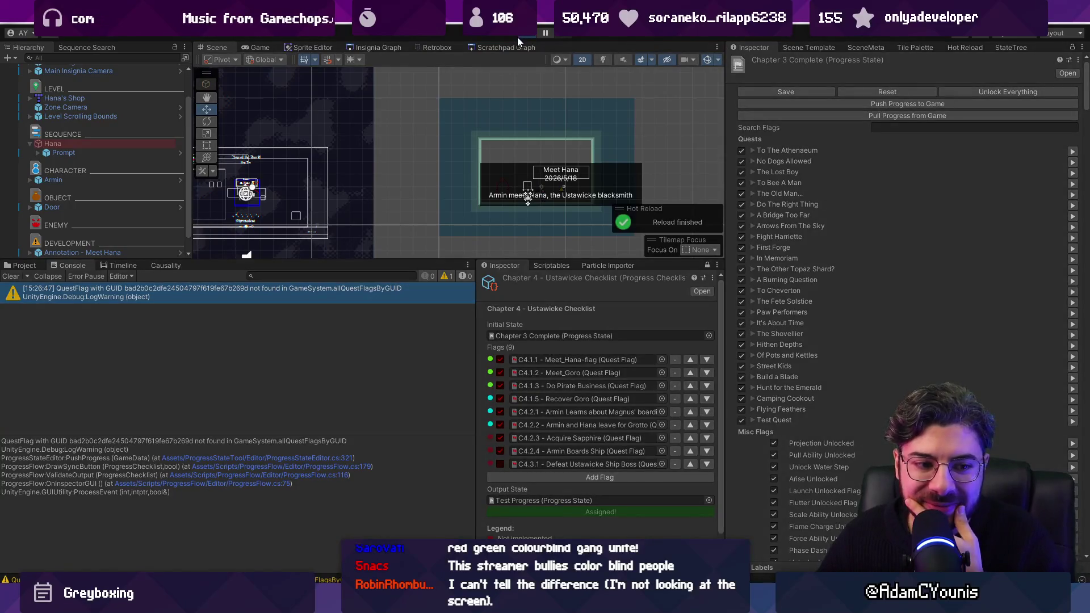
Start the game and toggle flags C4.1.2–C4.3.1 off and on, syncing each change to the game
click(517, 36)
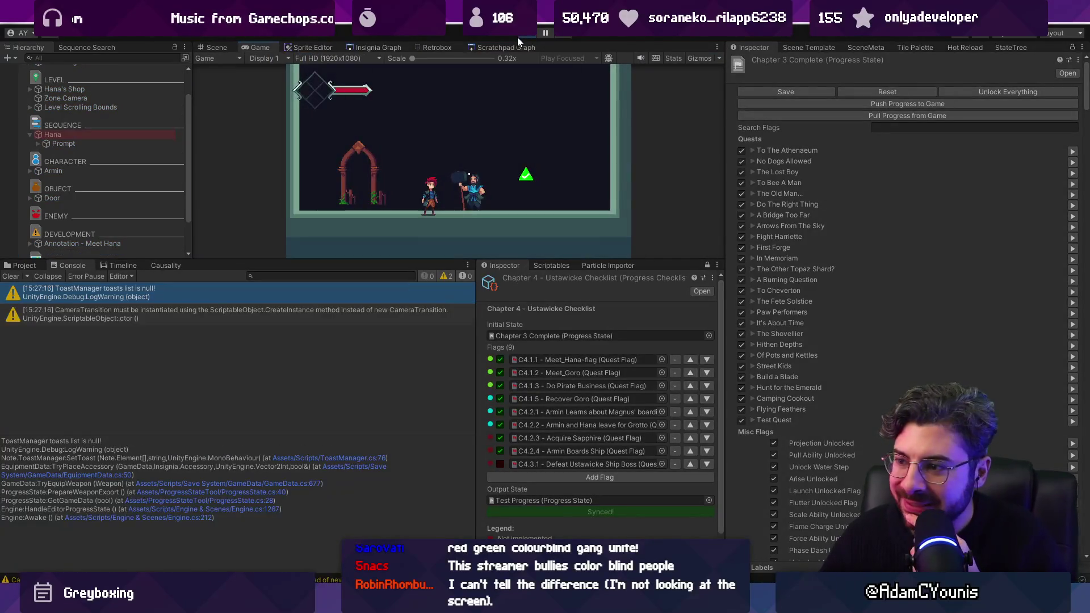
click(500, 464)
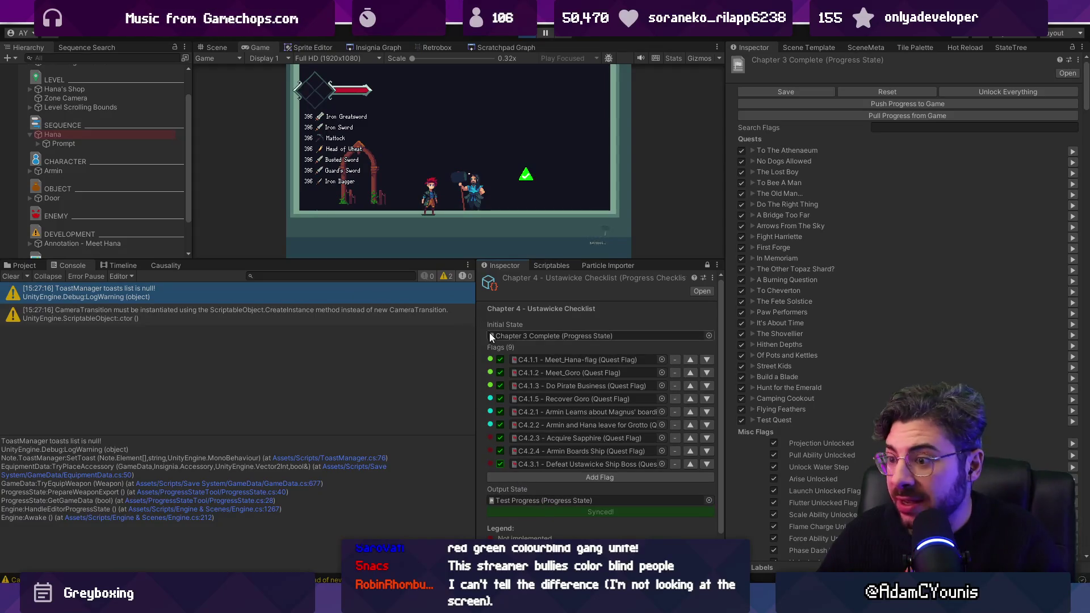
click(500, 372)
click(539, 513)
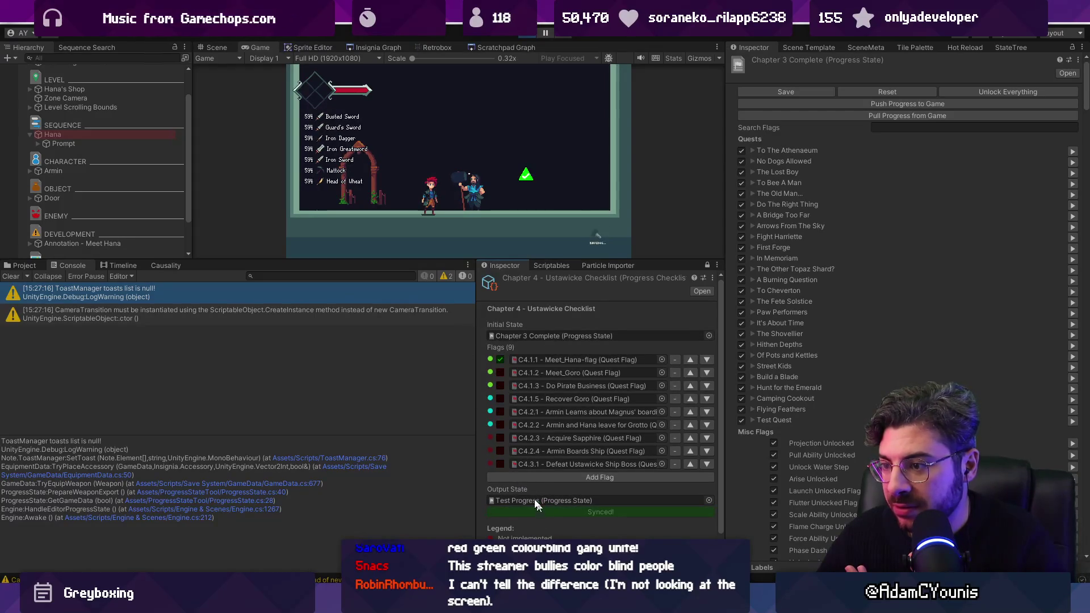
click(500, 425)
click(531, 508)
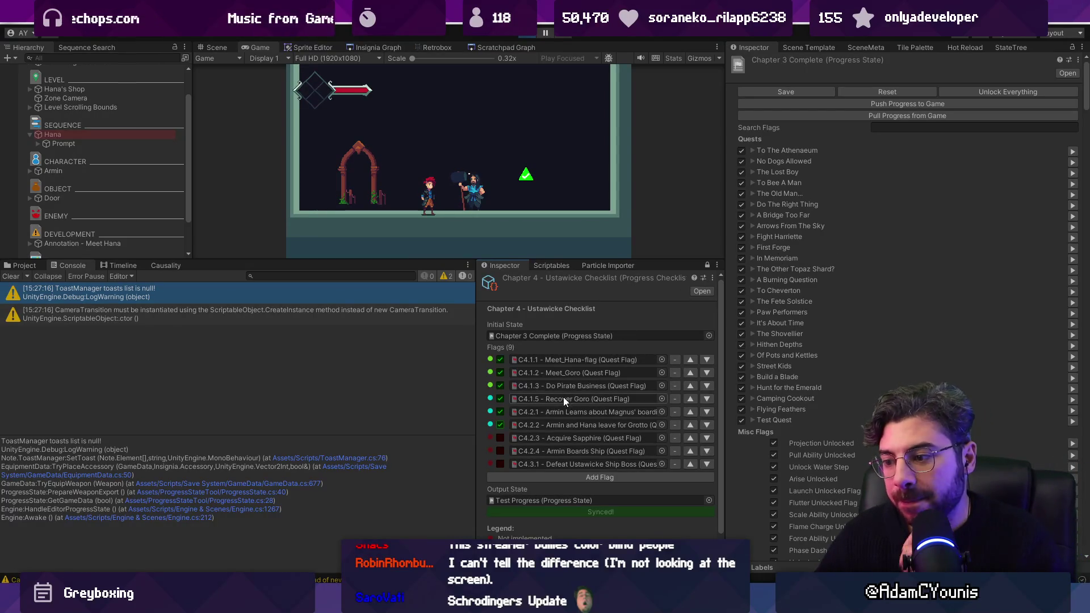
Unset flags from C4.1.1 onward, re-mark C4.1.1 through C4.2.4, and send them to the game
click(497, 387)
click(502, 359)
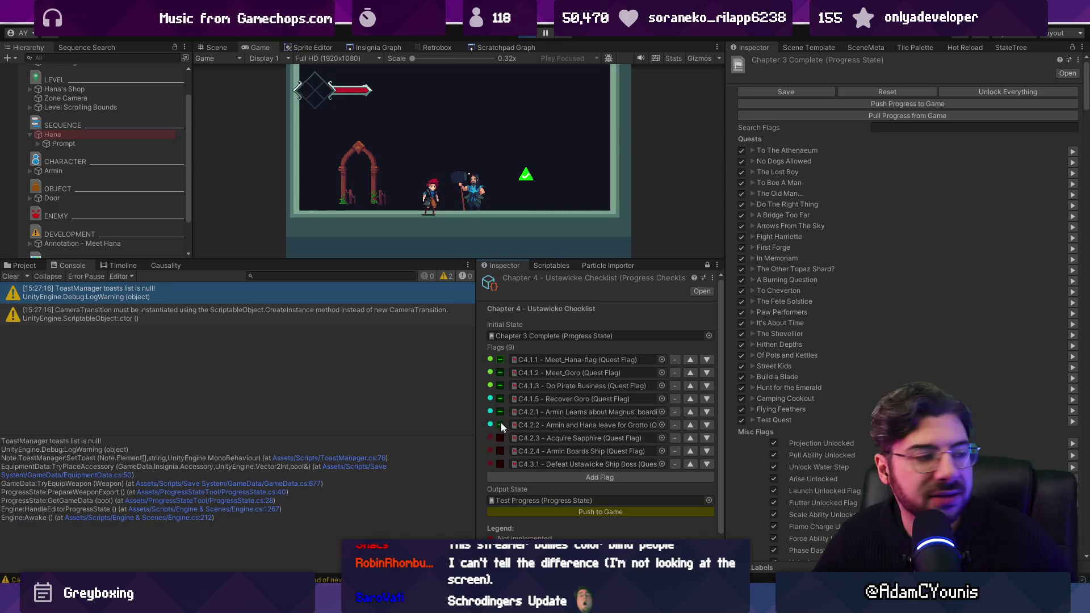
click(500, 449)
click(564, 513)
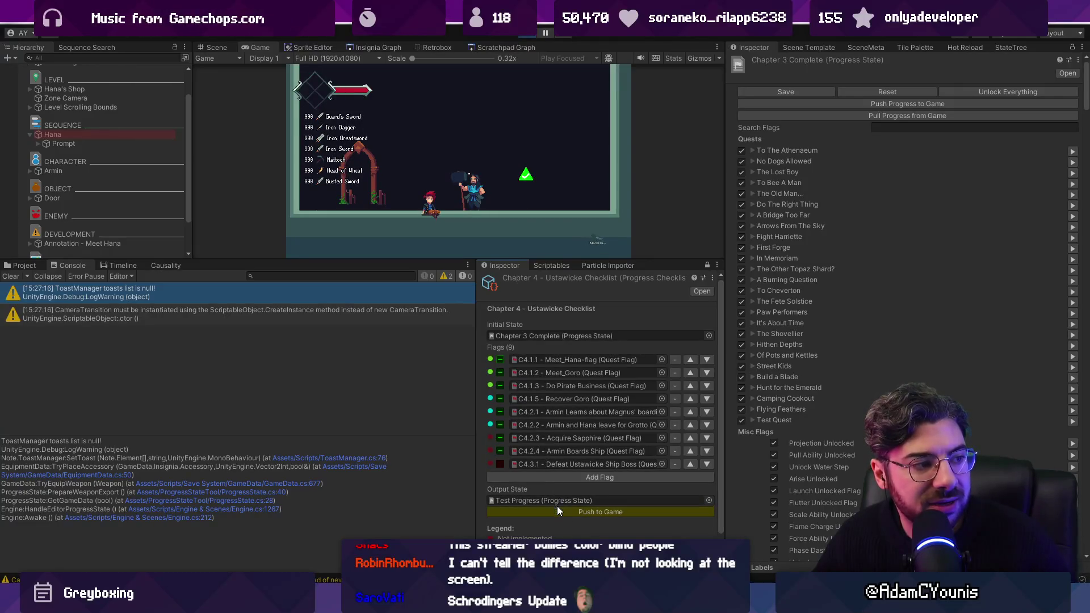
click(554, 515)
Mark C4.1.1 and C4.1.2 complete, clear the console, resend, and tick Meet_Hana
click(502, 360)
click(502, 373)
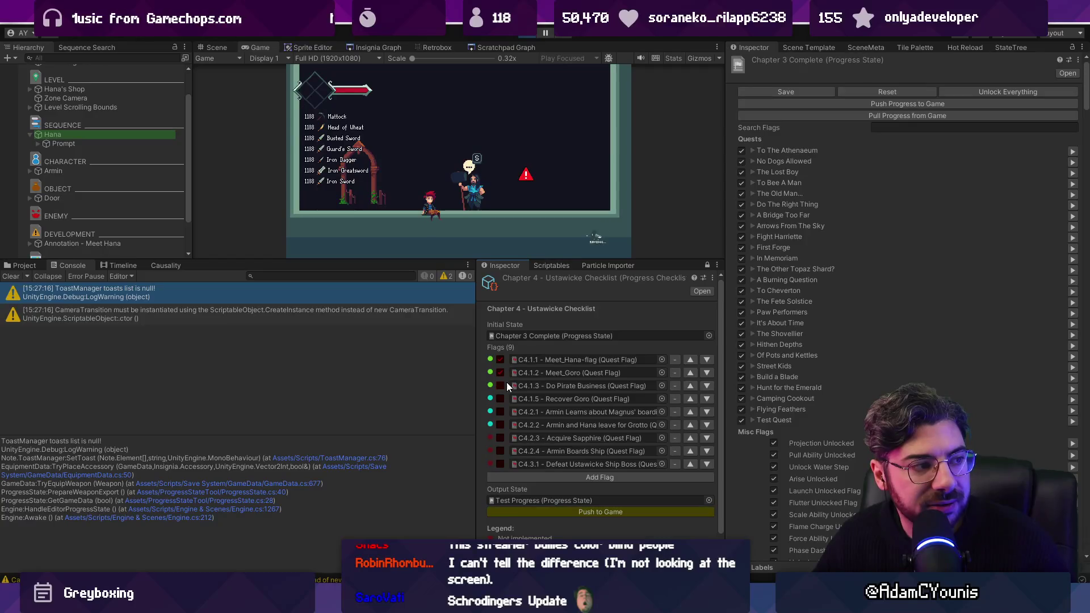
click(576, 510)
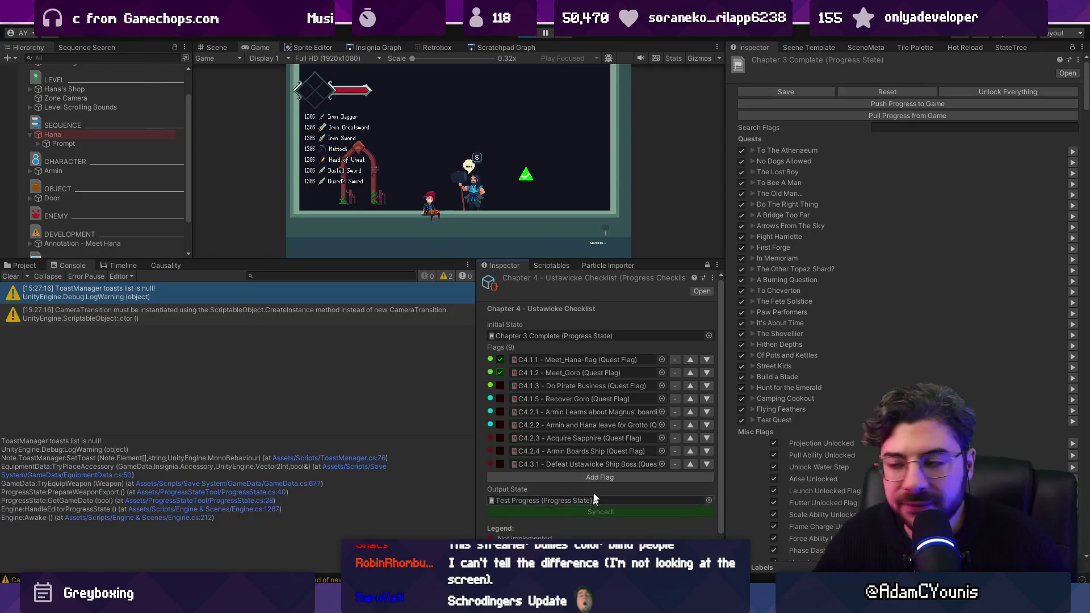
click(20, 274)
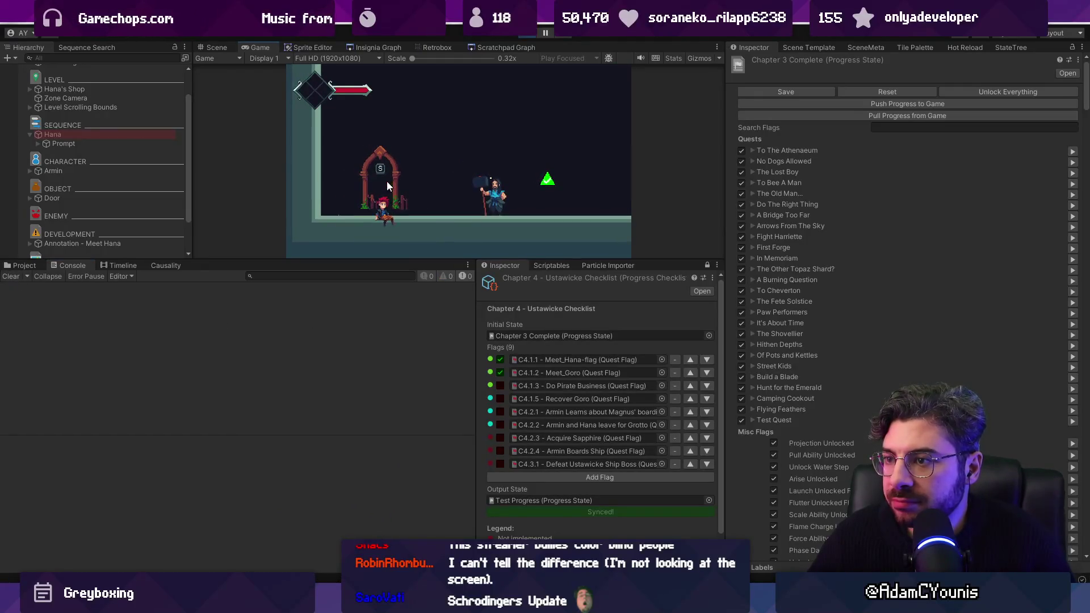
click(546, 512)
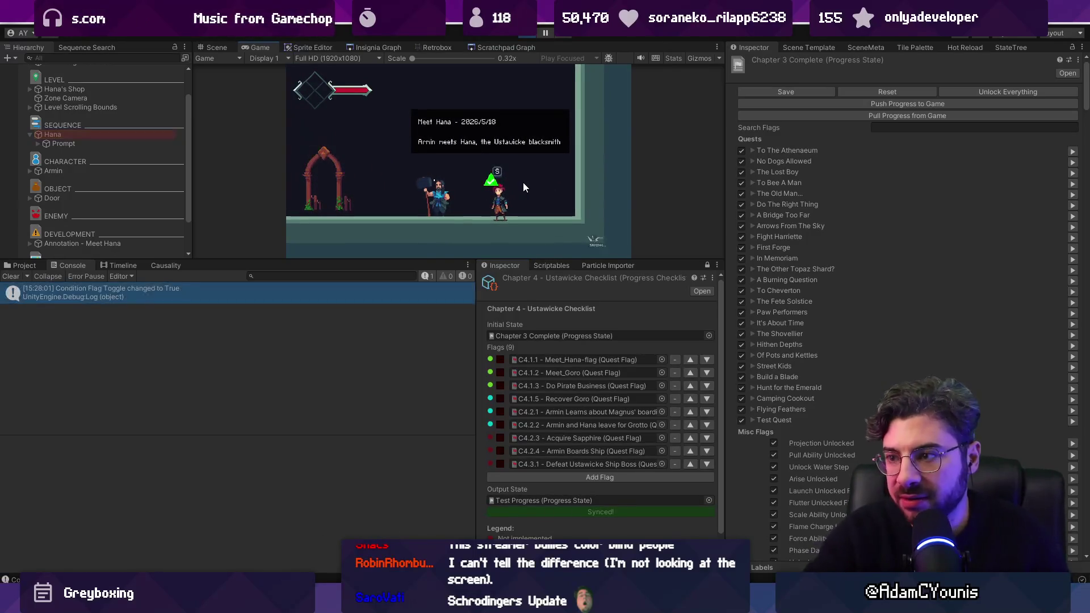
click(500, 361)
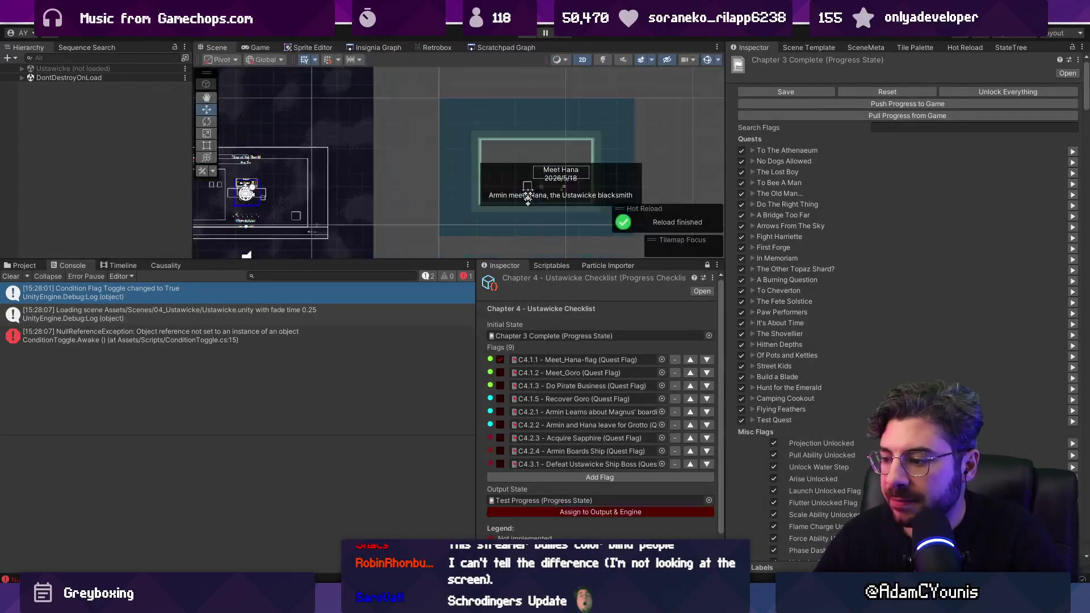
Switch to Fork and show the uncommitted local changes
mouse_move(658, 602)
mouse_move(718, 525)
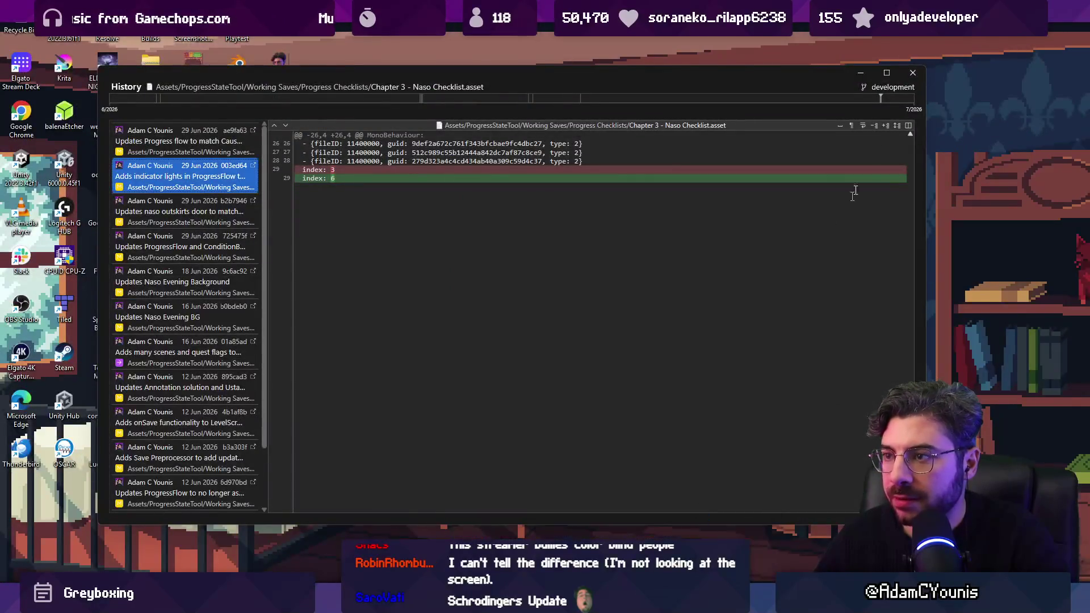
key(alt+Tab)
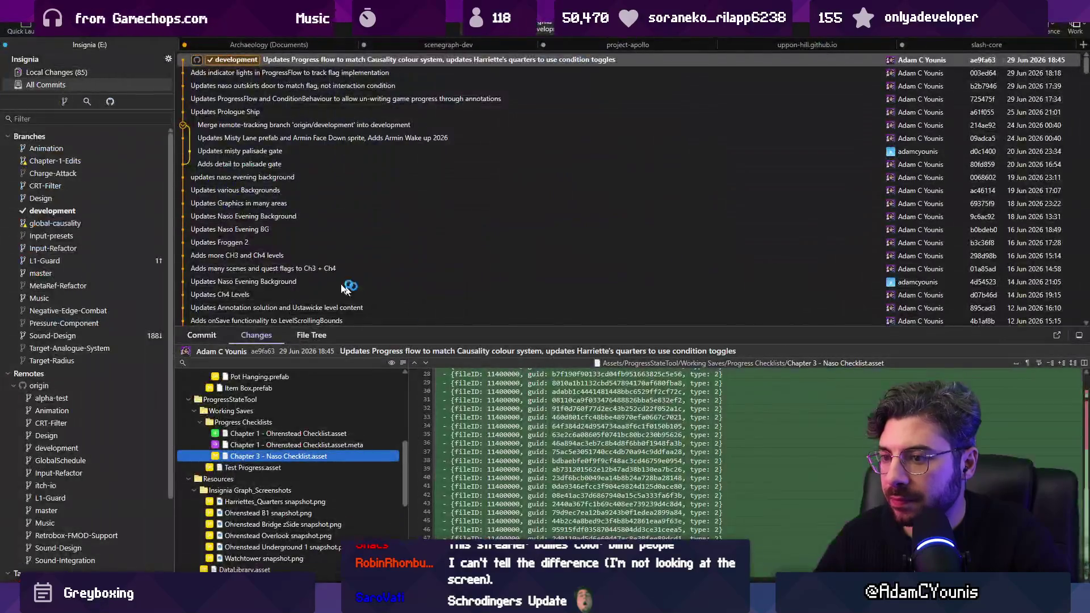
click(106, 73)
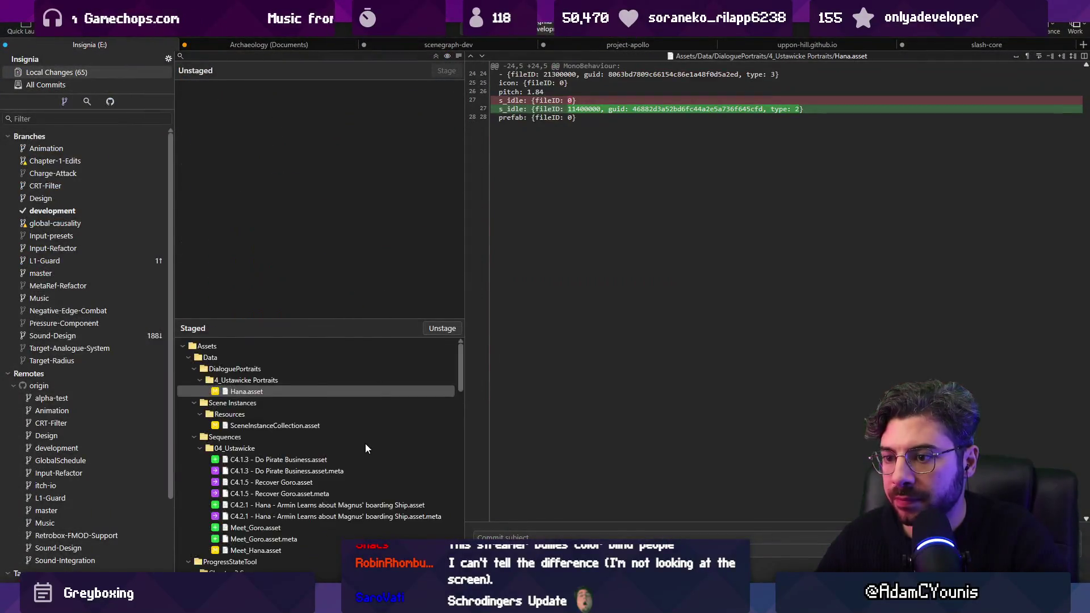
scroll(359, 455, down, 5)
Commit the changes as 'Updates Chapter 4 progress' and push the commit to the remote
click(500, 534)
text(Updates Chapter)
key(BackSpace)
text(4 progress)
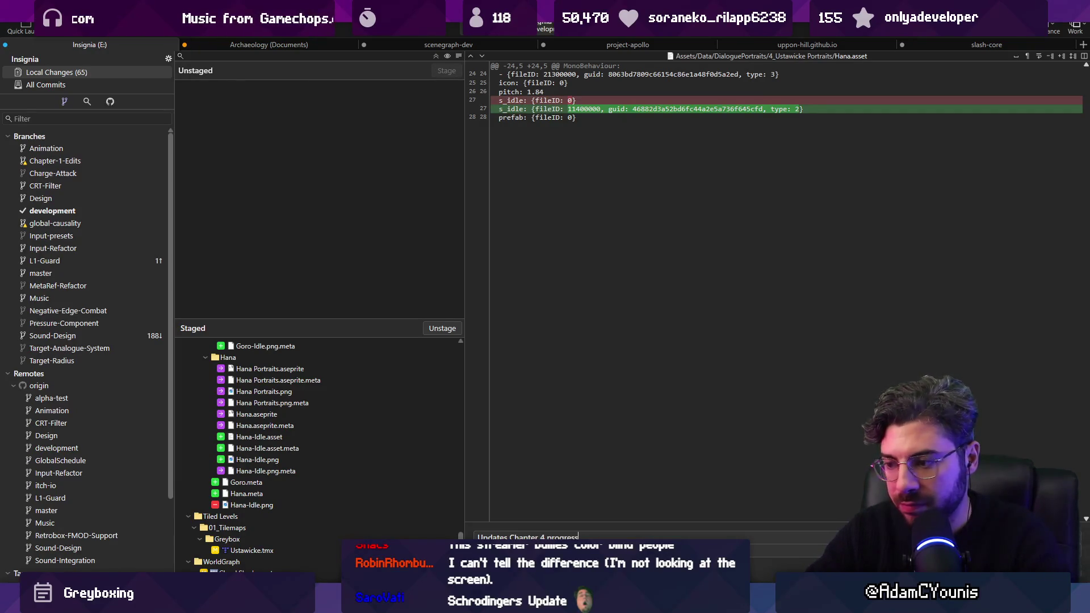
key(ctrl+Return)
click(122, 23)
key(Return)
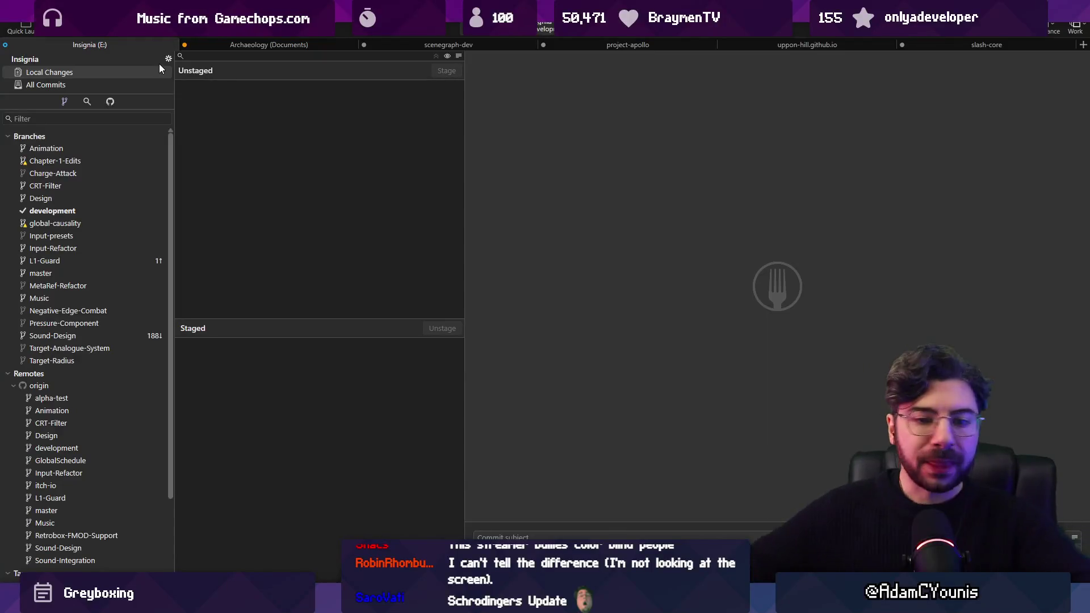
Back in Unity, make the Scene view taller and save the Hana's Shop scene
key(alt+Tab)
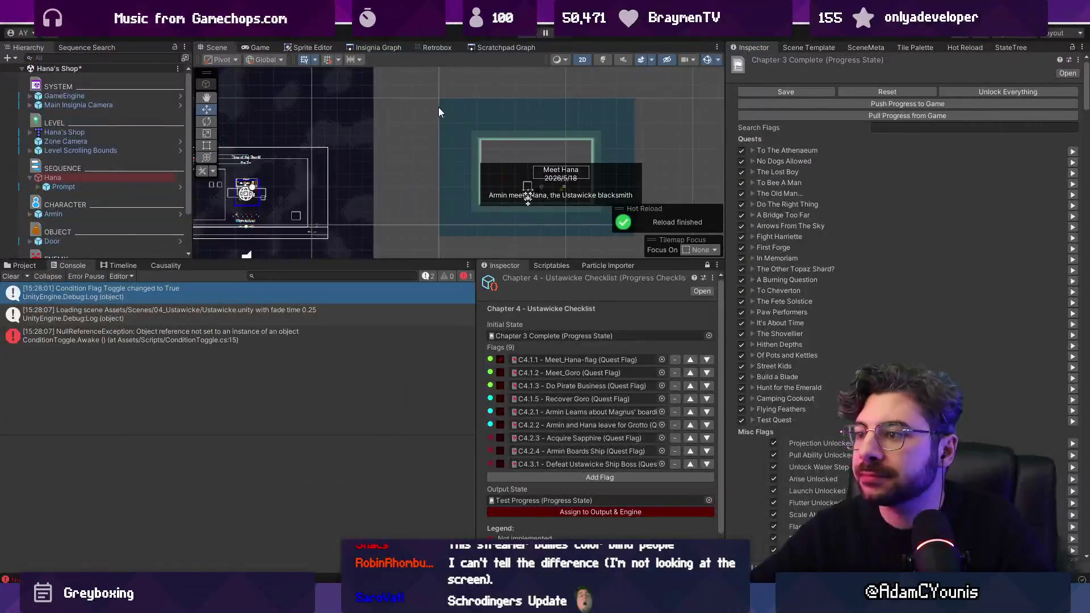
drag(437, 259, 438, 322)
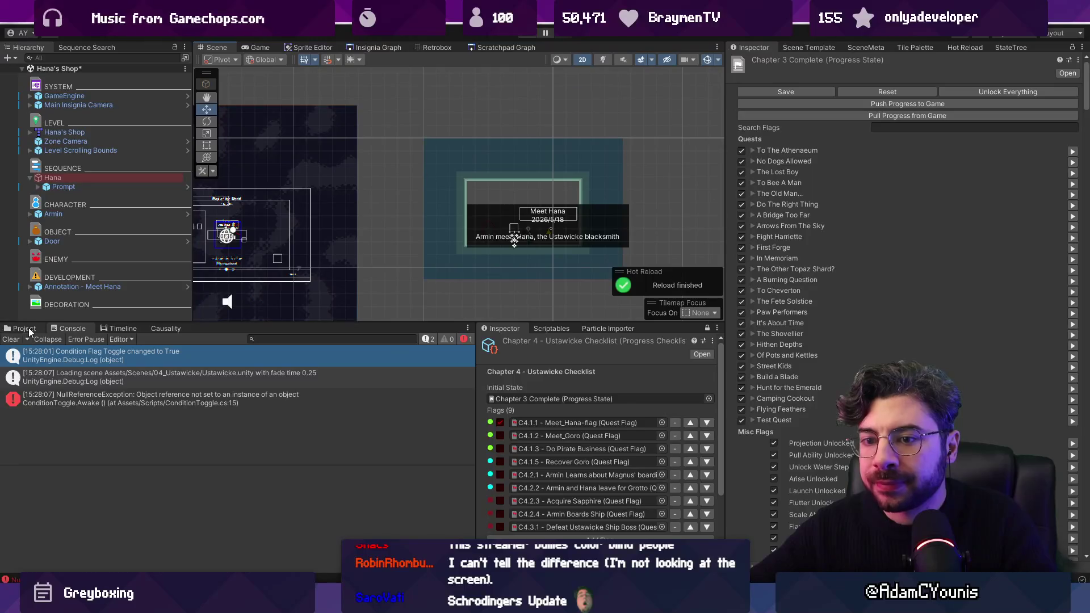
scroll(455, 211, up, 5)
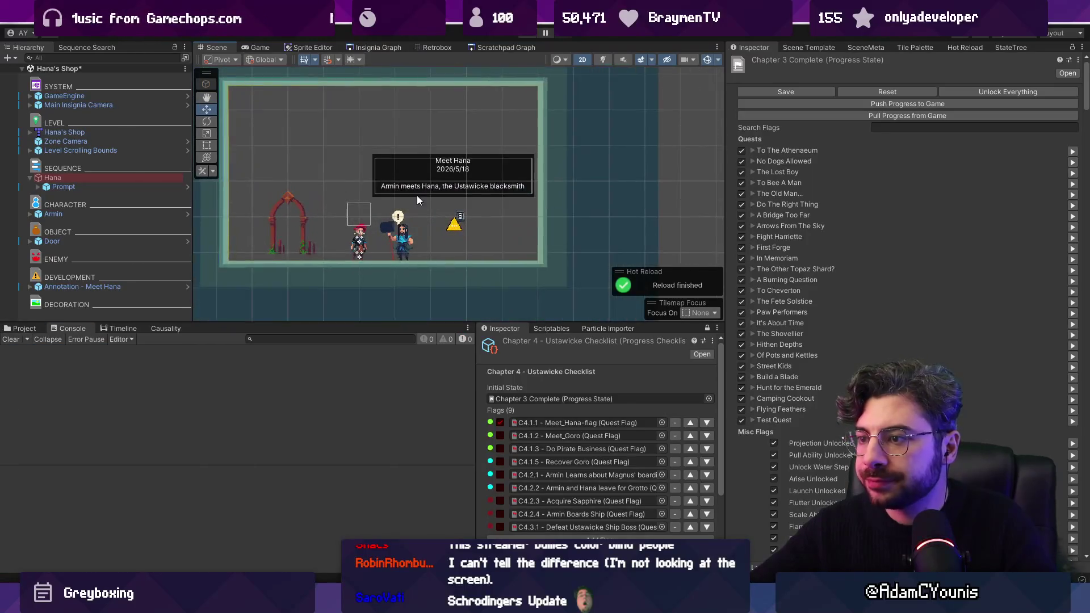
key(ctrl+s)
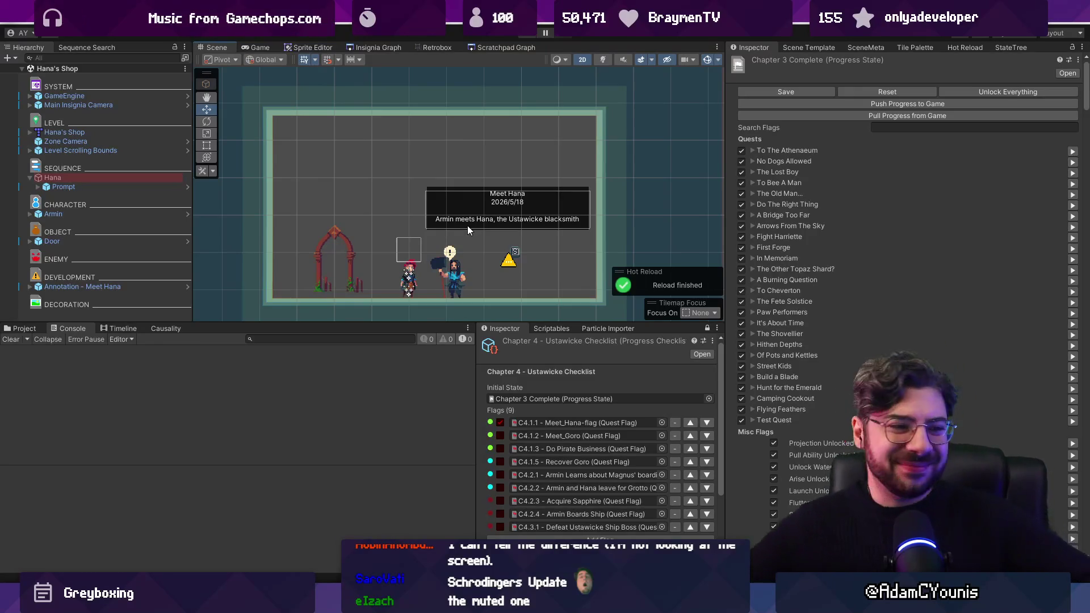
Resize the hierarchy, inspector and bottom panels to give the Scene view more room
drag(393, 322, 393, 366)
drag(472, 193, 479, 163)
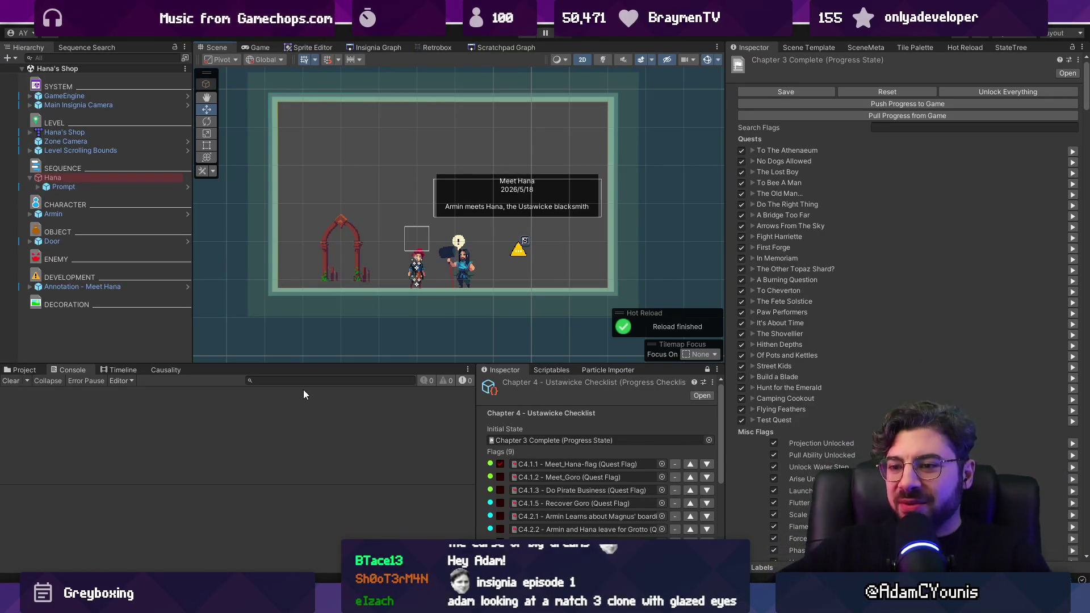
drag(288, 364, 187, 392)
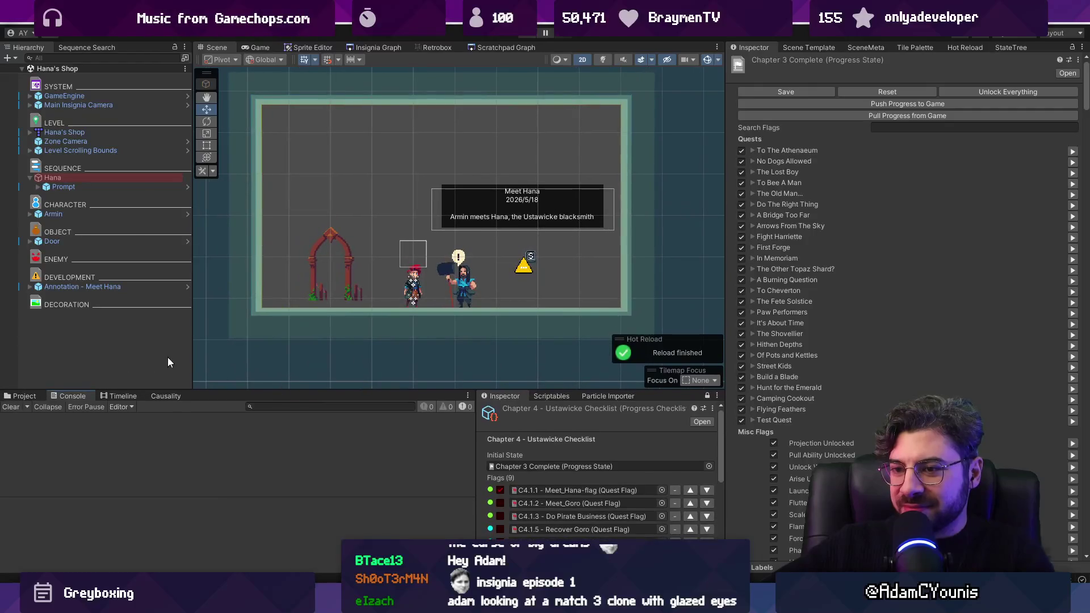
drag(192, 351, 181, 352)
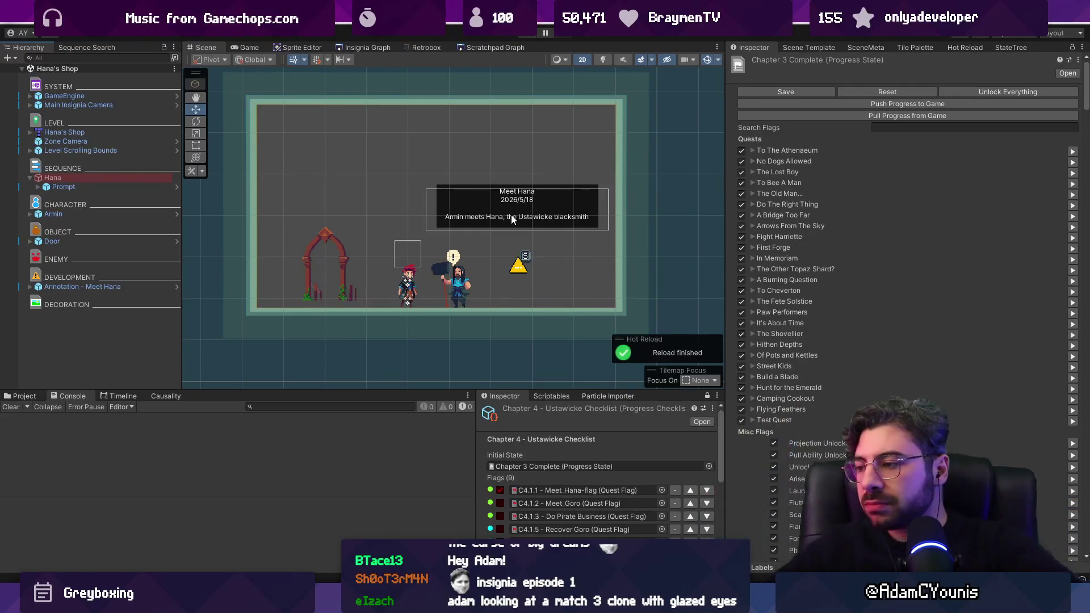
drag(726, 136, 748, 170)
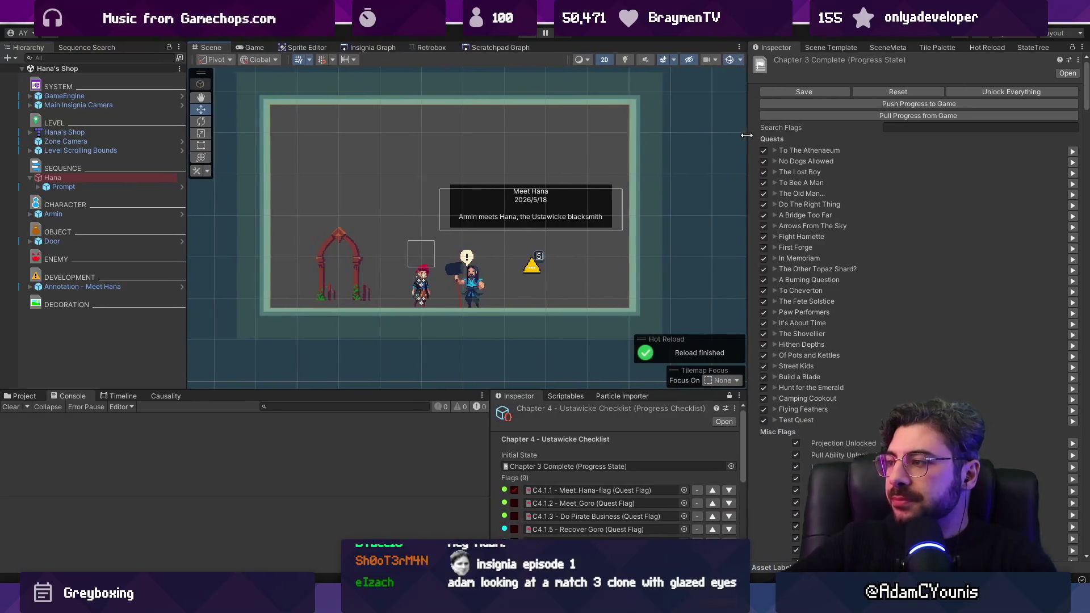
mouse_move(437, 392)
mouse_down()
mouse_move(450, 274)
mouse_move(428, 310)
mouse_move(437, 385)
mouse_up()
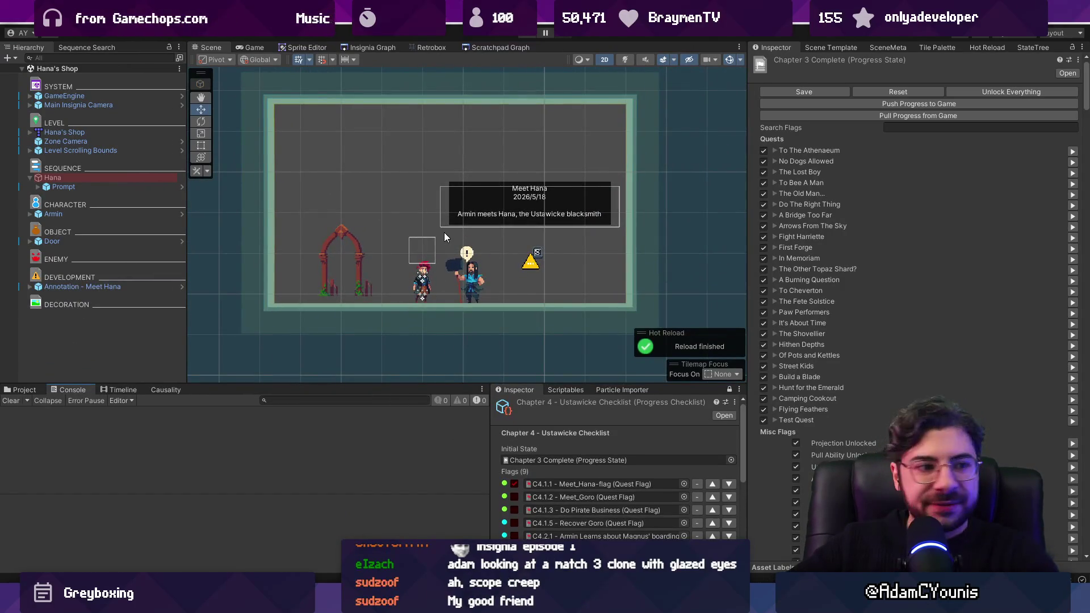
Open the Insignia Graph and zoom in and out around the node graph
click(373, 48)
scroll(473, 215, down, 5)
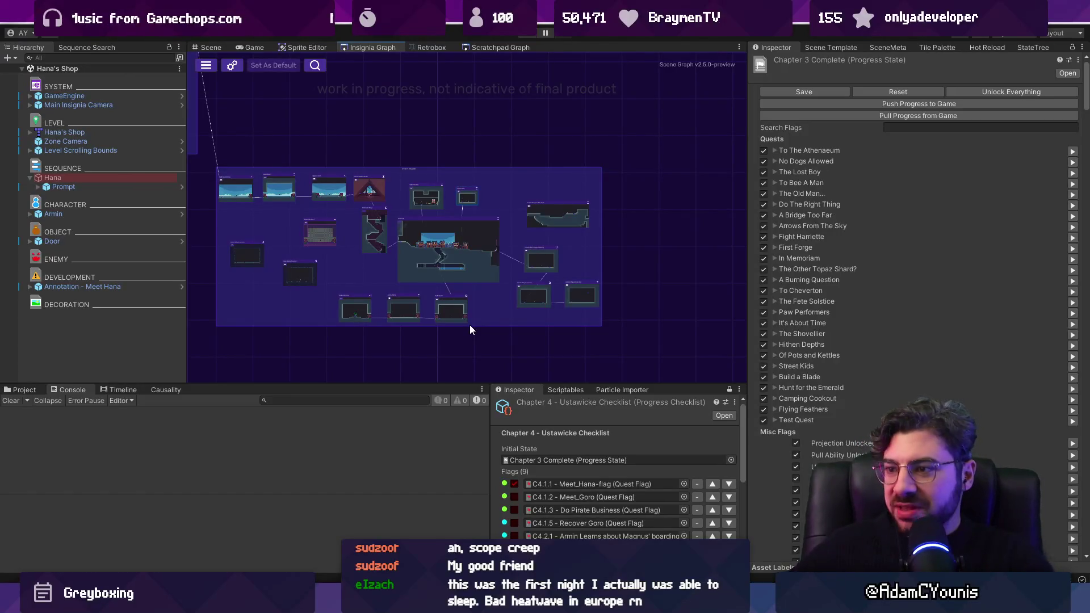
scroll(386, 222, up, 3)
scroll(417, 226, down, 2)
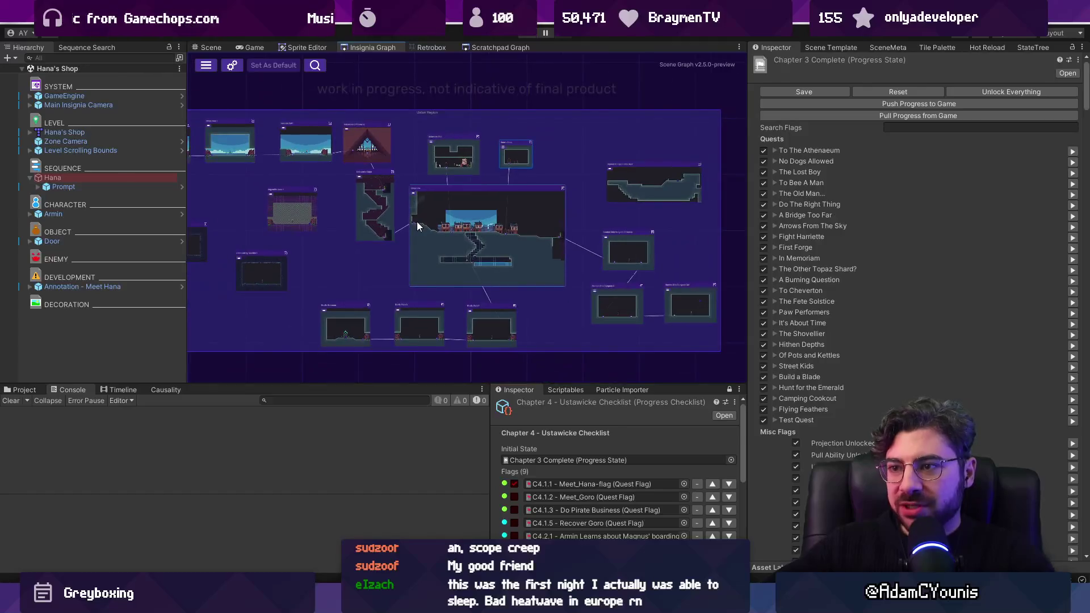
scroll(361, 196, down, 2)
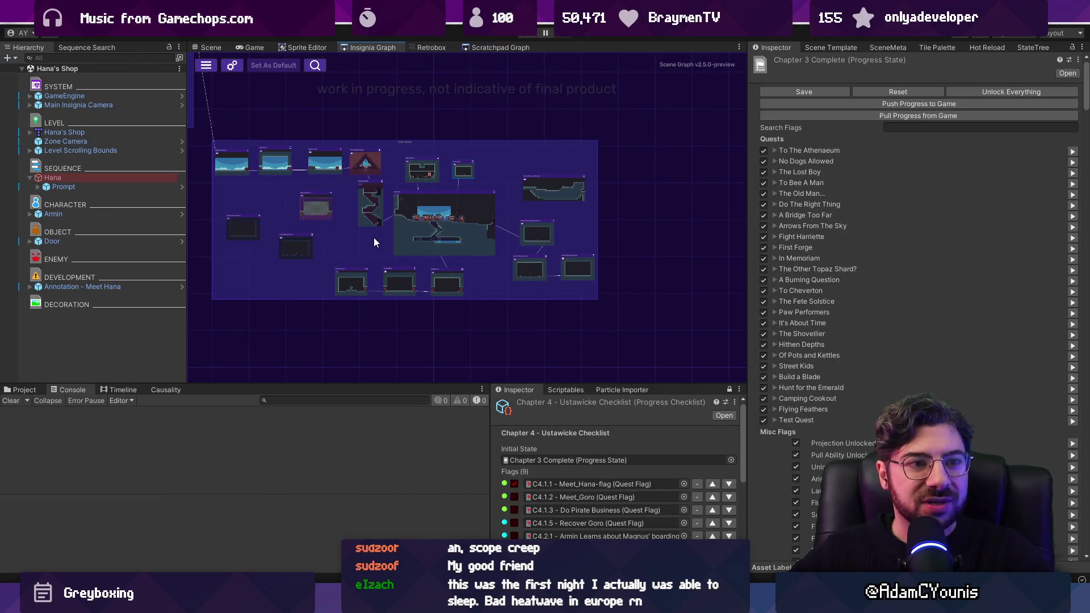
scroll(370, 271, up, 10)
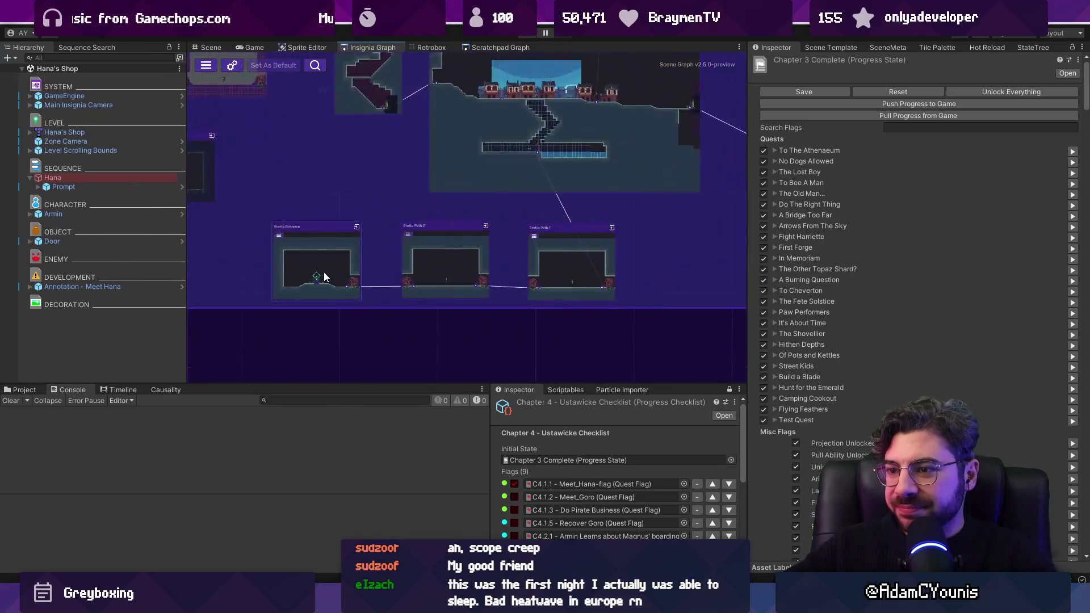
scroll(348, 253, down, 8)
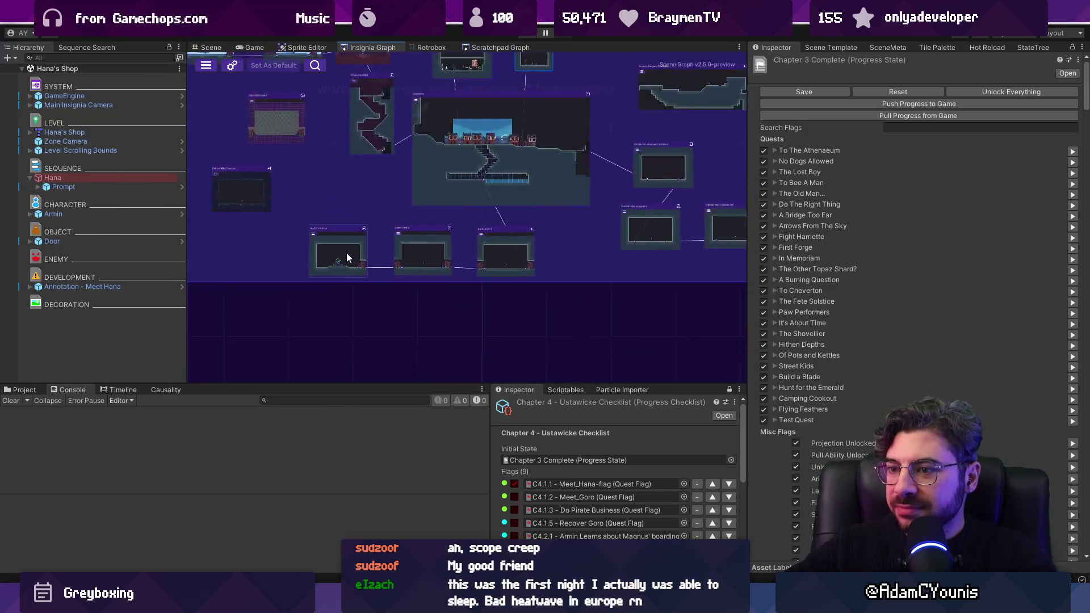
scroll(424, 216, up, 8)
scroll(486, 270, down, 4)
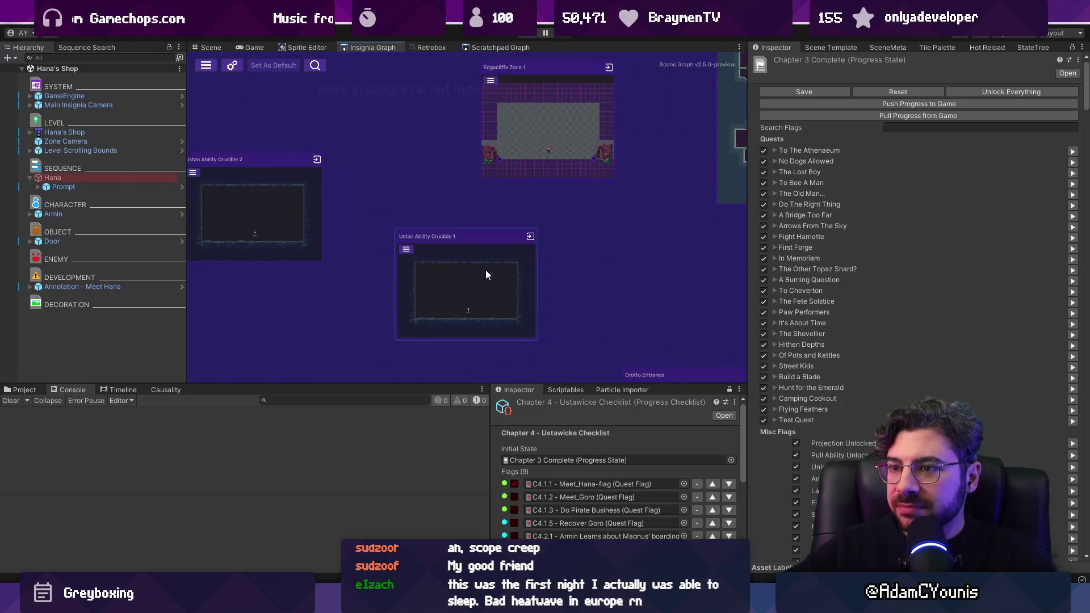
scroll(468, 223, down, 6)
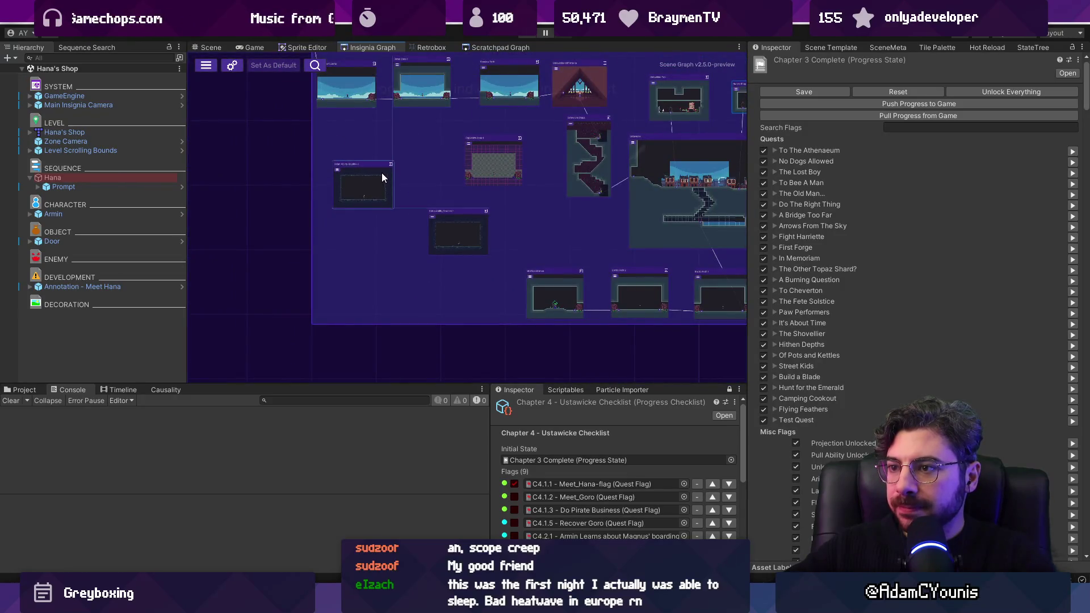
scroll(565, 313, up, 8)
scroll(553, 272, up, 3)
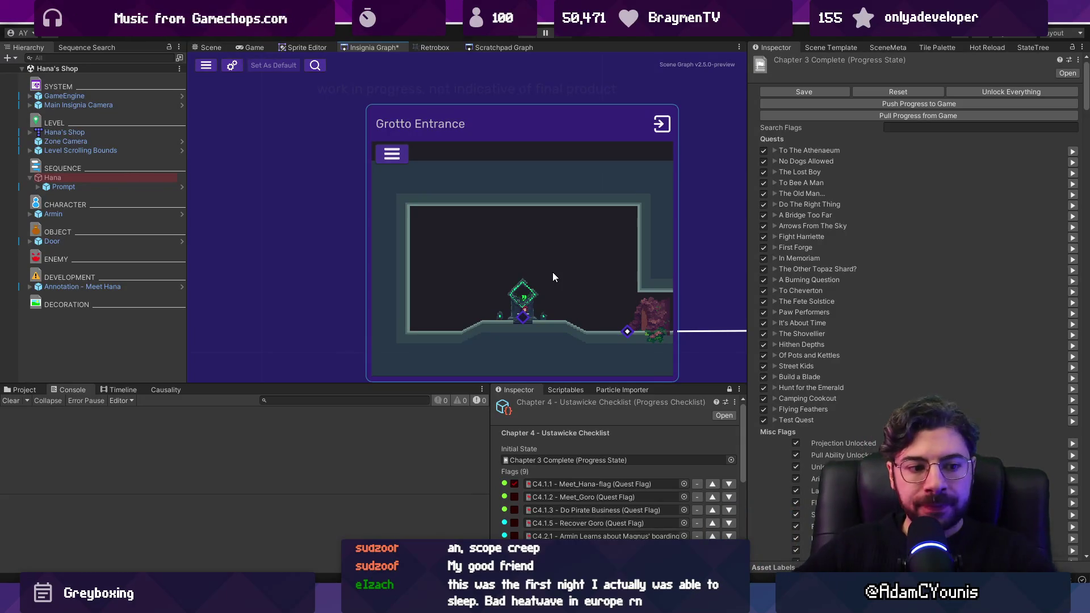
Centre the graph on the Grotto Entrance room, next to Grotto Path 2
scroll(606, 241, down, 4)
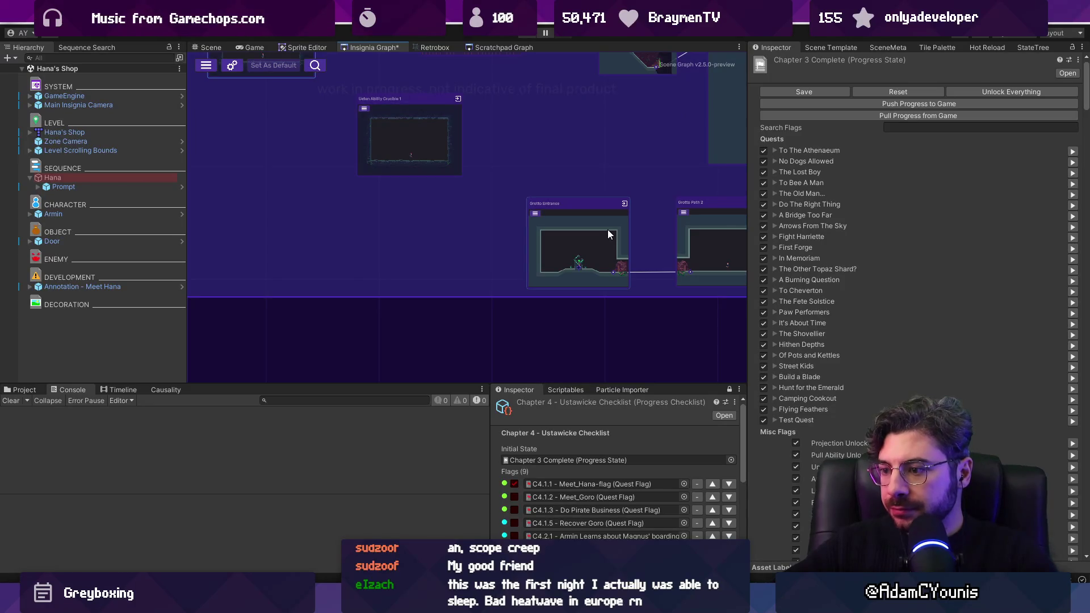
click(636, 270)
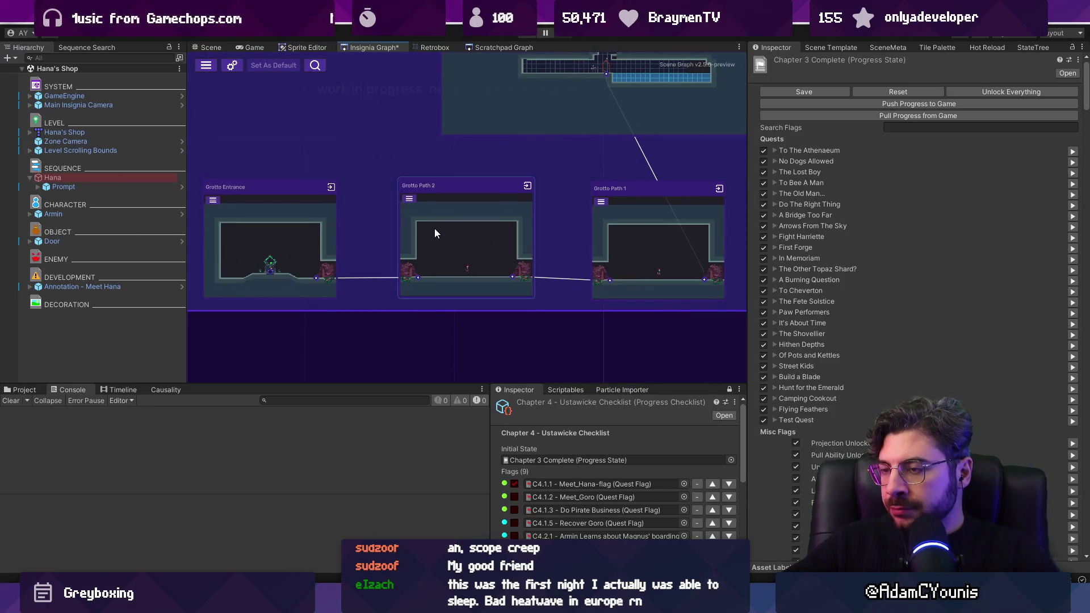
click(260, 248)
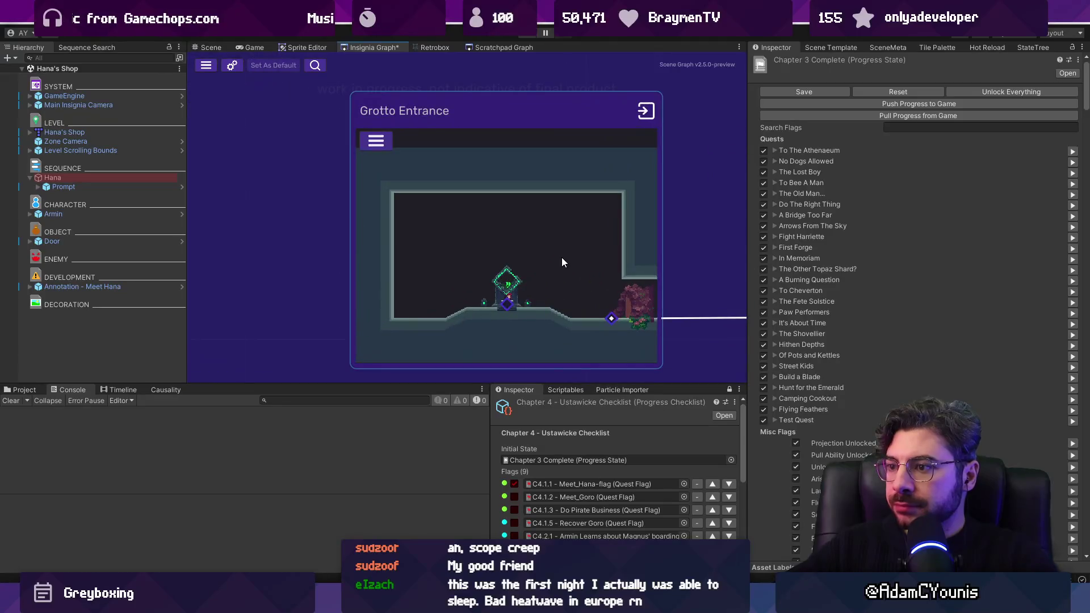
drag(562, 258, 537, 243)
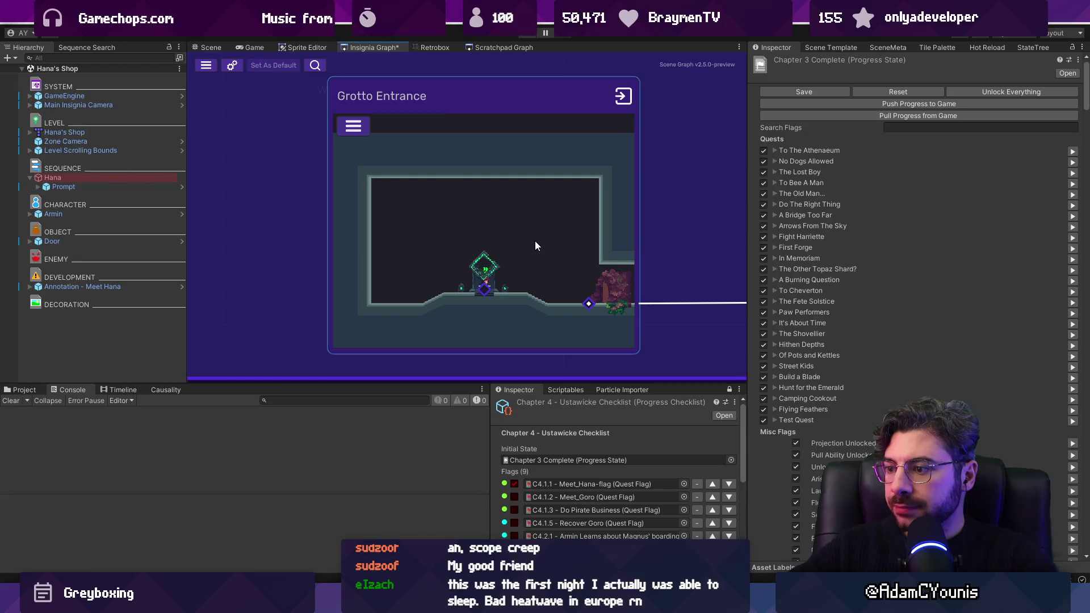
Open the Grotto Entrance scene, then open Screenshot3.png from the screenshots/2016 folder
double_click(546, 204)
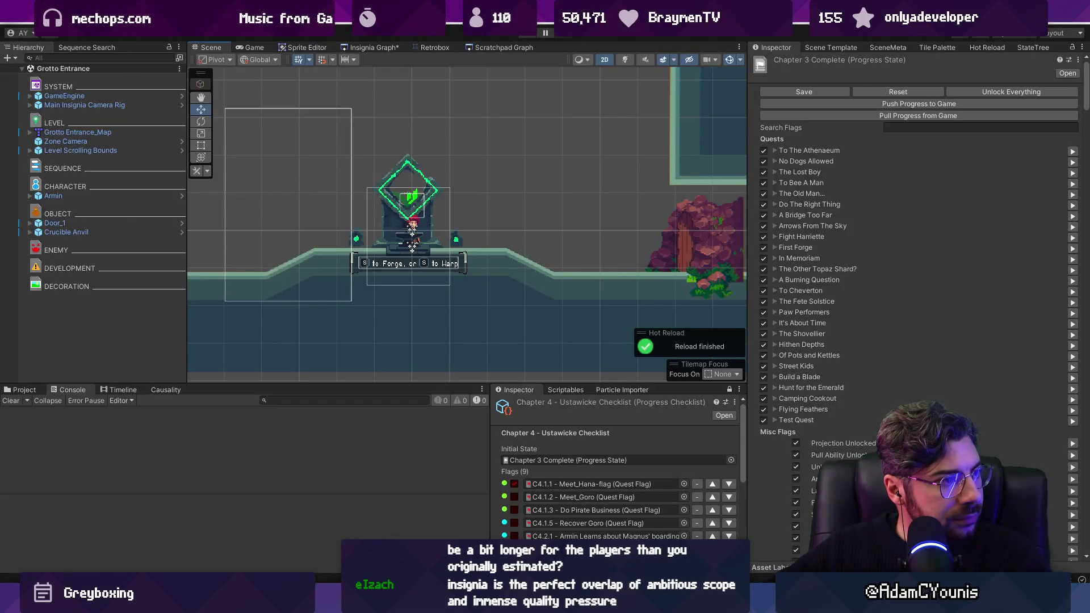
key(super+e)
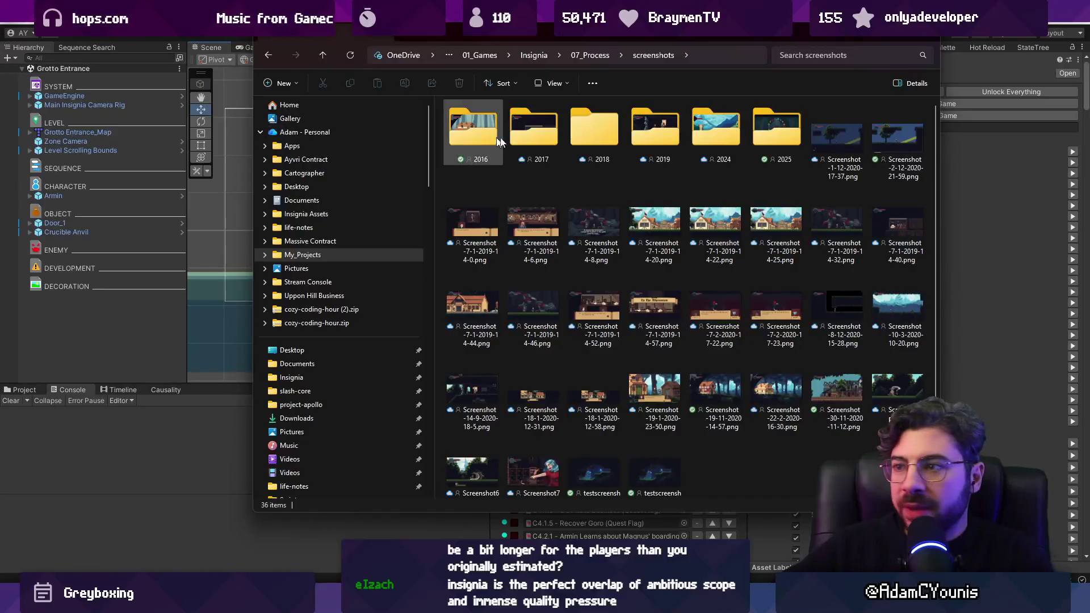
double_click(496, 135)
double_click(598, 124)
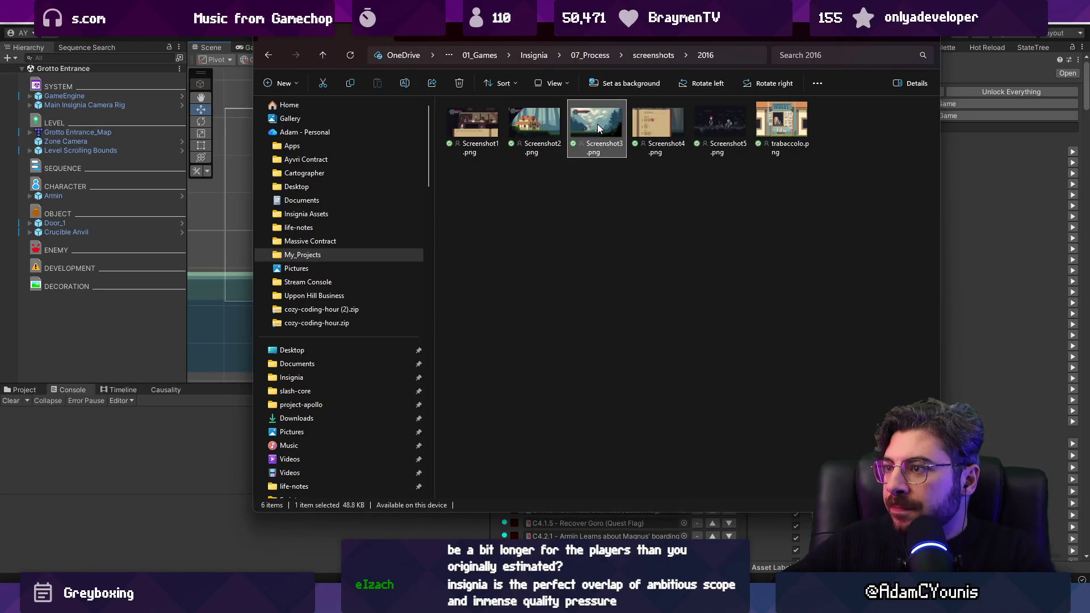
Flip through the 2016 screenshots, including the house, trabaccolo.png and abilities book shots
key(Left)
key(Right)
key(Right)
key(Right)
key(Left)
key(Left)
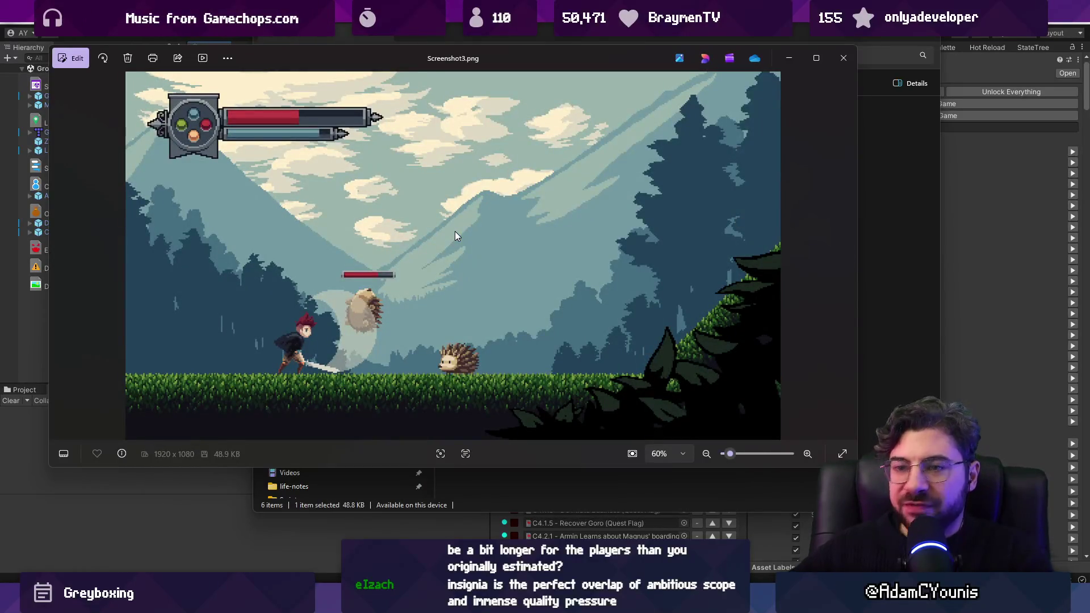
key(Left)
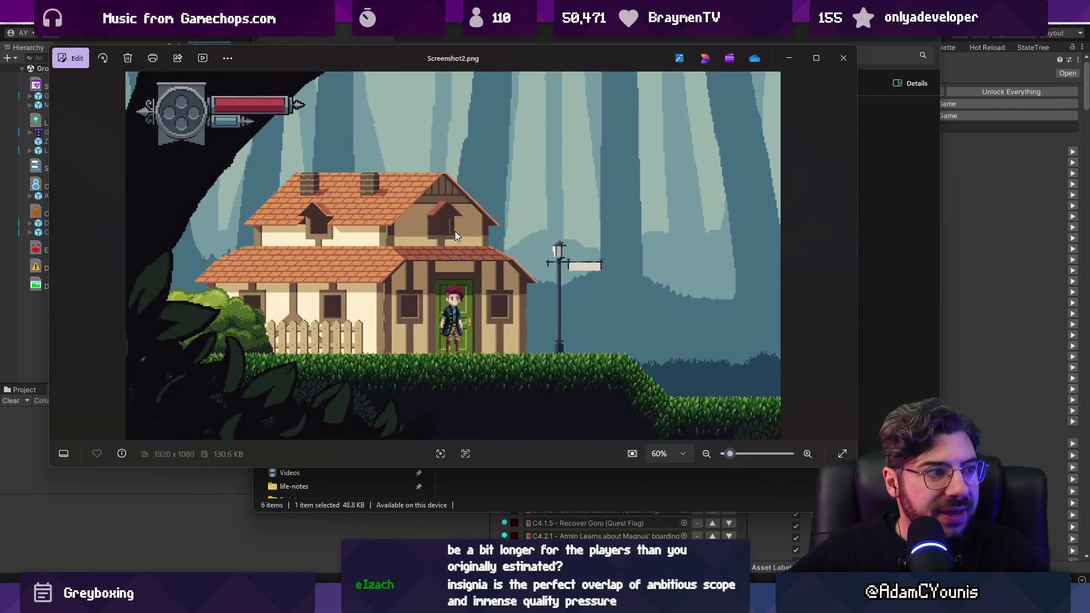
key(Right)
key(Left)
key(Left)
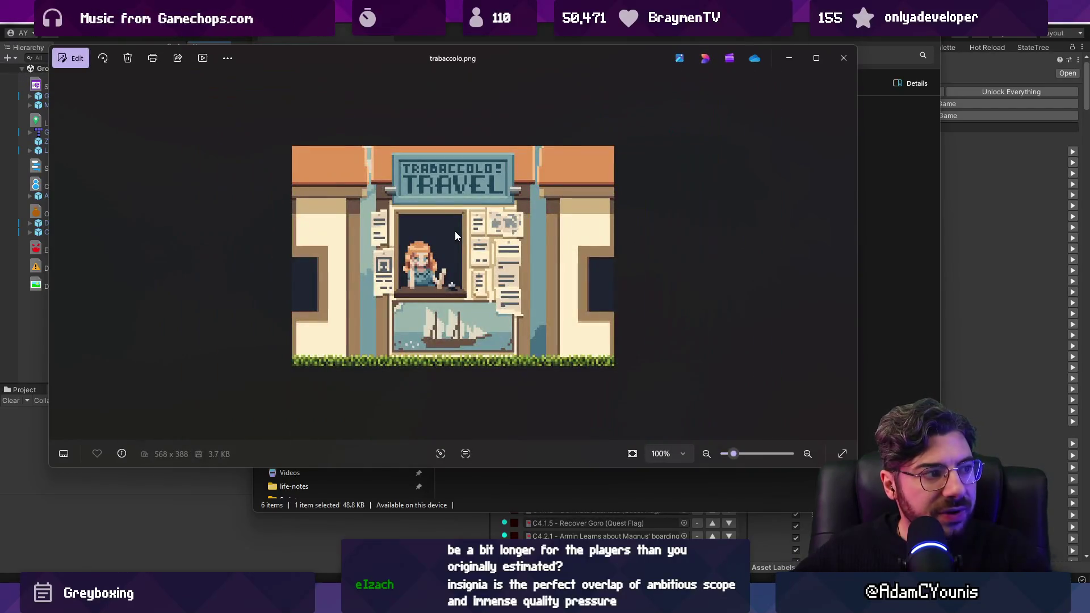
key(Right)
key(Right)
key(Right)
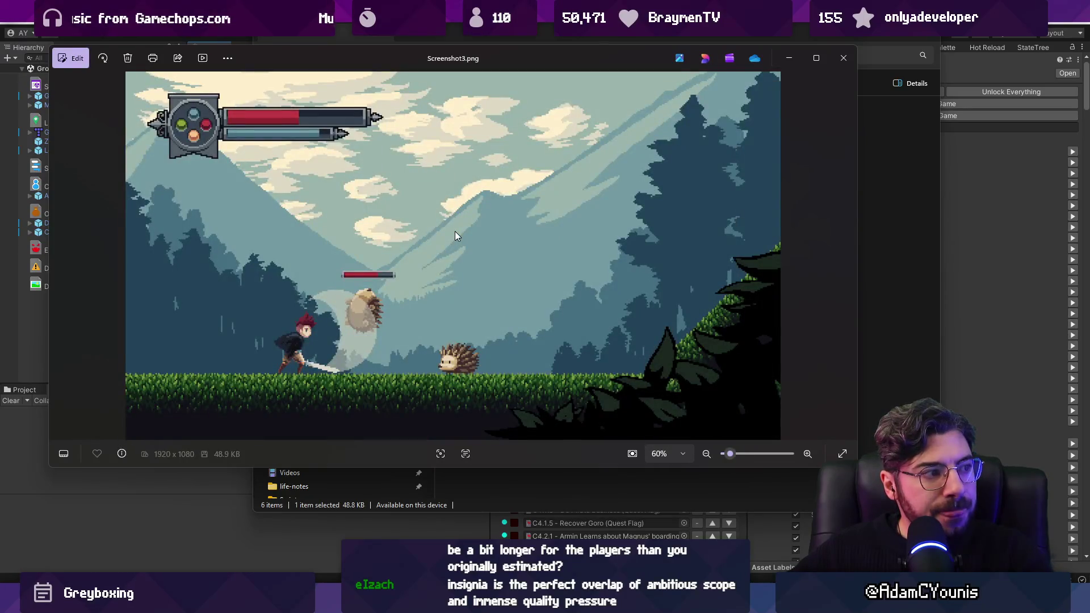
key(Right)
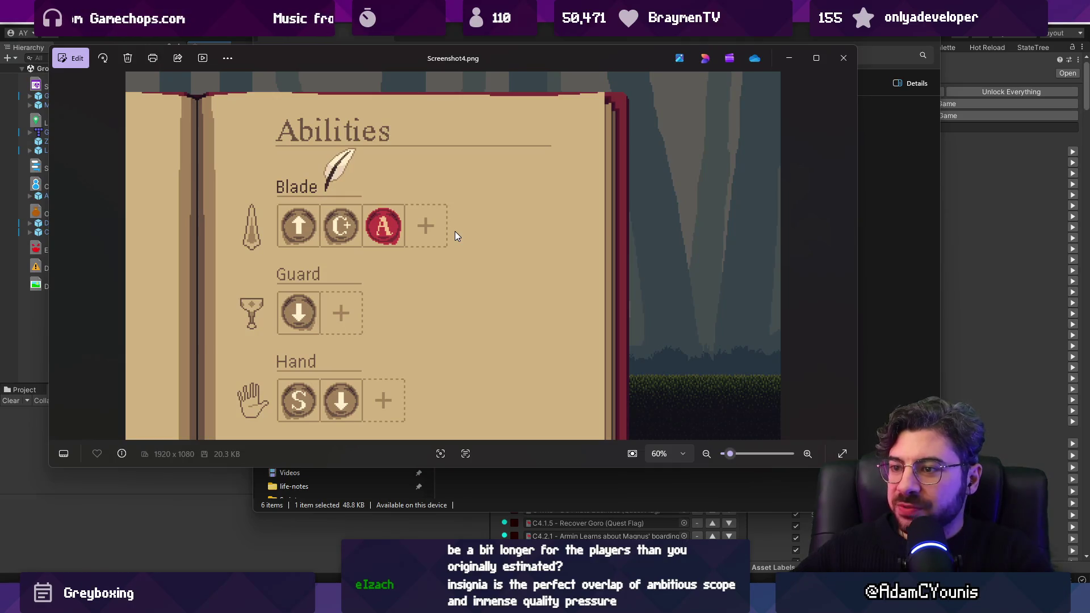
key(Right)
key(Left)
key(Left)
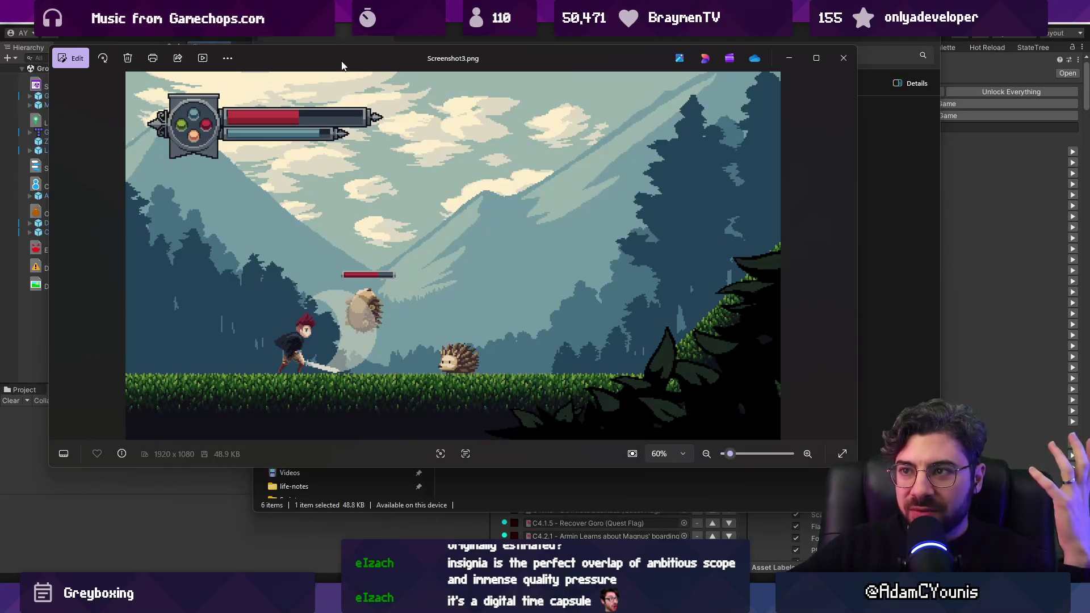
mouse_move(342, 59)
mouse_down()
mouse_move(351, 95)
mouse_move(319, 87)
mouse_up()
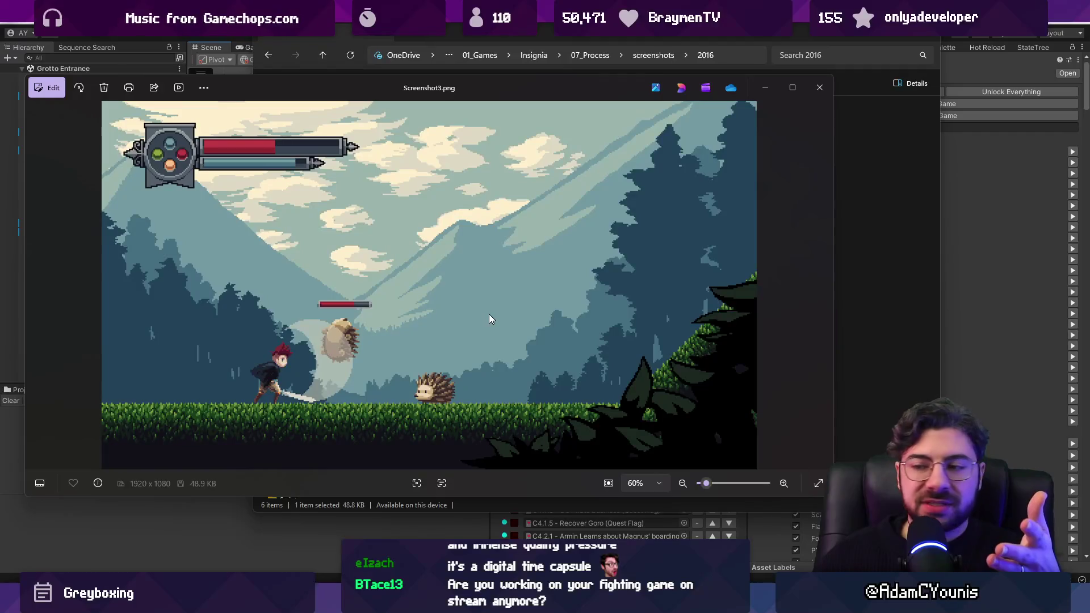
Close Photos, return to the screenshots folder and view Screenshot-1-12-2020-17-37.png from 2017
click(818, 87)
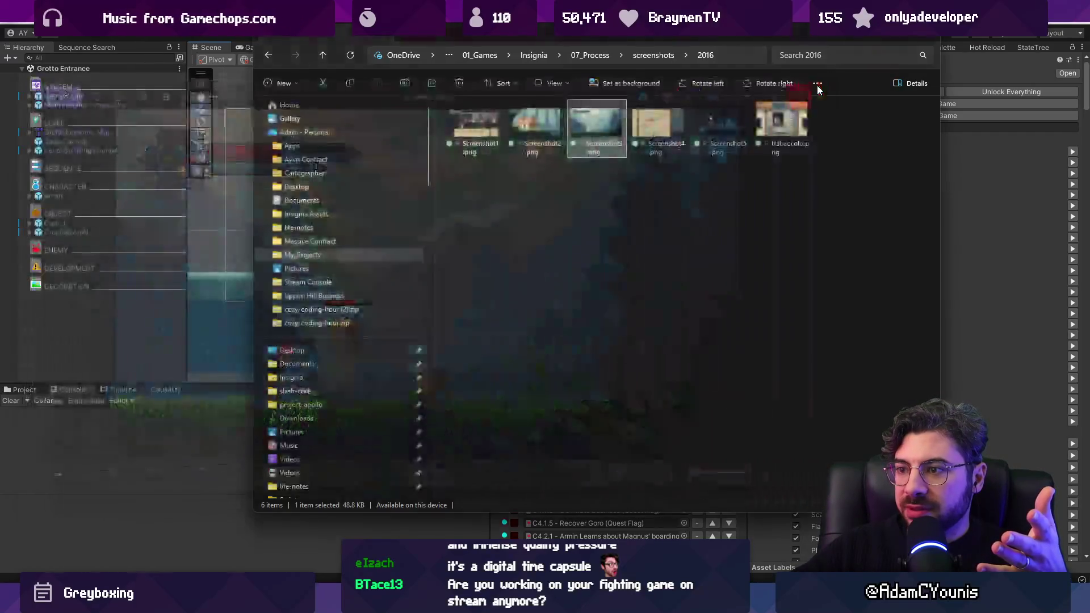
click(575, 184)
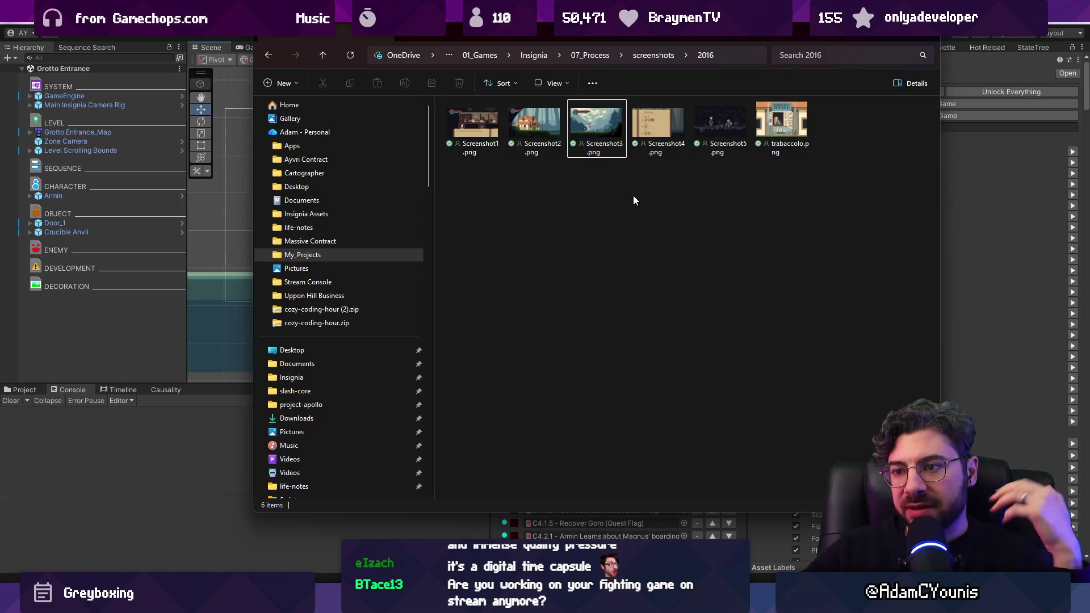
click(669, 54)
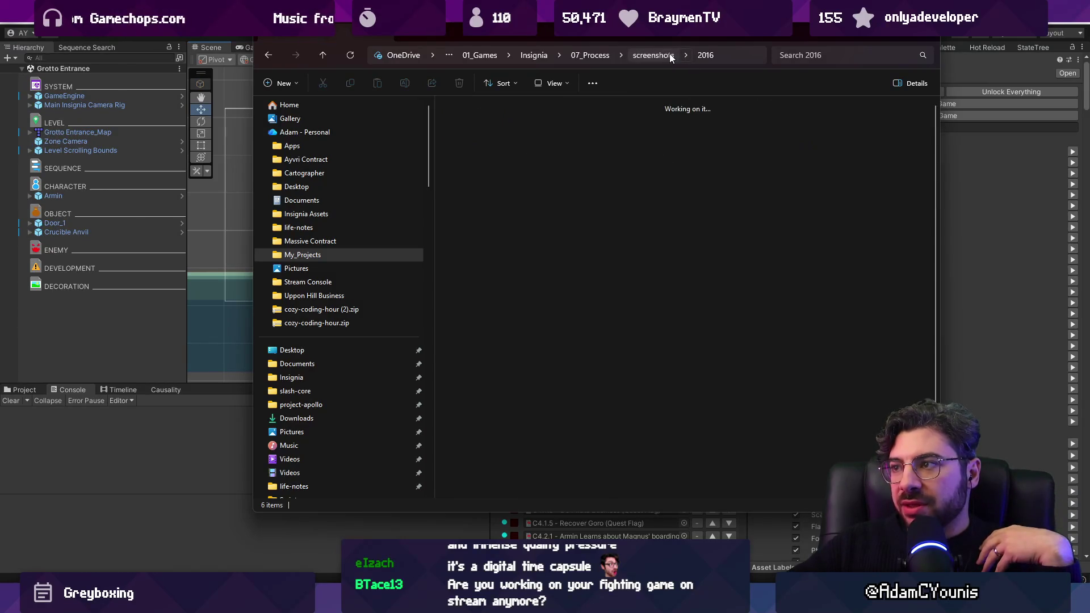
click(554, 124)
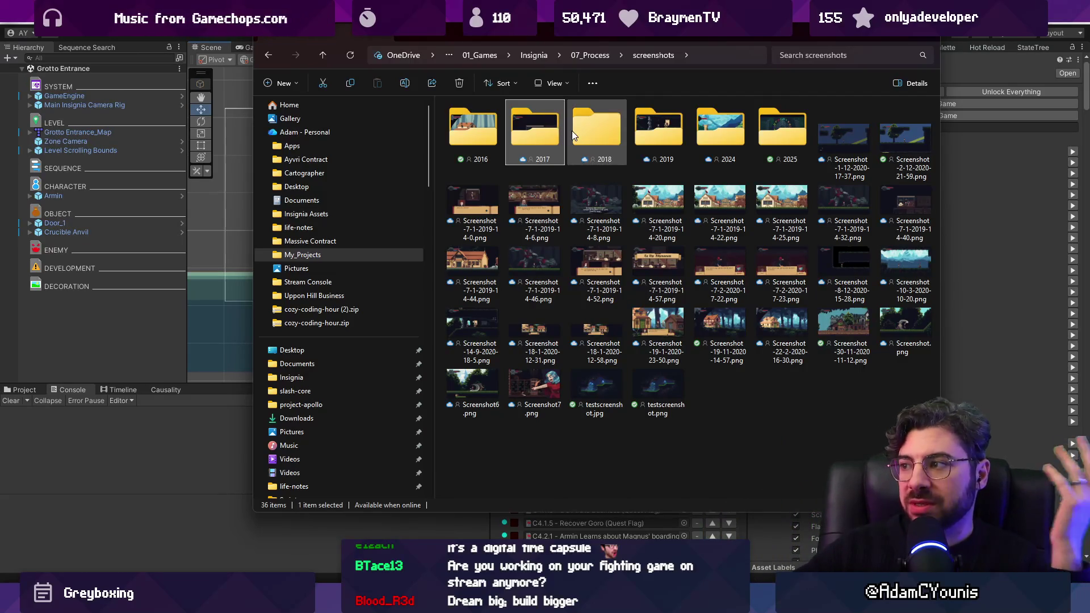
click(840, 132)
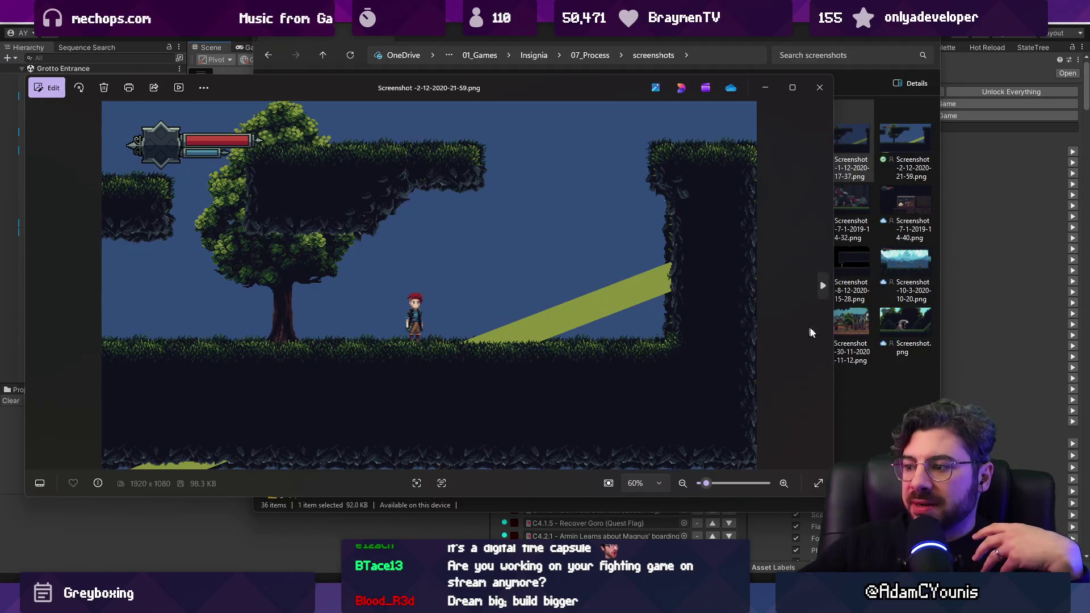
click(820, 87)
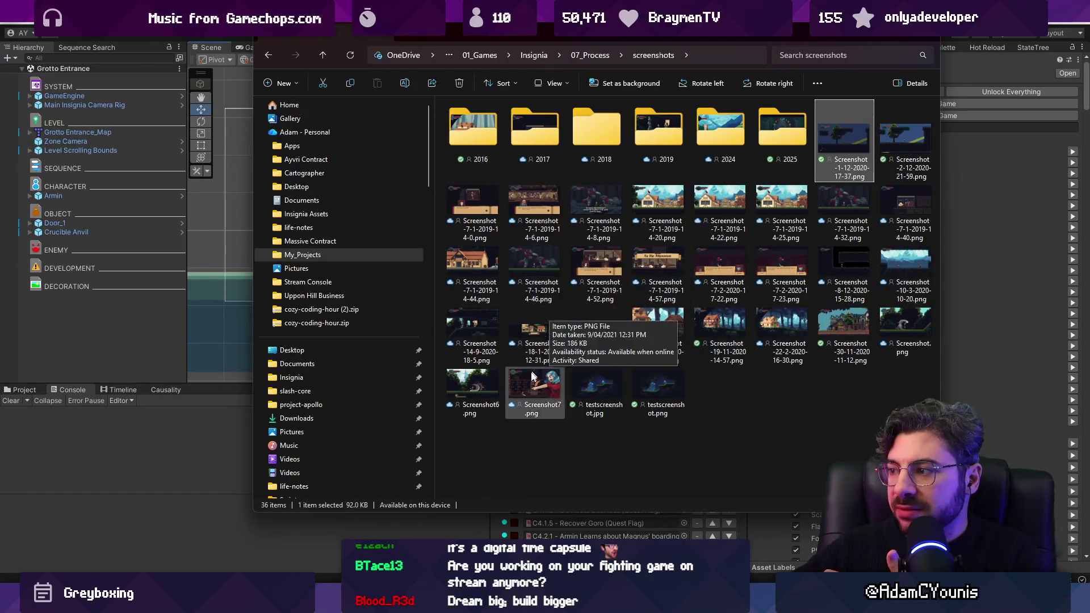
View Screenshot6.png and testscreenshot.png, close the viewer, and open the 2025 folder
click(475, 383)
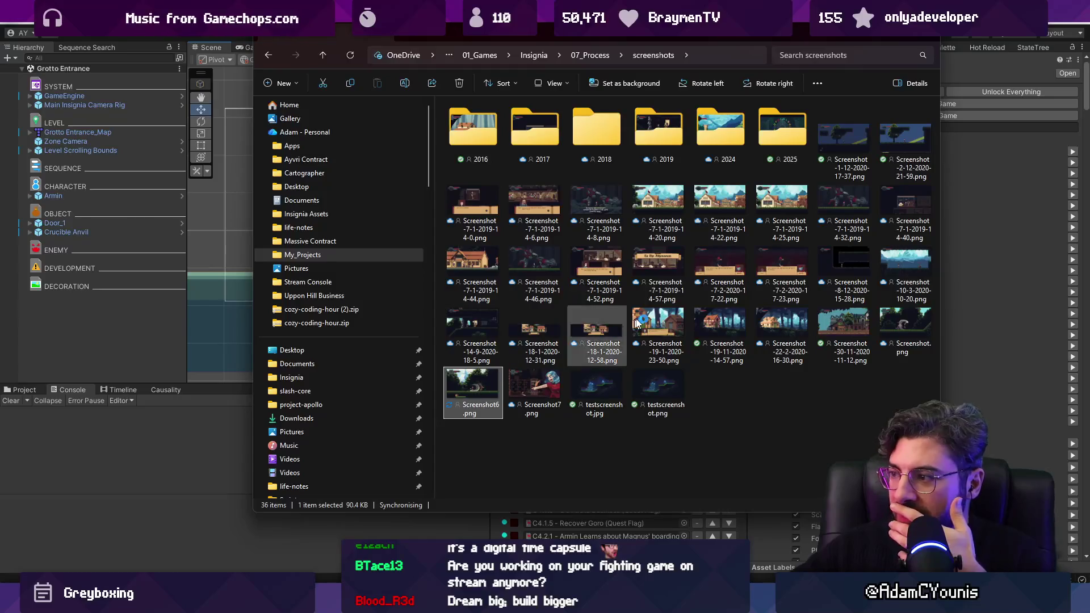
key(Return)
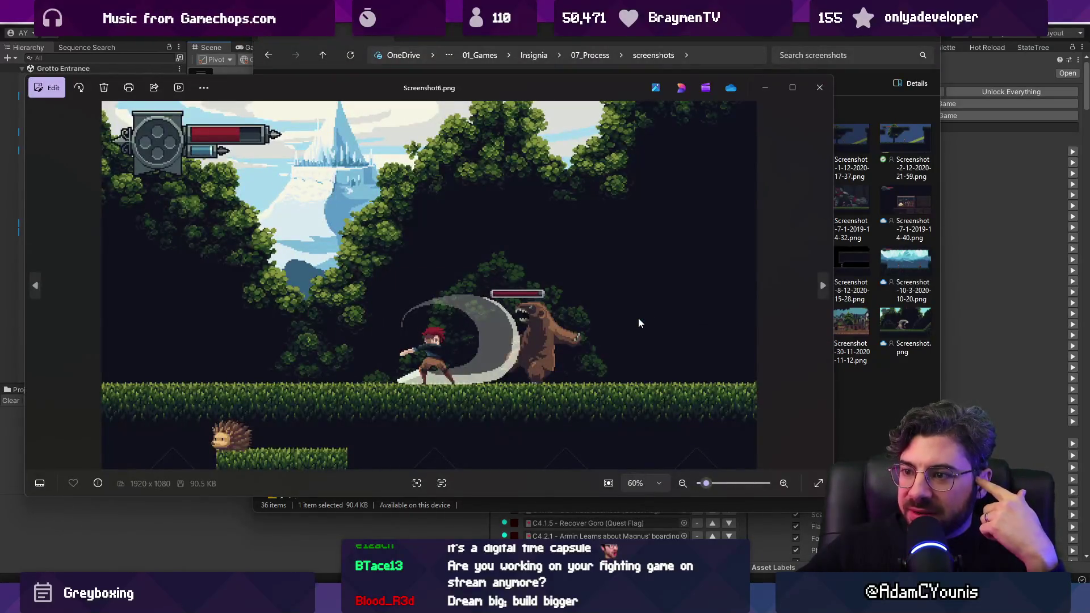
key(Right)
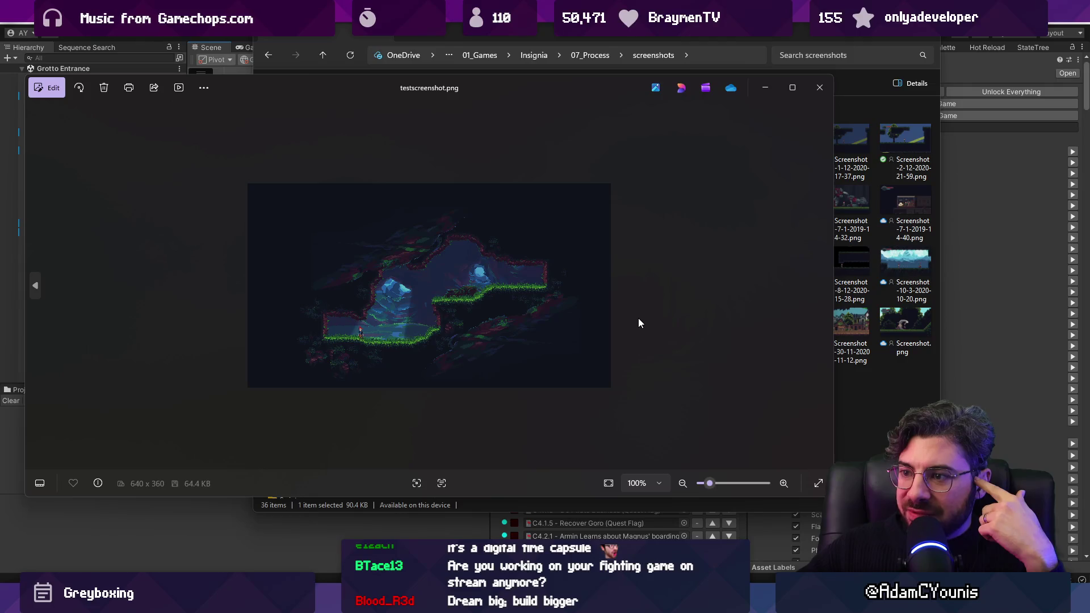
key(Left)
key(Left)
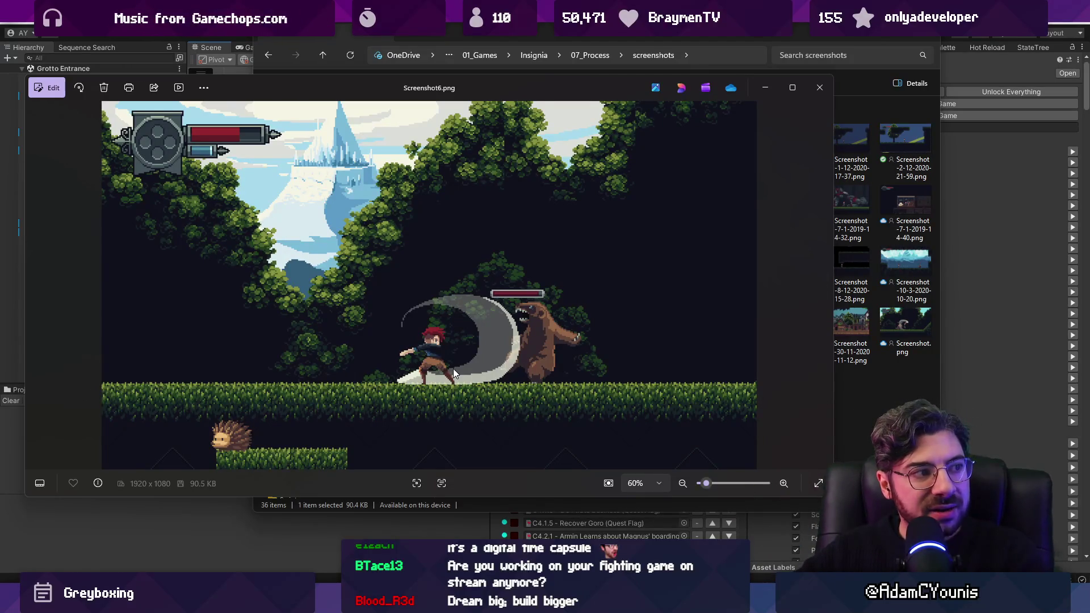
key(alt+F4)
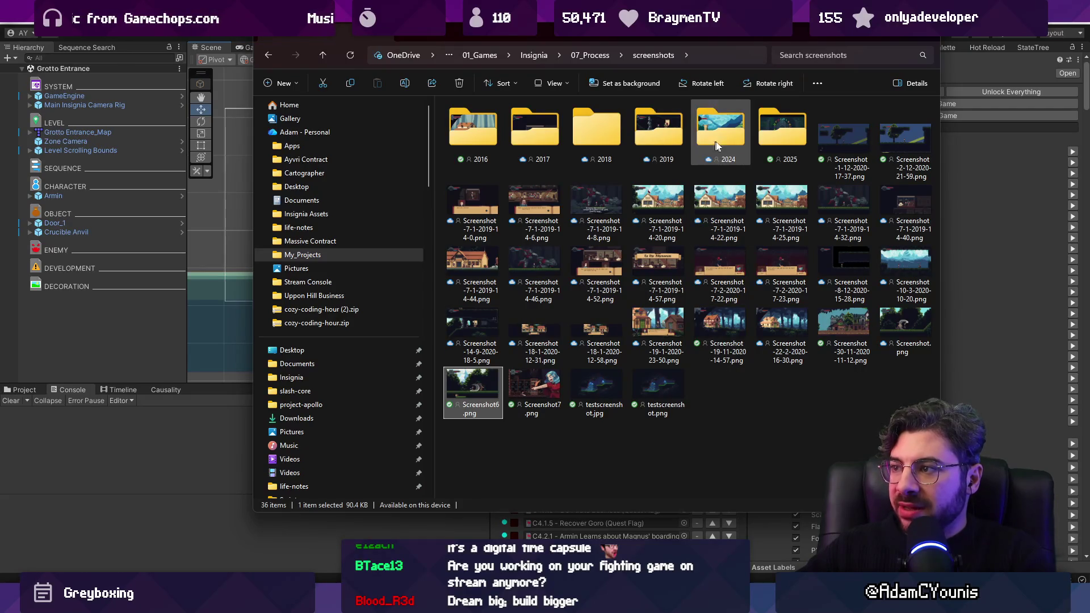
double_click(764, 138)
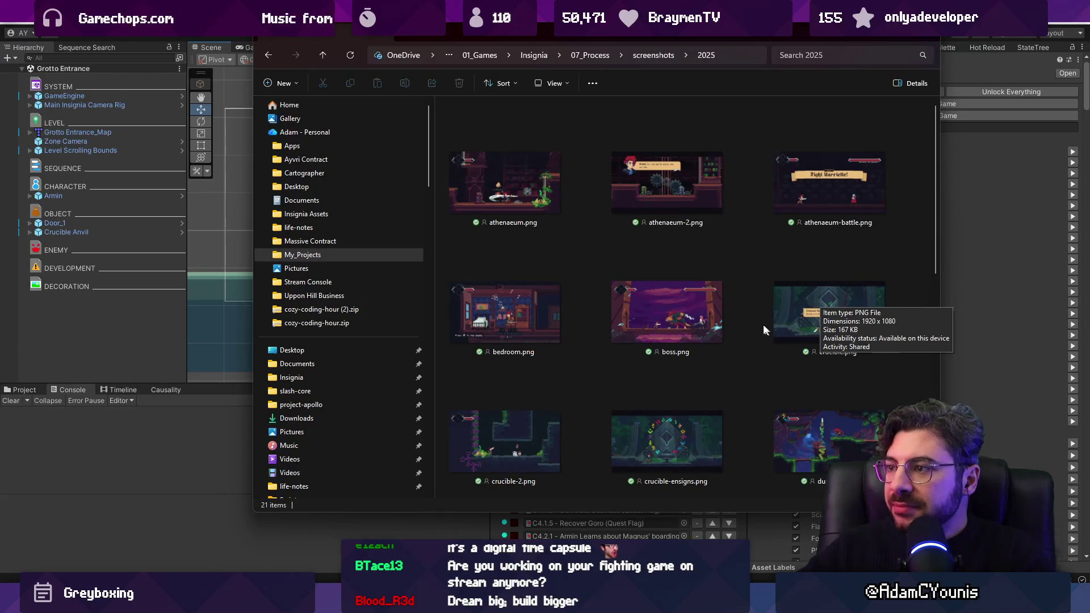
View lakeside.png, neighbourhood.png and workshop.png, close Photos, then maximize and restore Explorer
scroll(670, 271, down, 8)
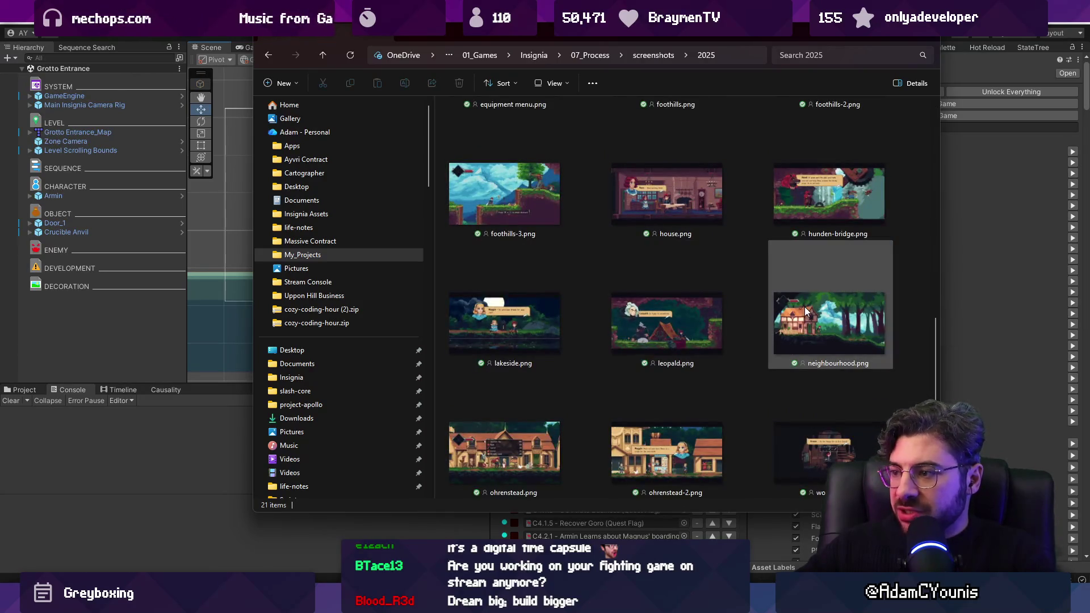
double_click(547, 316)
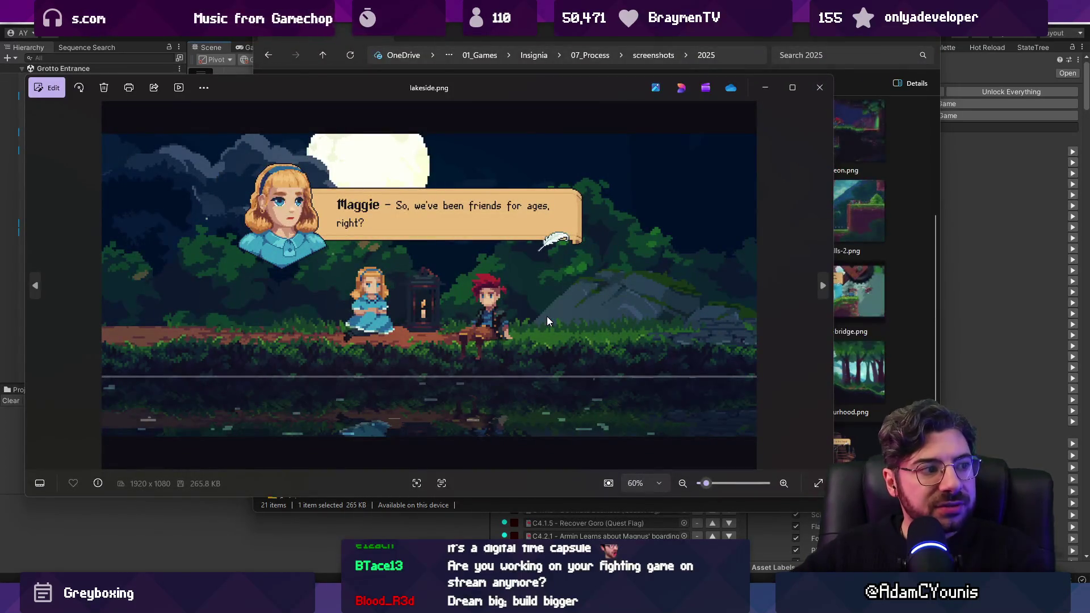
key(Right)
key(Right)
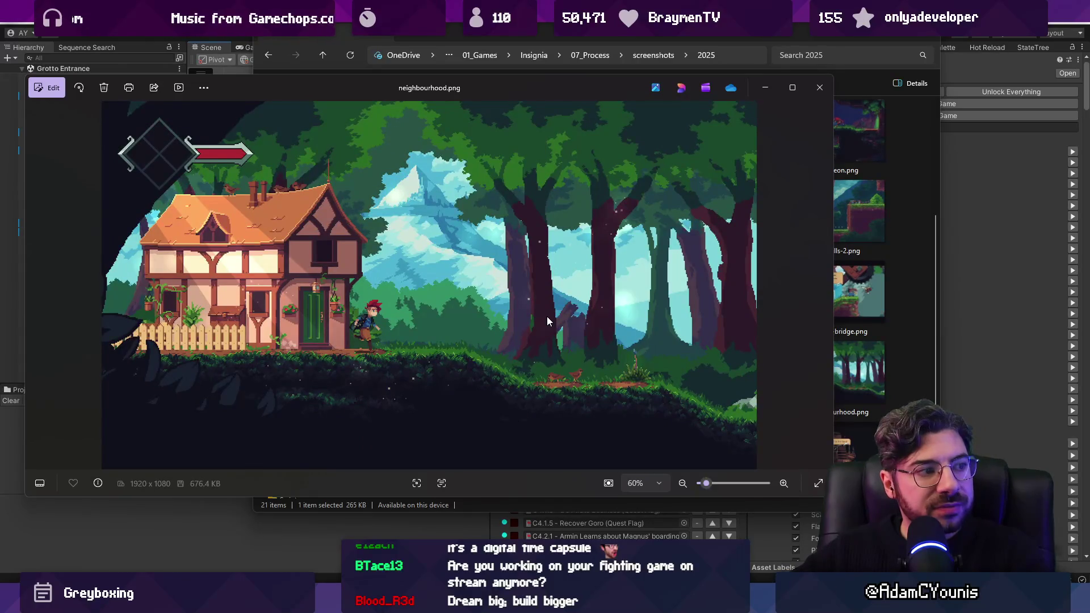
key(Right)
key(Right)
key(Right)
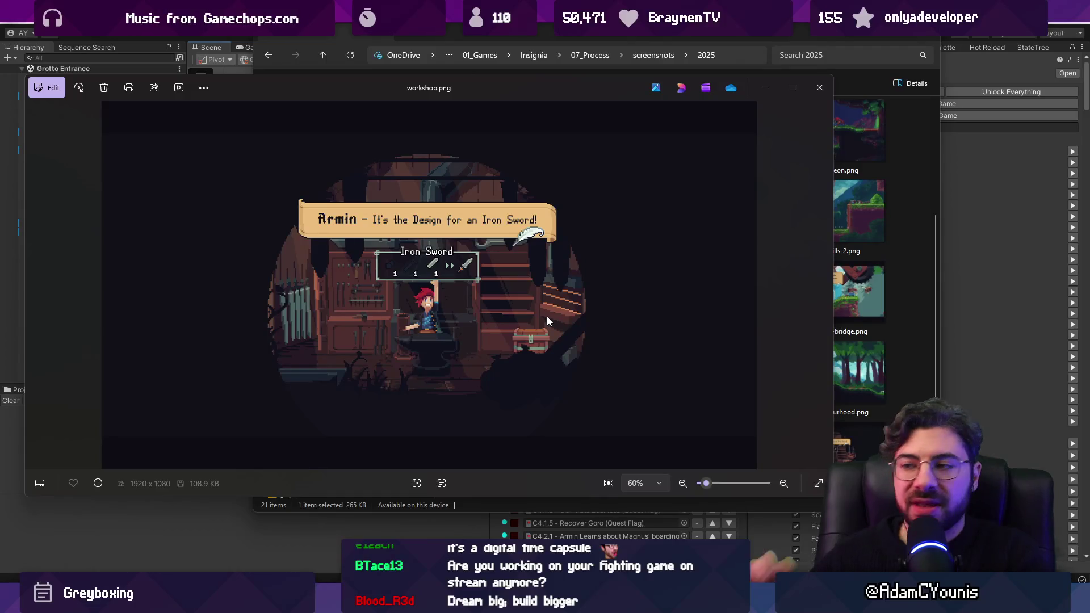
key(Escape)
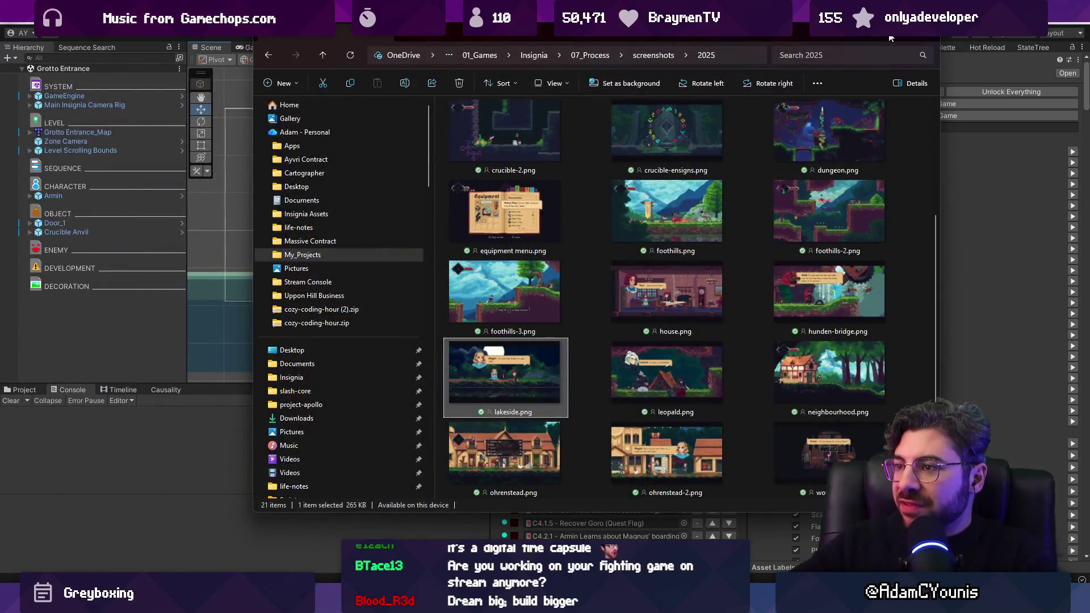
click(890, 38)
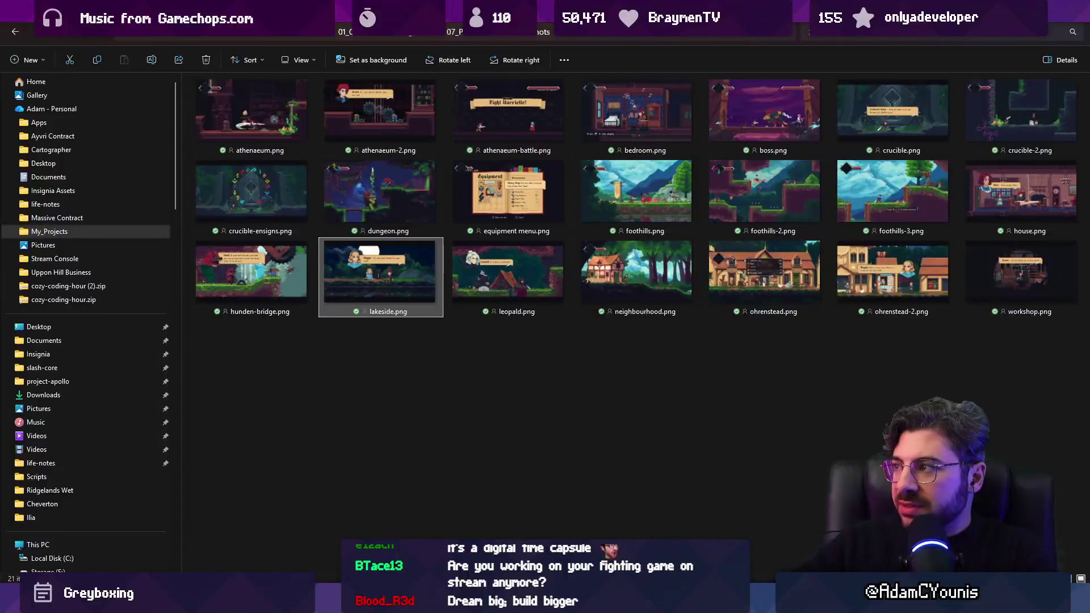
key(super+Down)
key(super+Down)
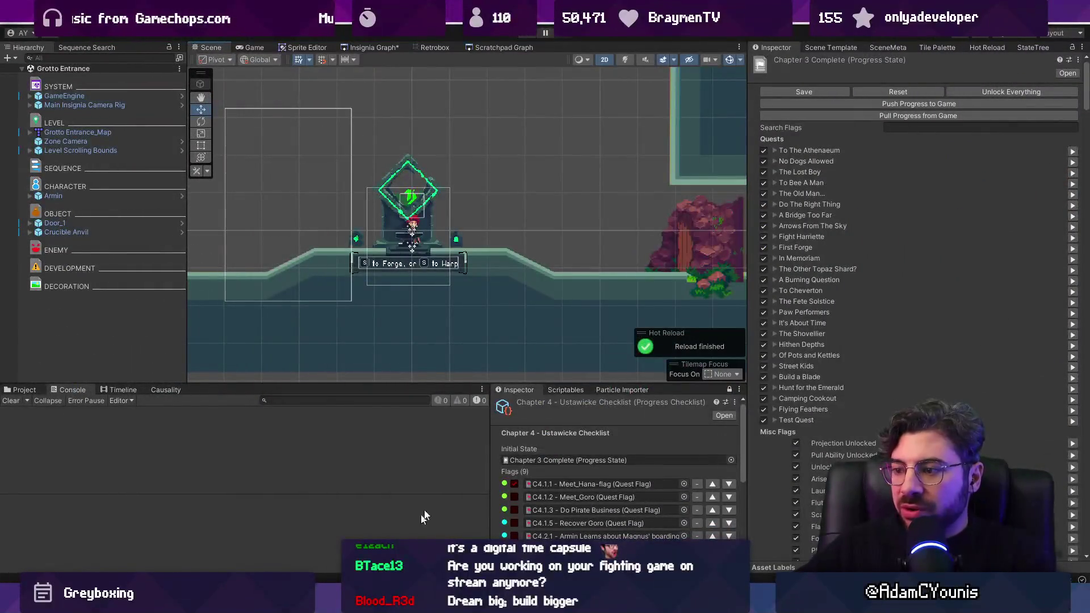
Give the scene view more height, show the Insignia scene graph, and zoom into its right-hand room group
drag(442, 385, 447, 282)
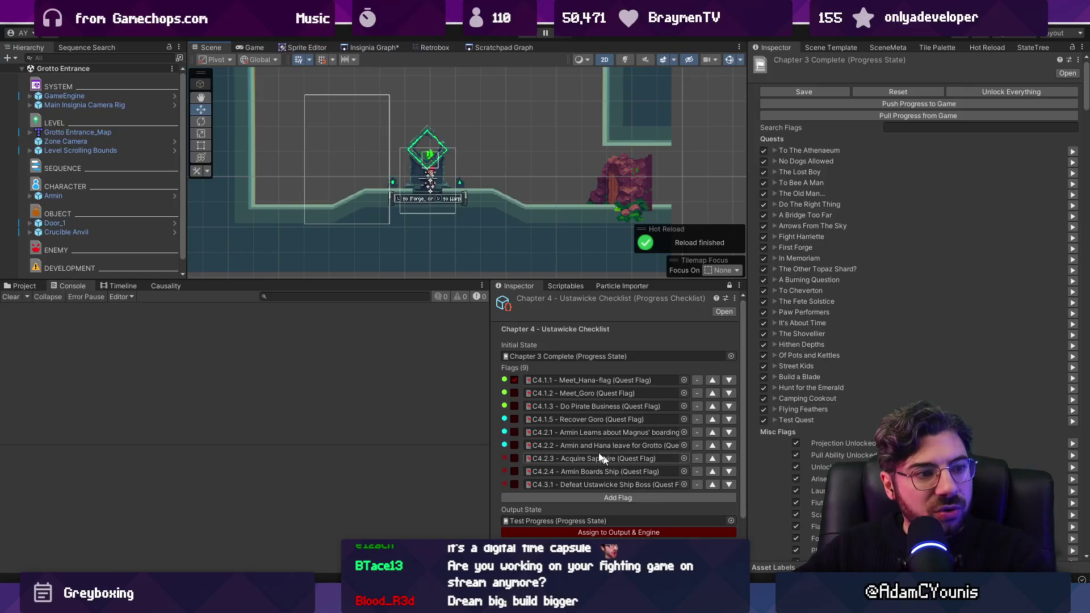
drag(388, 279, 389, 332)
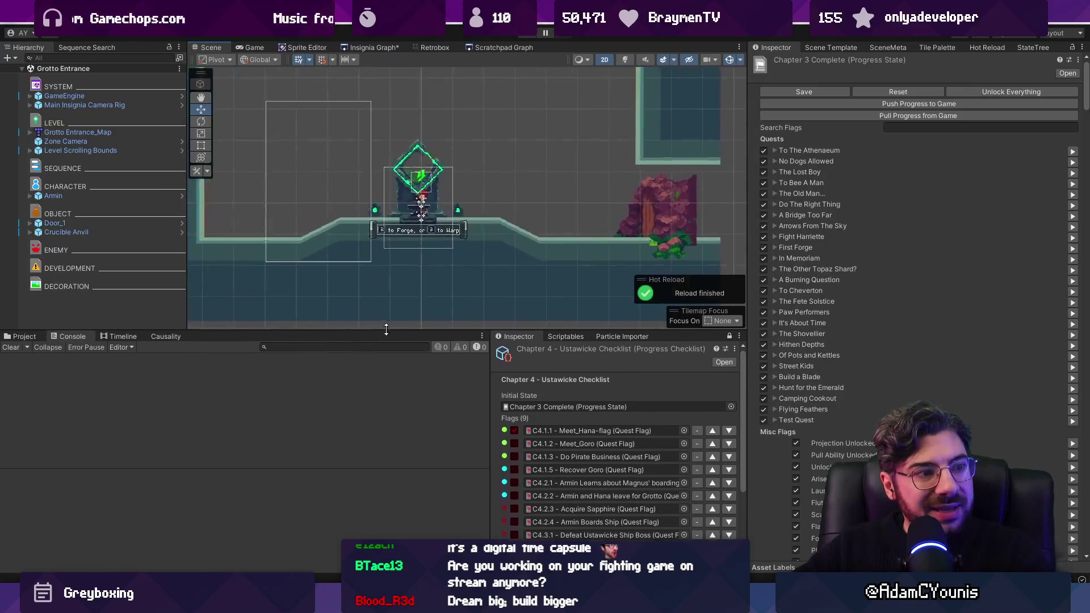
scroll(438, 146, down, 2)
click(389, 46)
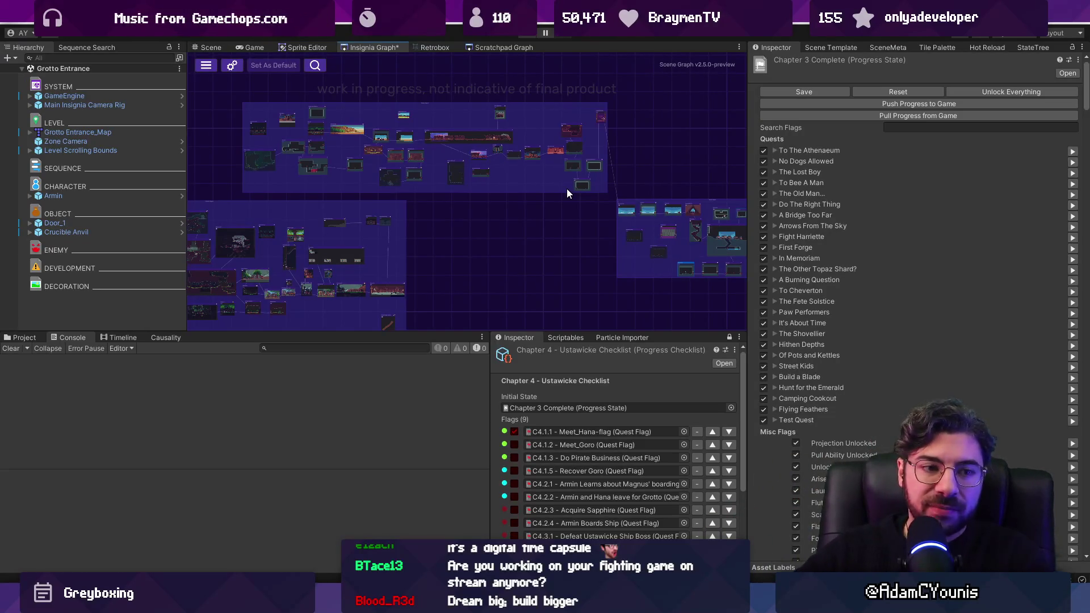
double_click(672, 210)
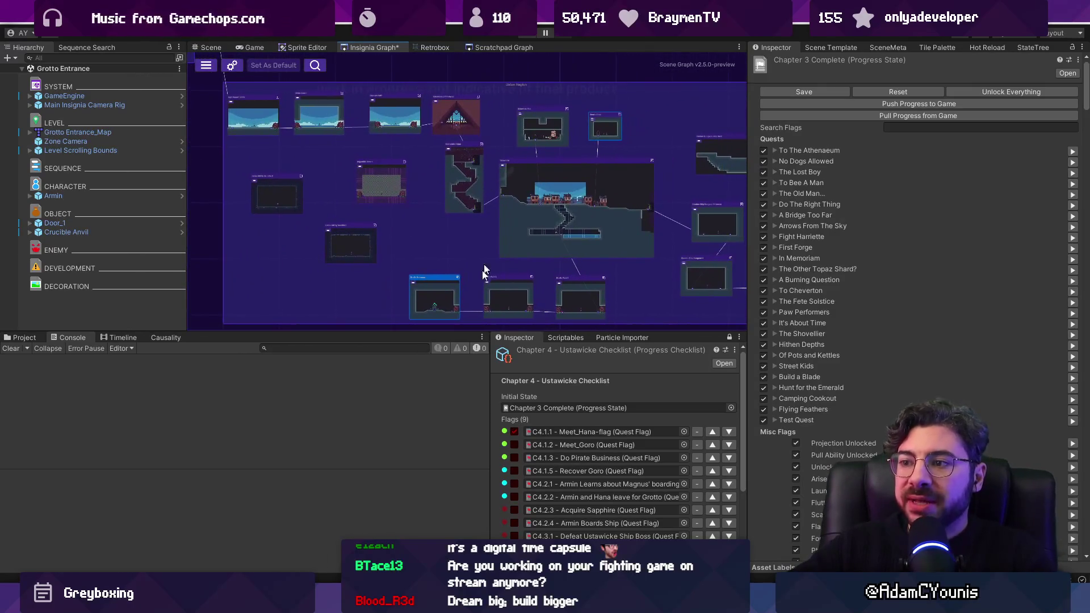
Frame Grotto Entrance and its chain to Grotto Path 2 and Grotto Path 1 in the graph
drag(441, 328, 442, 318)
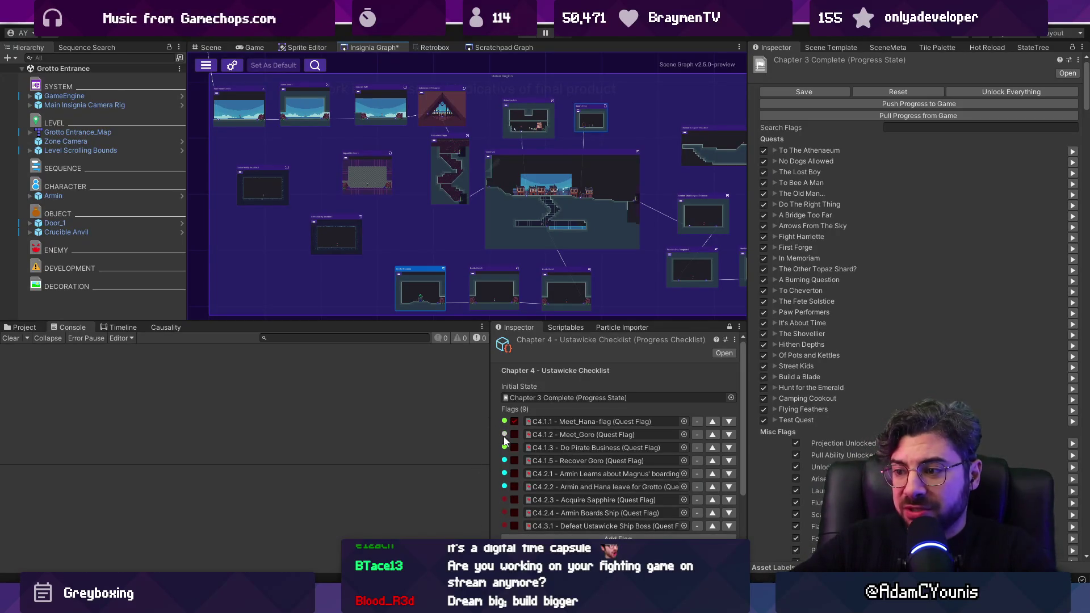
scroll(539, 247, up, 5)
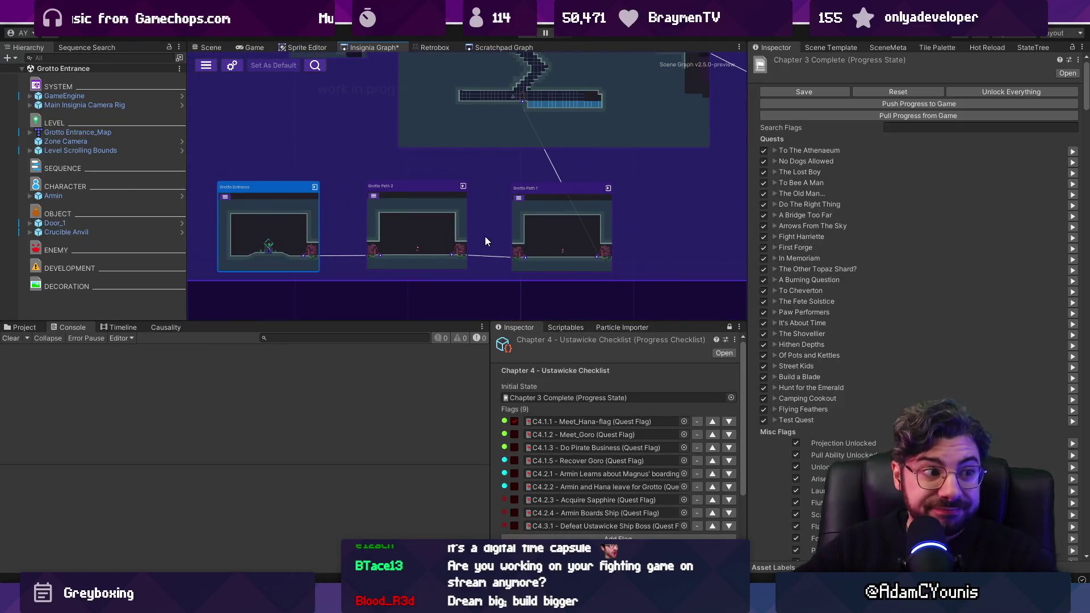
drag(483, 233, 481, 261)
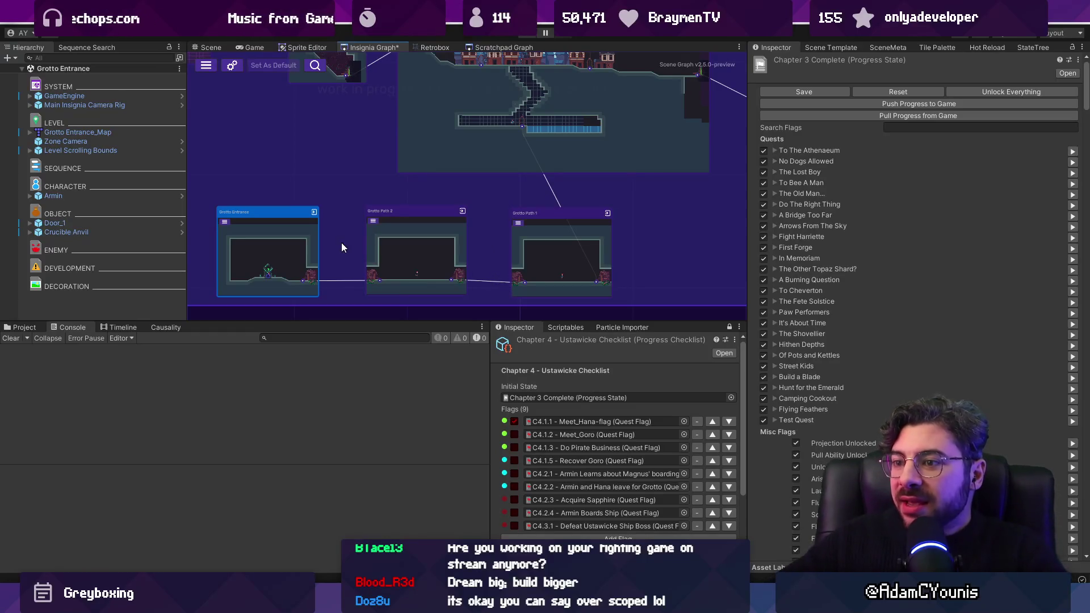
drag(333, 242, 354, 267)
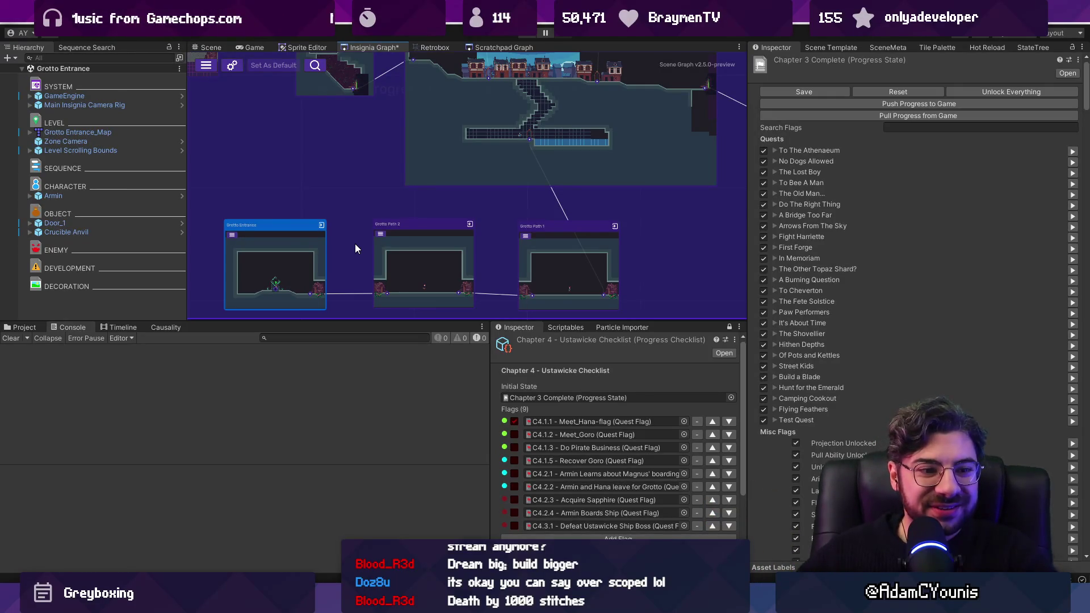
scroll(490, 233, down, 1)
scroll(491, 232, up, 2)
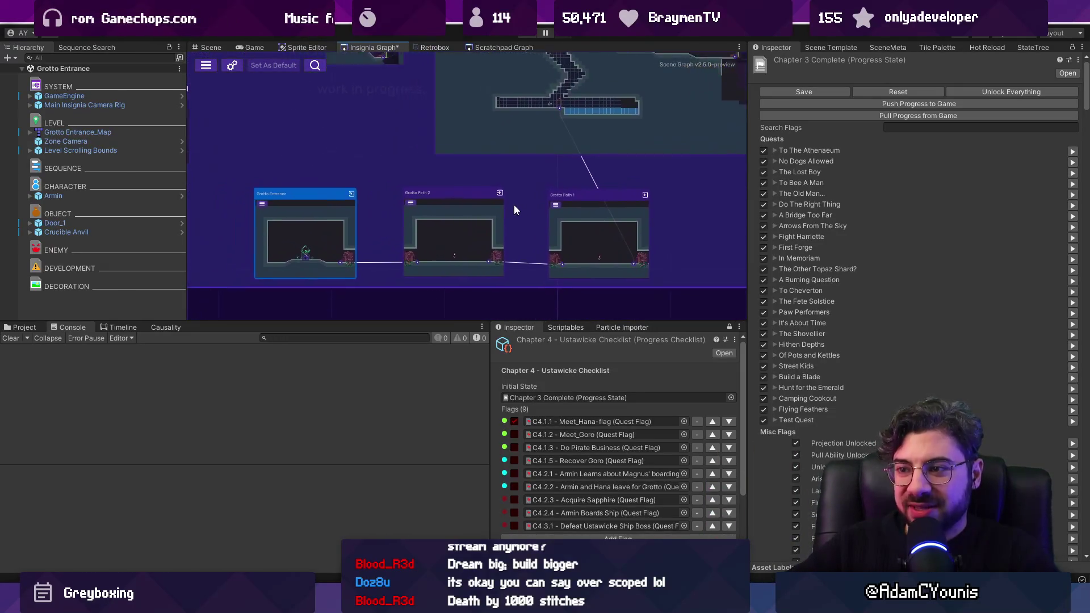
mouse_move(525, 244)
mouse_down()
mouse_move(518, 227)
mouse_move(543, 220)
mouse_up()
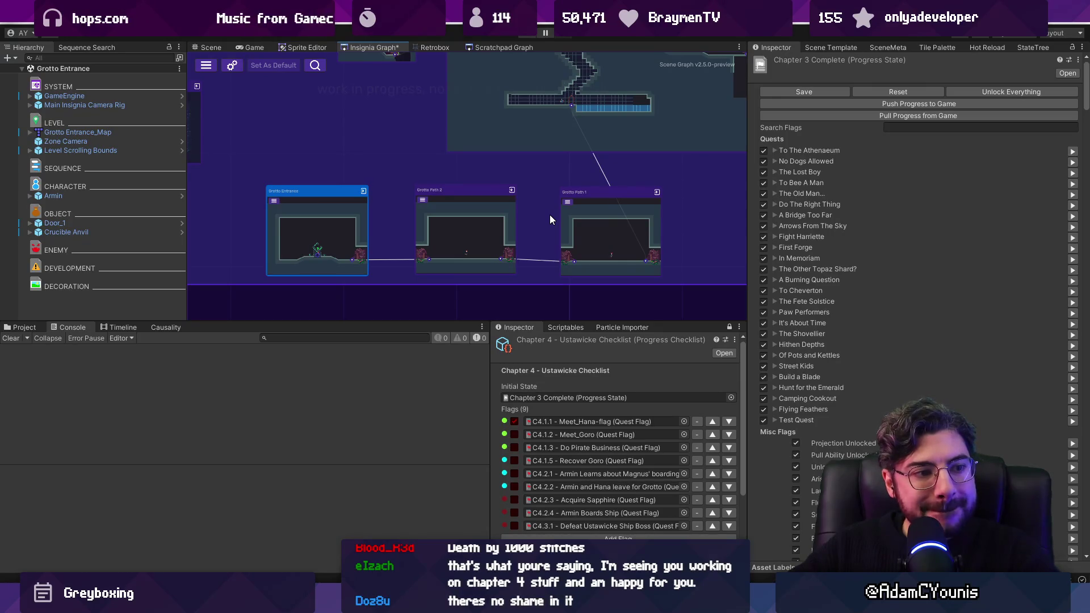
scroll(563, 217, down, 8)
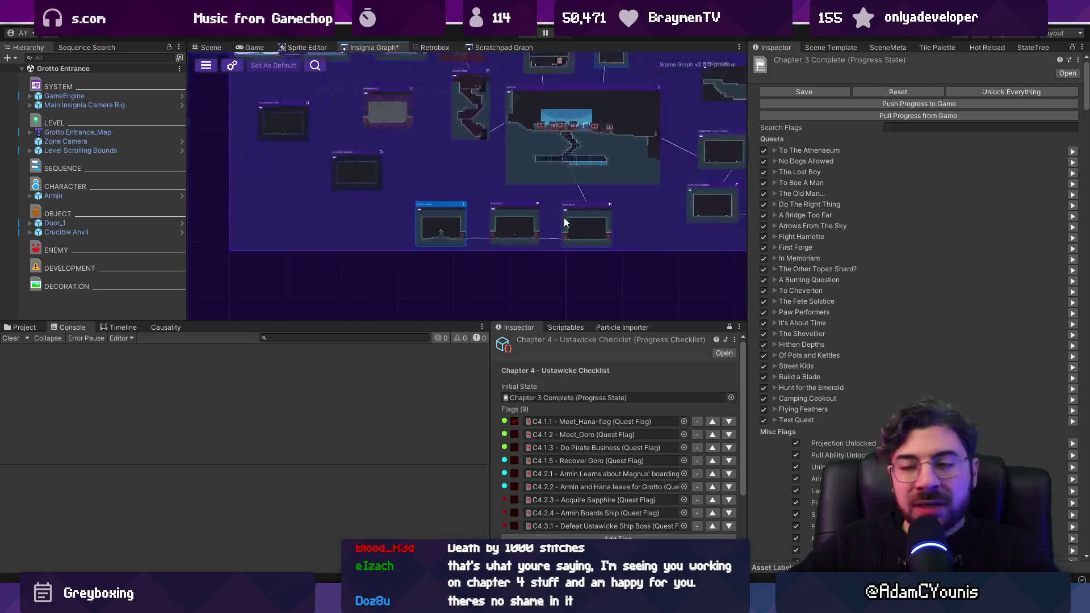
drag(565, 197, 580, 190)
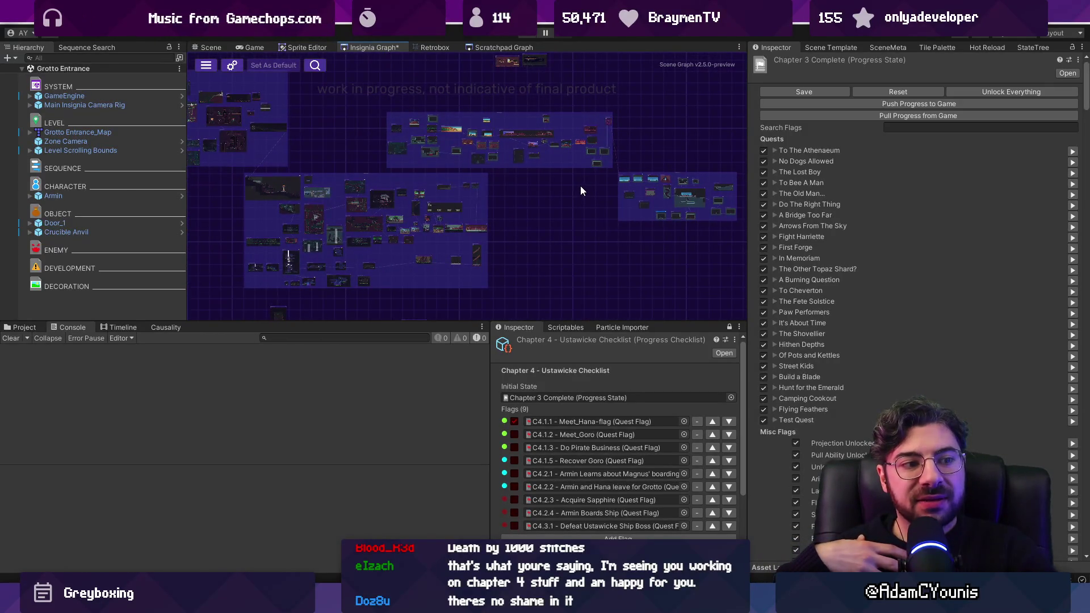
drag(580, 191, 676, 212)
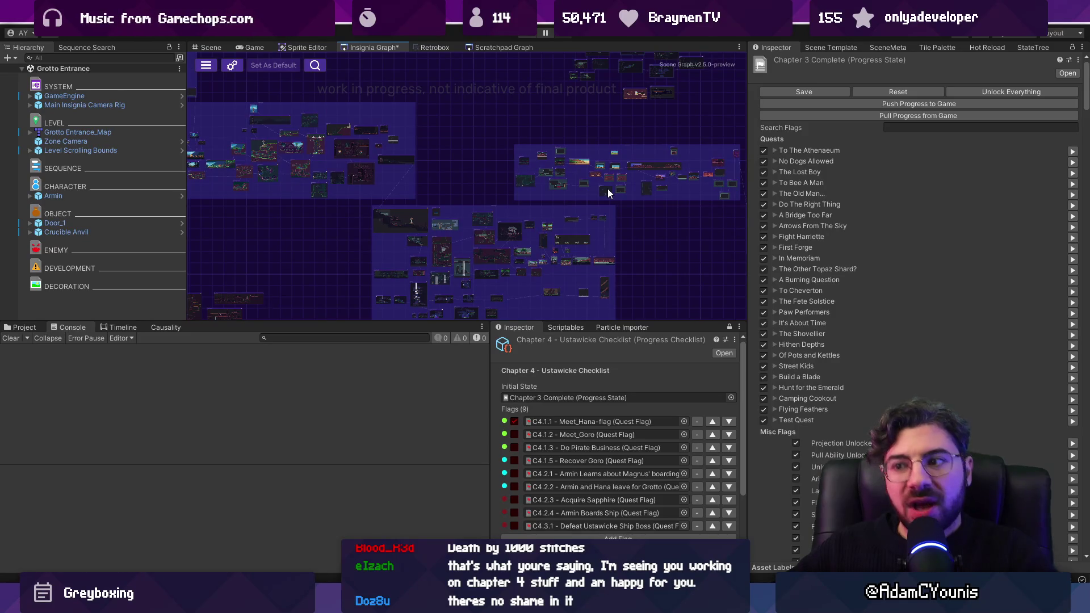
scroll(492, 157, right, 5)
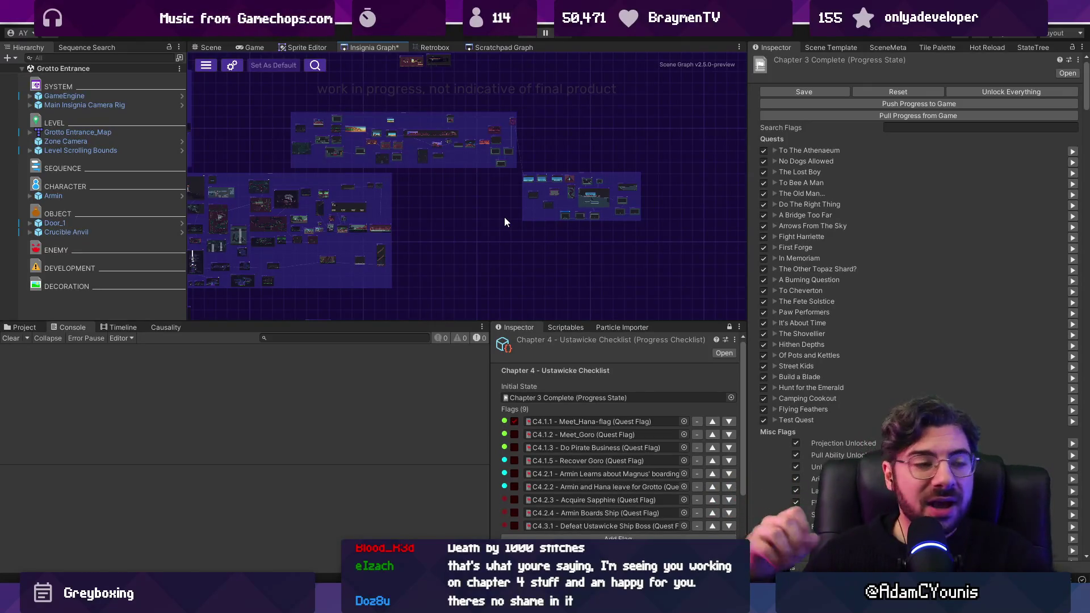
double_click(572, 220)
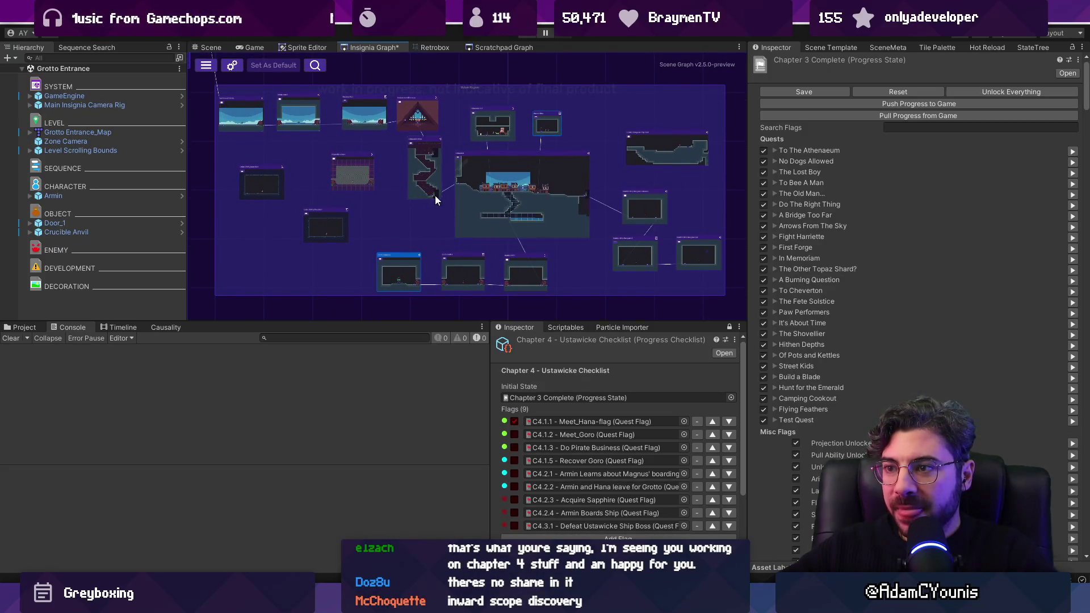
scroll(445, 215, down, 2)
drag(632, 273, 644, 277)
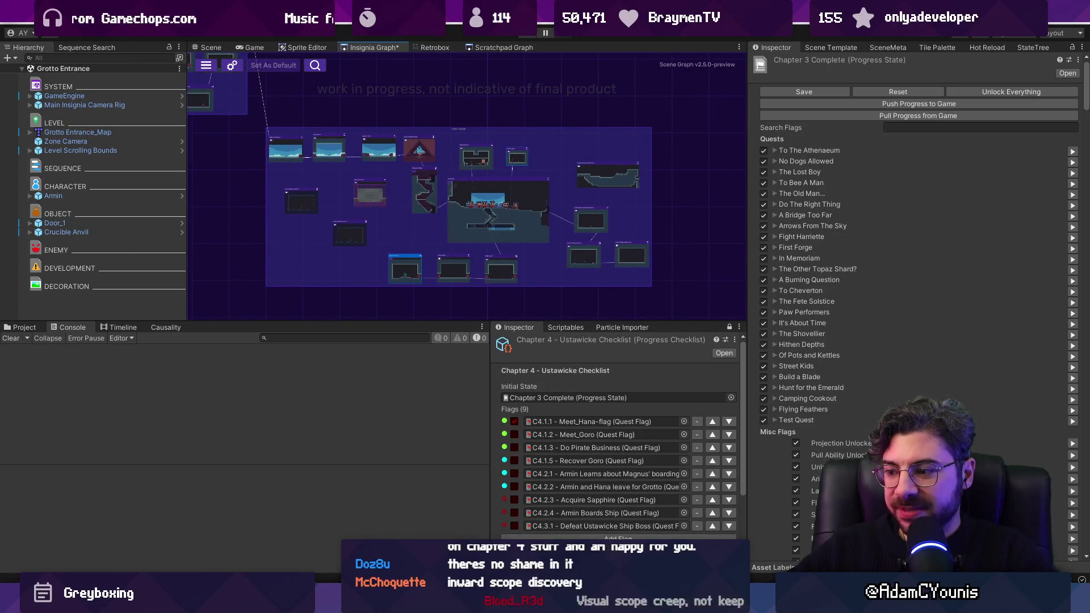
mouse_move(409, 603)
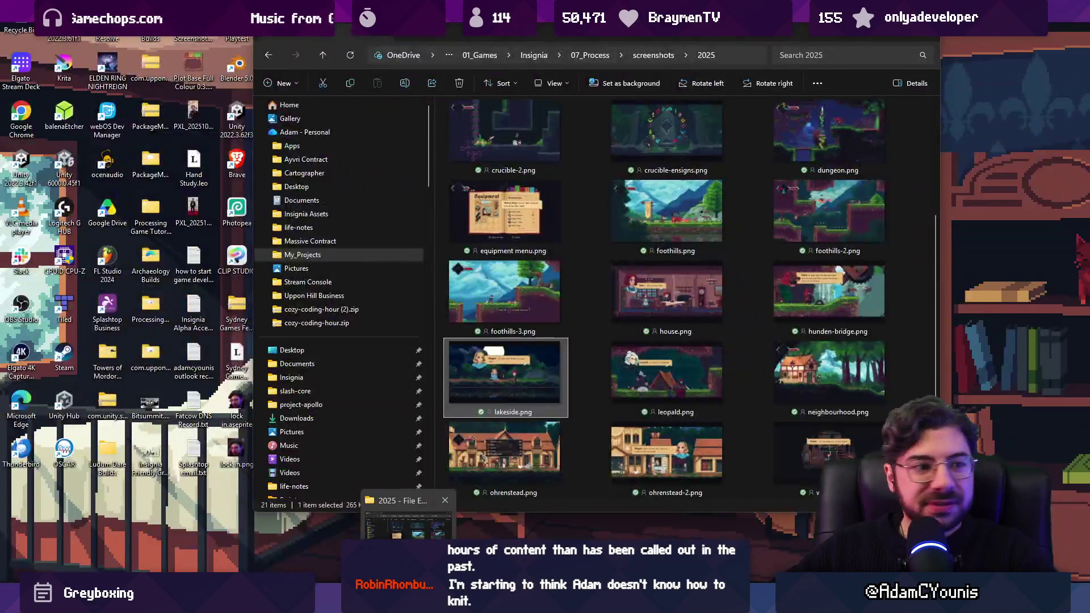
Go up to the screenshots folder, then start an Everything search for 'game map'
click(409, 519)
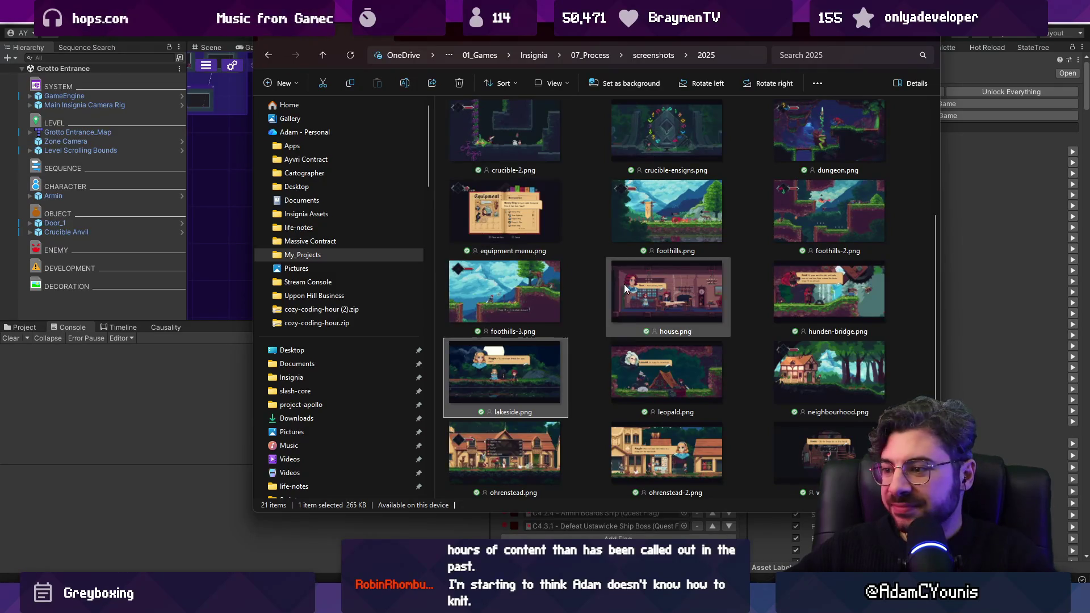
scroll(626, 284, up, 3)
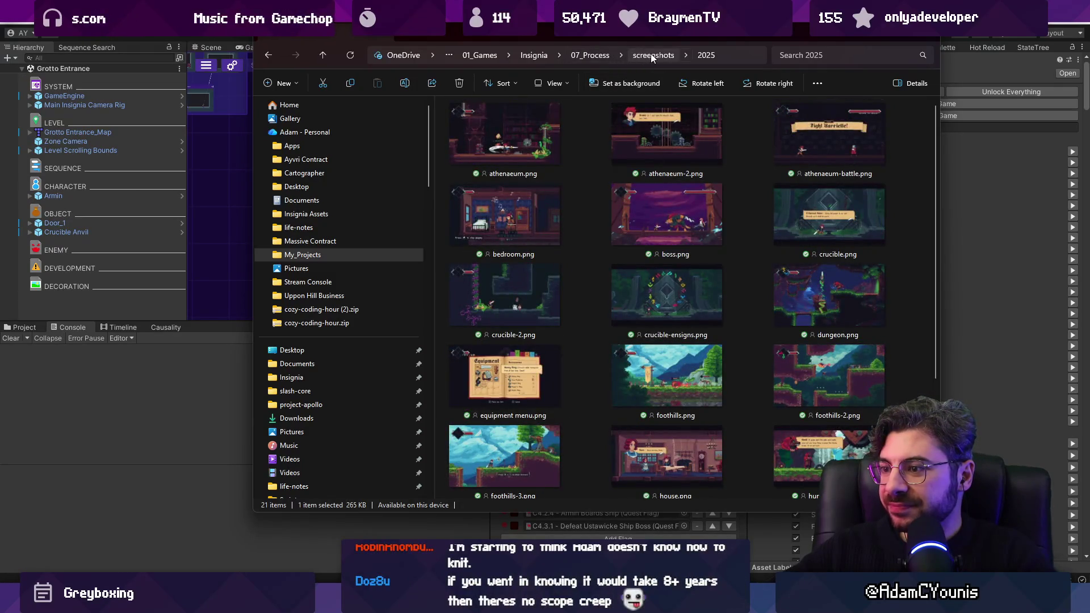
click(650, 55)
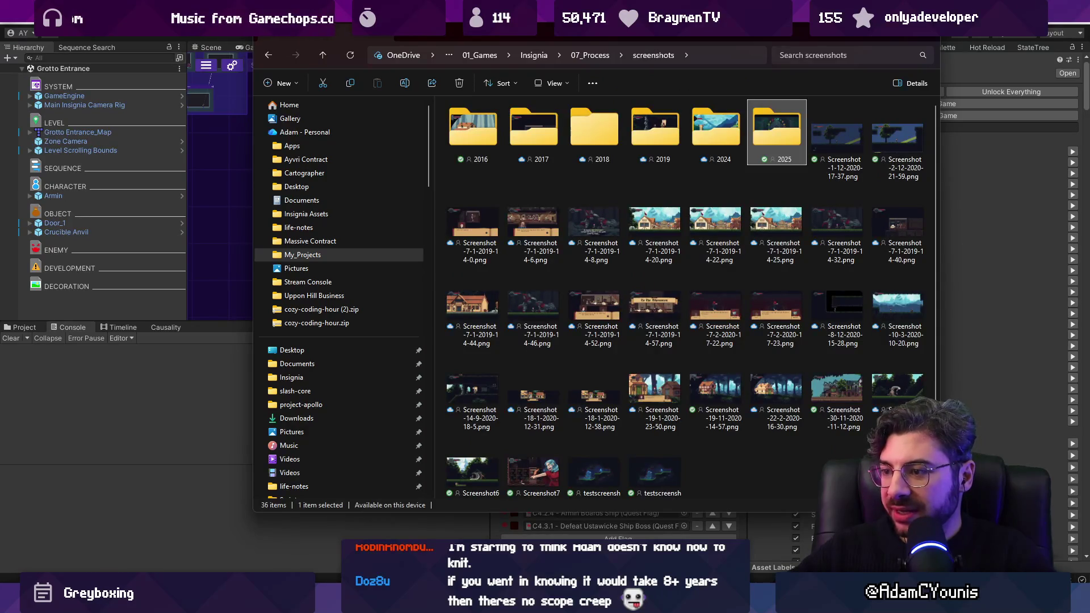
key(alt+Tab)
text(game ma)
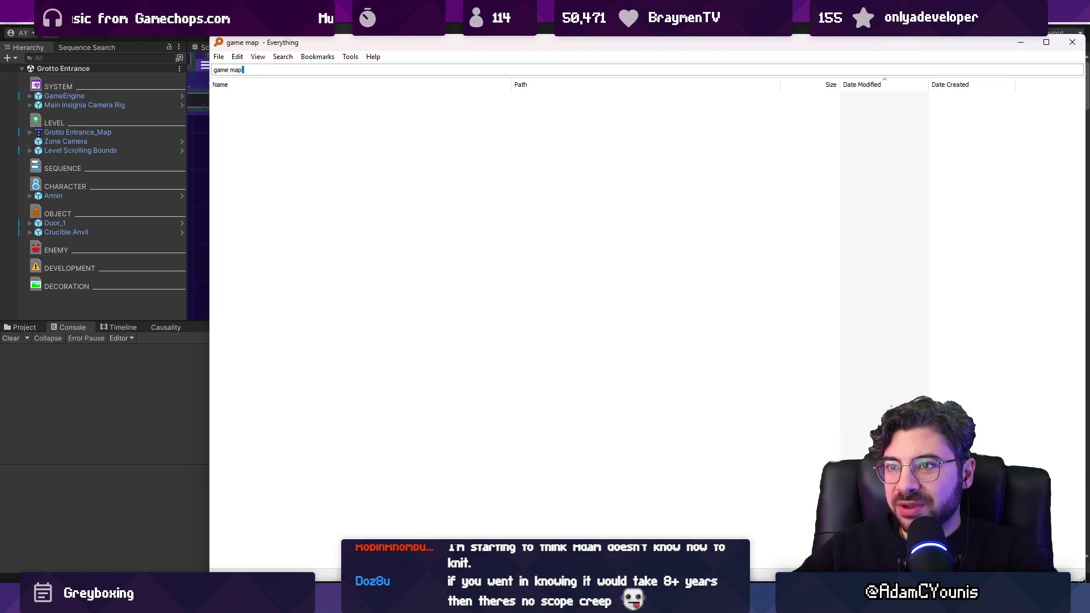
Change the search to 'game menu .ase' and open Game Menu.ase
key(BackSpace)
key(BackSpace)
text(enu .ase)
key(Down)
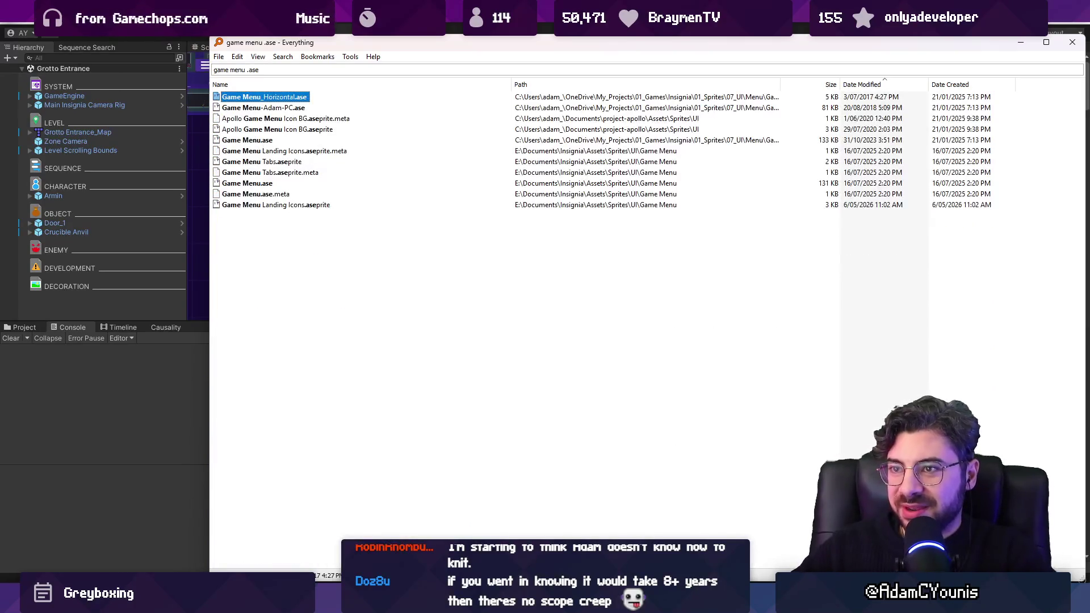
key(Down)
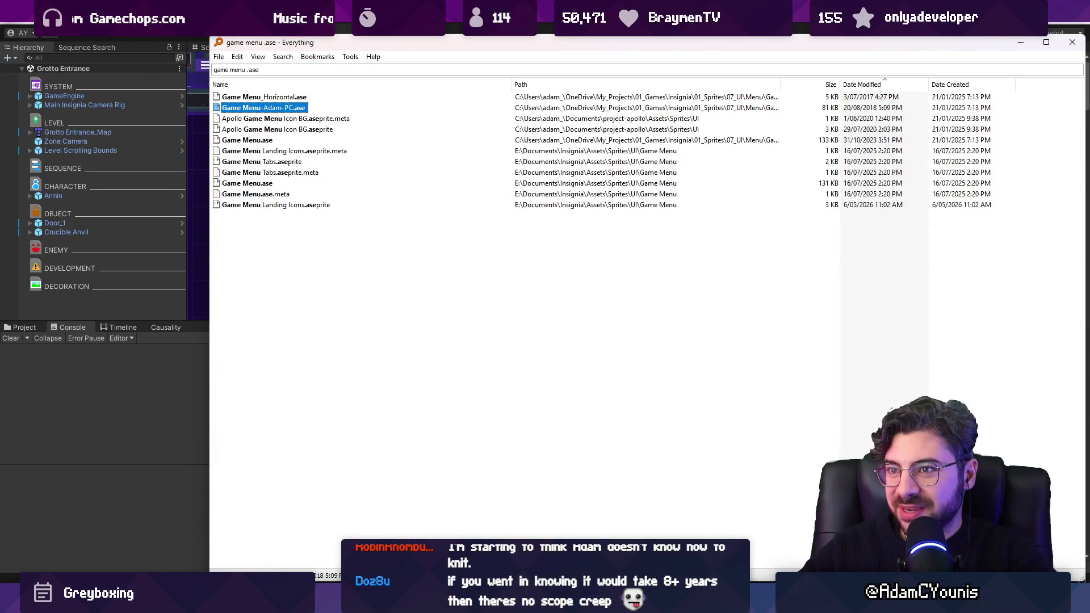
key(Up)
key(Down)
key(Down)
key(Down)
key(Down)
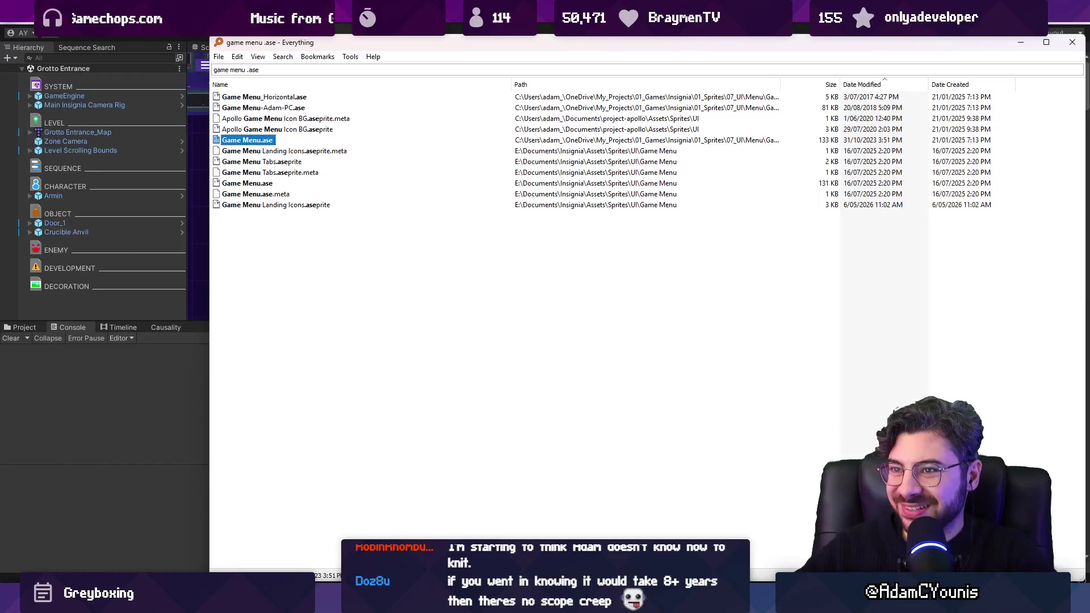
key(Return)
Scrub through the book page-turn animation, then close the file and return to the story map
mouse_move(338, 474)
mouse_down()
mouse_move(792, 473)
mouse_move(298, 474)
mouse_move(243, 460)
mouse_up()
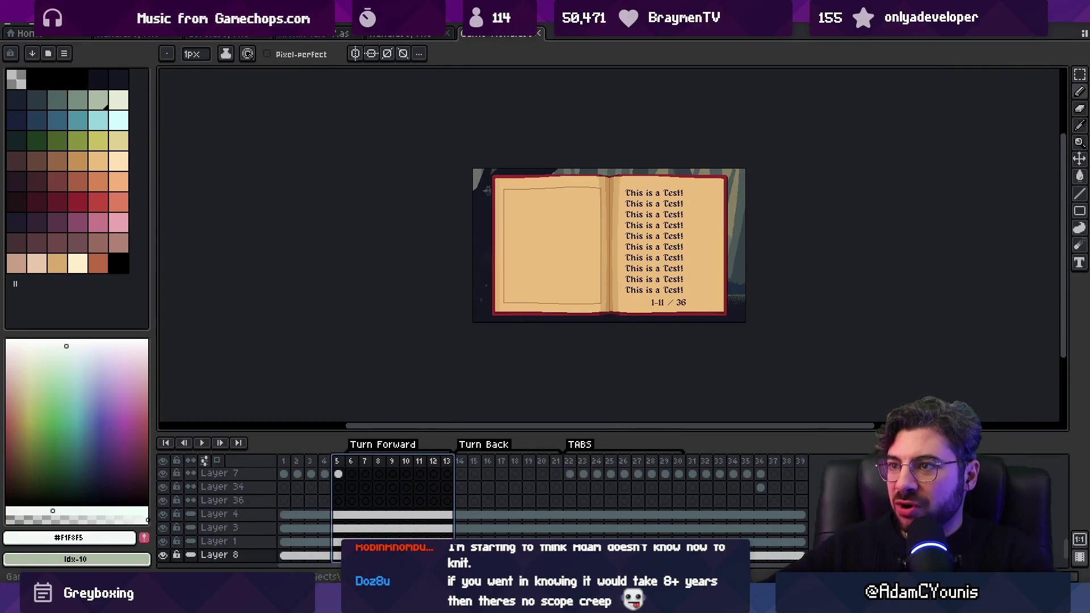
click(538, 33)
key(alt+Tab)
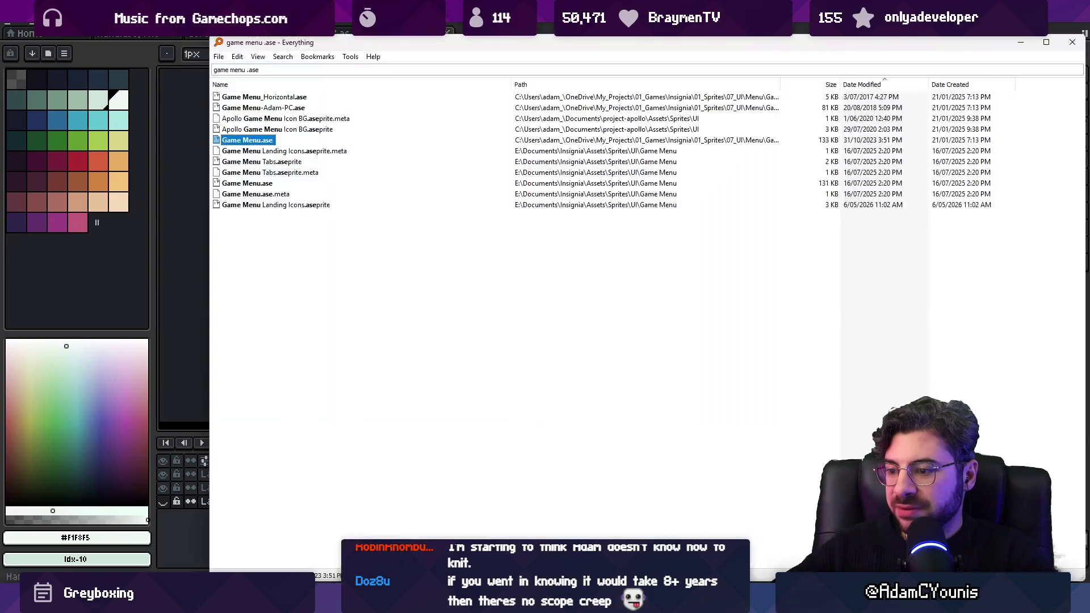
scroll(551, 327, down, 10)
scroll(551, 328, up, 2)
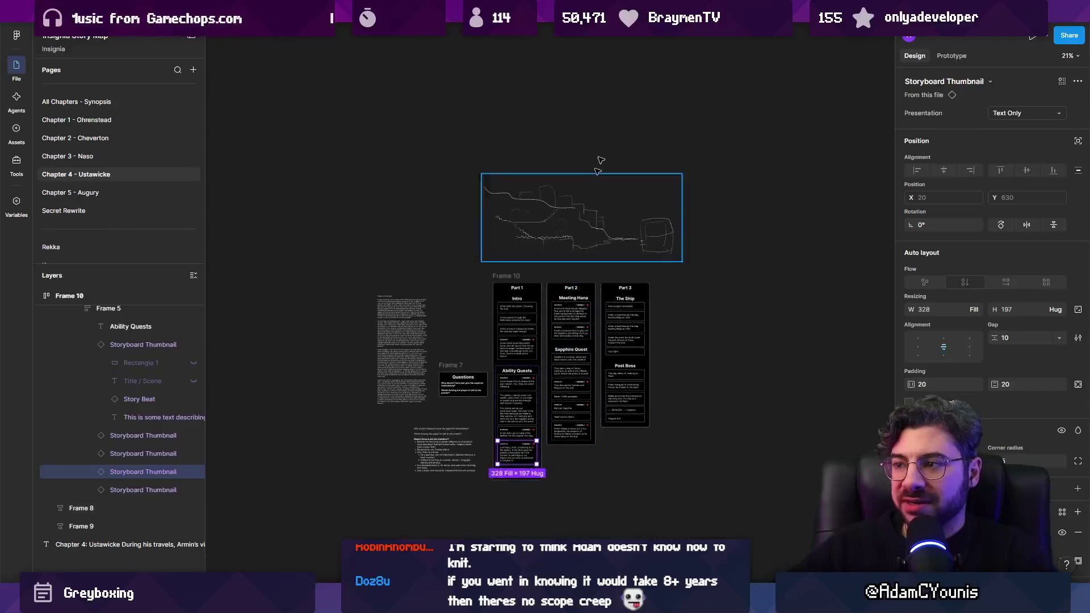
Return to the Insignia Story Map file and open its World page
click(624, 17)
click(733, 17)
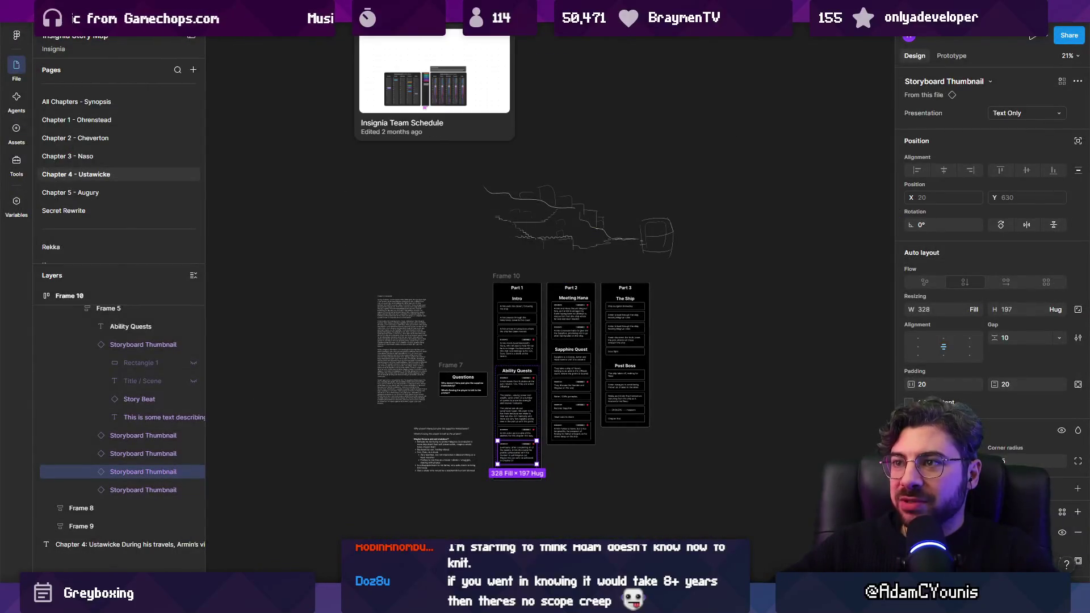
scroll(119, 111, down, 5)
click(116, 95)
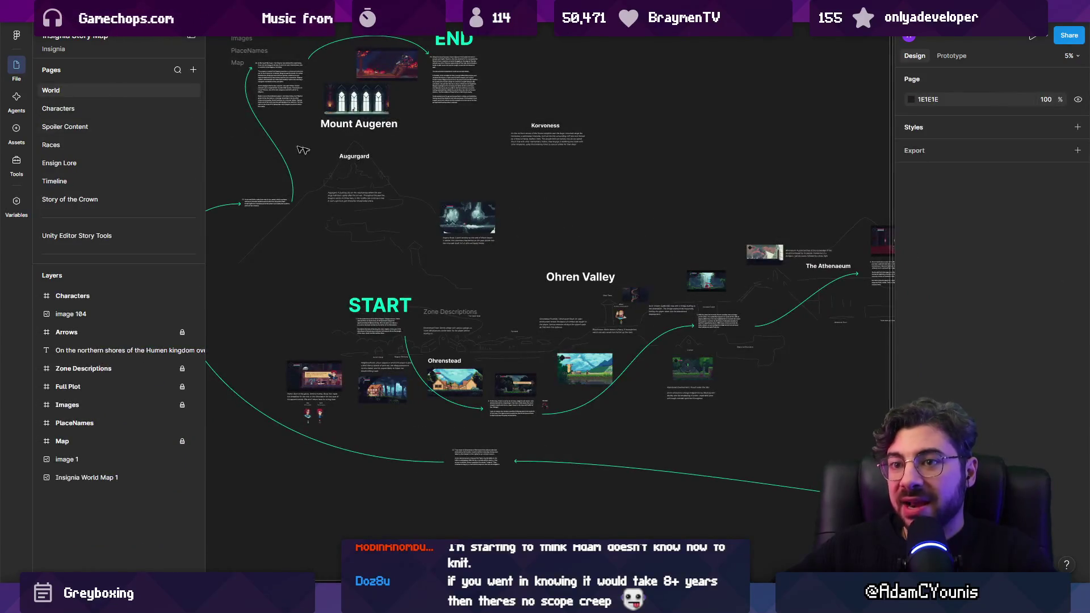
Zoom in and out around Ustawicke on the world map, then switch to the Tiled level map
scroll(448, 197, down, 5)
scroll(568, 244, up, 10)
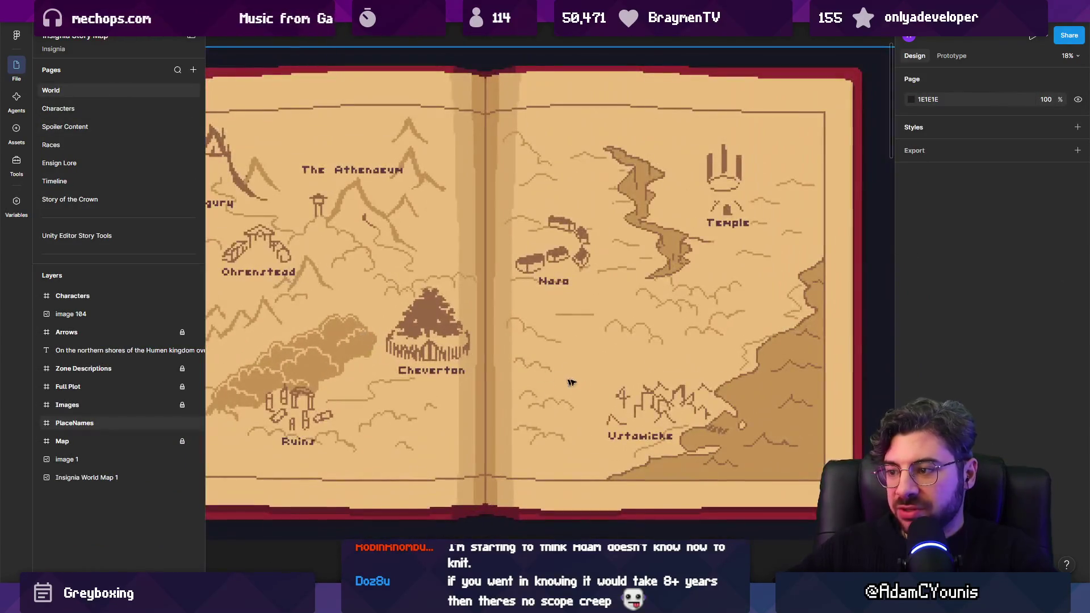
scroll(639, 447, up, 10)
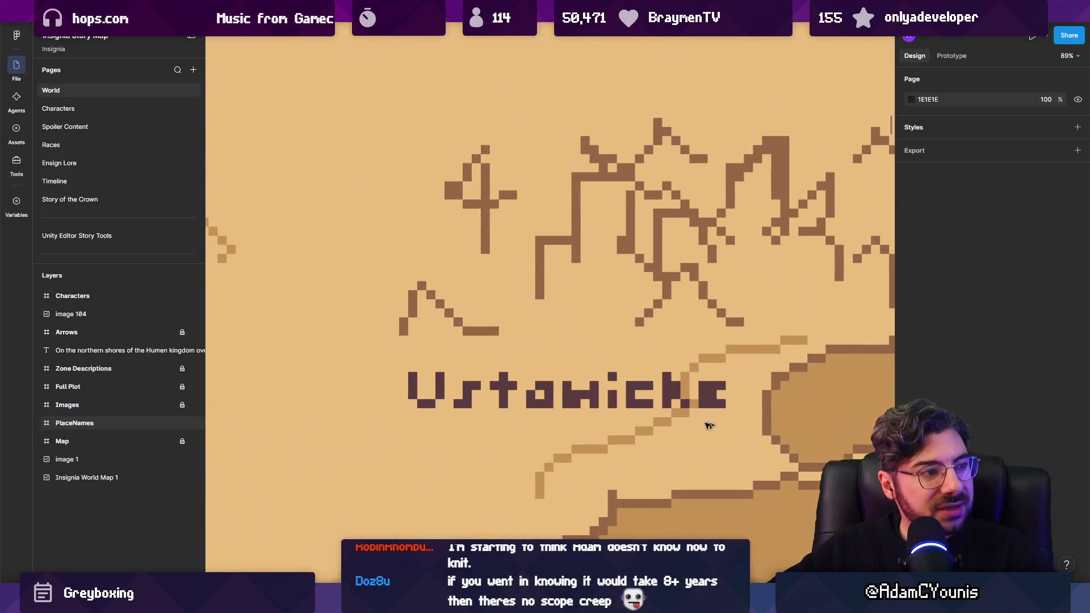
scroll(344, 375, down, 3)
scroll(345, 376, down, 3)
scroll(683, 363, up, 8)
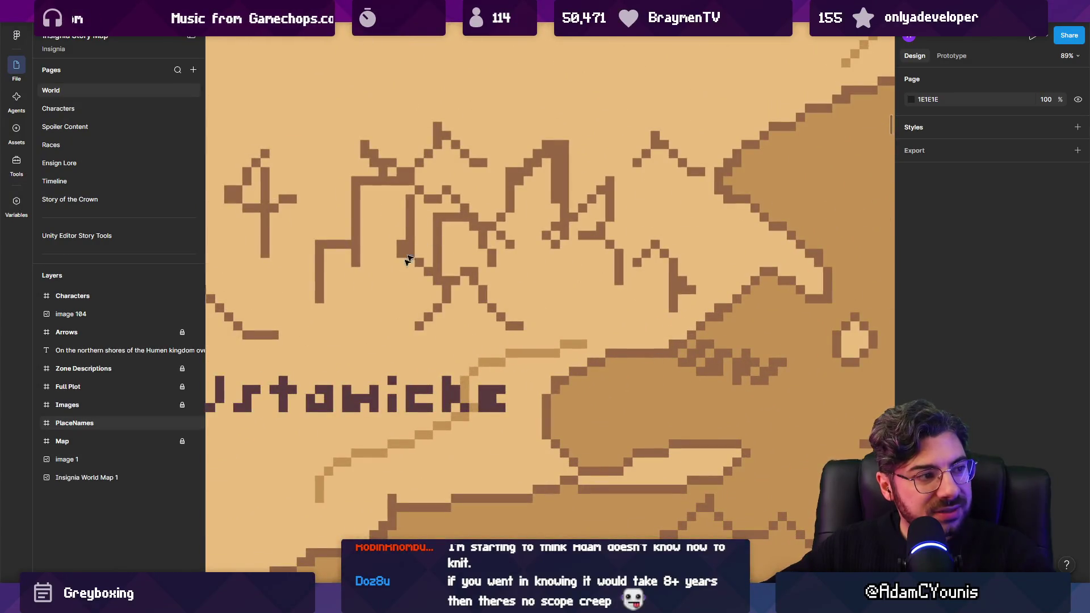
scroll(417, 245, down, 3)
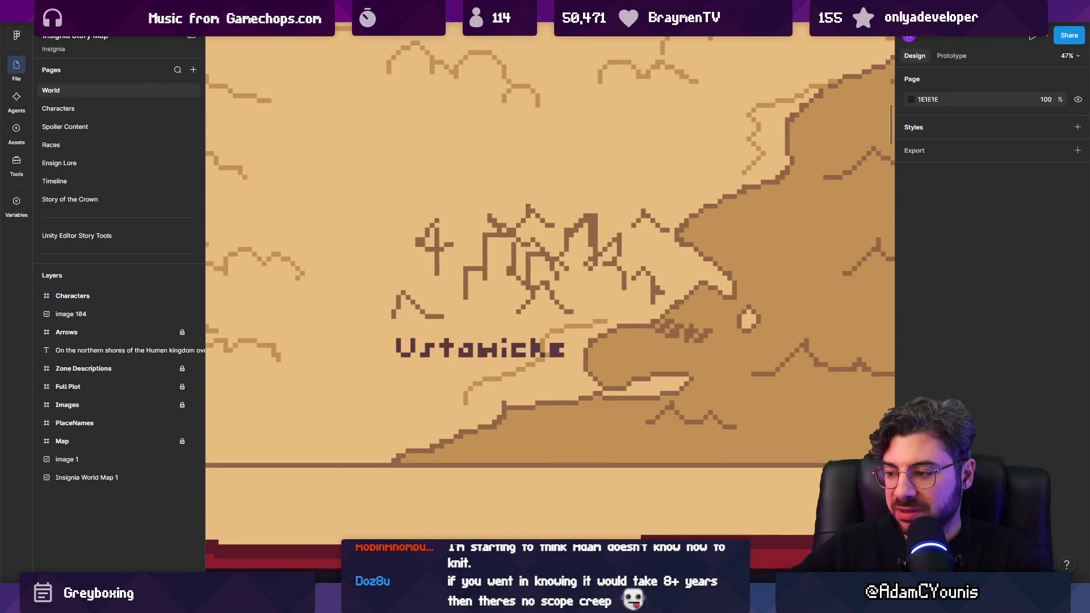
key(alt+Tab)
scroll(433, 287, down, 4)
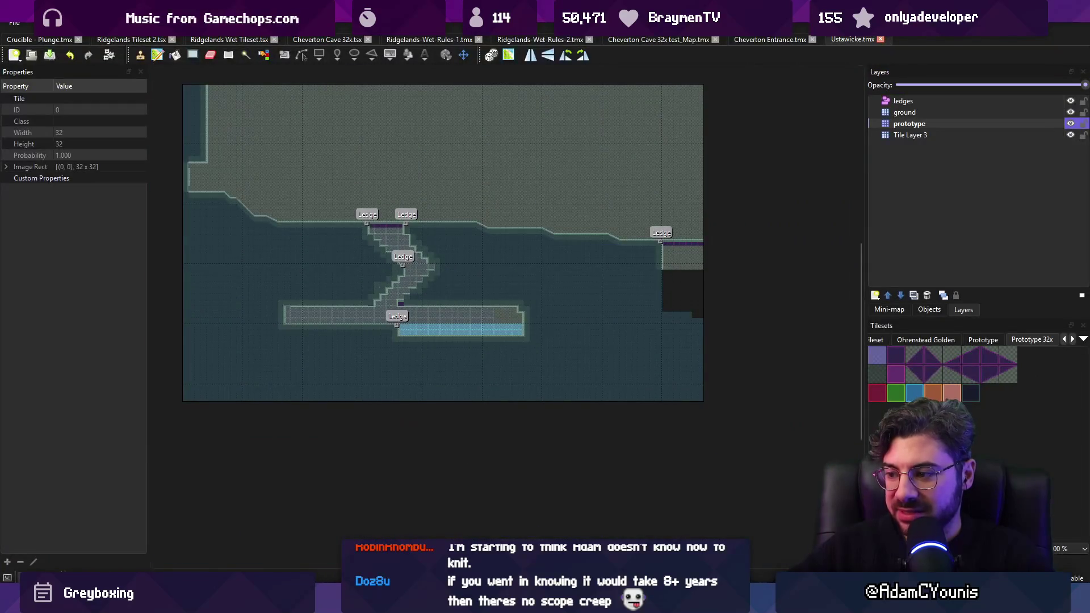
Search Everything for 'ustawicke .ase' and open the Ustawicke Cliff Interior sprite
key(alt+Tab)
key(alt+Tab)
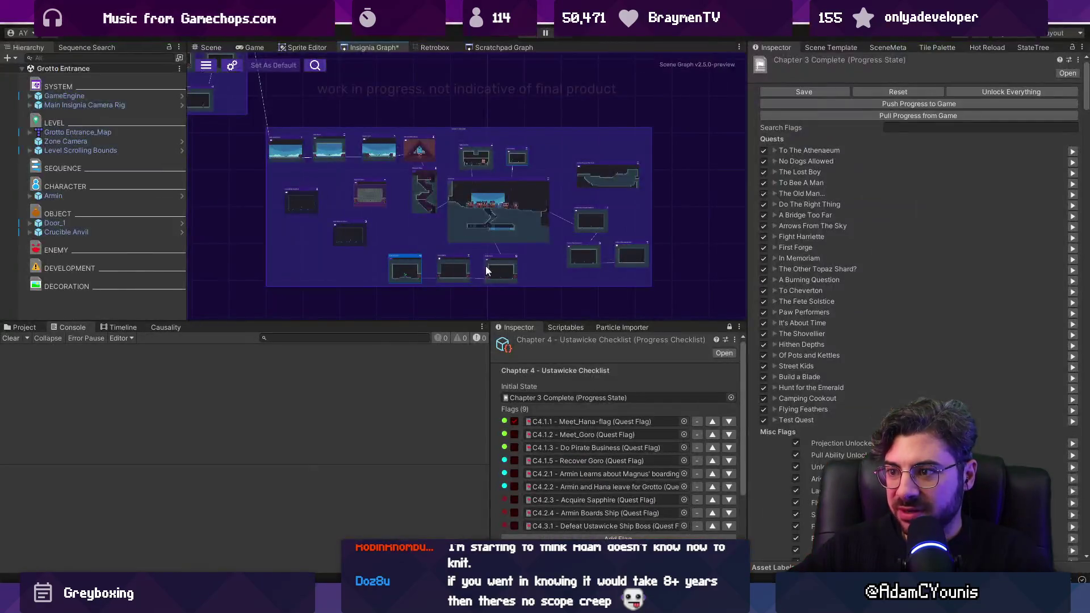
key(alt+Tab)
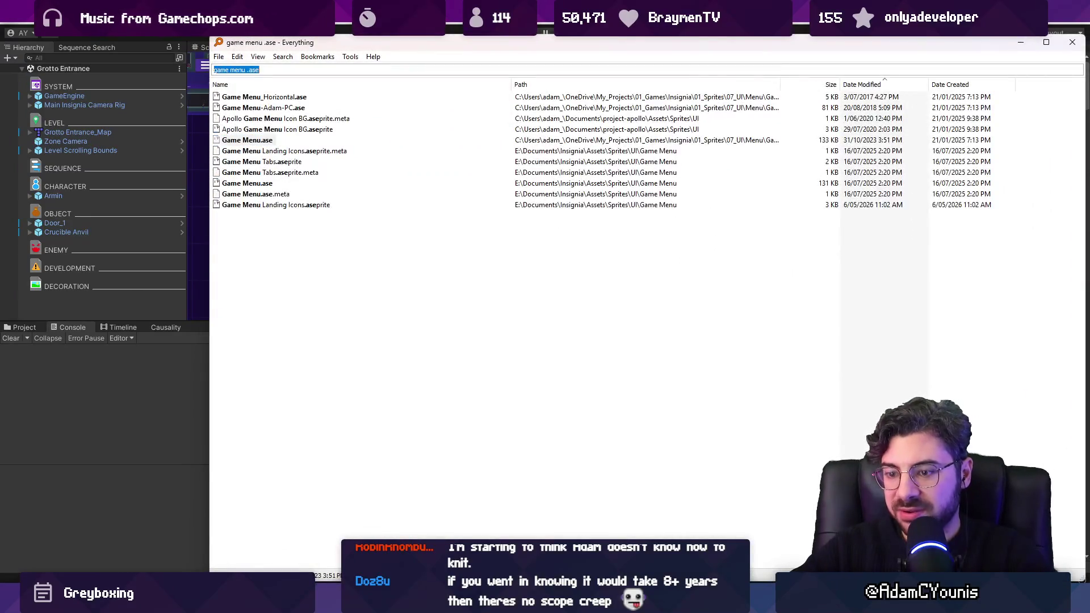
text(ustawicke mo)
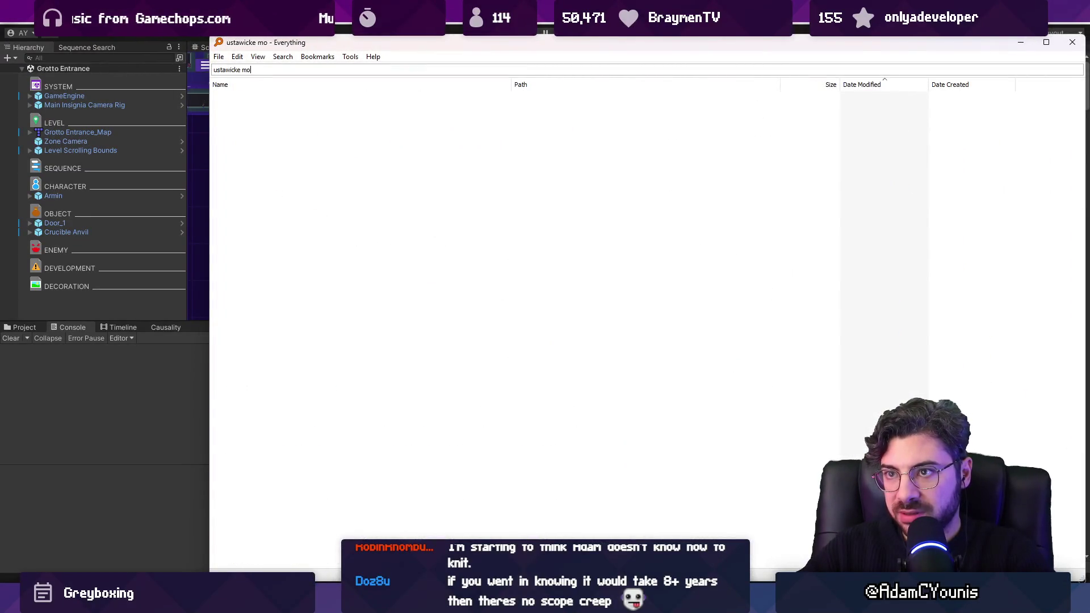
key(BackSpace)
key(BackSpace)
text(.ase)
key(Down)
key(Down)
key(Down)
key(Up)
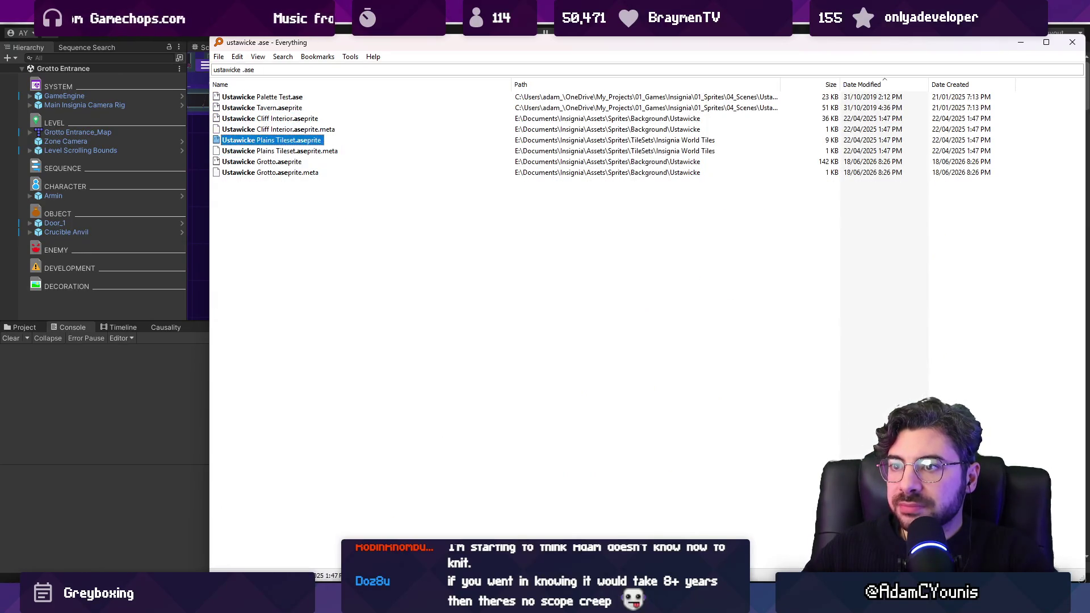
key(Up)
key(Up)
key(Return)
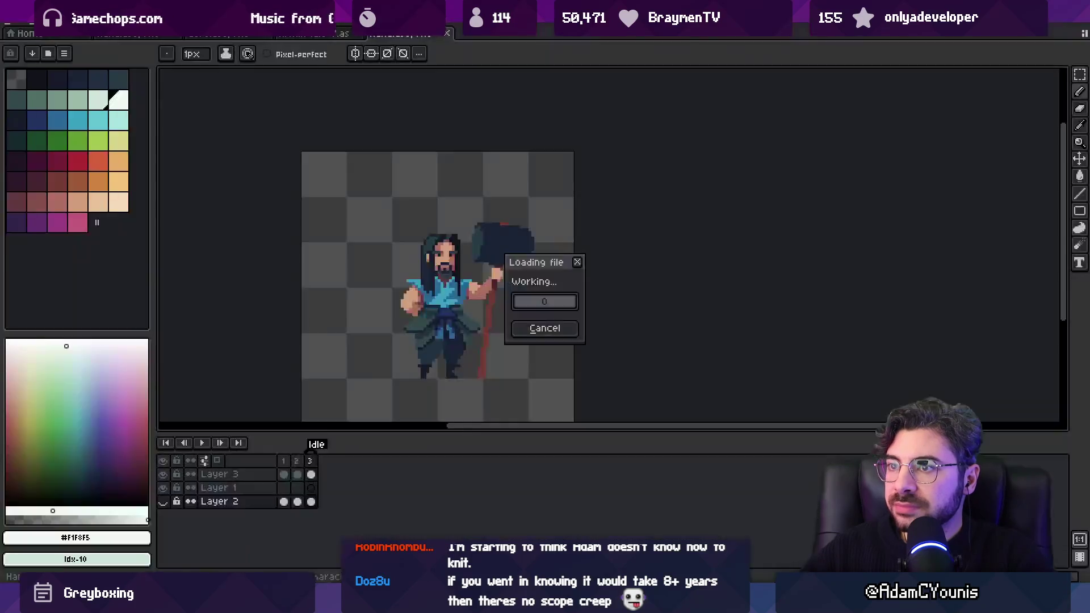
Close the screenshots folder window and open Ustawicke Tavern.aseprite in Aseprite
key(ctrl+w)
key(alt+Tab)
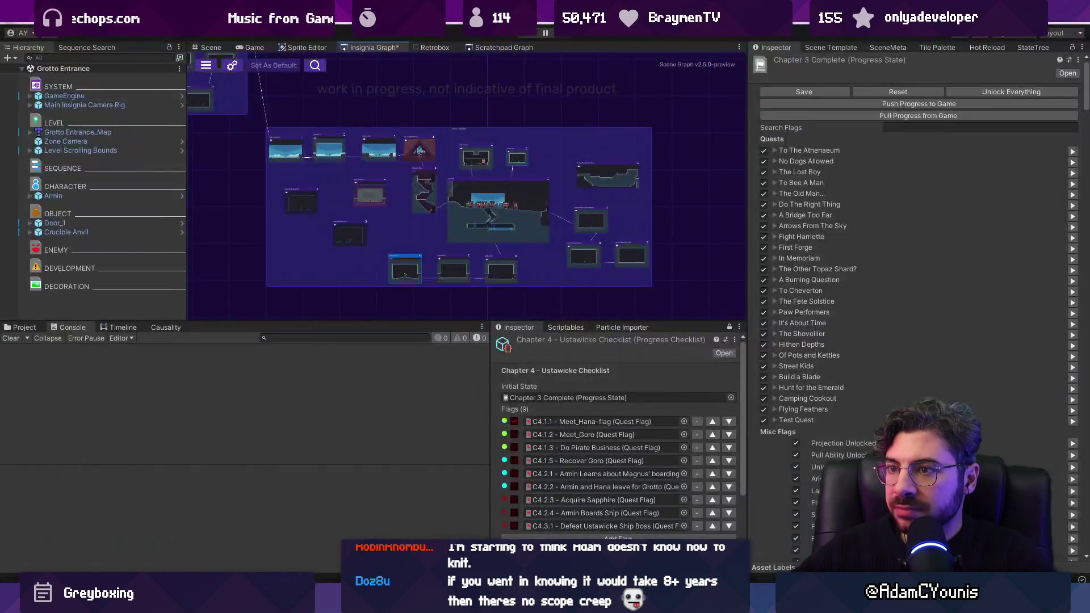
key(alt+Tab)
key(ctrl+w)
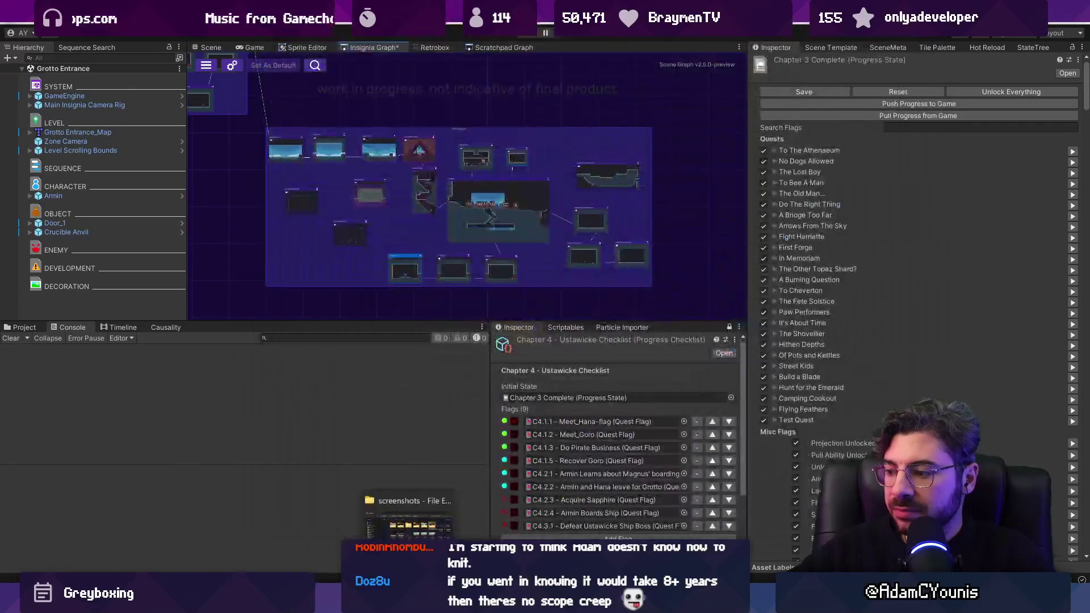
key(alt+Tab)
key(alt+Tab)
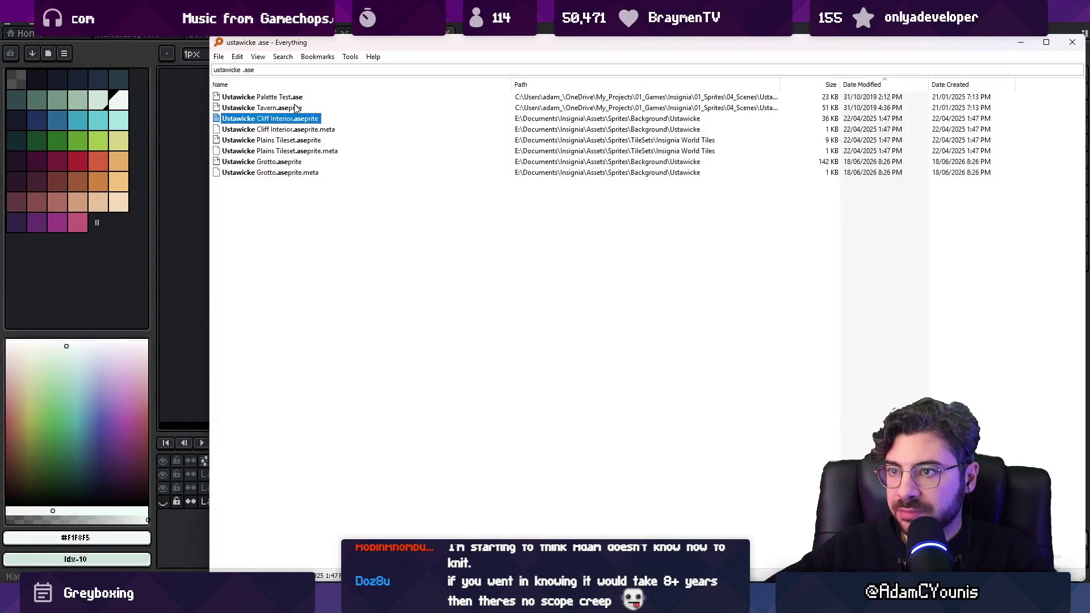
click(296, 107)
double_click(296, 108)
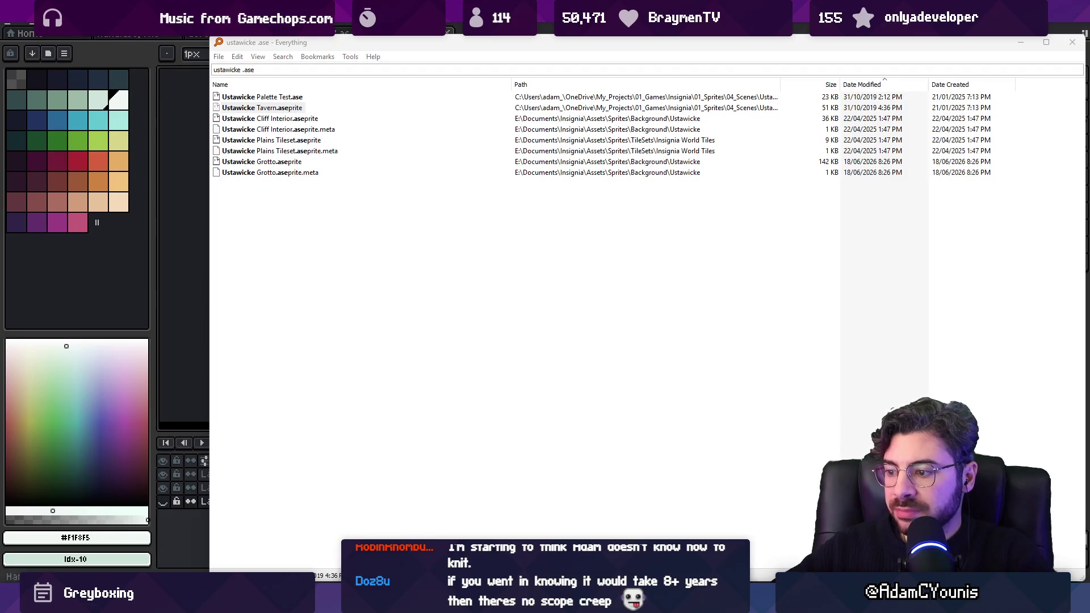
click(559, 308)
mouse_move(415, 274)
mouse_down()
mouse_move(657, 296)
mouse_move(608, 291)
mouse_up()
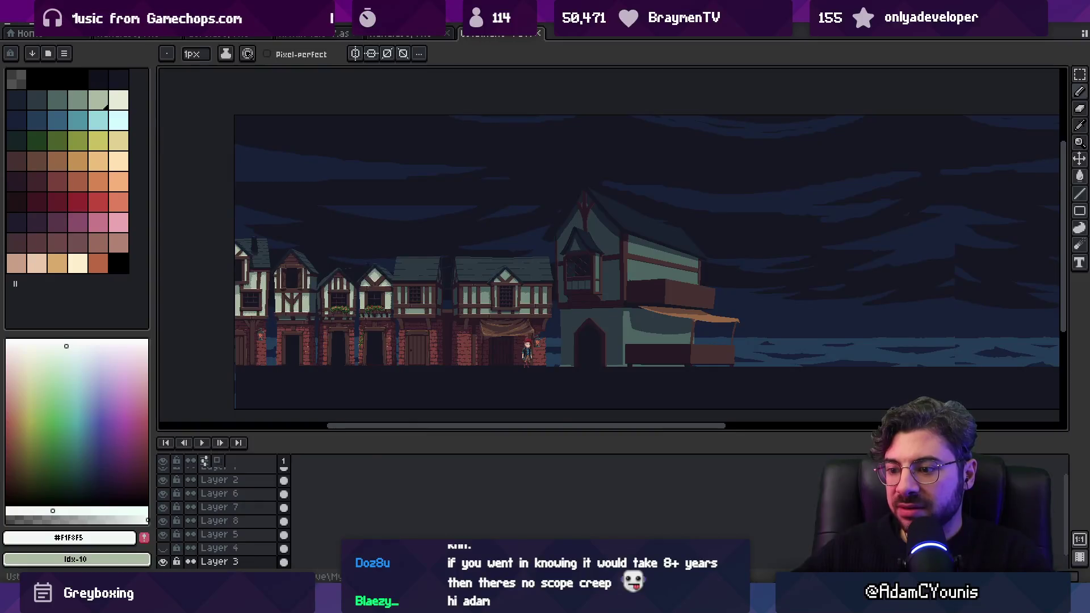
Switch back to the Unity Editor's Ustawicke room
key(alt+Tab)
scroll(525, 155, up, 5)
scroll(492, 215, up, 8)
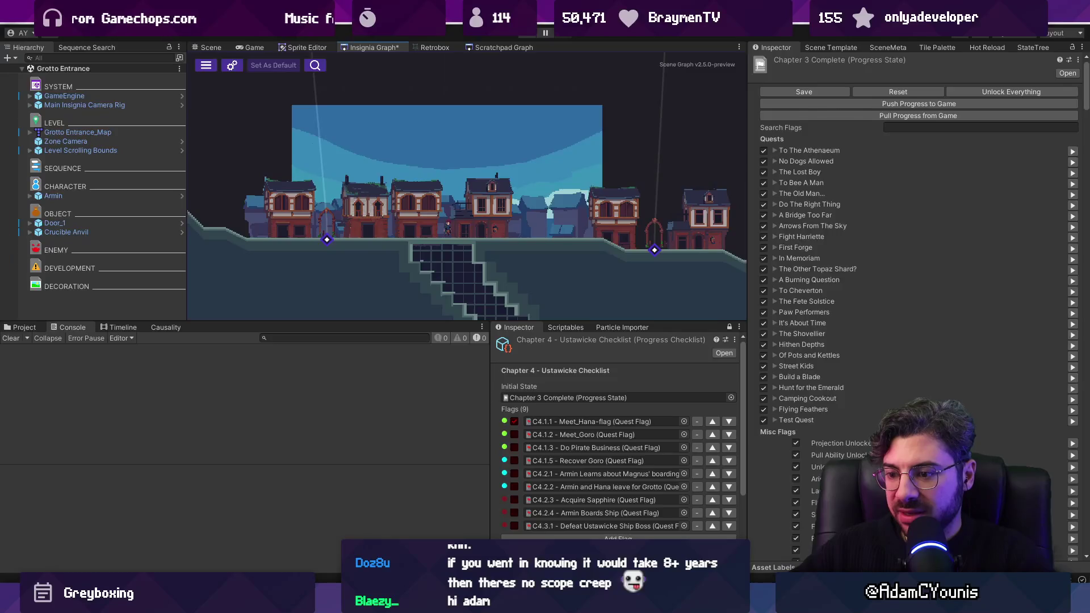
Give the scene graph more height and zoom on the town room and corridor below it
key(alt+Tab)
key(alt+Tab)
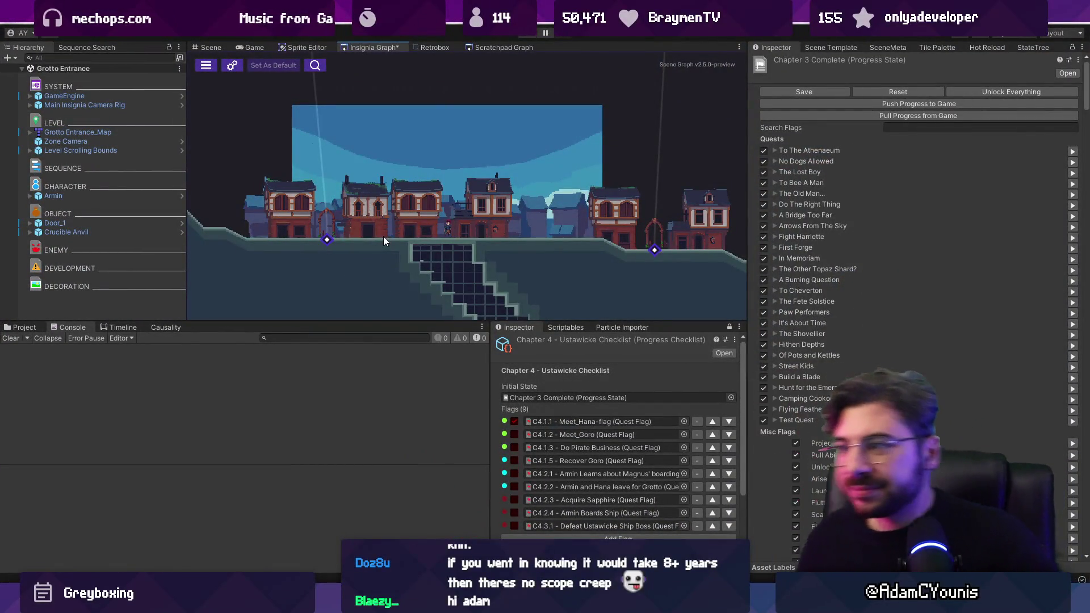
drag(400, 320, 400, 416)
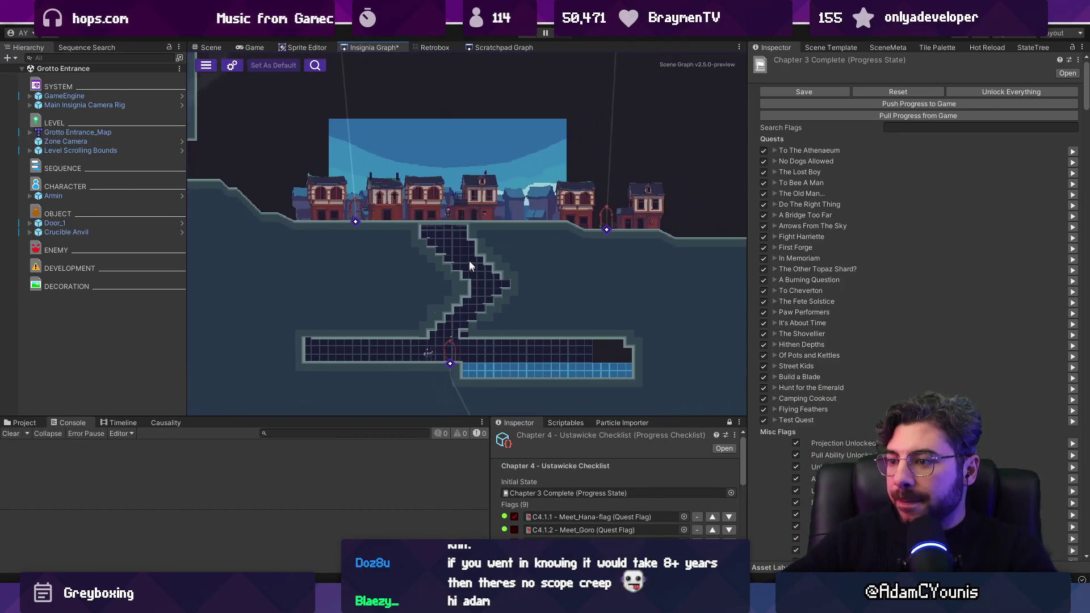
scroll(485, 321, up, 2)
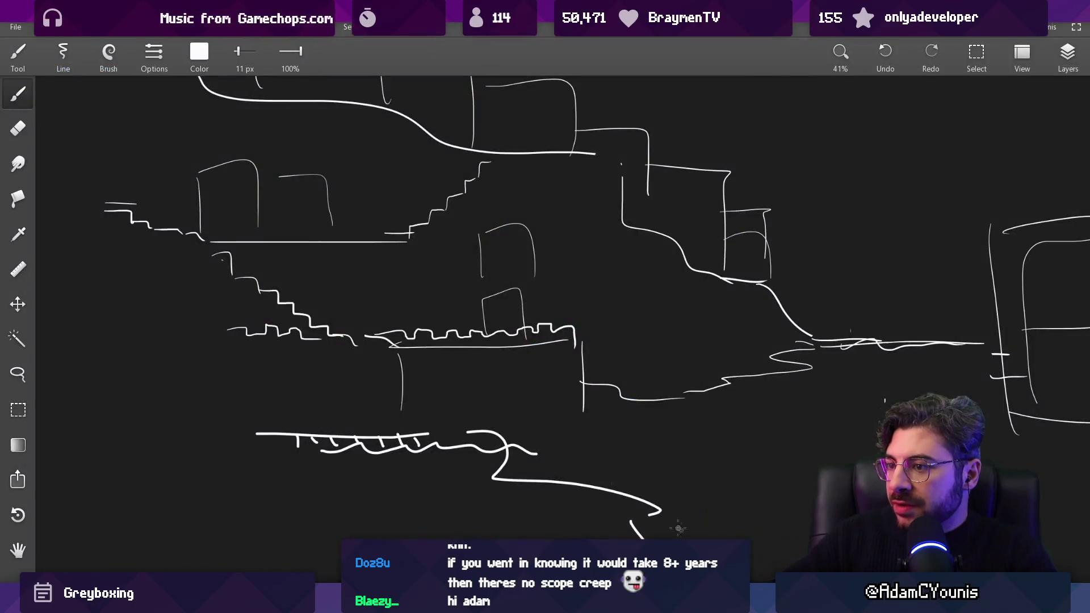
scroll(679, 528, down, 5)
scroll(488, 302, up, 3)
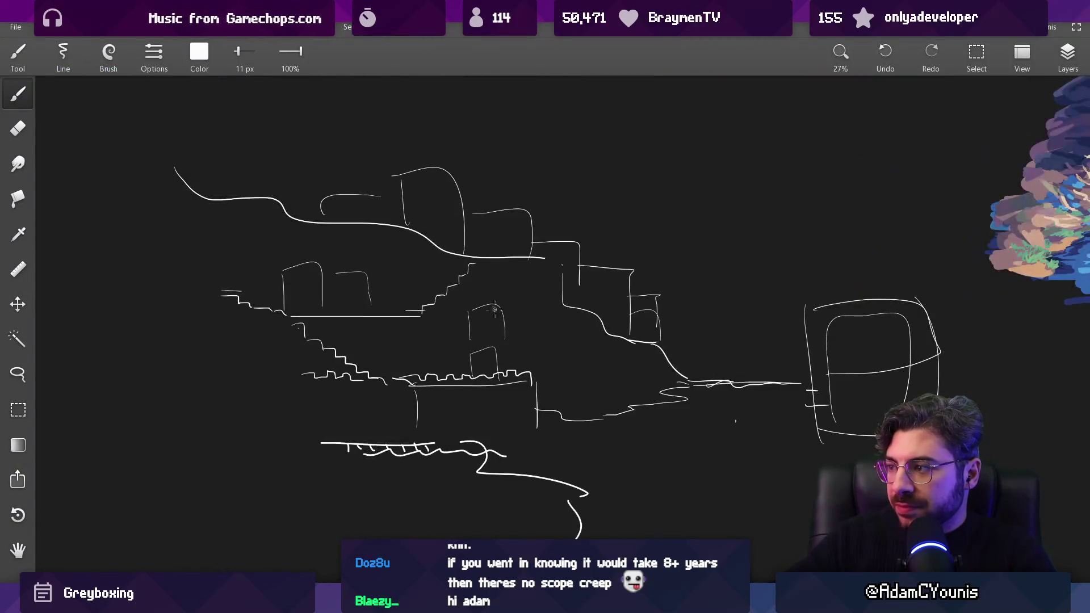
Zoom out over the references and back in on the Ustawicke town sketch, then return to Unity
scroll(657, 450, down, 4)
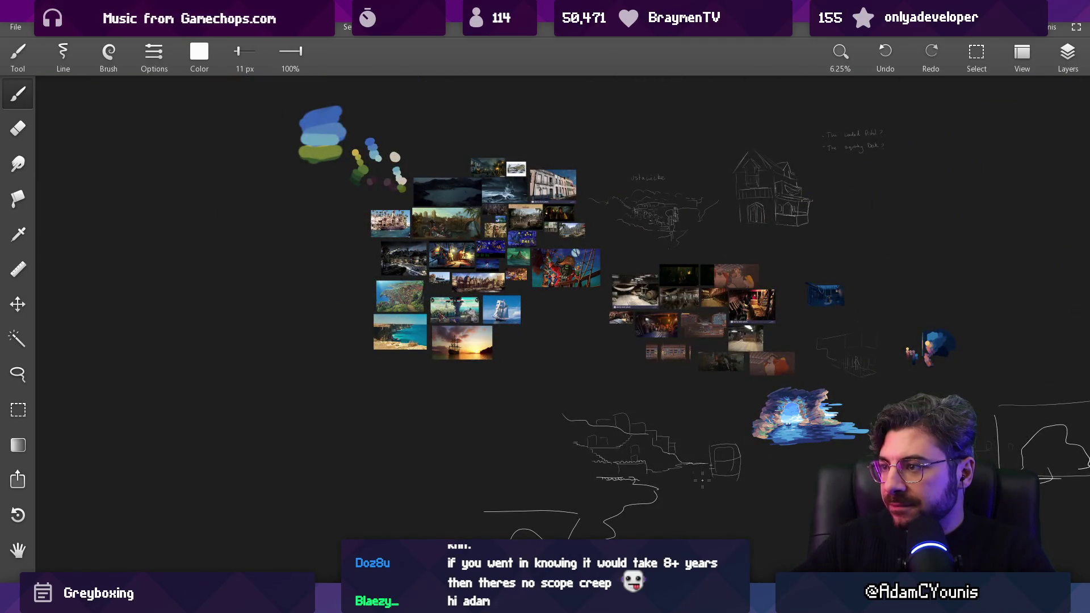
scroll(792, 182, up, 4)
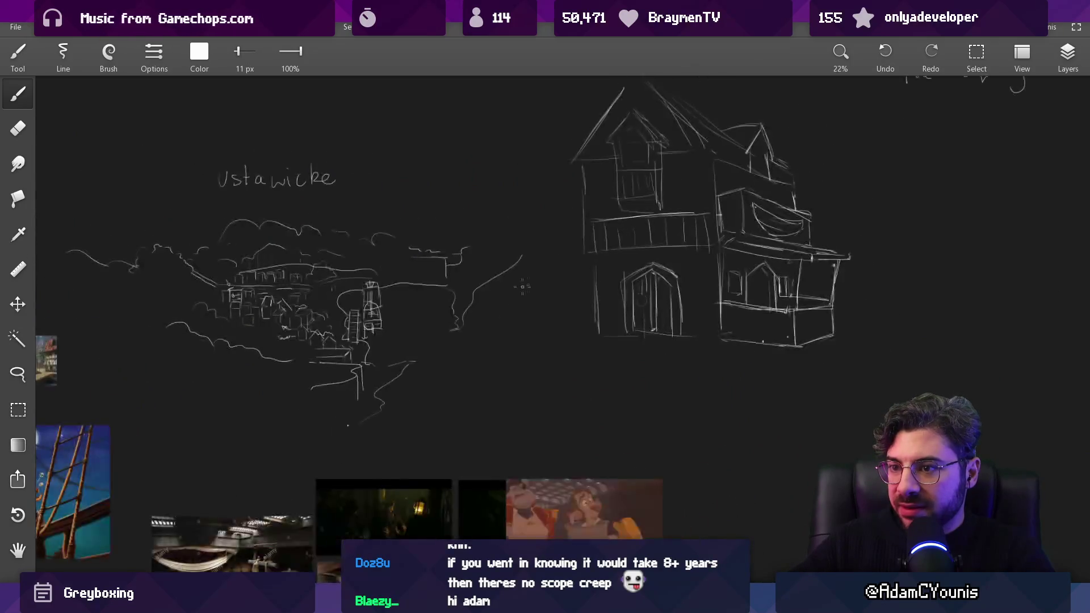
scroll(538, 280, up, 3)
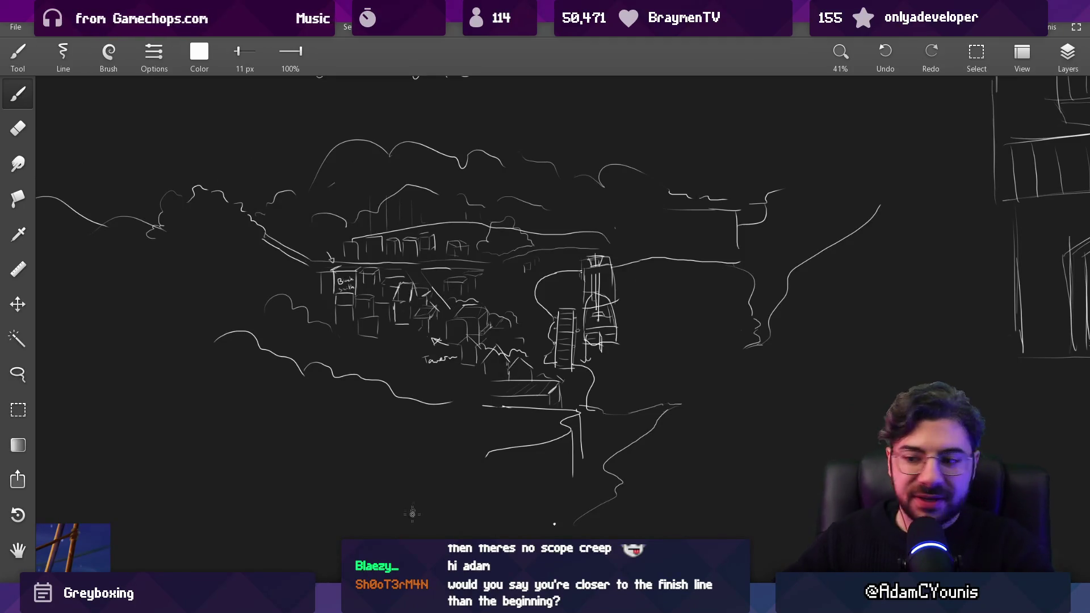
key(alt+Tab)
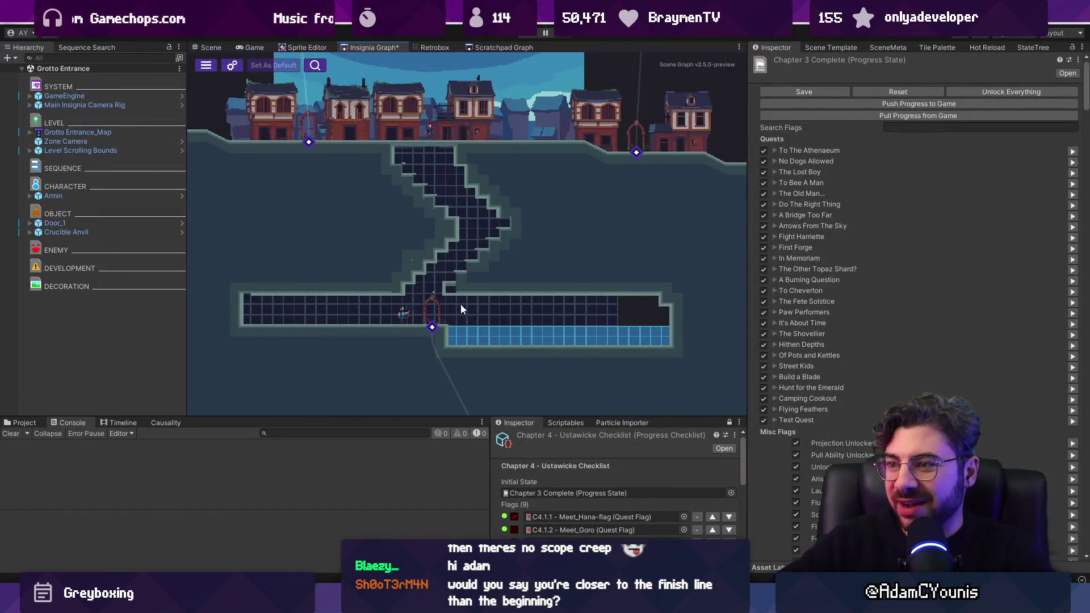
Open the Ustawicke area in the scene view and give the console and inspector more room
scroll(420, 309, down, 3)
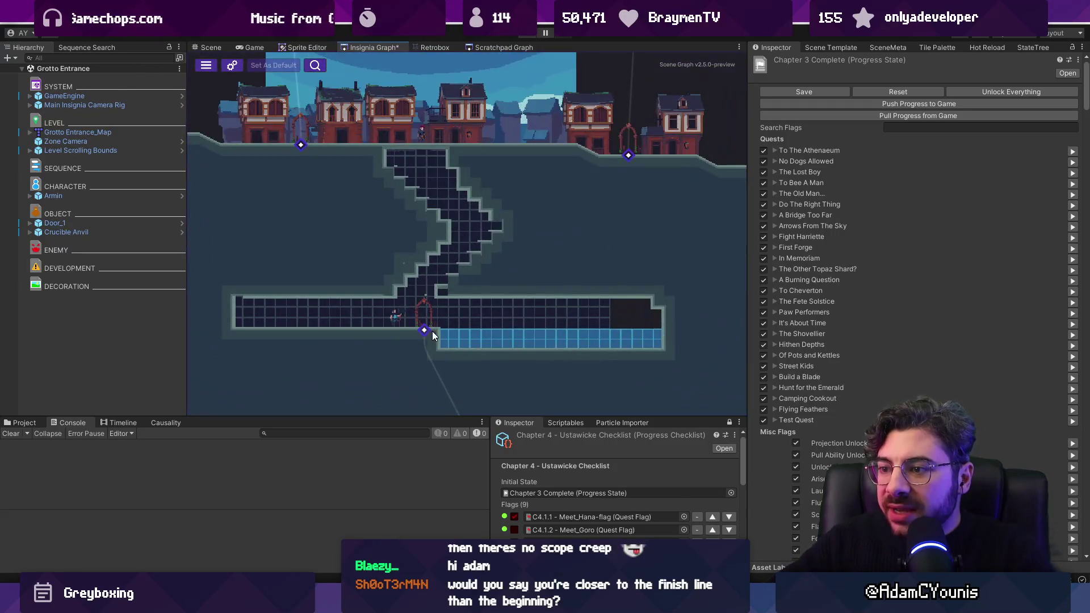
double_click(422, 273)
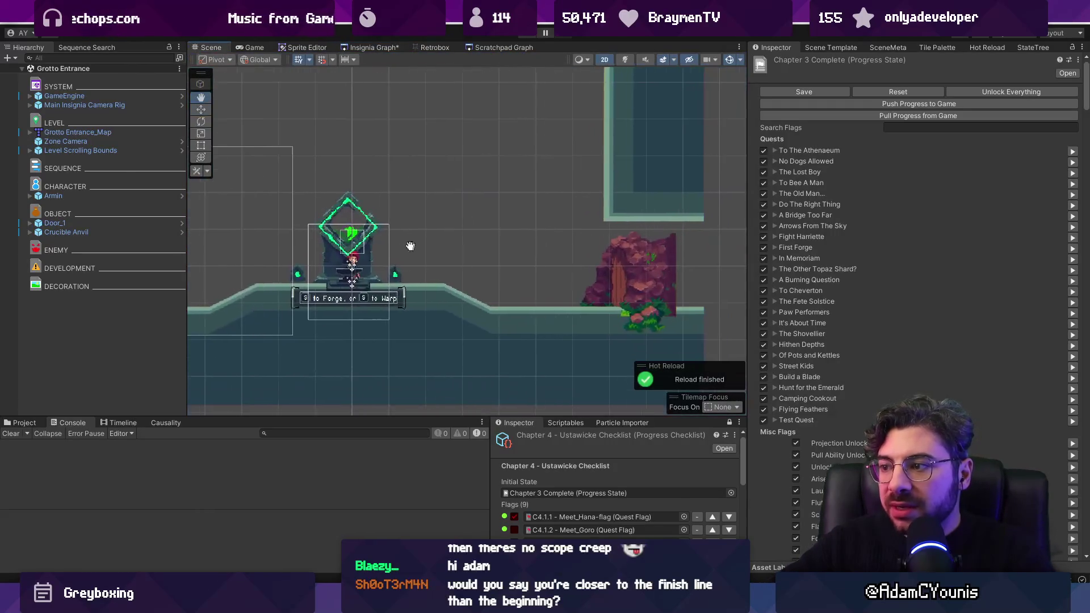
scroll(428, 267, down, 5)
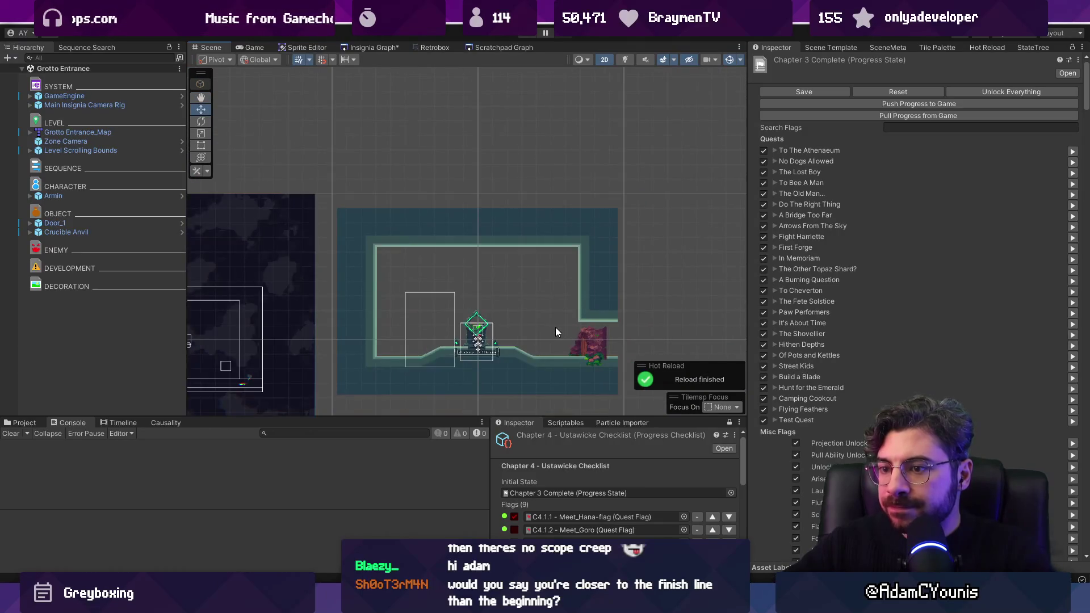
scroll(545, 349, up, 2)
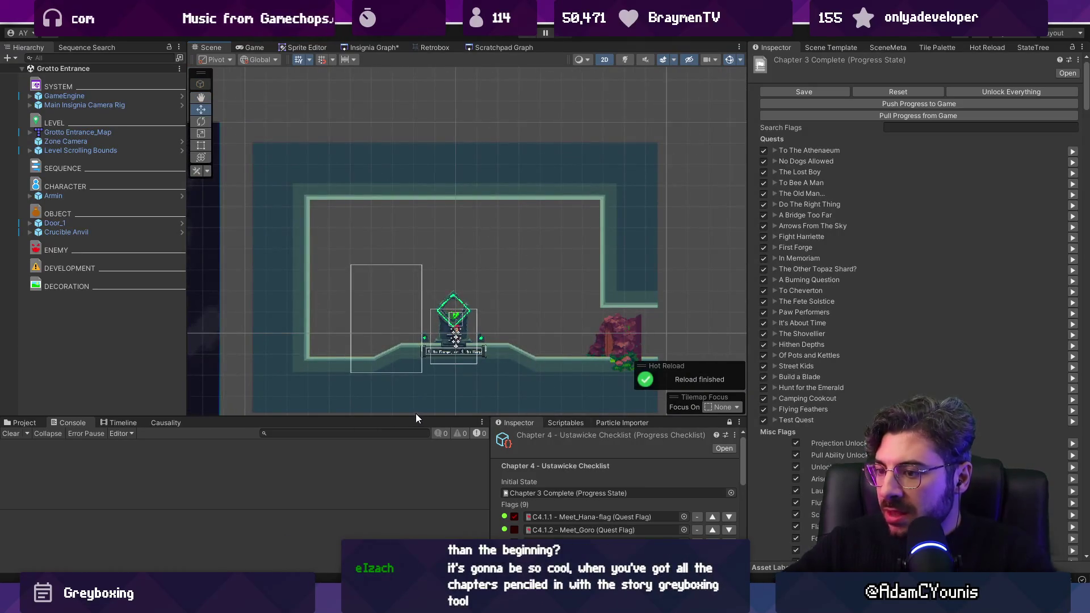
drag(416, 417, 417, 376)
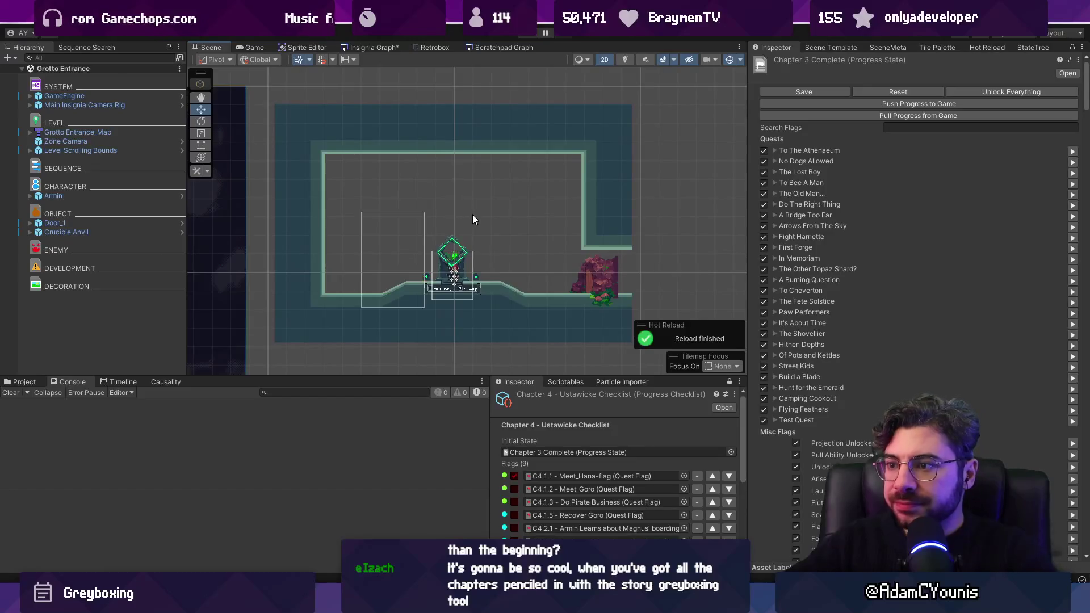
Select the Crucible Anvil in the Hierarchy and delete it, leaving Door_1
scroll(454, 273, up, 3)
scroll(454, 276, up, 2)
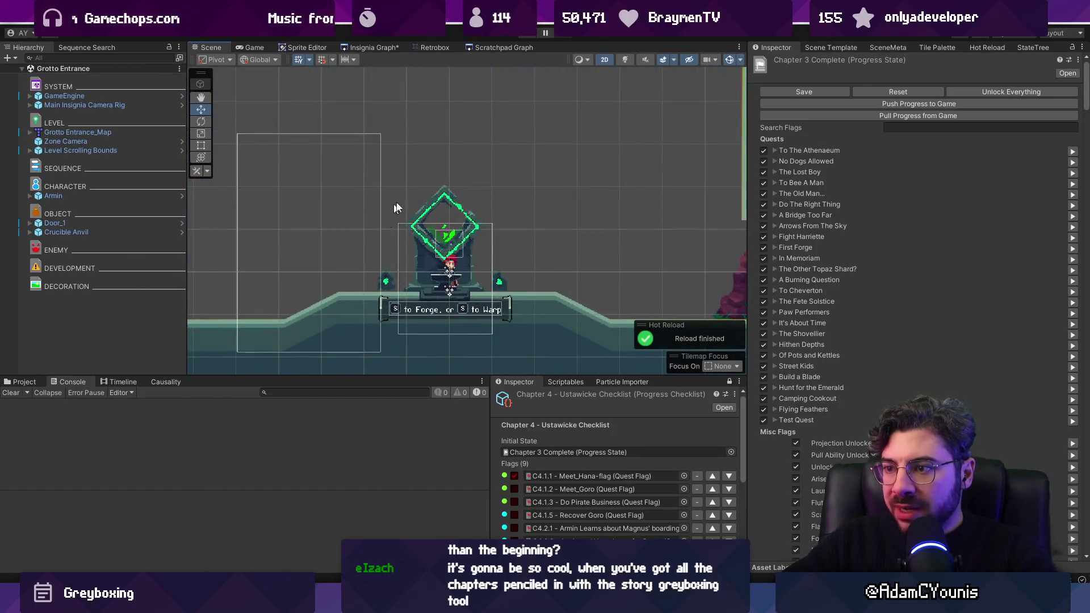
click(423, 222)
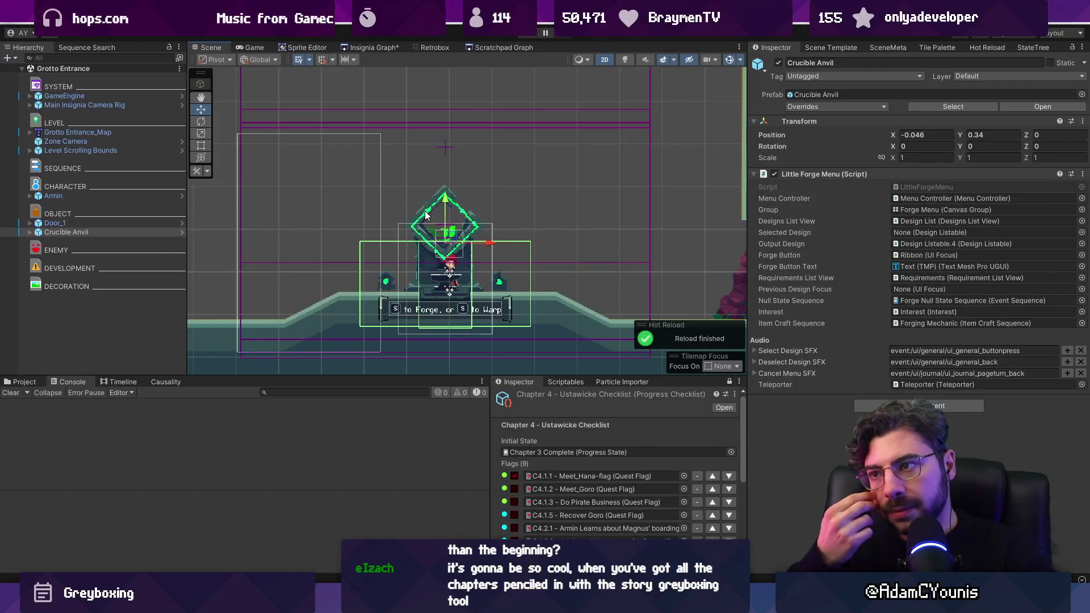
click(114, 231)
key(Delete)
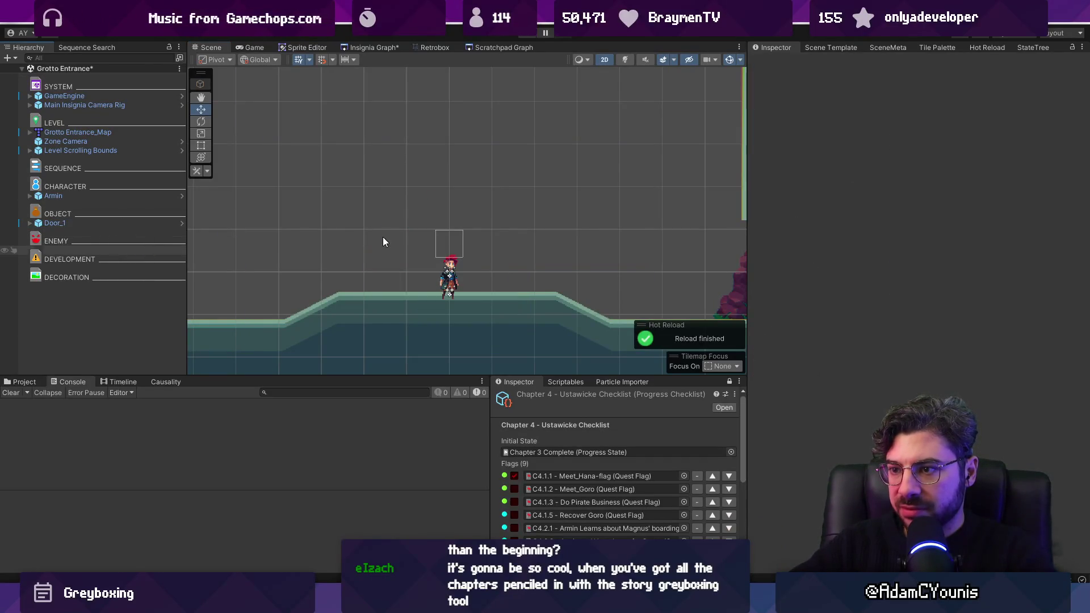
Save the Grotto Entrance scene and search the project assets for emerald, then sapphire
key(ctrl+s)
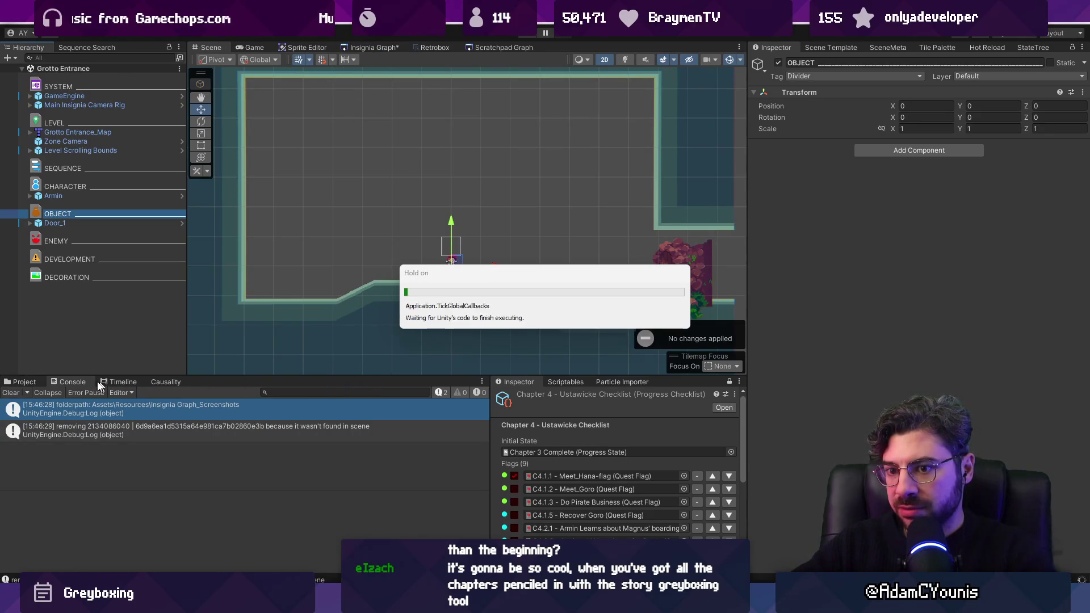
click(20, 380)
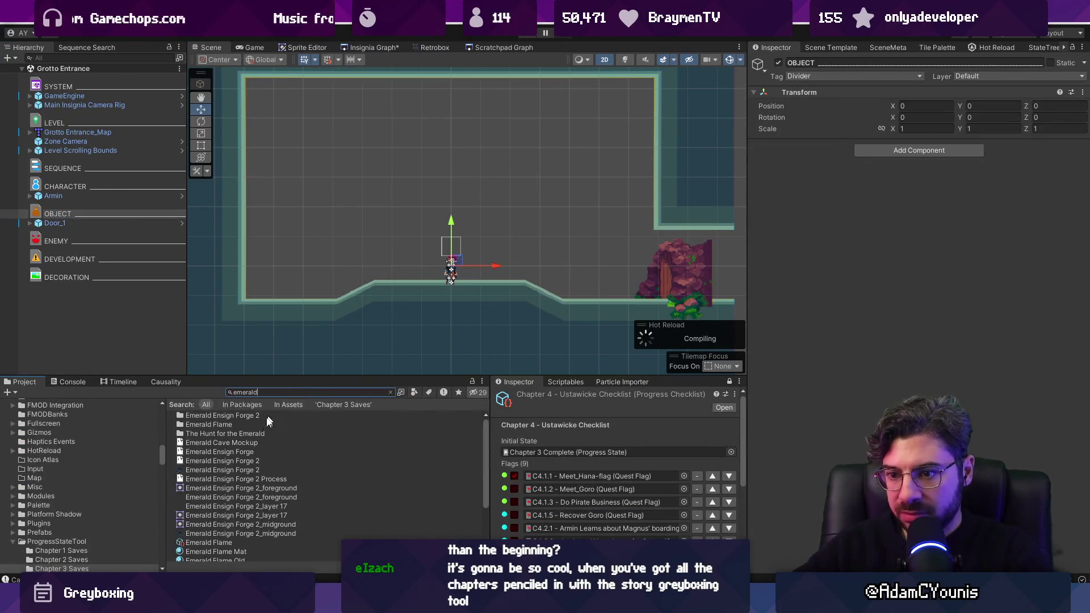
ctrl+scroll(280, 450, up, 3)
text(sapphi)
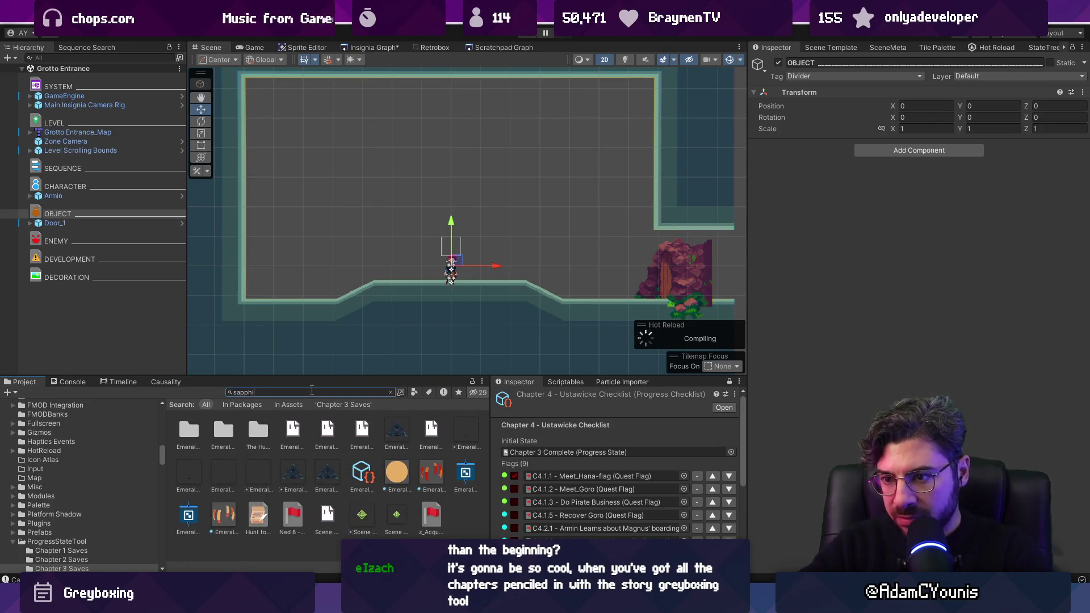
text(re)
key(ctrl+a)
text(s)
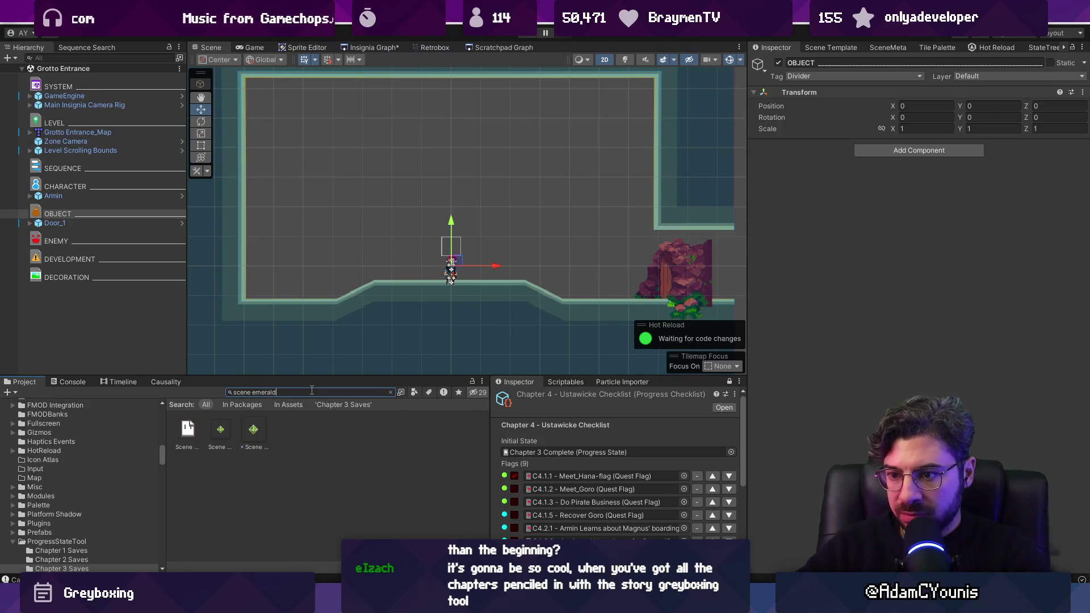
key(ctrl+a)
key(BackSpace)
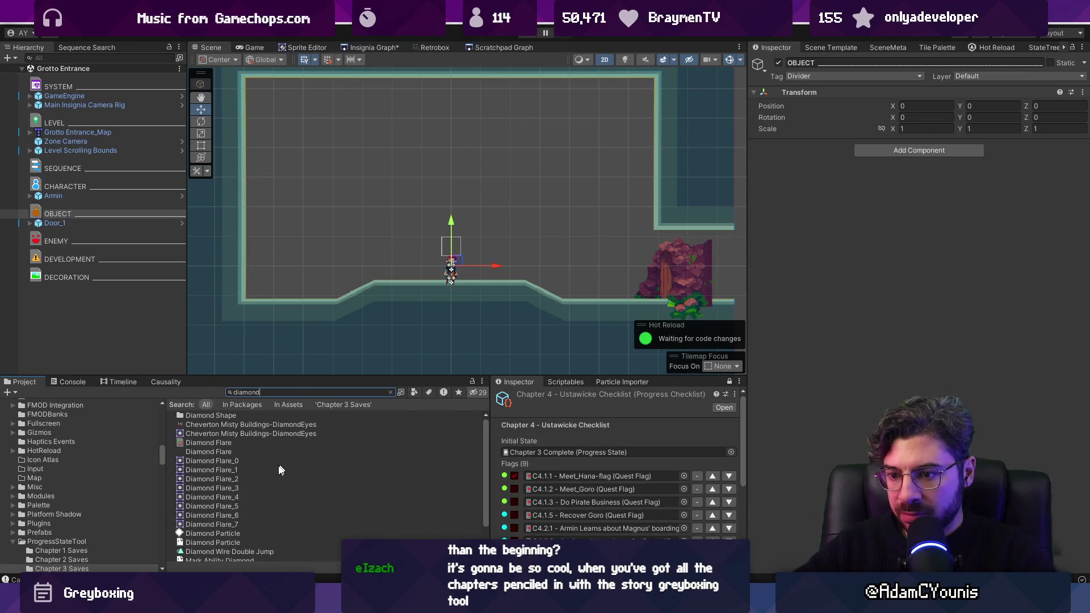
Browse the 'diamond' assets, inspecting the Diamond Particle and Mark Ability Diamond_0 sprites
drag(213, 534, 423, 237)
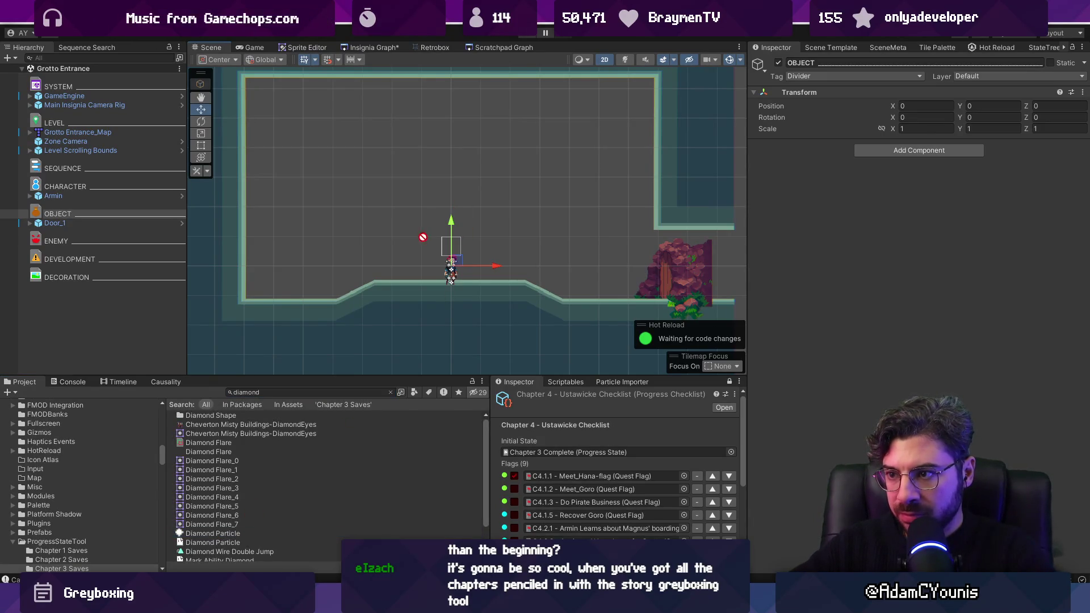
click(196, 533)
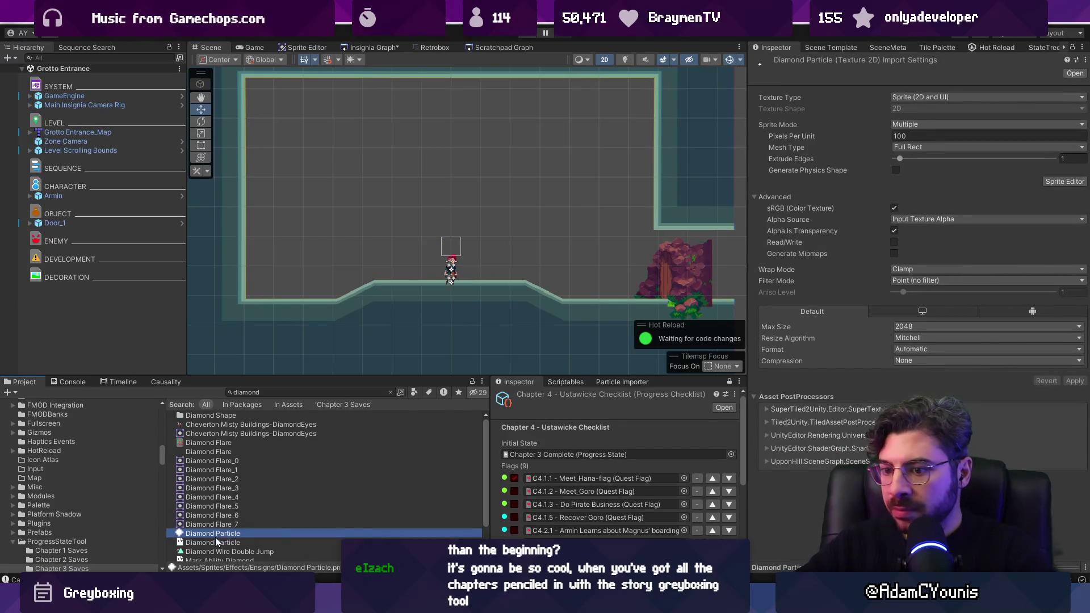
scroll(212, 535, down, 2)
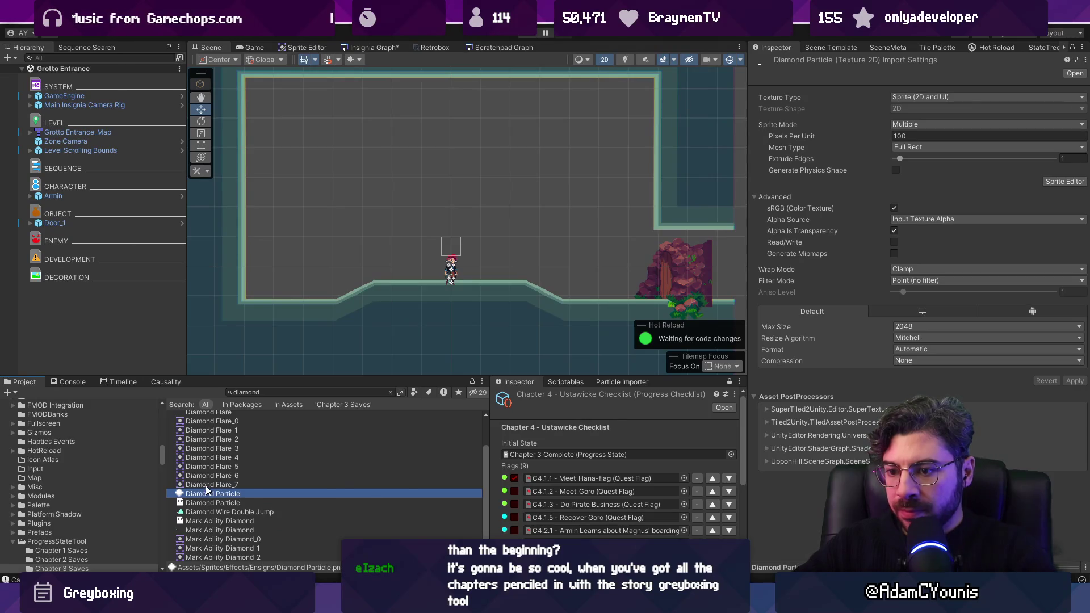
click(209, 539)
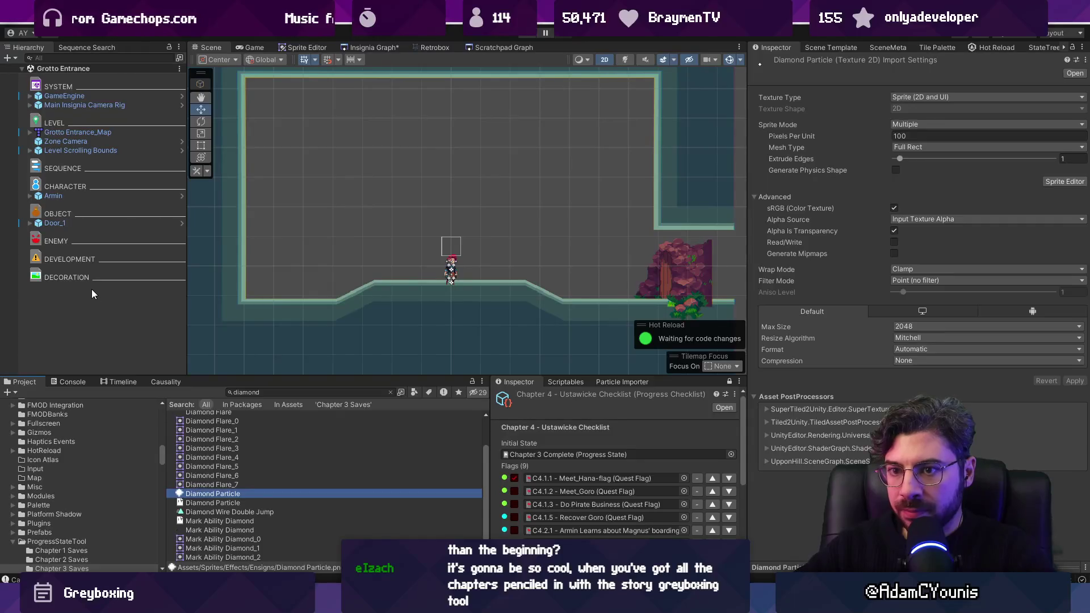
right_click(94, 288)
Create an empty object named Sapphire under DECORATION, undoing a first mistaken attempt
click(139, 352)
text(Sprite)
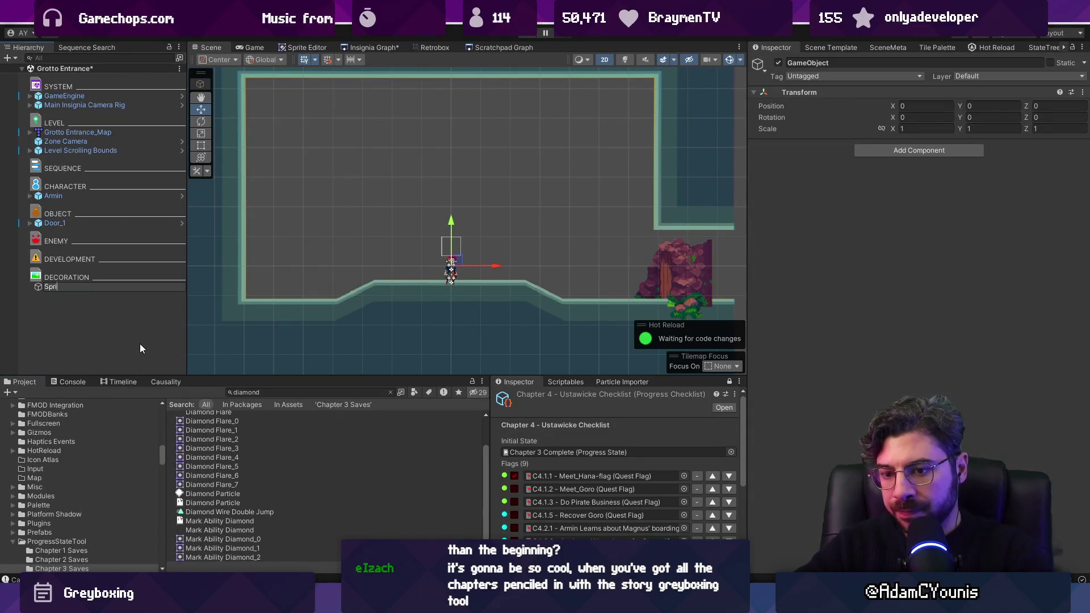
key(ctrl+z)
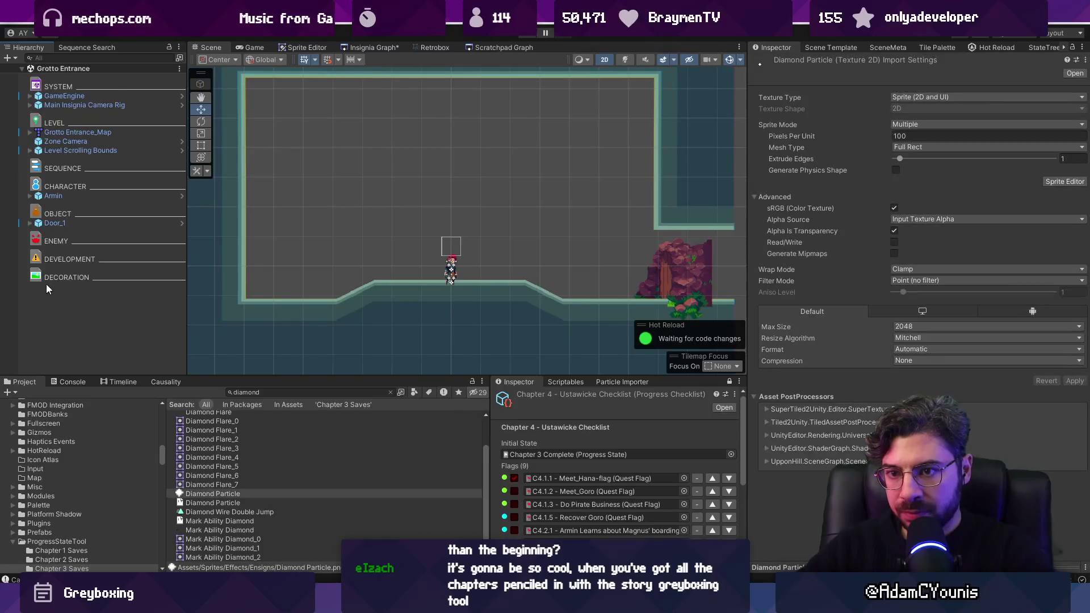
right_click(72, 303)
click(121, 354)
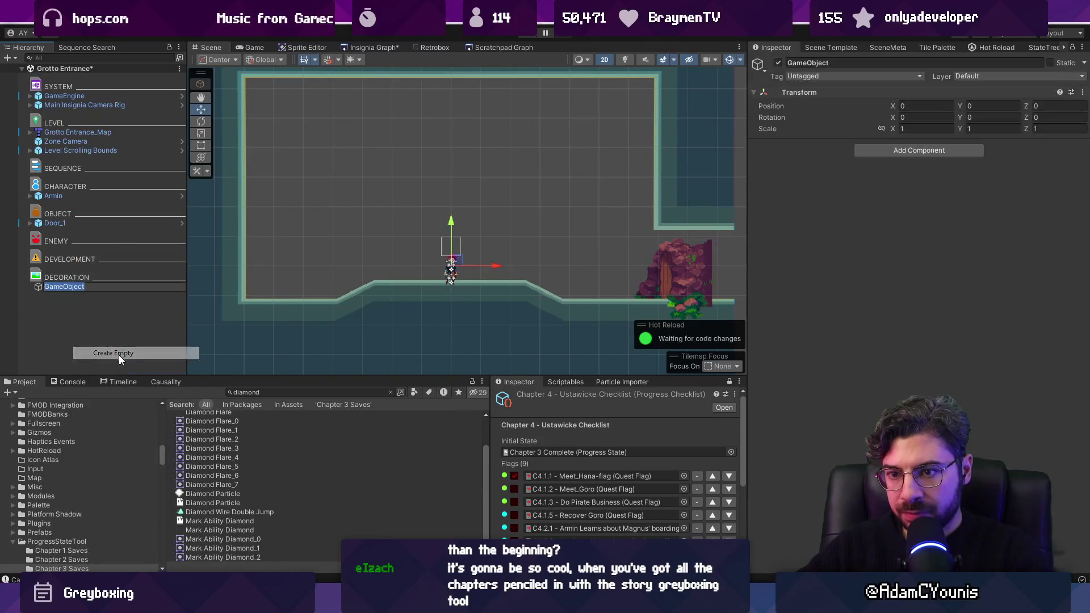
text(Sapphire)
key(Return)
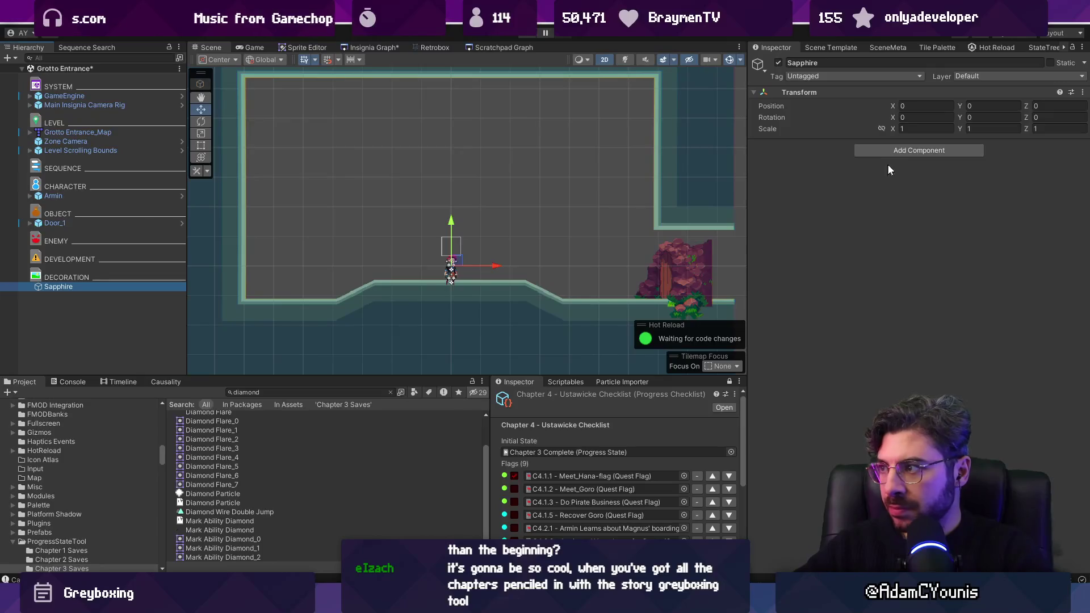
Add a Sprite Renderer component to Sapphire
click(904, 151)
text(sprte)
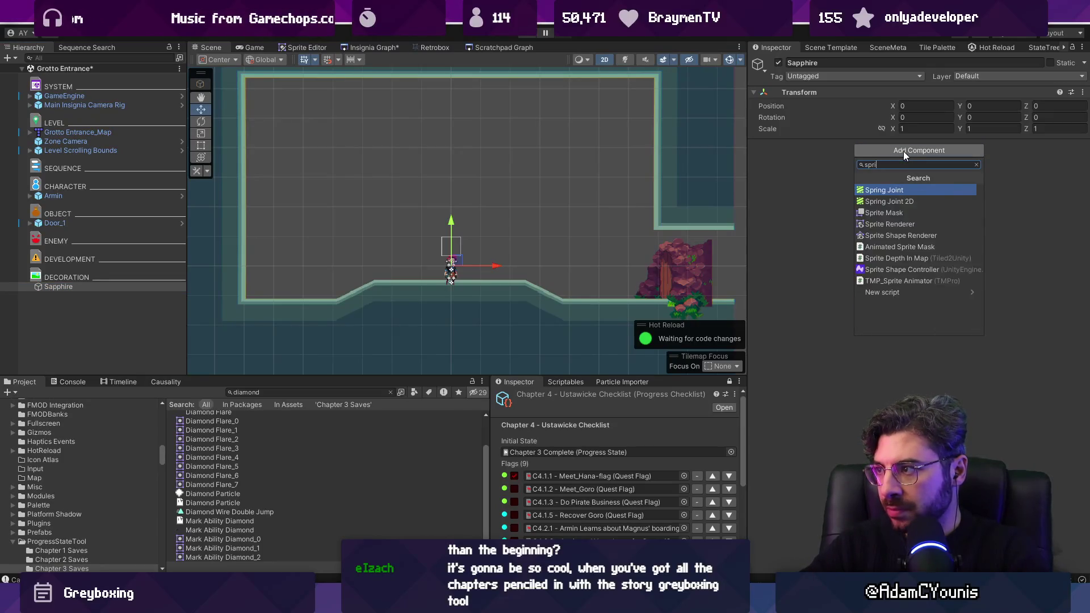
key(BackSpace)
key(BackSpace)
text(te)
key(BackSpace)
key(BackSpace)
key(Escape)
Try the Diamond Flare sprites on Sapphire
click(1082, 159)
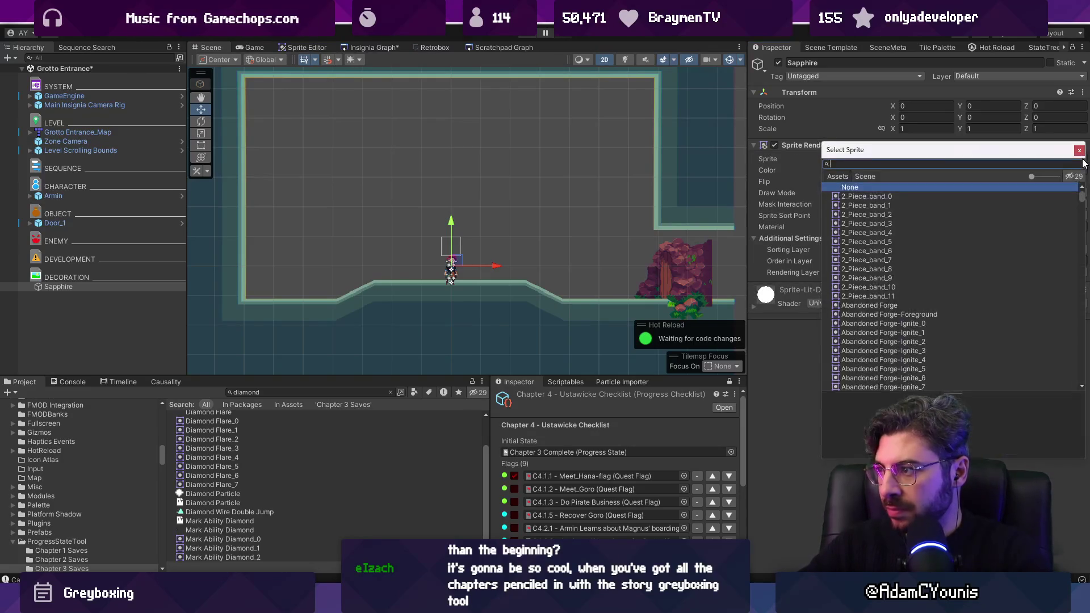
text(diamond)
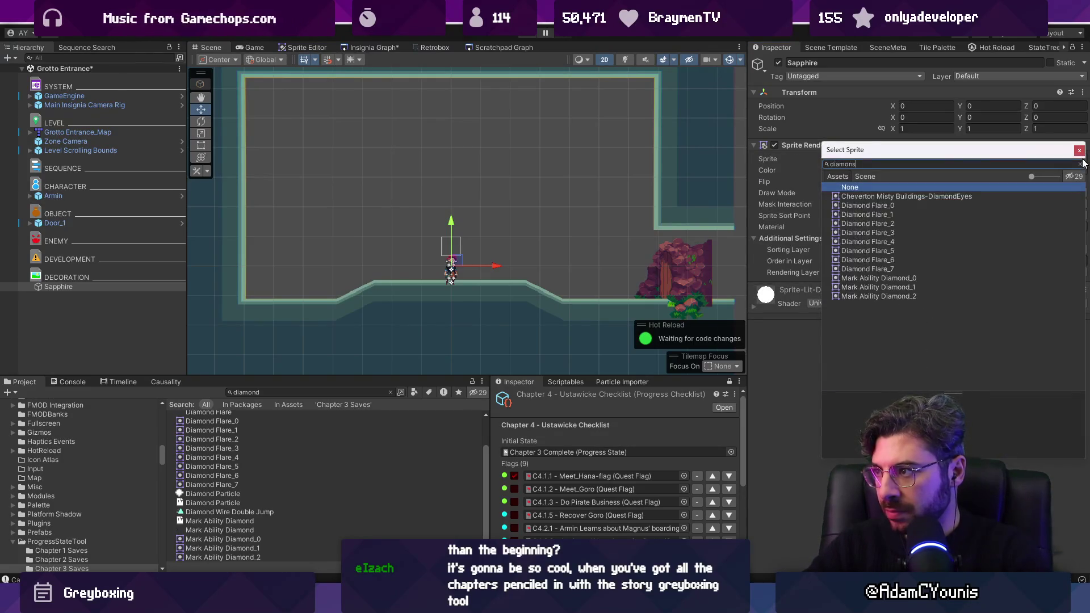
key(Down)
key(Down)
key(Down)
key(Down)
key(Down)
key(Down)
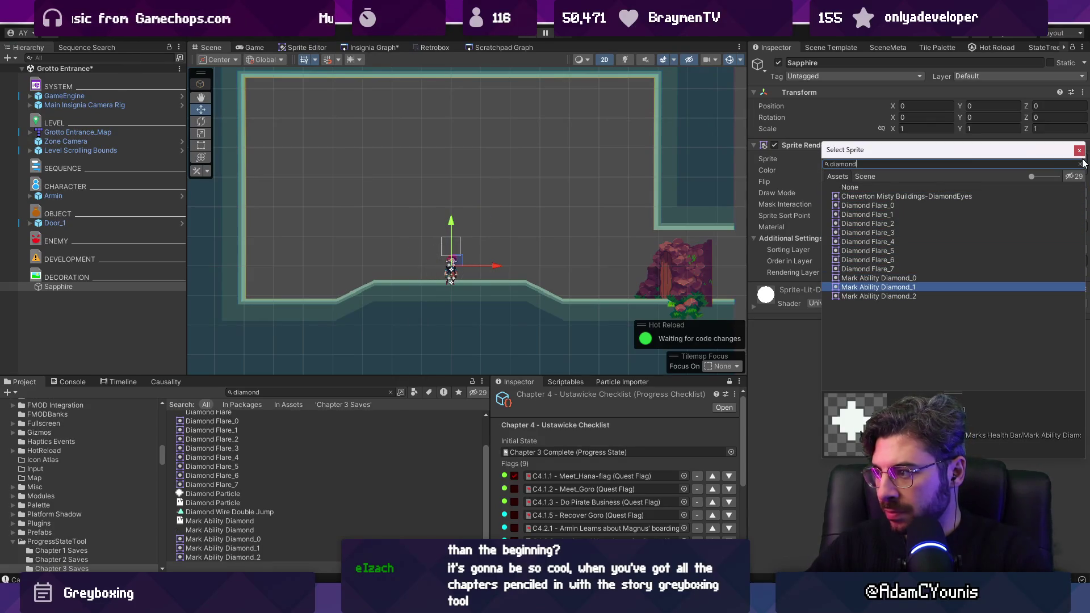
key(Down)
key(Up)
key(Up)
key(Up)
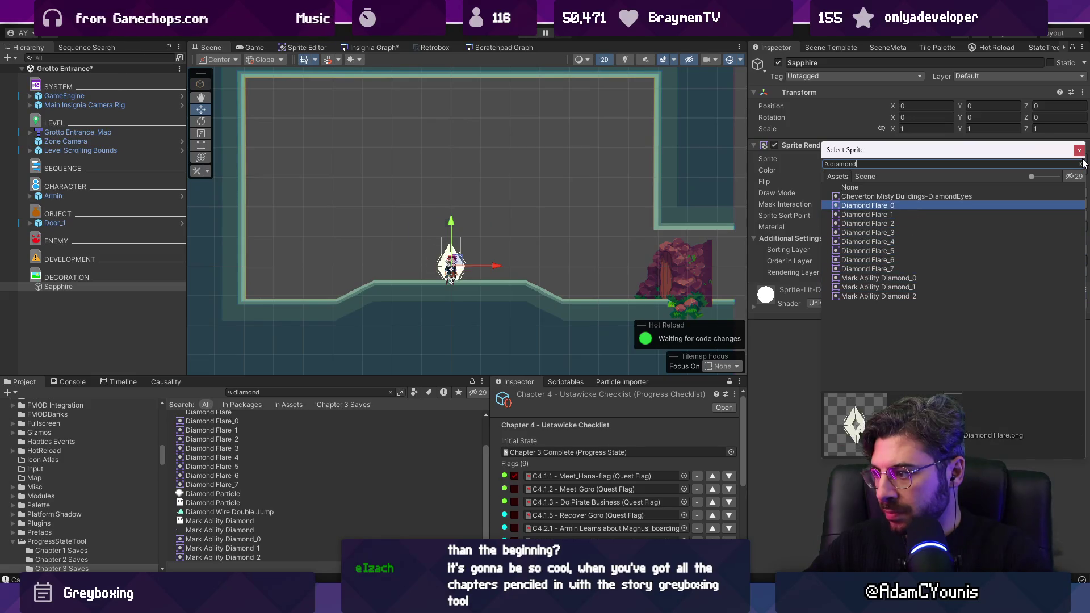
key(Up)
key(Up)
key(Up)
Assign the Pixel Particle sprite to Sapphire and frame it in the Scene view
text(particle)
key(Down)
key(Down)
key(Down)
key(Down)
key(Down)
key(Down)
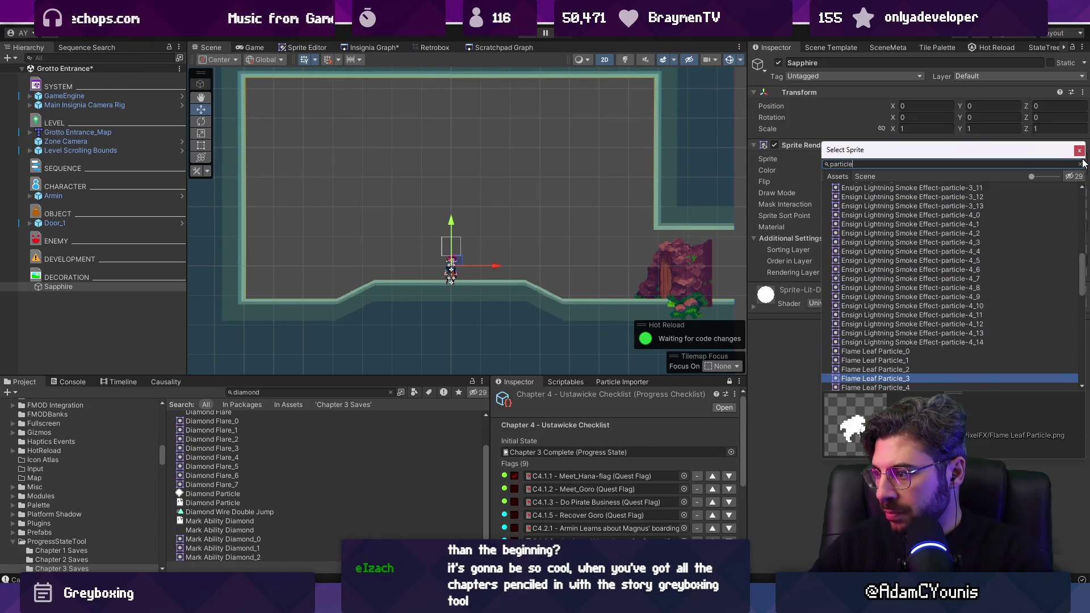
key(Down)
key(Down)
key(Down)
key(Up)
key(Up)
key(Up)
key(Down)
key(Down)
key(Up)
key(Return)
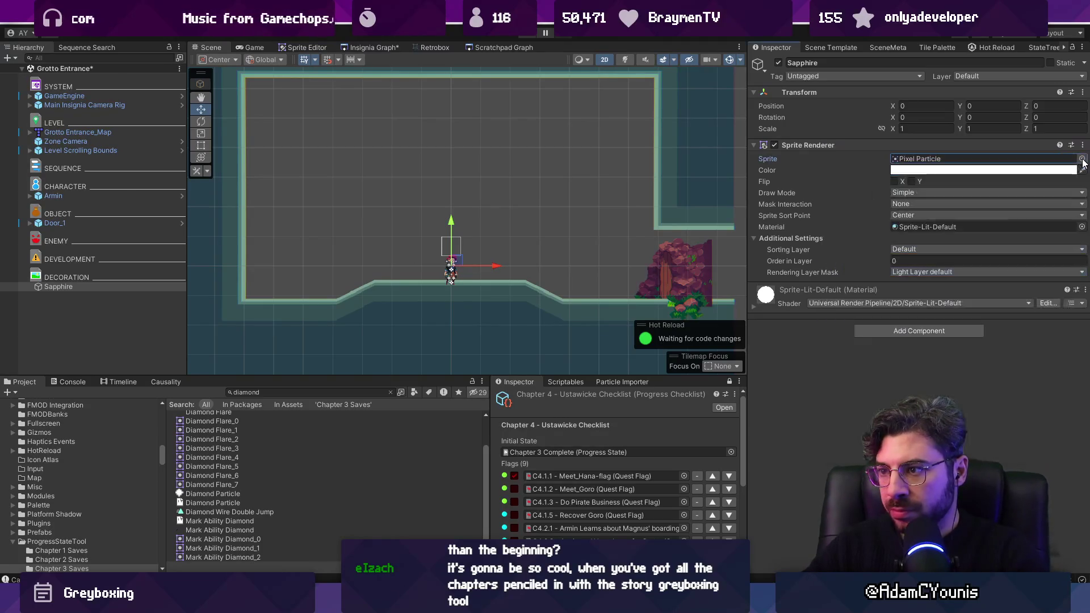
key(f)
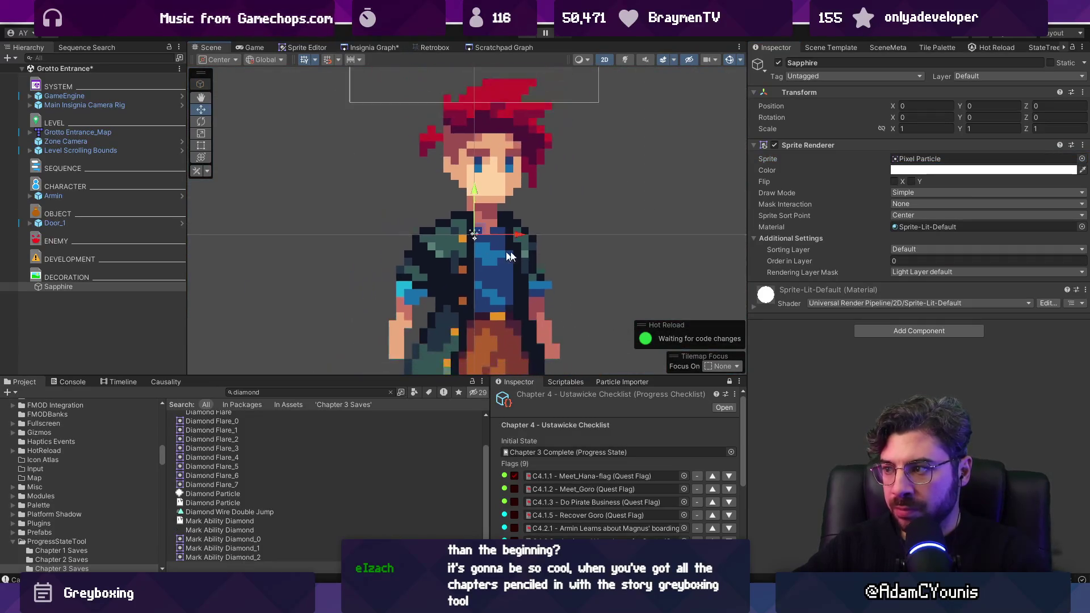
Put Sapphire on the Foreground1 sorting layer
click(957, 249)
click(936, 335)
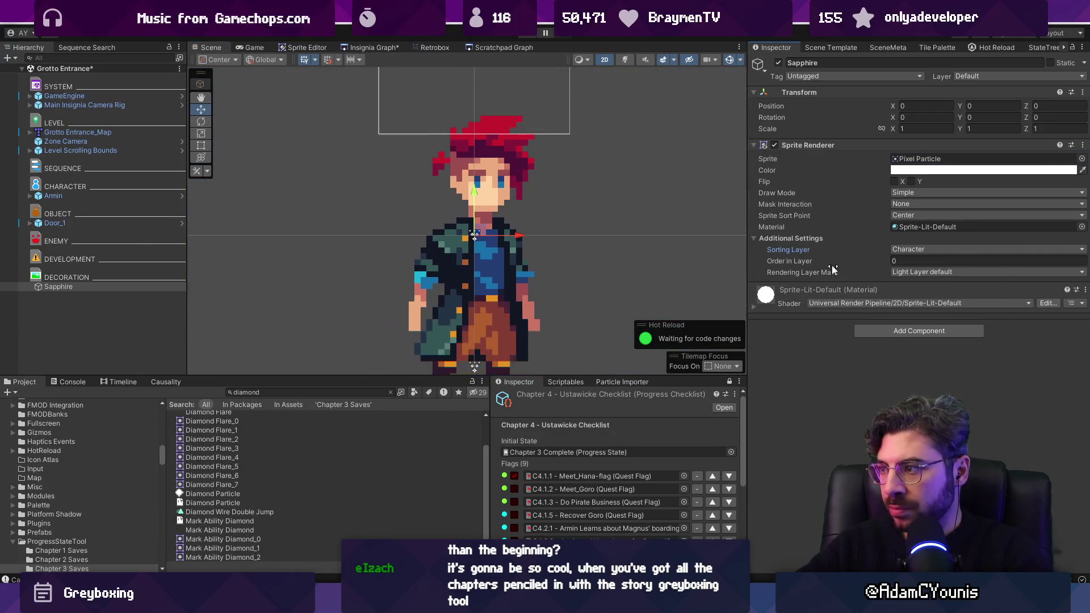
click(914, 249)
scroll(505, 252, down, 2)
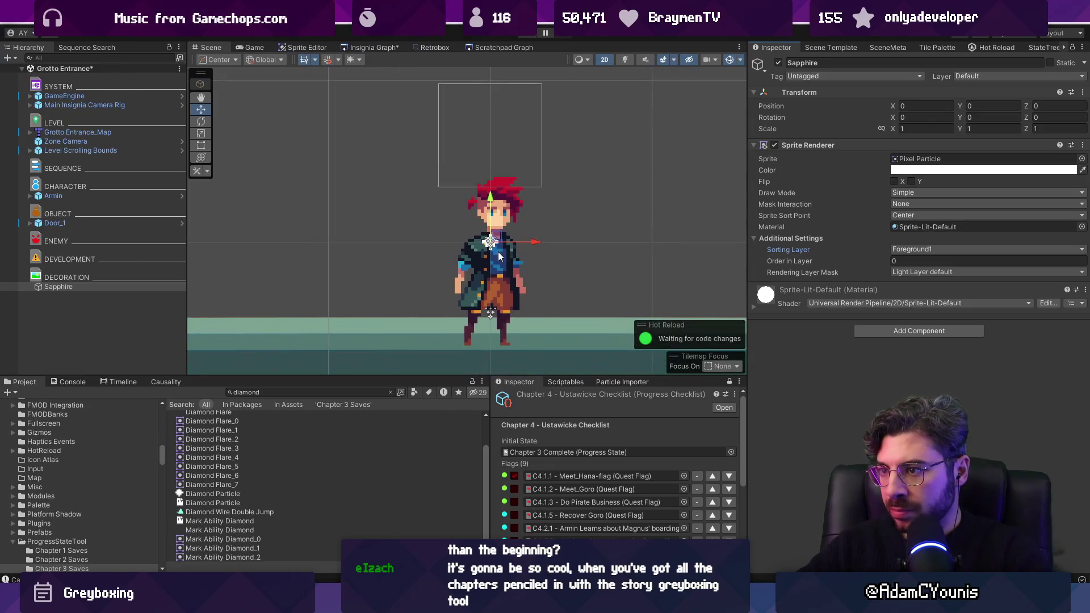
Change Sapphire's sprite to Forge Gem Light-Blue
click(1082, 159)
text(gem)
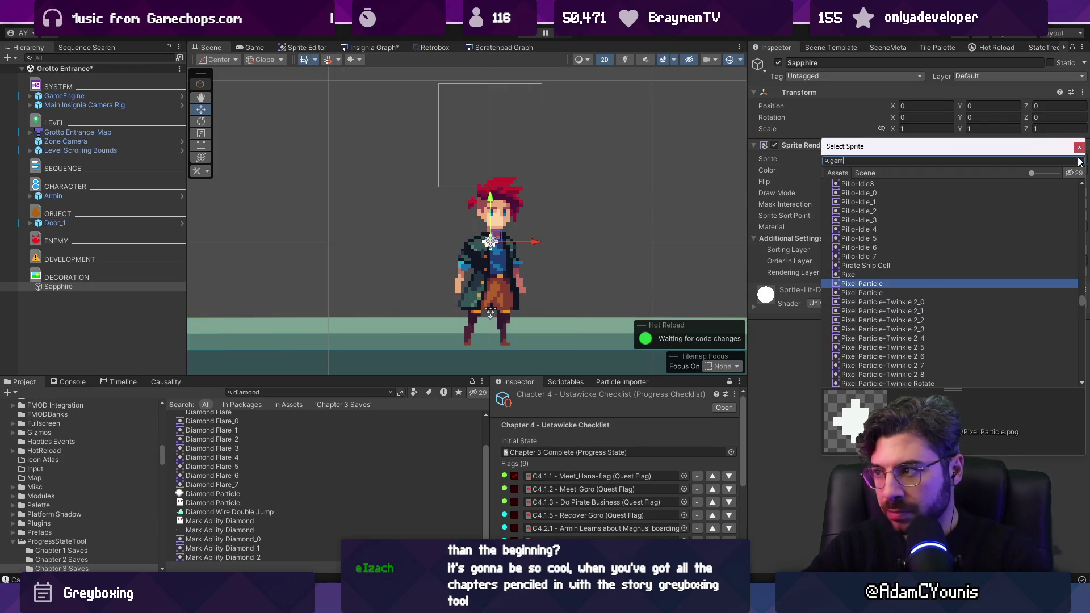
key(Down)
key(Down)
key(Down)
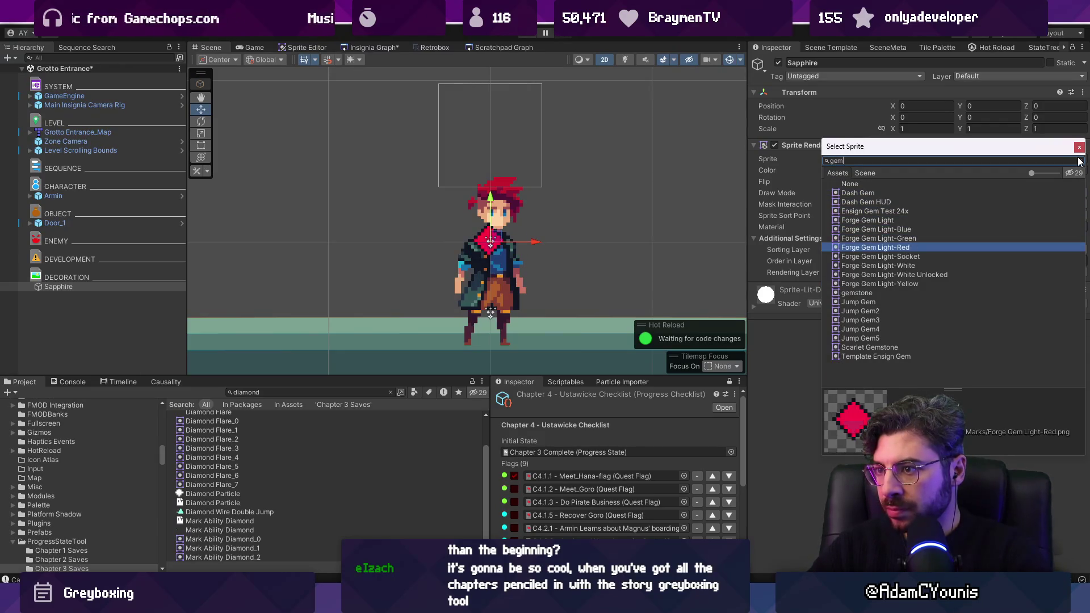
key(Up)
key(Up)
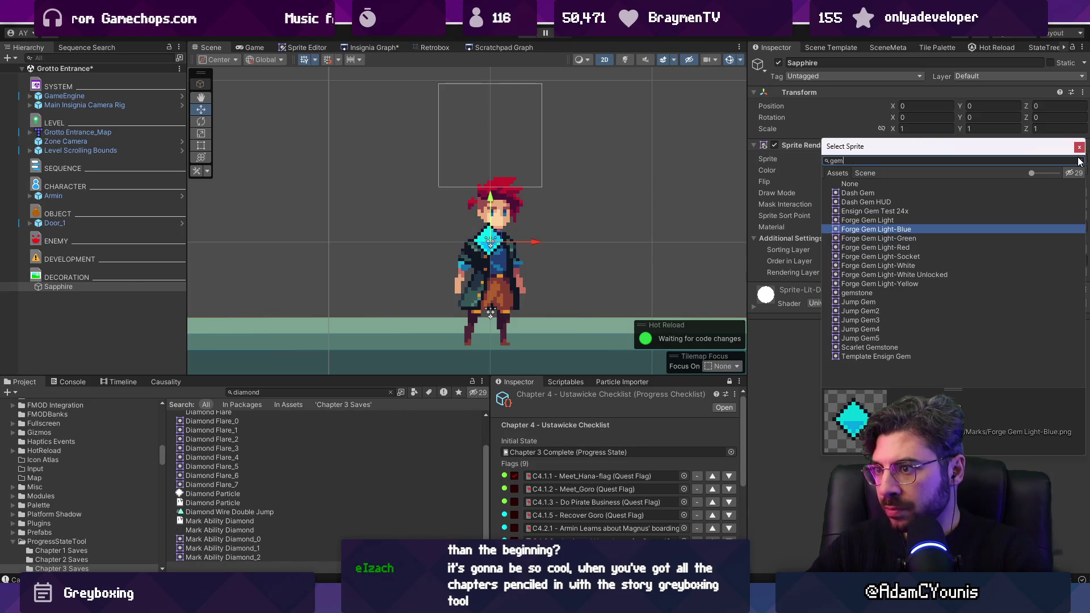
key(Return)
scroll(423, 275, down, 3)
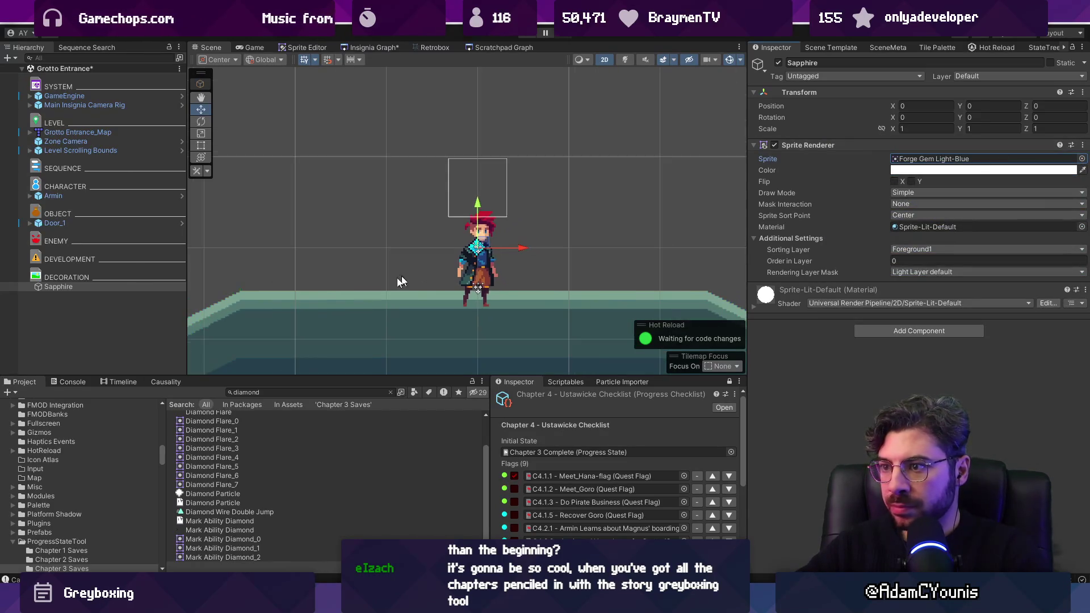
click(98, 316)
click(100, 288)
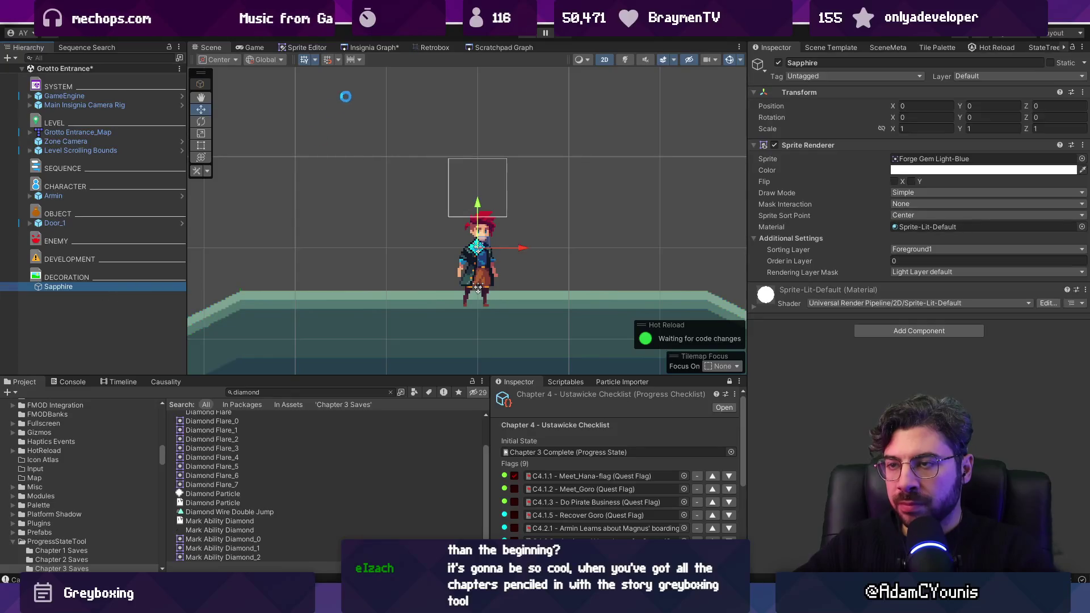
click(371, 48)
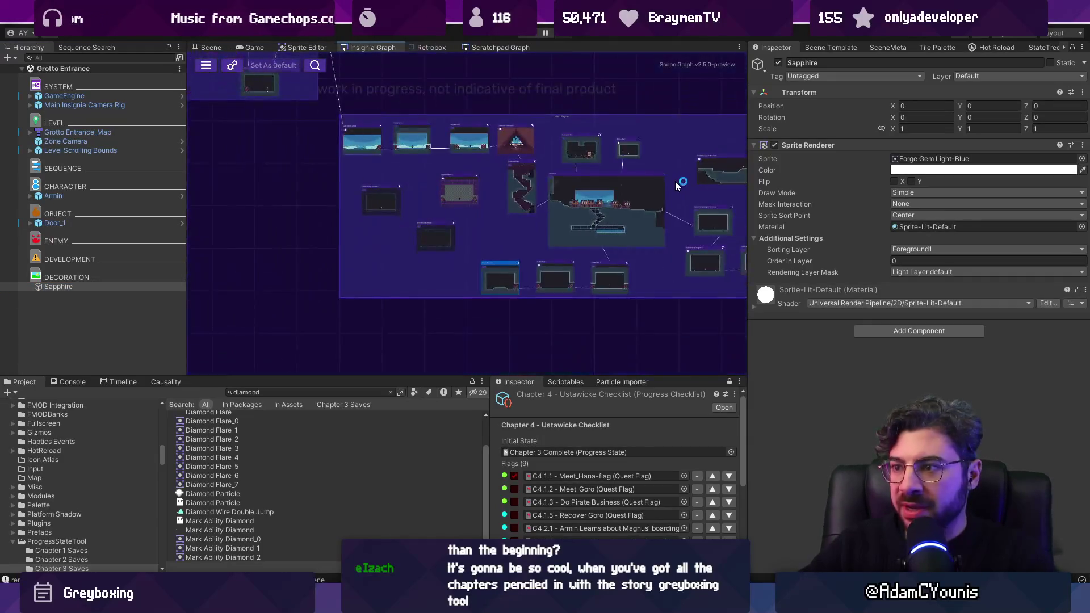
Inspect Entropy Sanctum's Scene Emerald and its glow Particle System, then return to the scene graph
scroll(676, 184, down, 6)
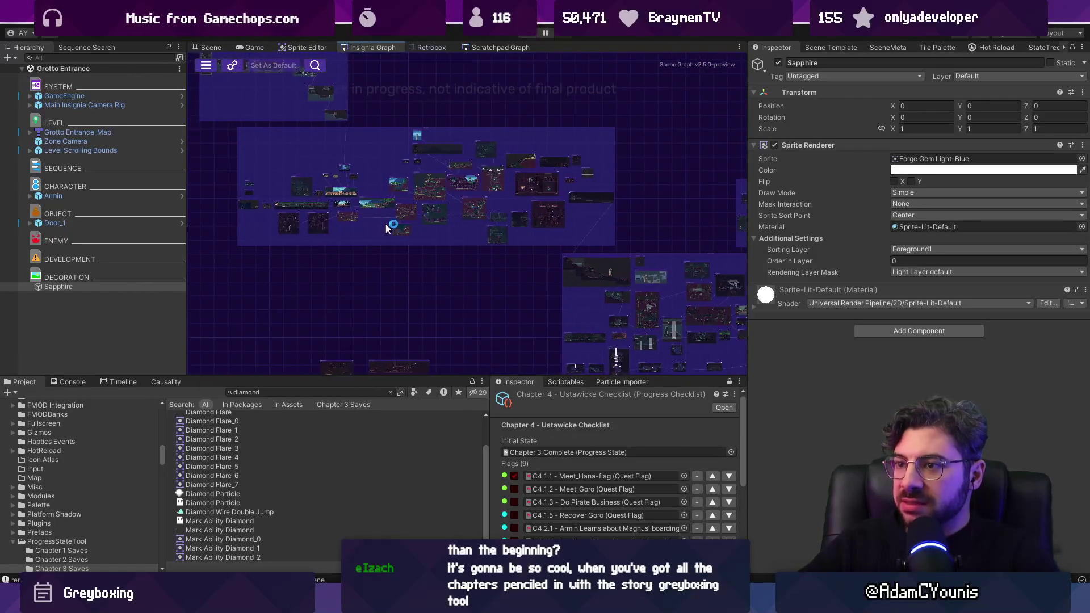
scroll(373, 167, up, 5)
scroll(346, 256, up, 5)
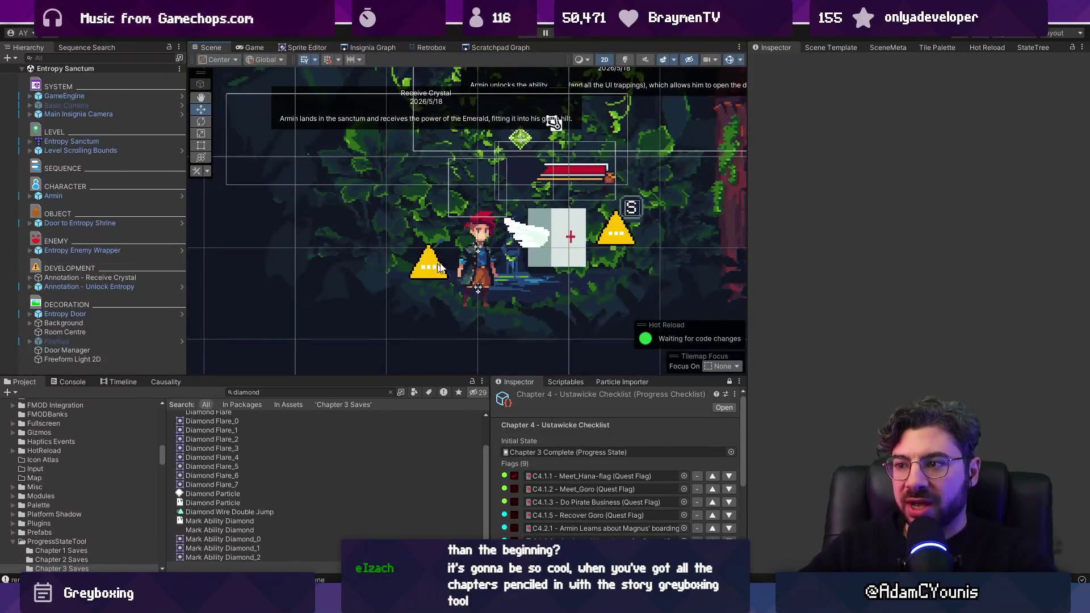
click(523, 146)
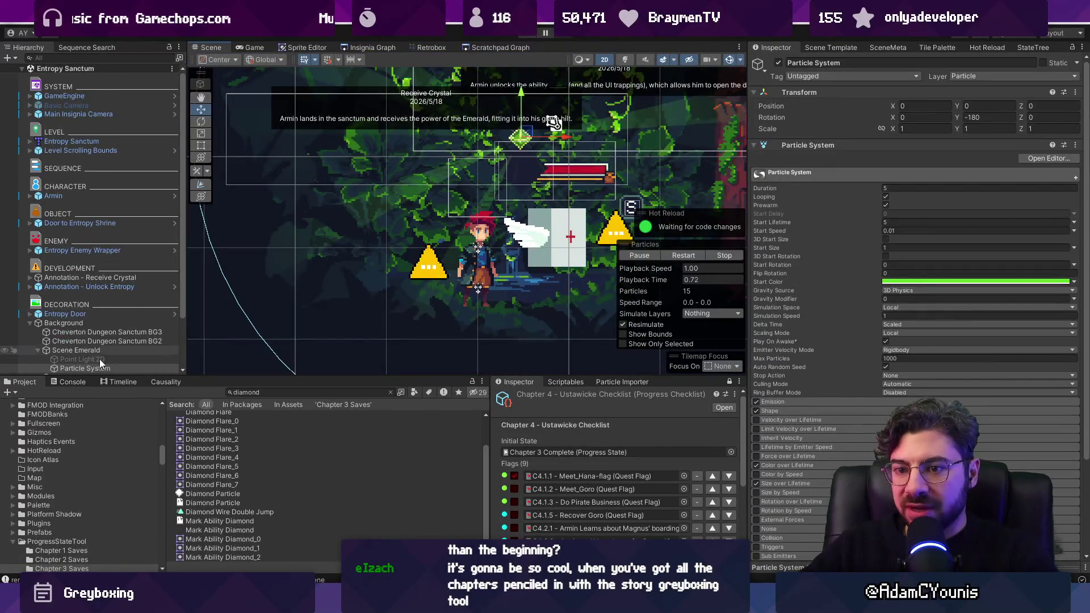
scroll(100, 360, down, 2)
click(88, 288)
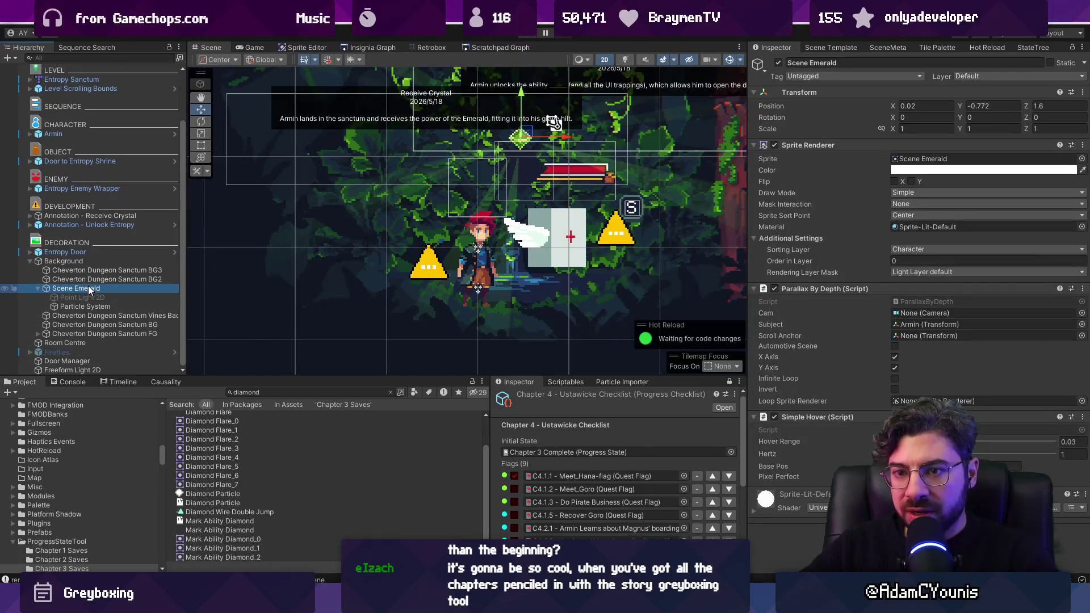
click(376, 48)
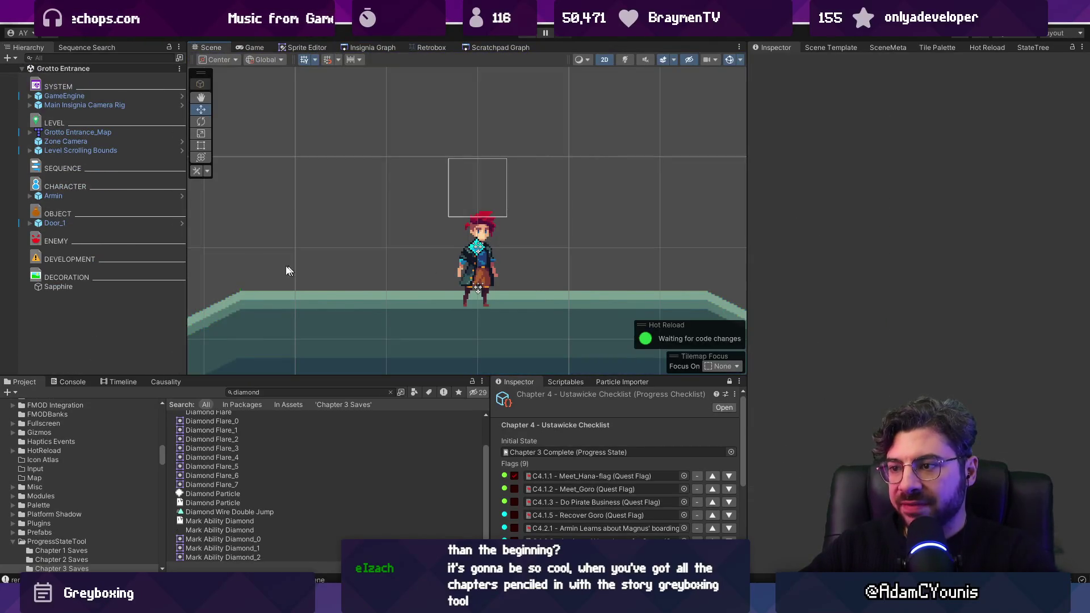
Paste Scene Emerald into Grotto Entrance and give it the Forge Gem Light-Blue sprite
click(89, 297)
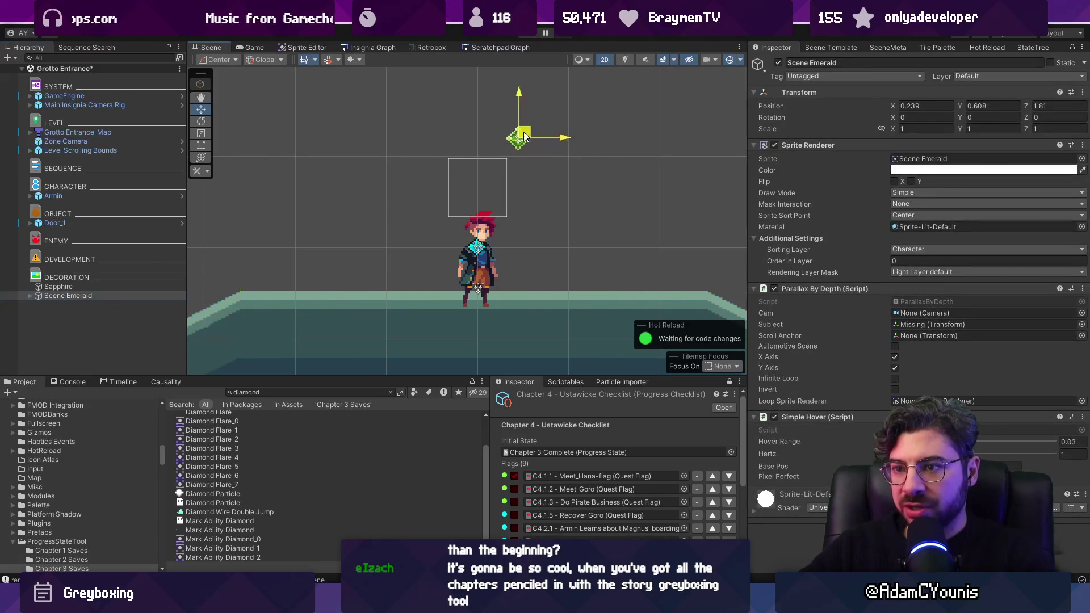
click(33, 295)
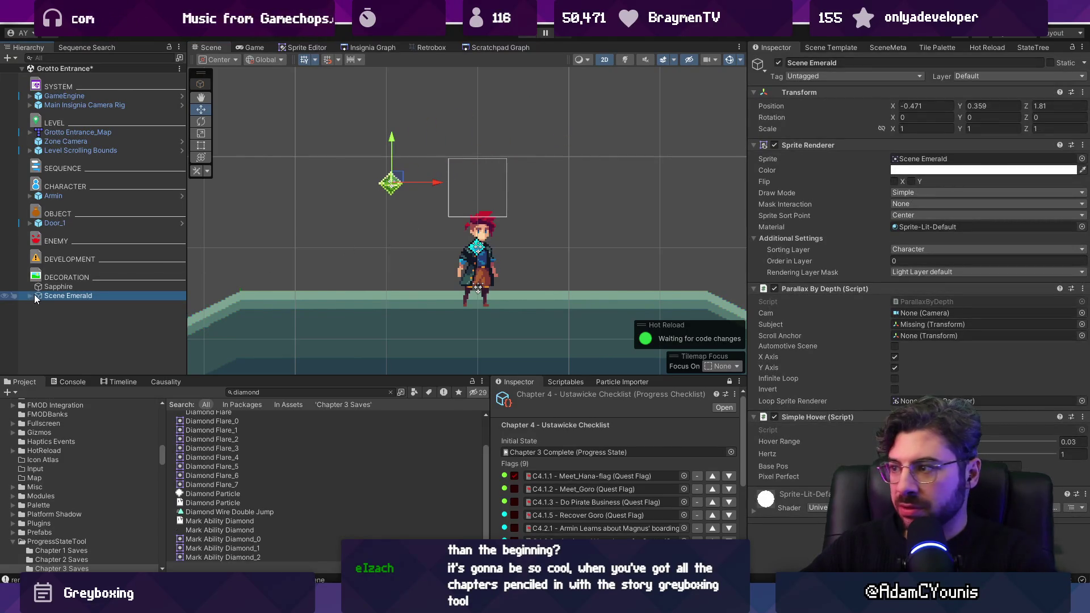
click(1081, 158)
text(sapphg)
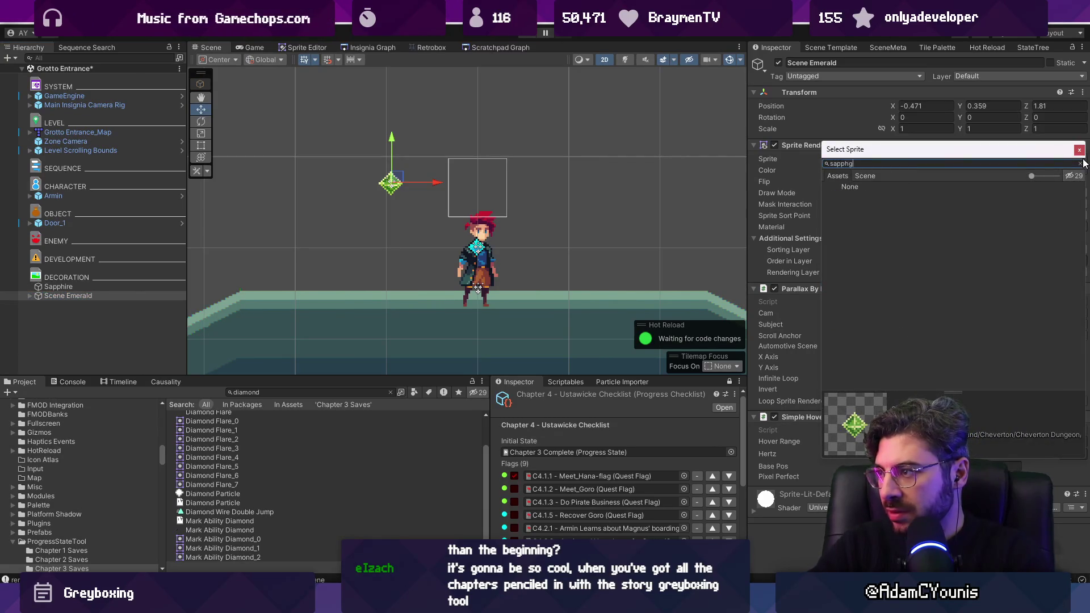
key(BackSpace)
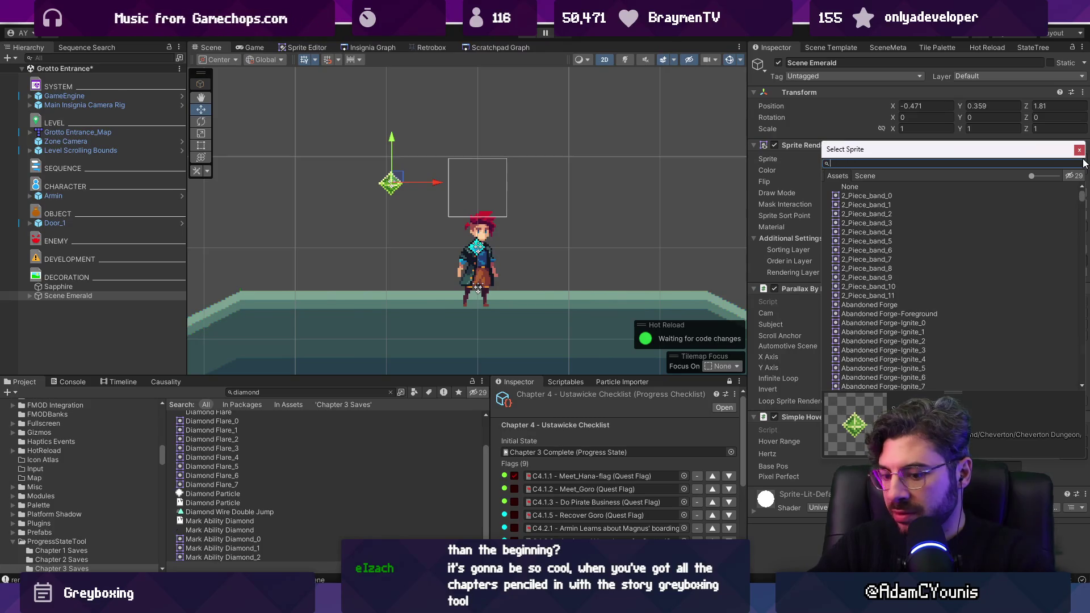
text(blue)
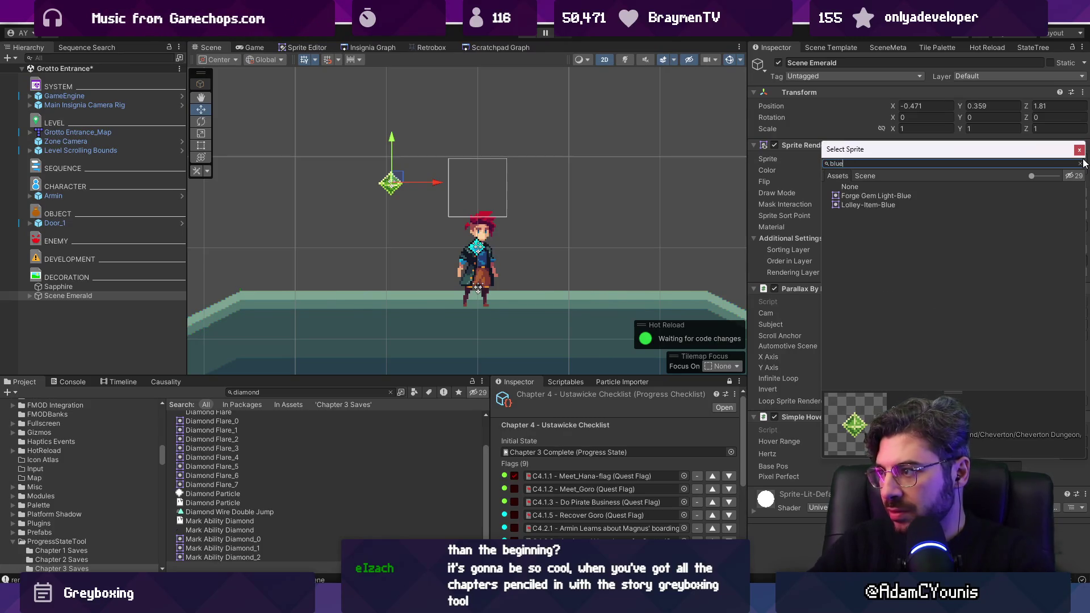
key(Down)
key(Return)
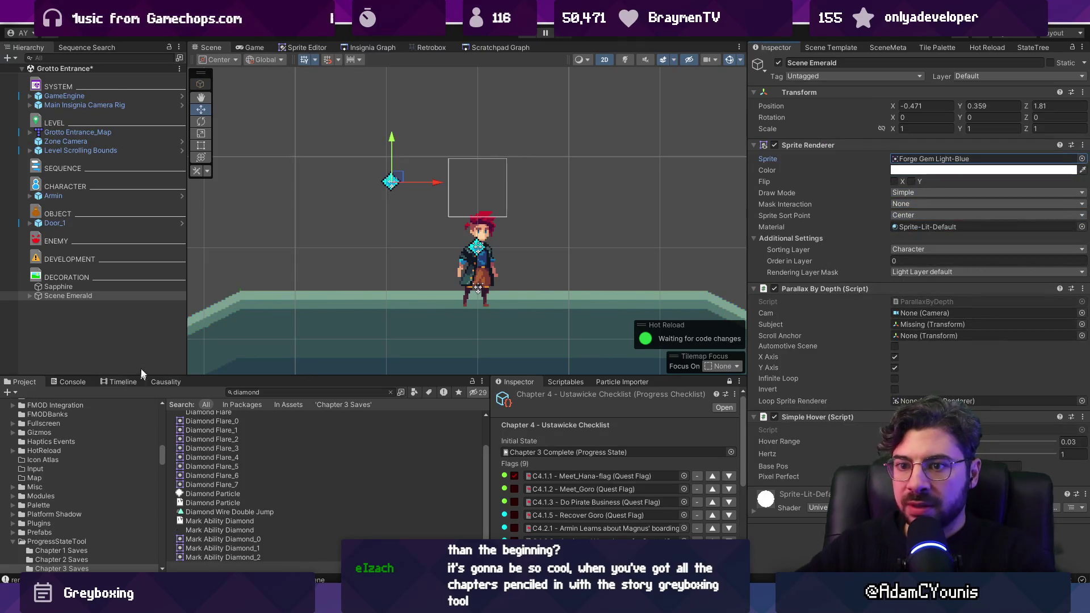
Delete the old Sapphire object and rename the pasted gem to Scene Sapphire
click(114, 284)
key(Delete)
double_click(100, 287)
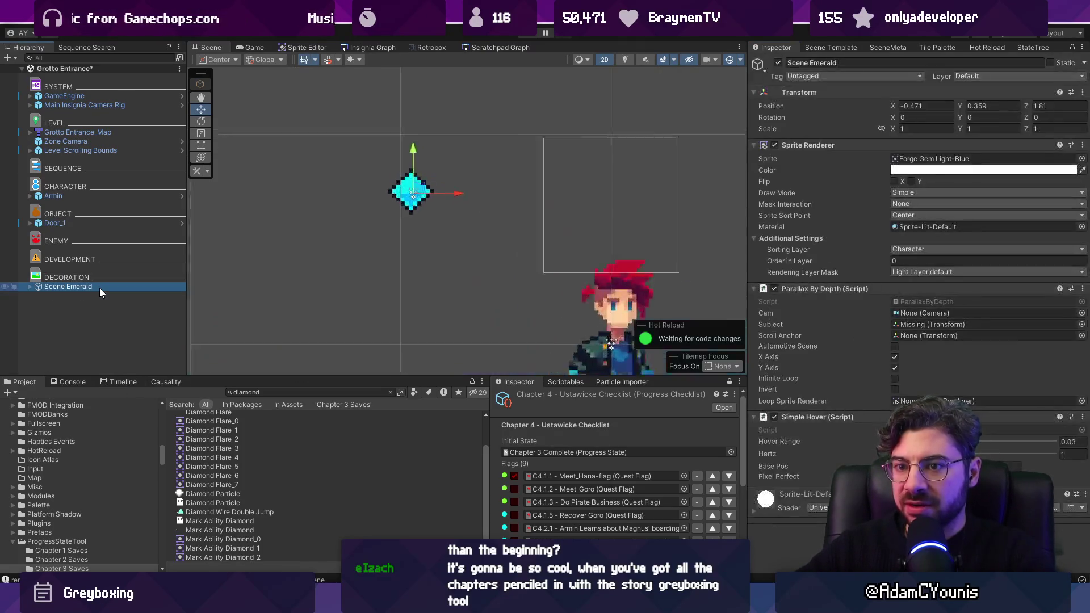
scroll(324, 181, down, 3)
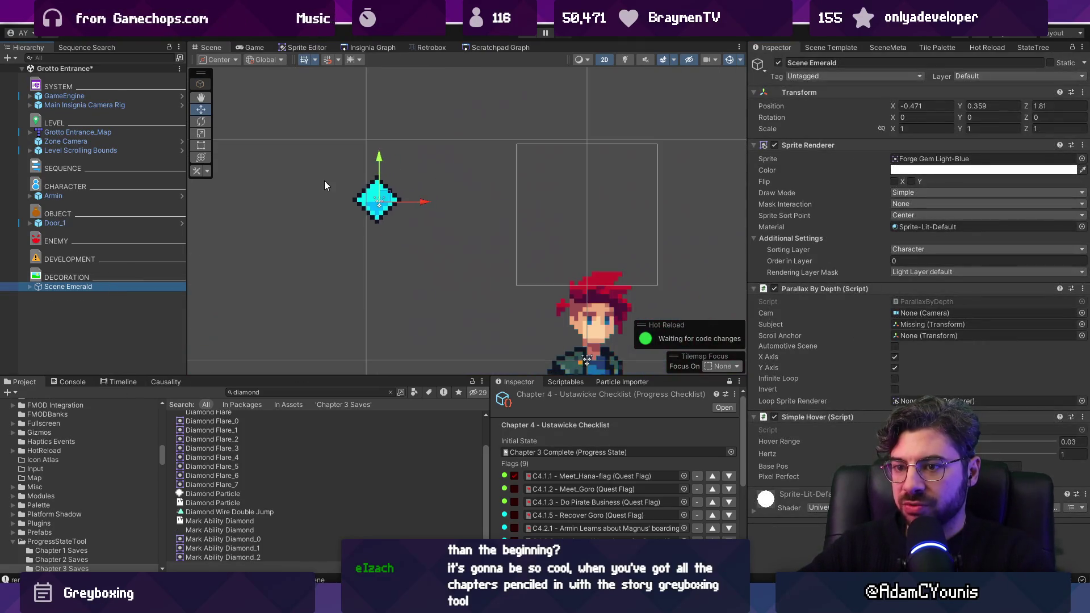
click(97, 288)
double_click(97, 288)
text(Sapphir)
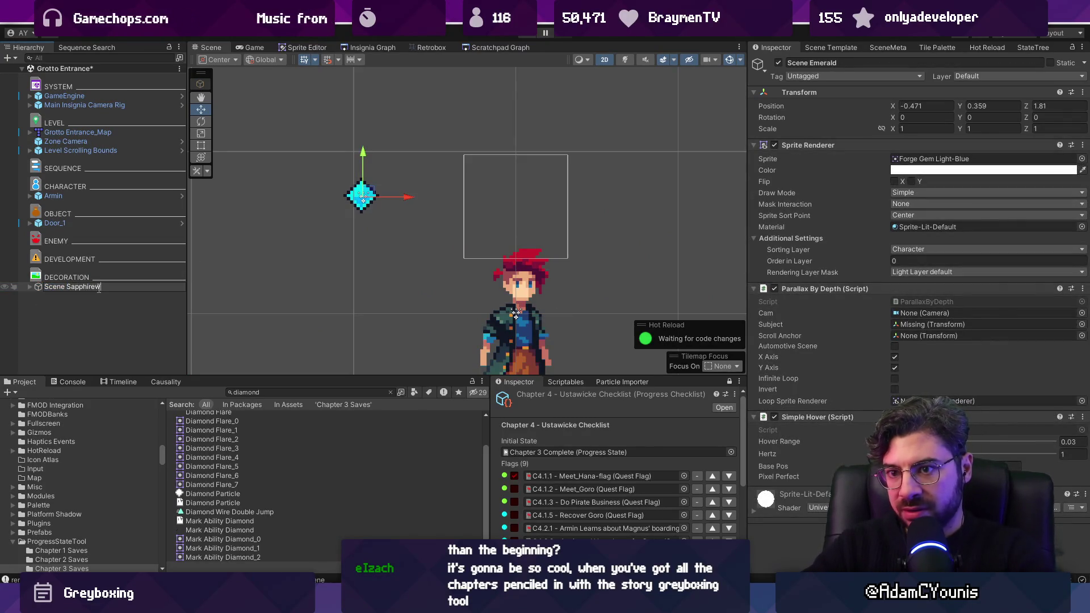
key(Return)
click(97, 288)
key(BackSpace)
key(Return)
Set Scene Sapphire's Position X to 0 and save the scene
click(937, 105)
text(0)
key(Return)
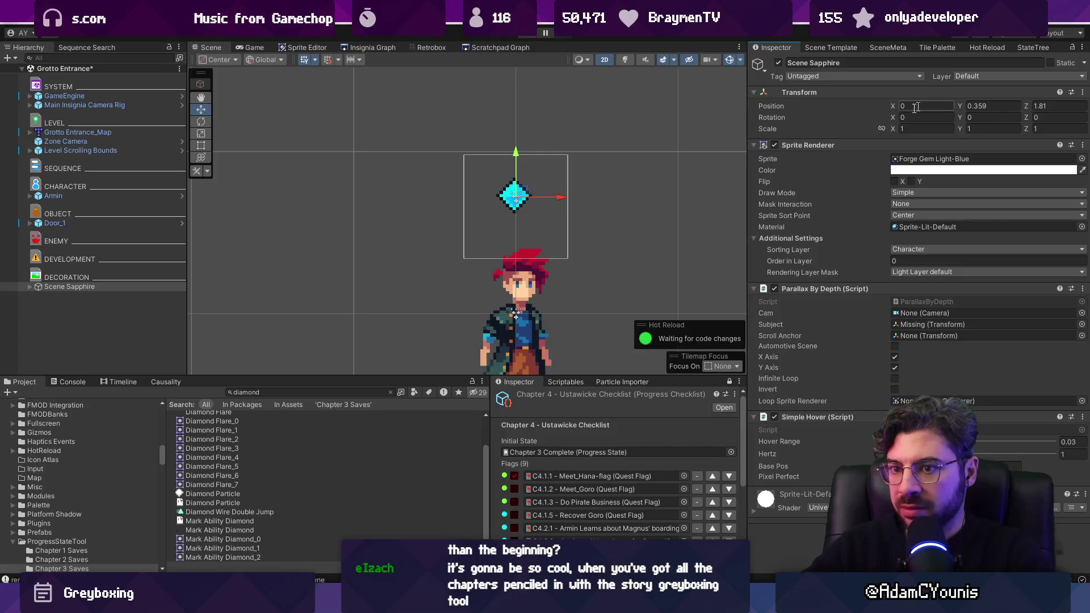
key(ctrl+s)
Change the gem's Particle System Start Color from green to cyan
click(30, 286)
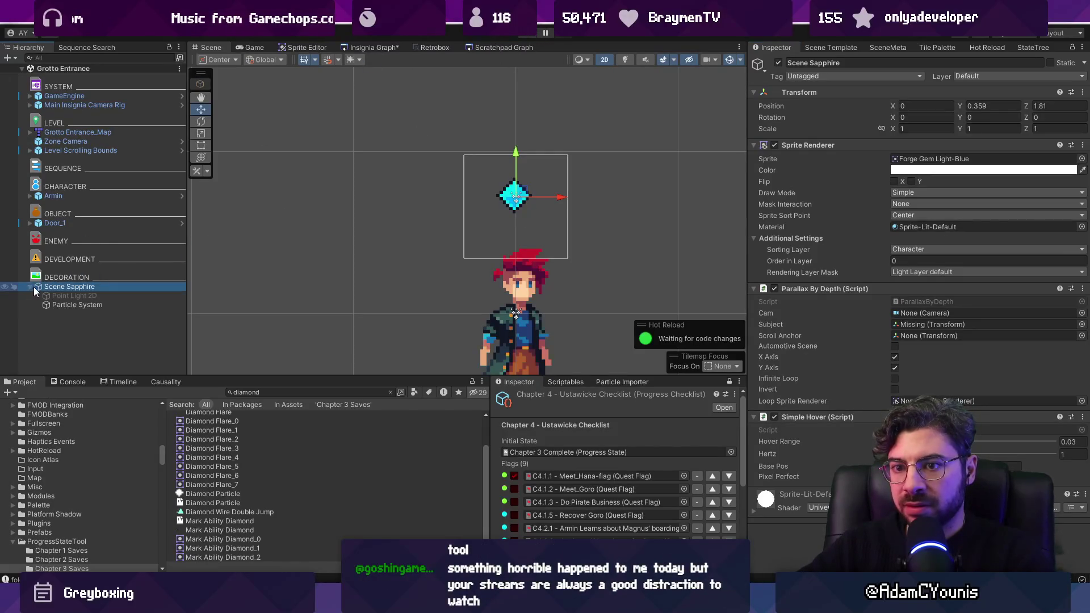
click(61, 306)
click(893, 282)
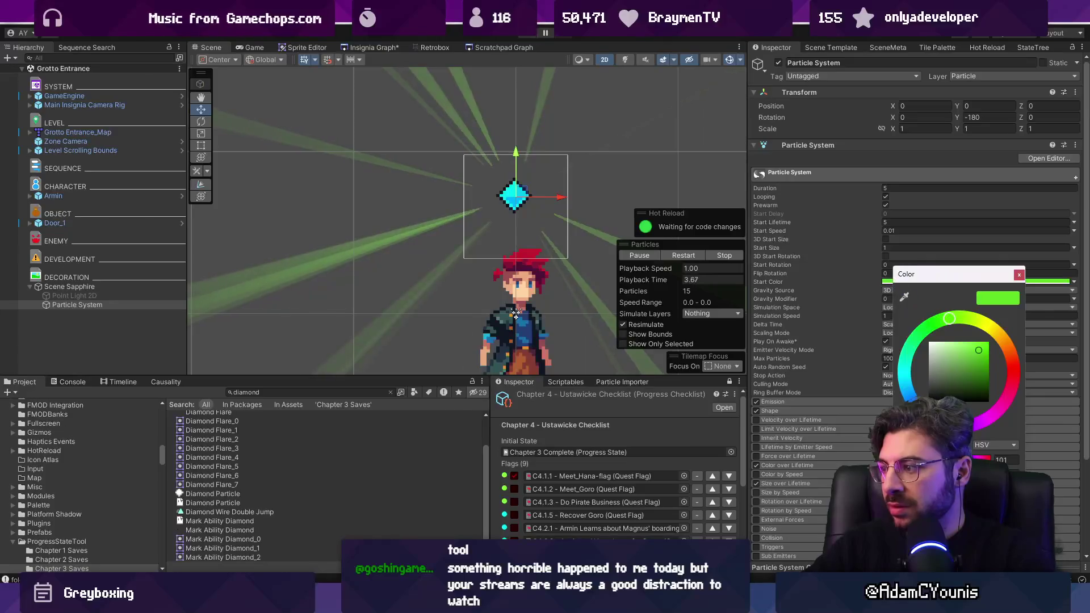
click(907, 384)
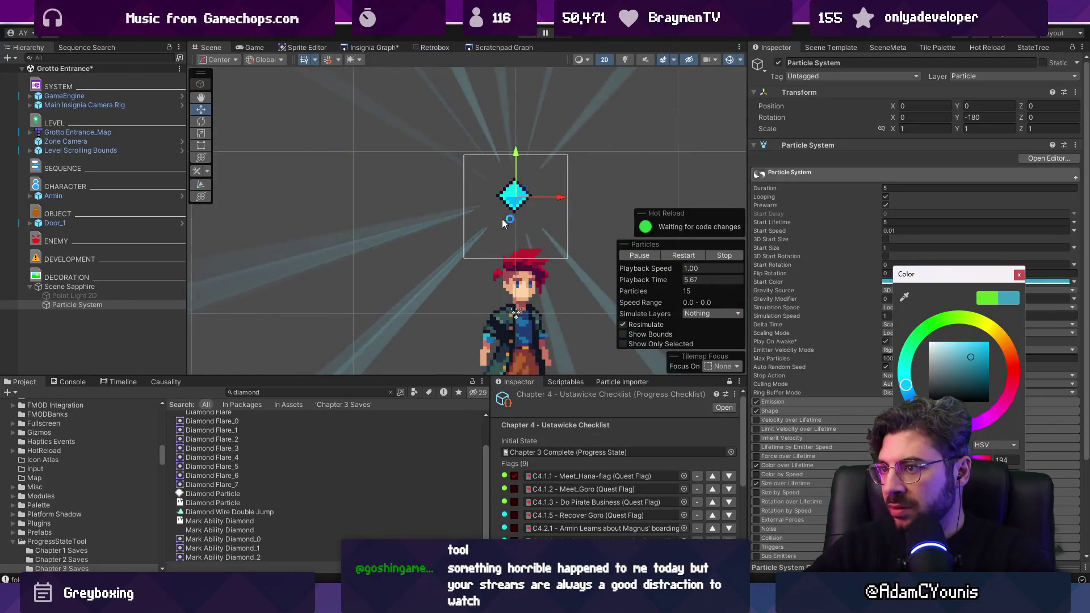
scroll(502, 223, down, 2)
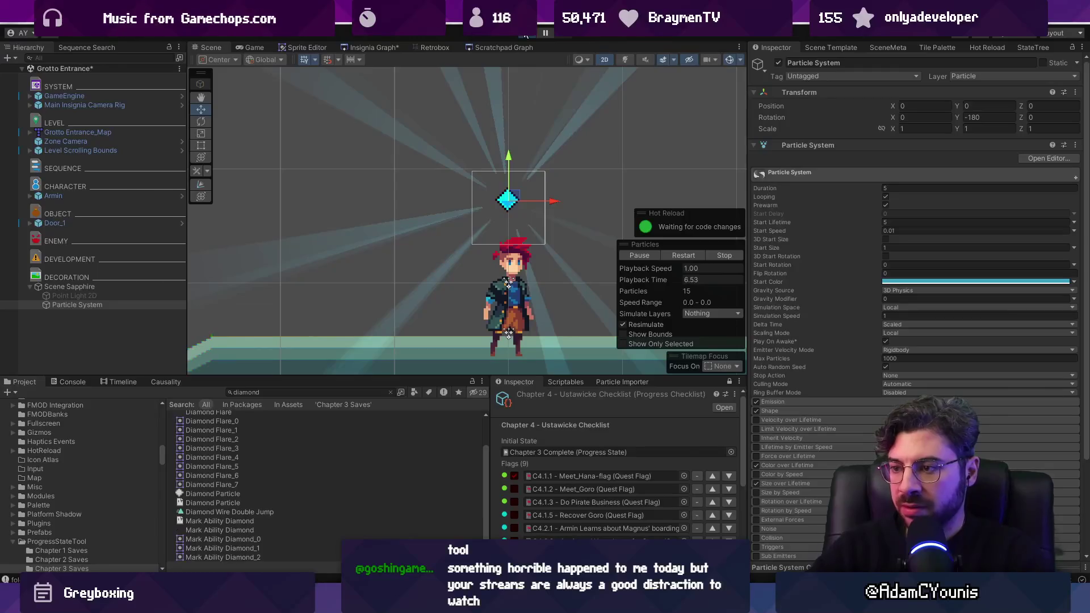
Play-test the gem twice, slightly raising its hover range, then reselect Scene Sapphire
click(525, 35)
key(Right)
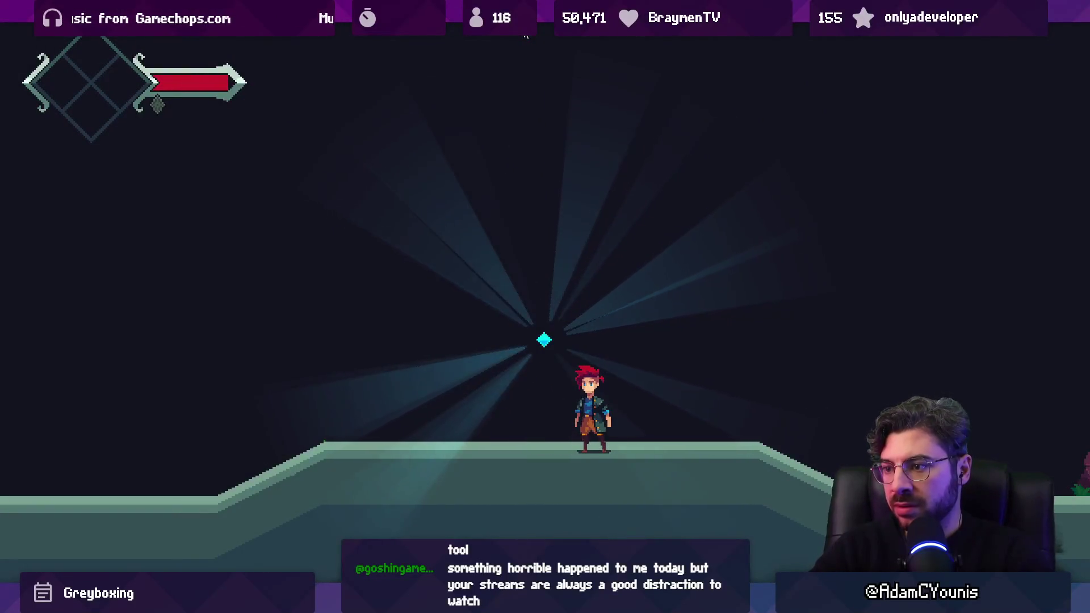
key(shift+space)
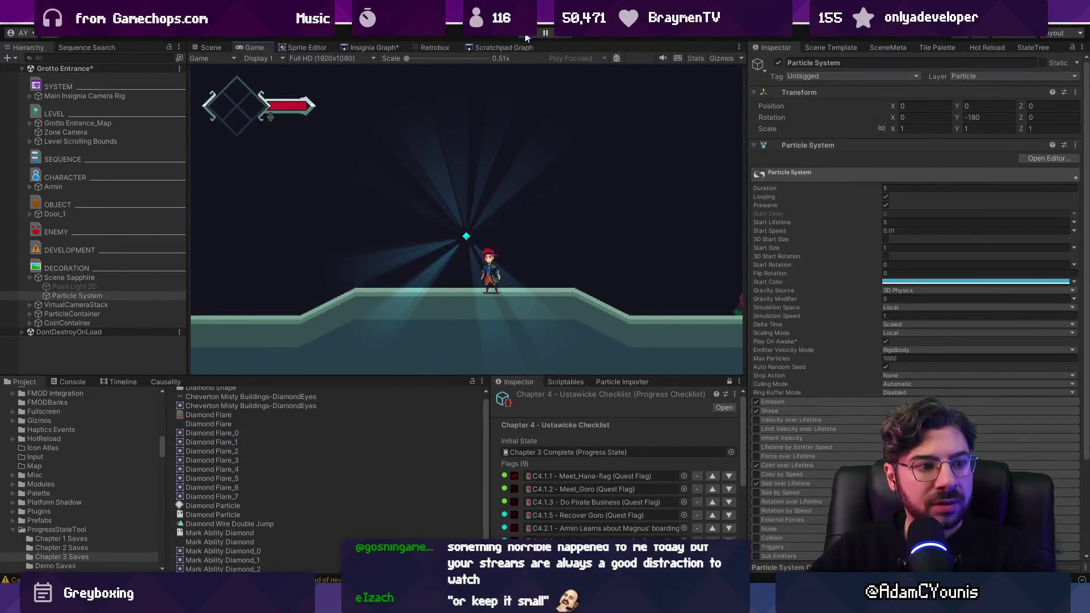
click(527, 33)
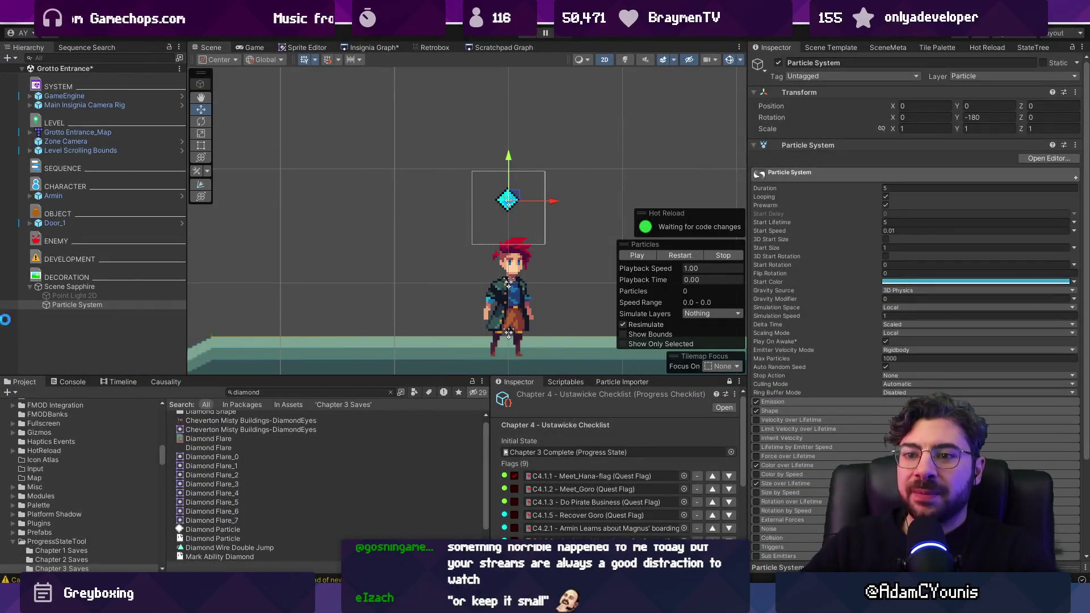
click(68, 287)
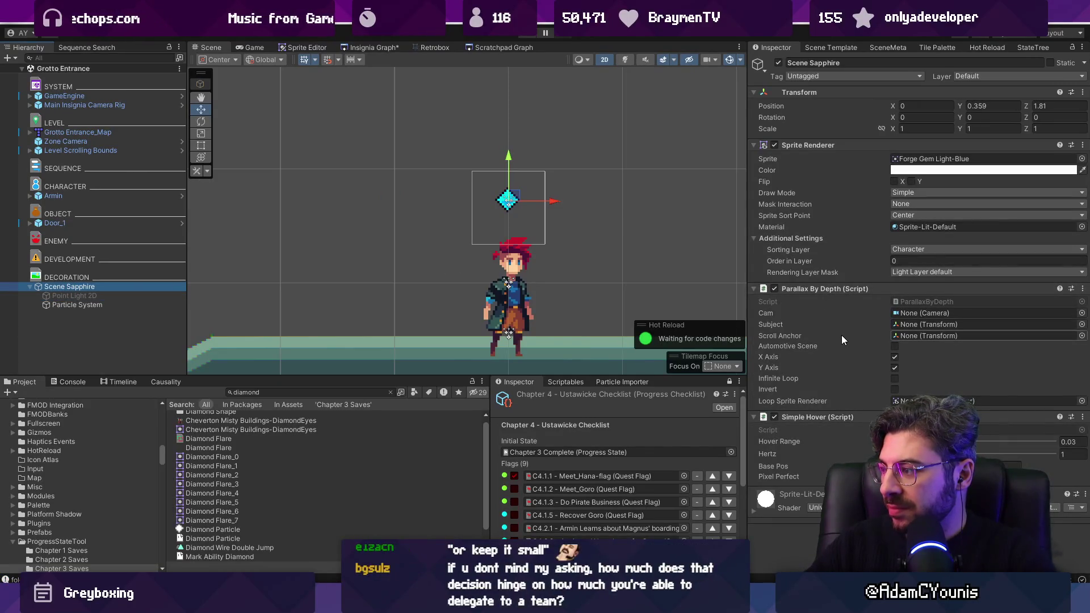
click(515, 43)
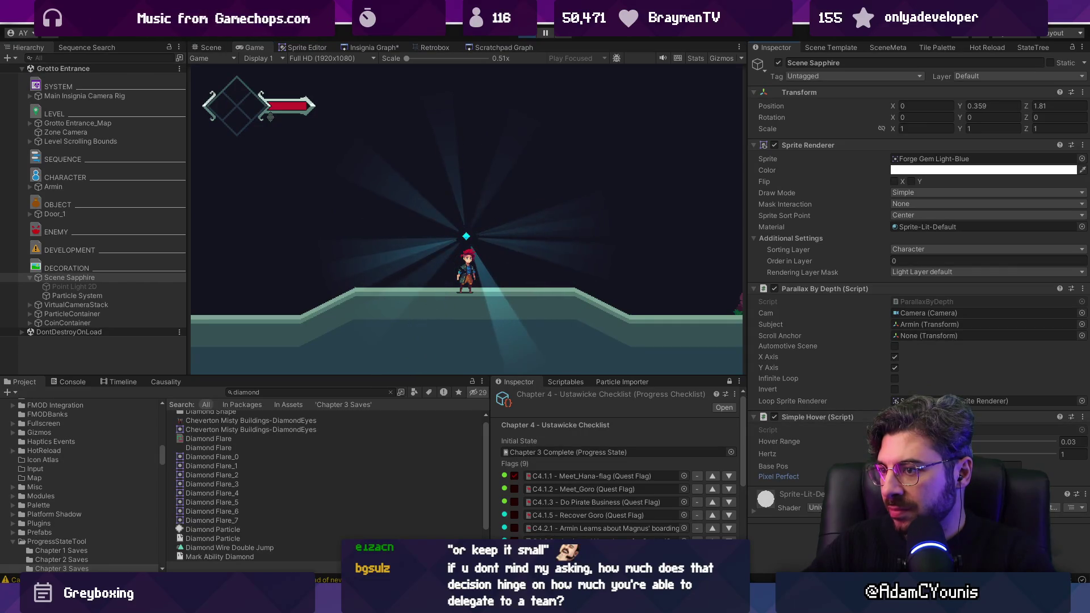
mouse_move(931, 441)
mouse_down()
mouse_move(985, 442)
mouse_move(931, 443)
mouse_move(930, 454)
mouse_up()
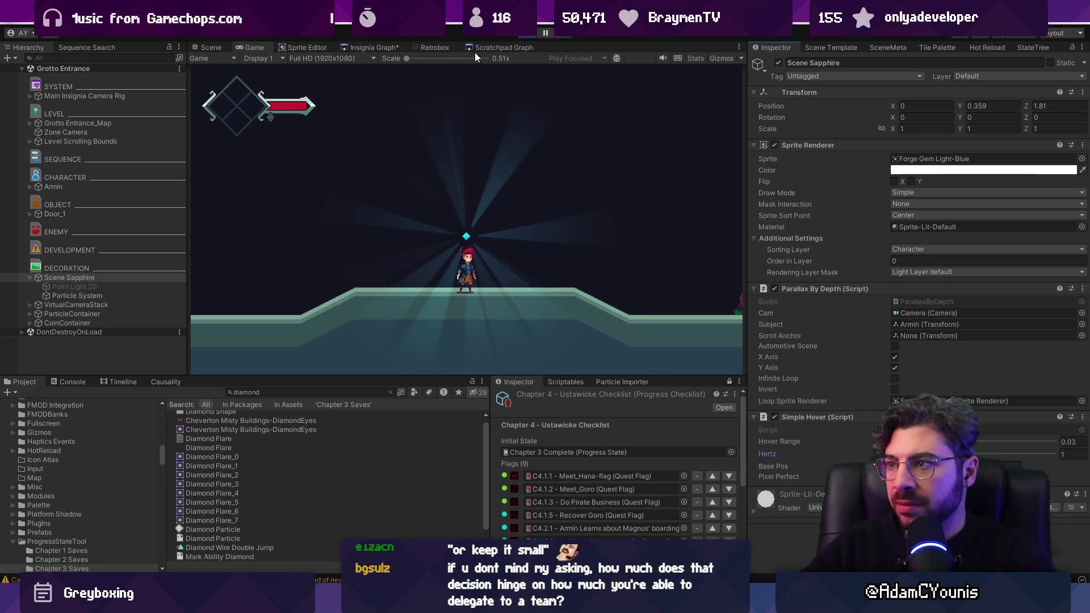
click(523, 34)
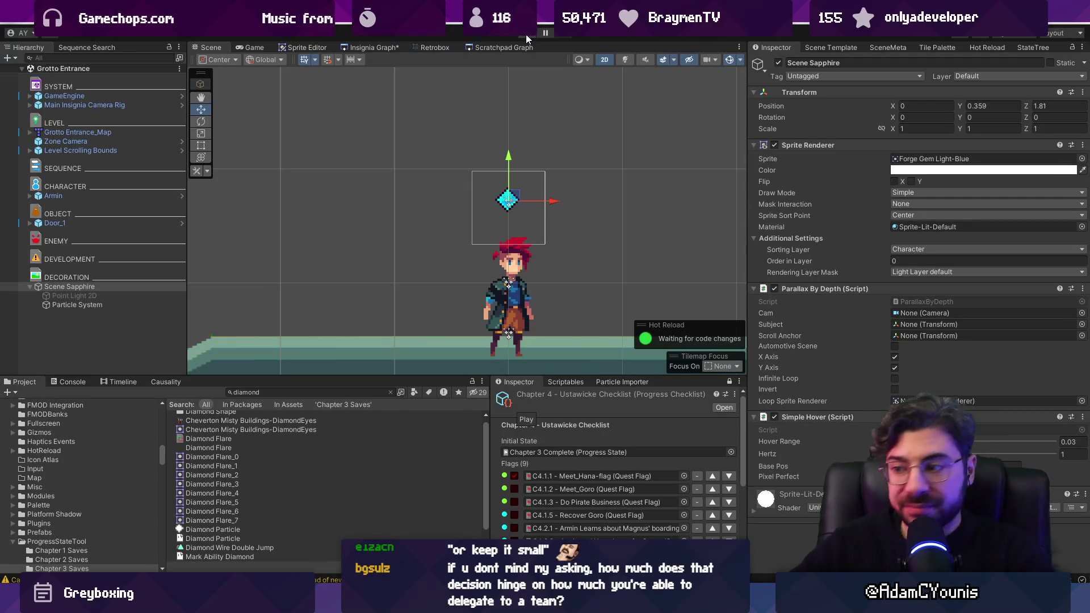
click(110, 303)
click(106, 288)
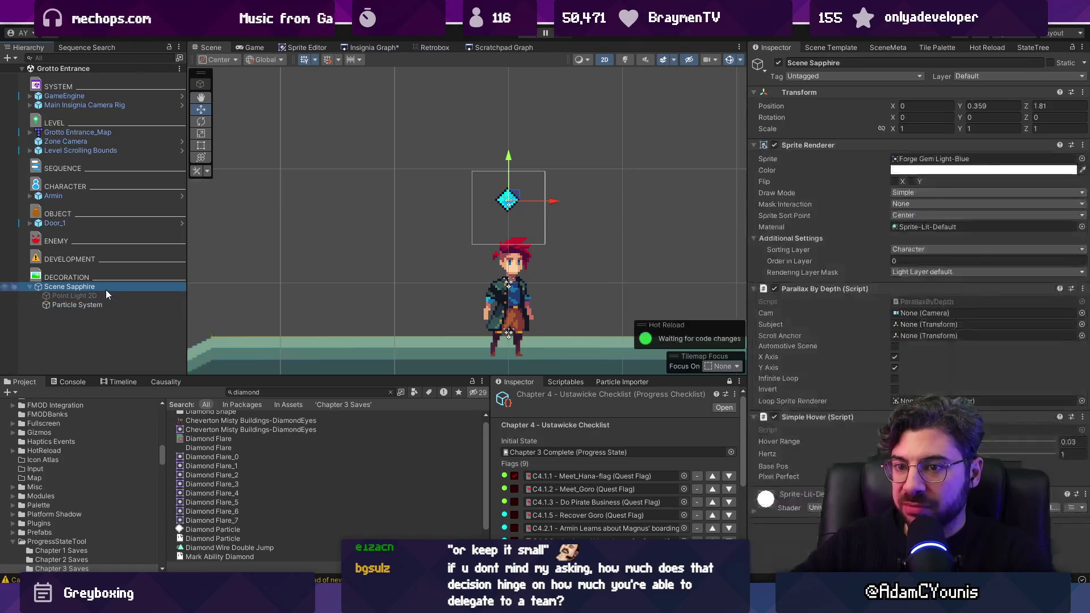
right_click(886, 287)
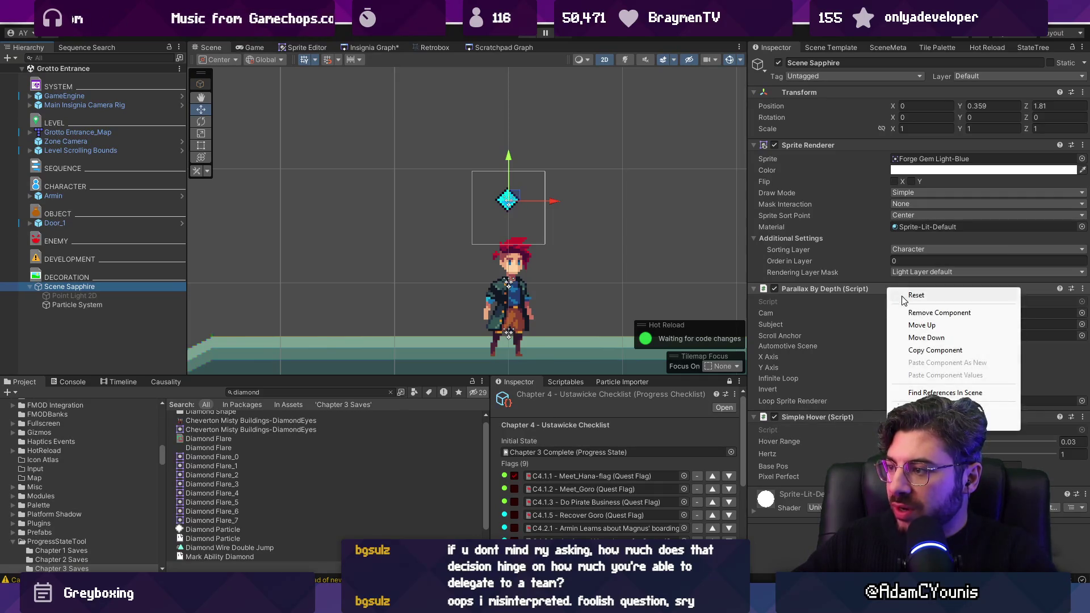
Remove the Parallax By Depth component, play-test, and frame the gem's Particle System
click(931, 313)
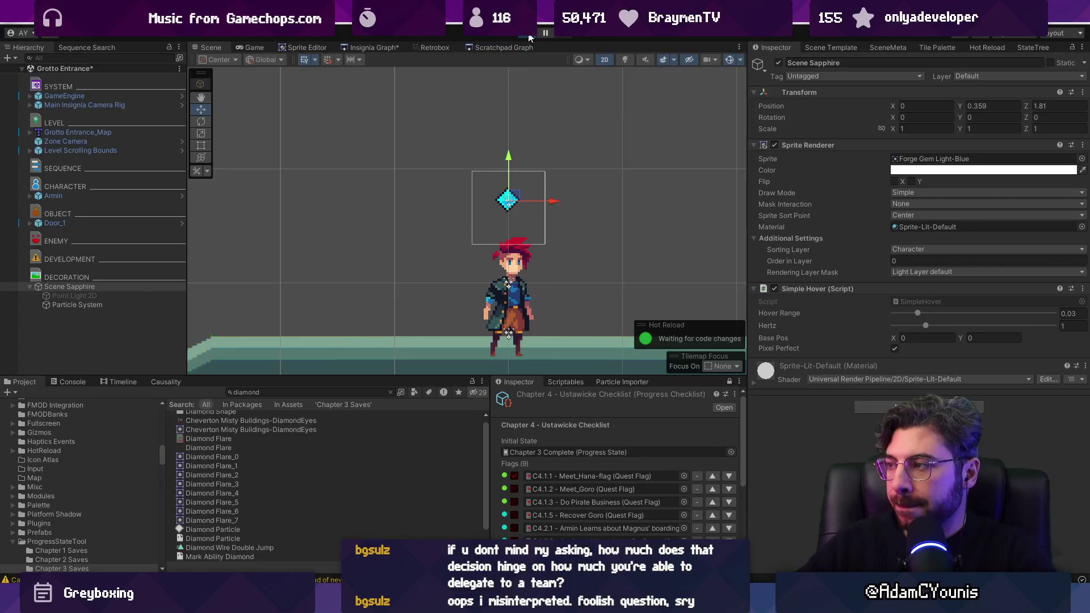
click(529, 37)
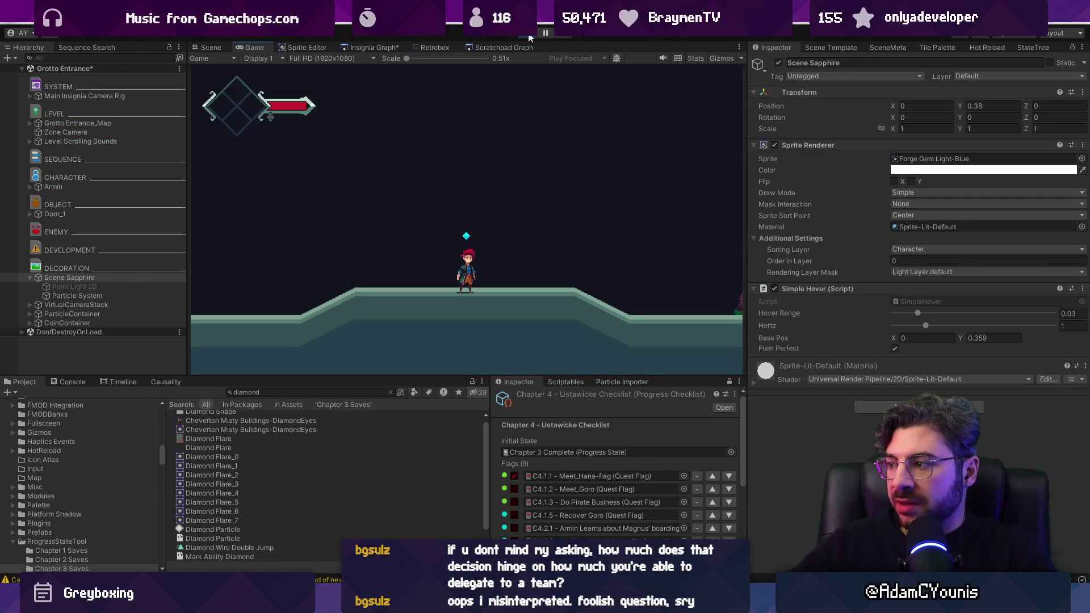
key(ctrl+p)
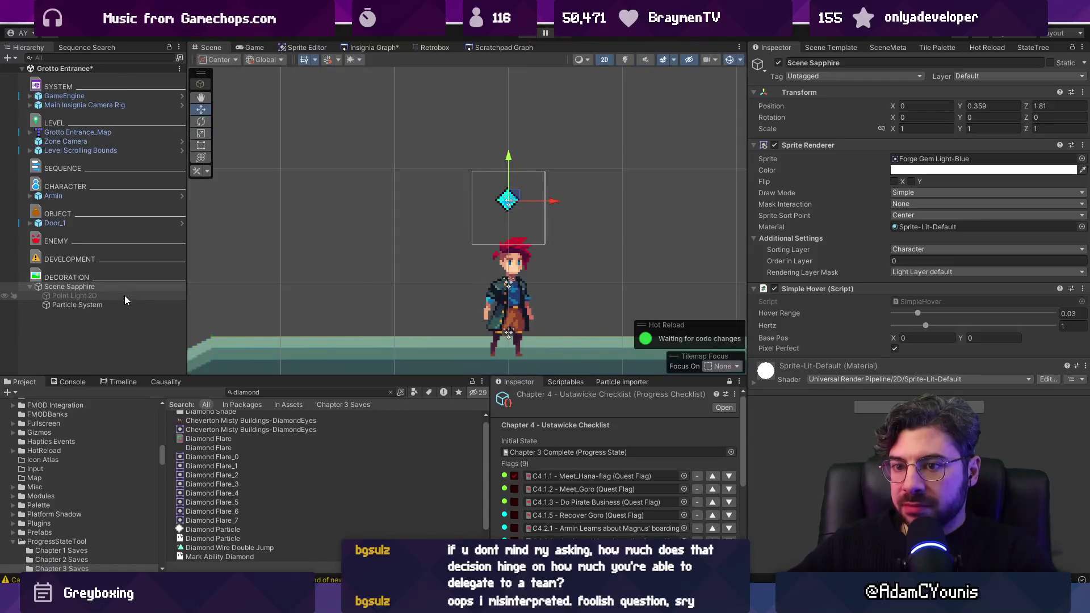
click(126, 305)
double_click(126, 305)
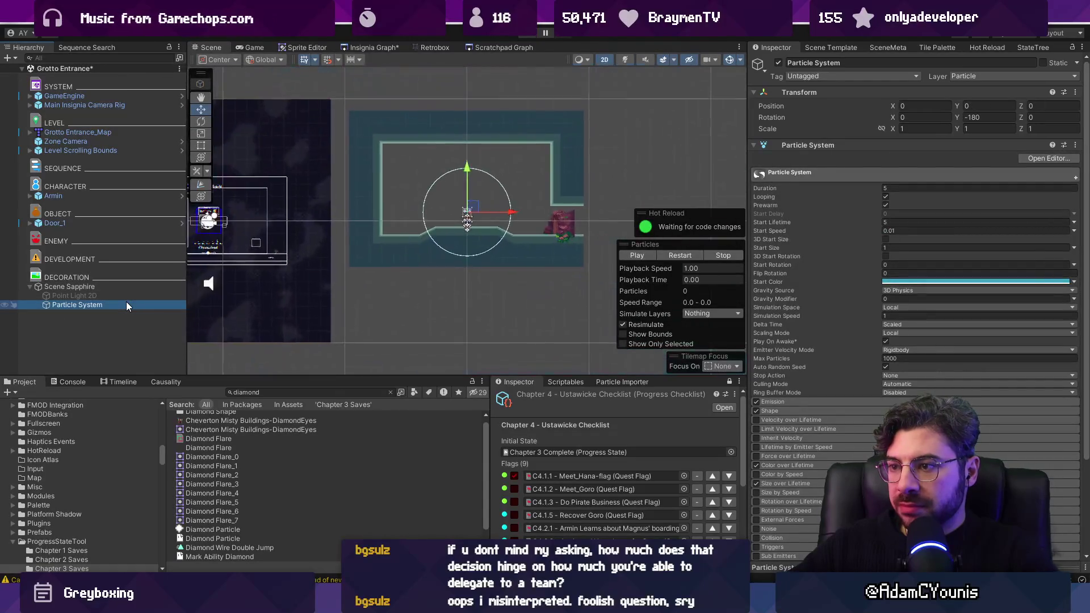
click(125, 285)
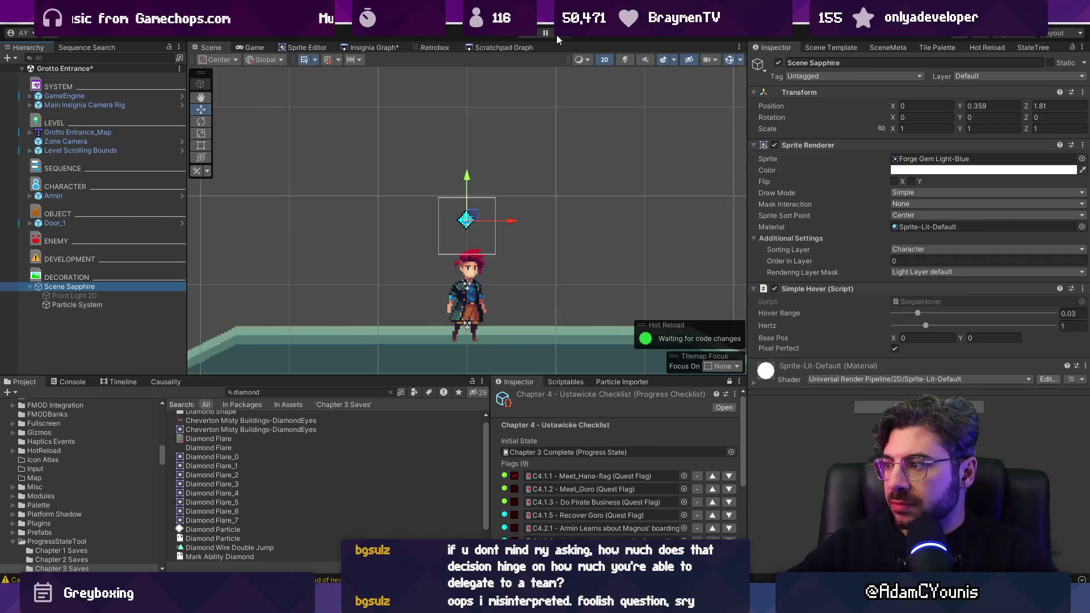
Play again, checking the gem's particles in both Scene and Game views
click(527, 34)
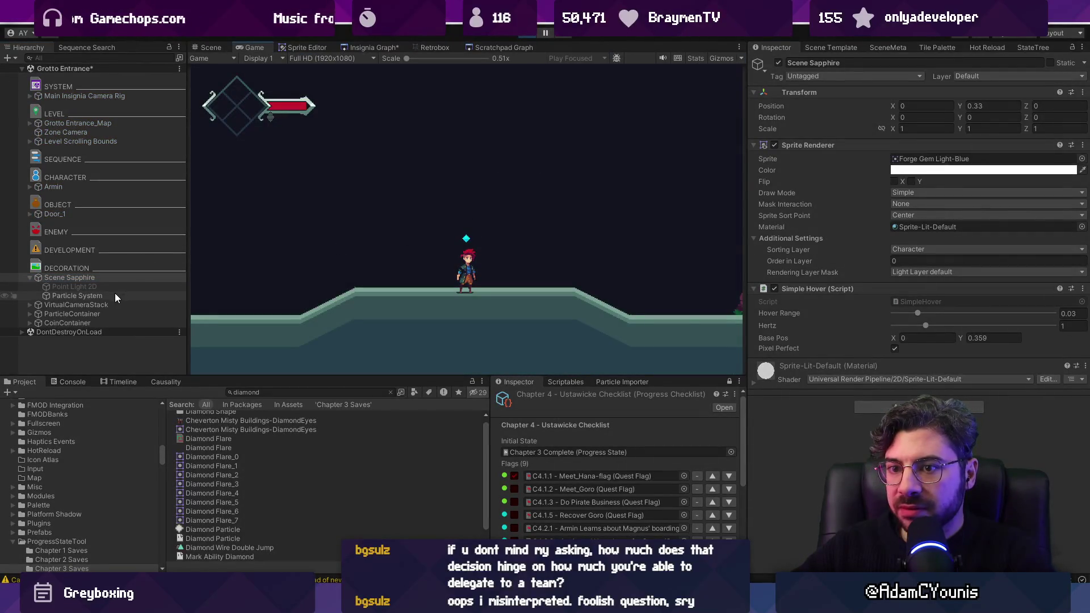
click(114, 294)
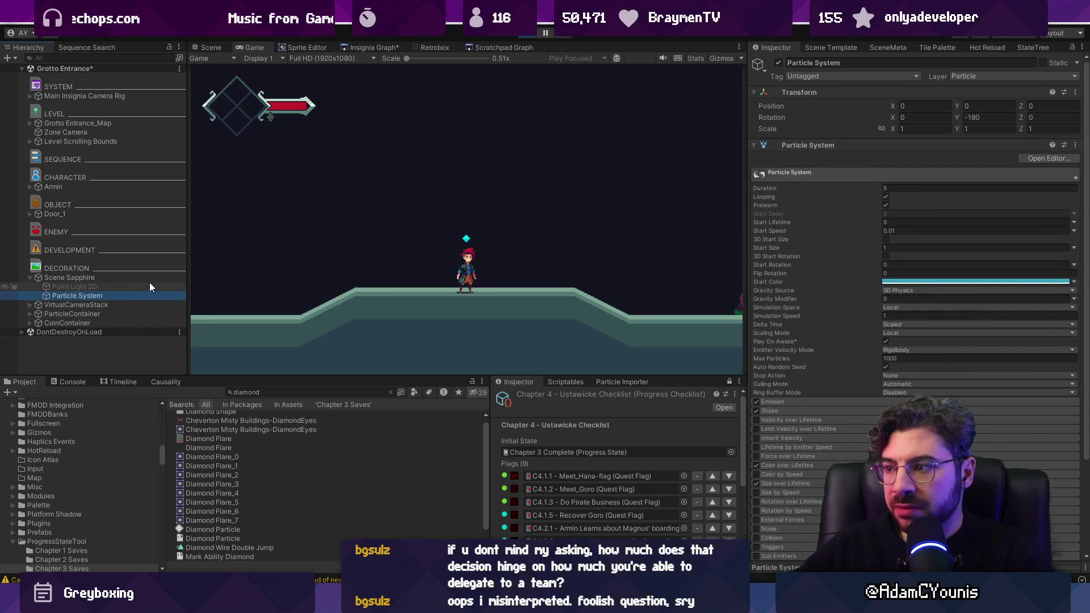
click(211, 47)
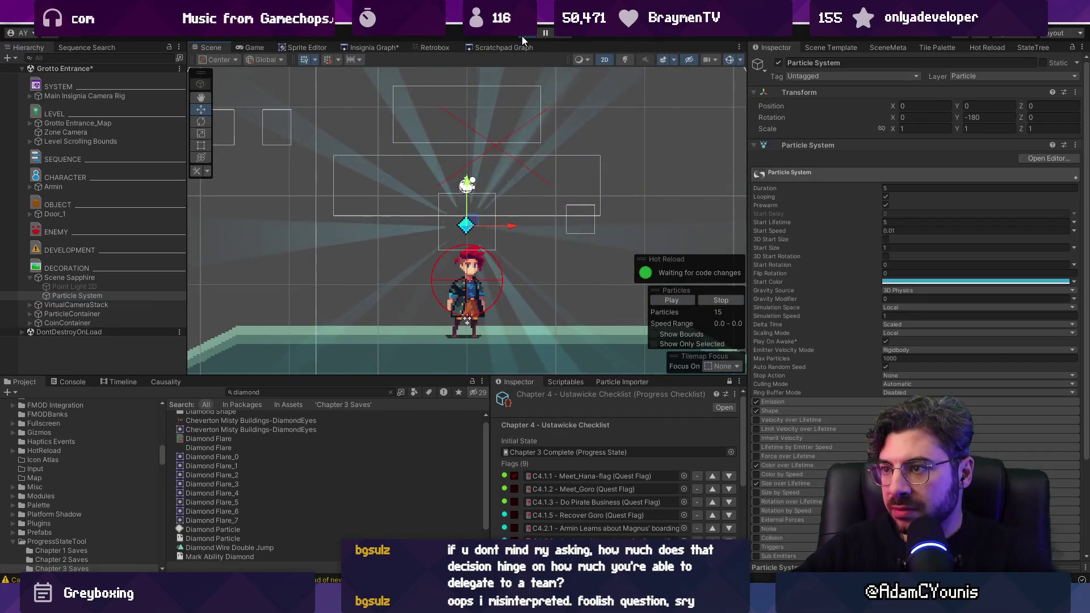
click(257, 48)
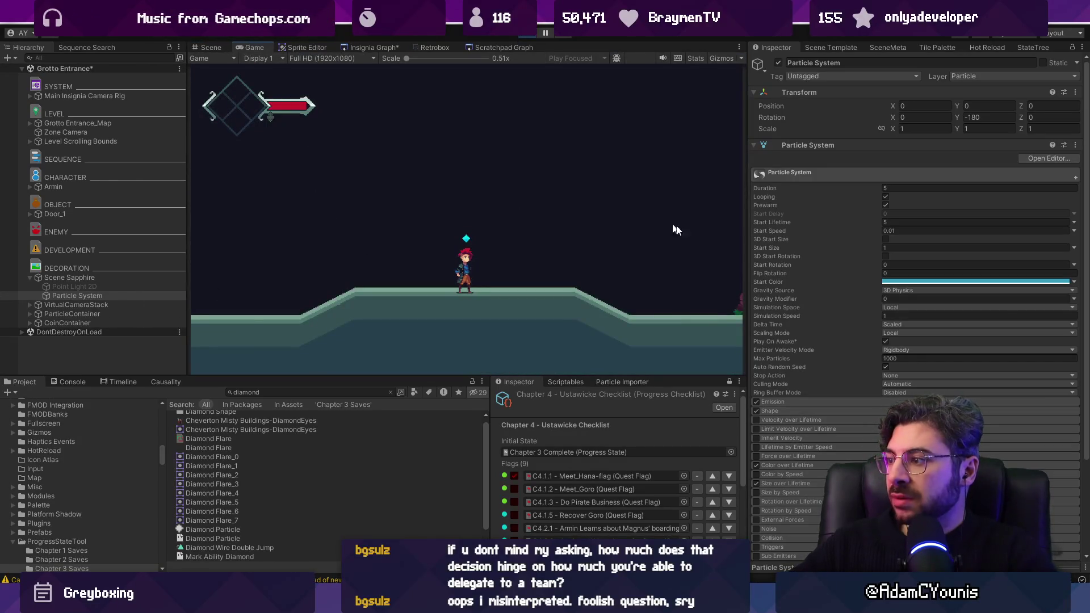
click(537, 32)
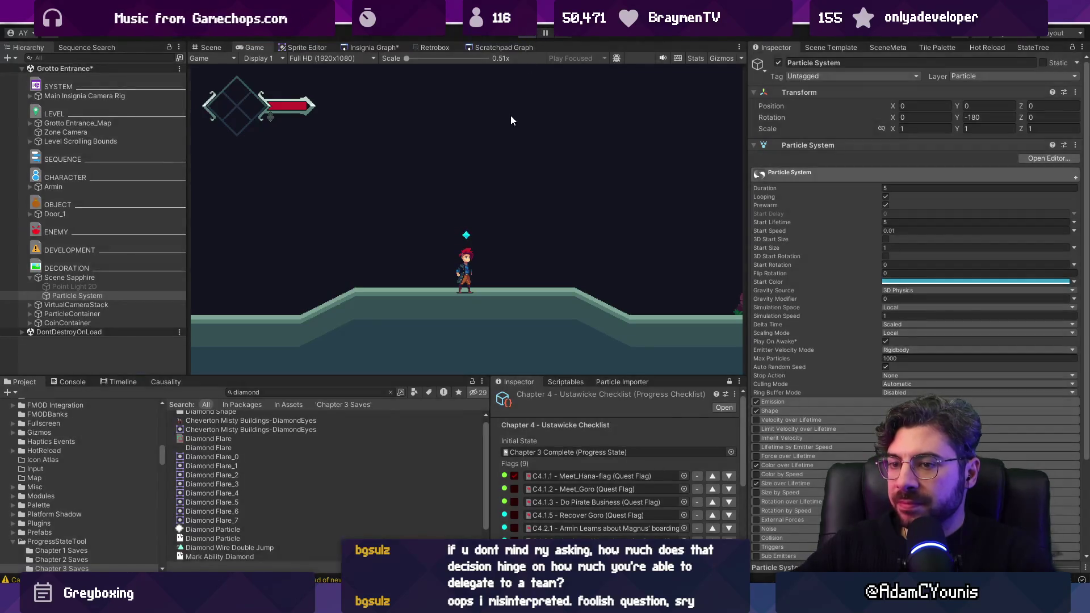
scroll(489, 236, down, 5)
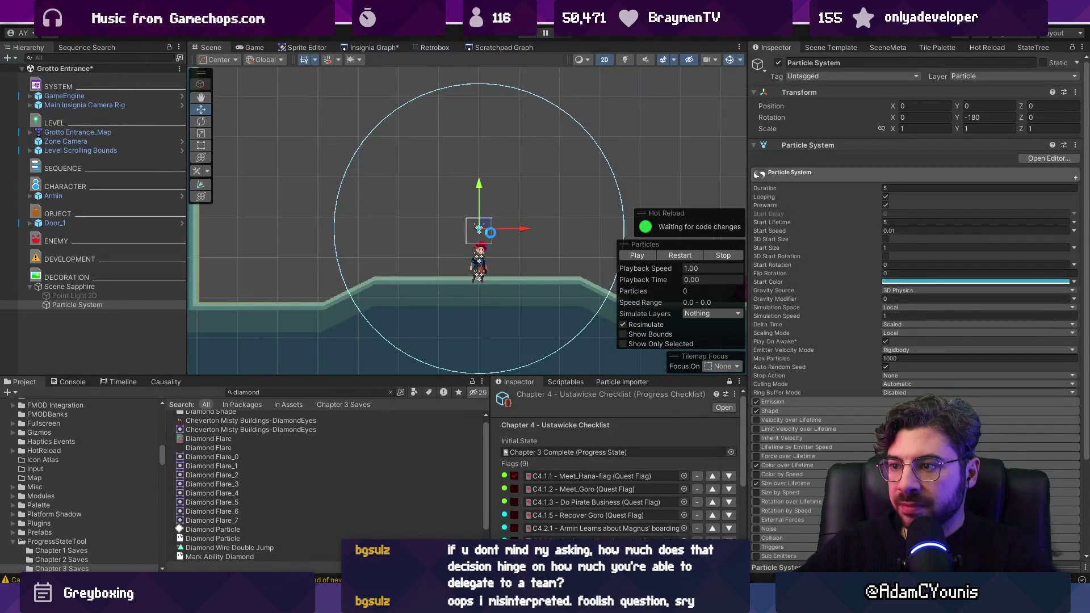
Add the Crucible Mockup Basalt Iteration_background sprite on the Background sorting layer
scroll(454, 243, down, 1)
click(352, 391)
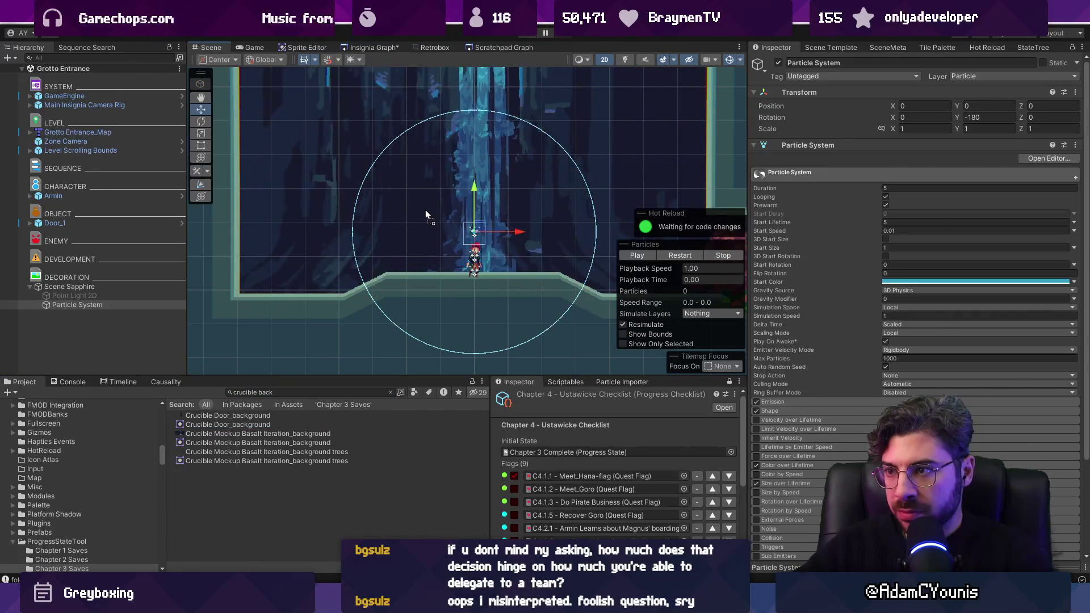
drag(425, 213, 425, 213)
click(914, 250)
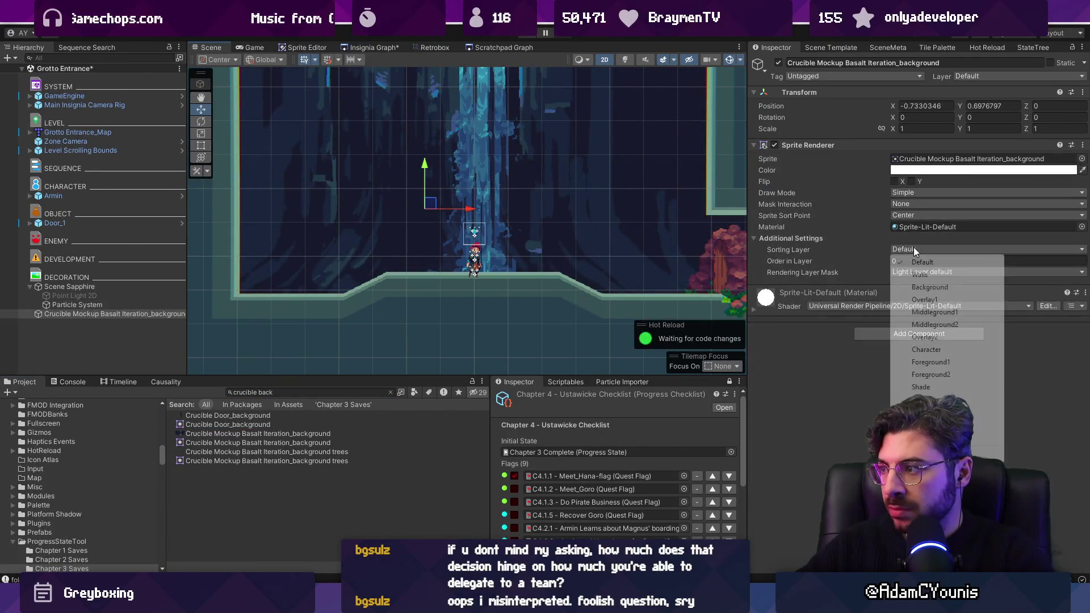
click(930, 287)
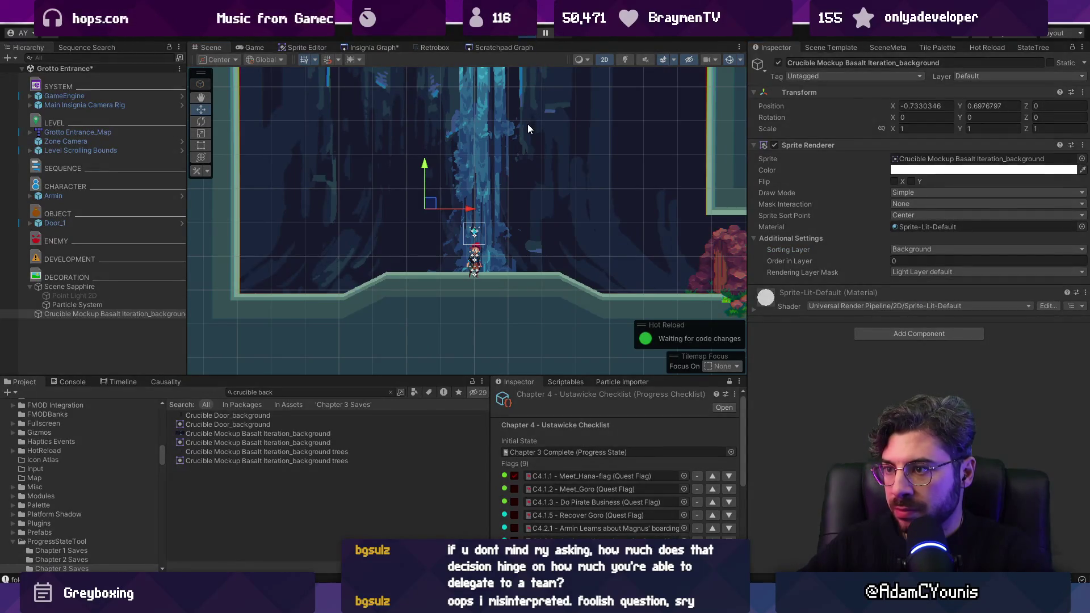
Play-test the background, browsing the game's video settings menu, then select the Particle System
key(ctrl+p)
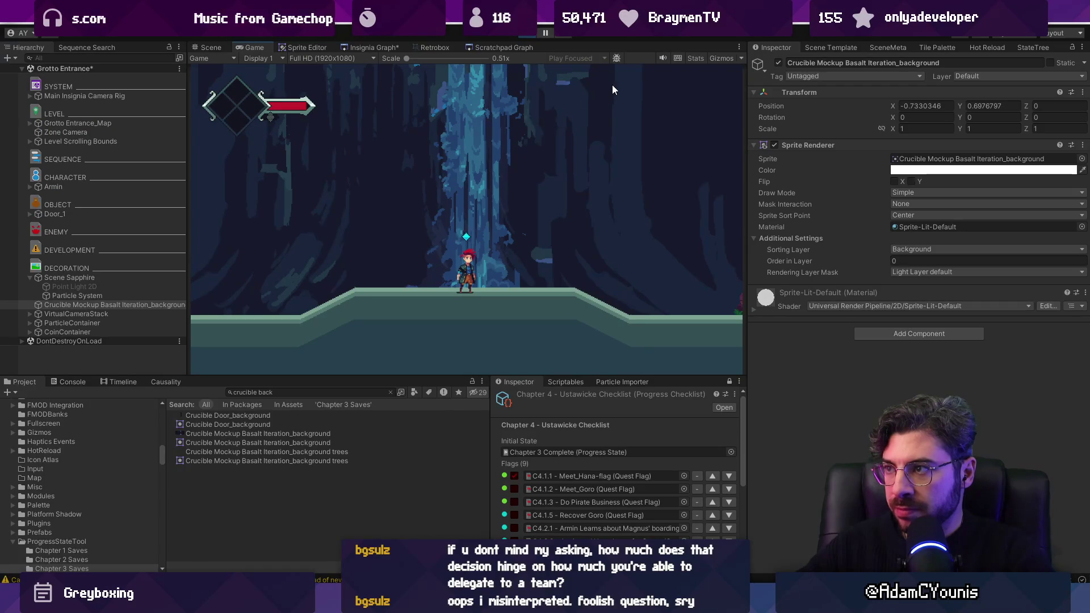
key(Escape)
key(z)
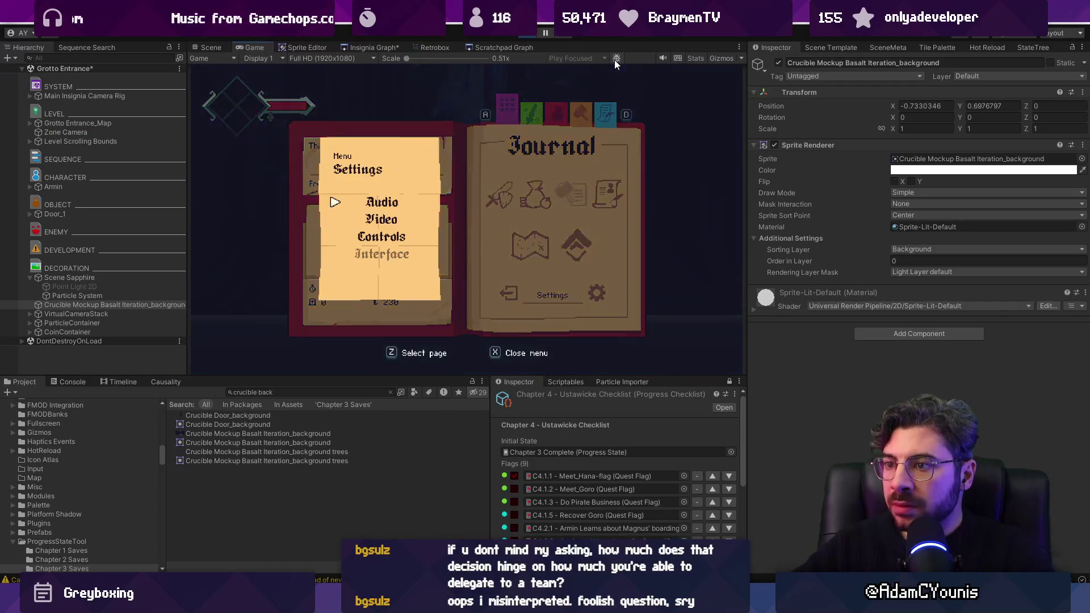
key(Down)
key(z)
key(Down)
key(Down)
key(Down)
key(Down)
key(Up)
key(Up)
key(Down)
key(Down)
key(Escape)
key(Escape)
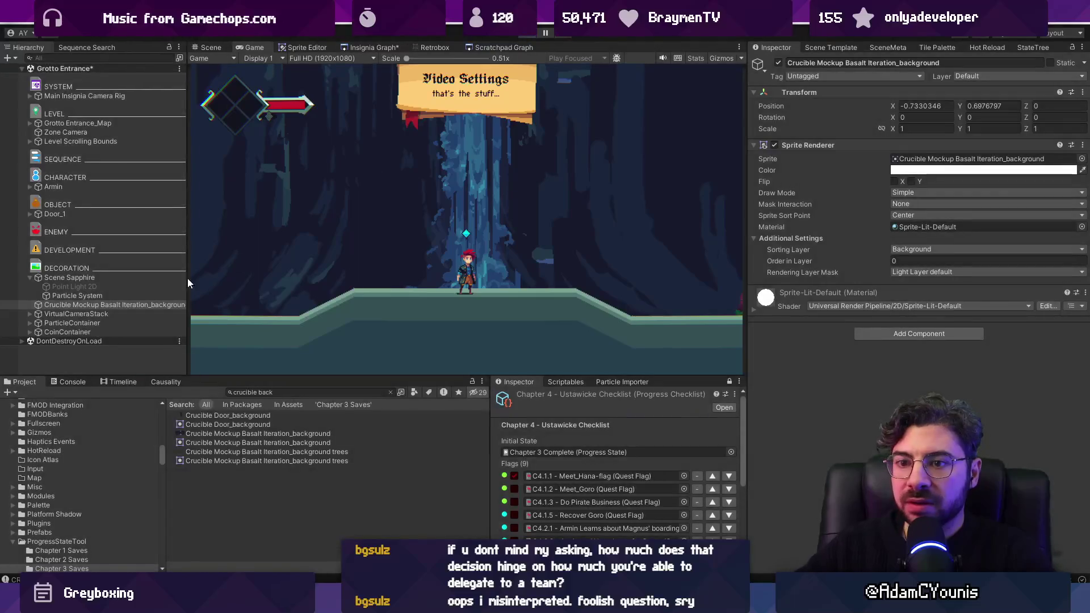
key(ctrl+p)
click(83, 302)
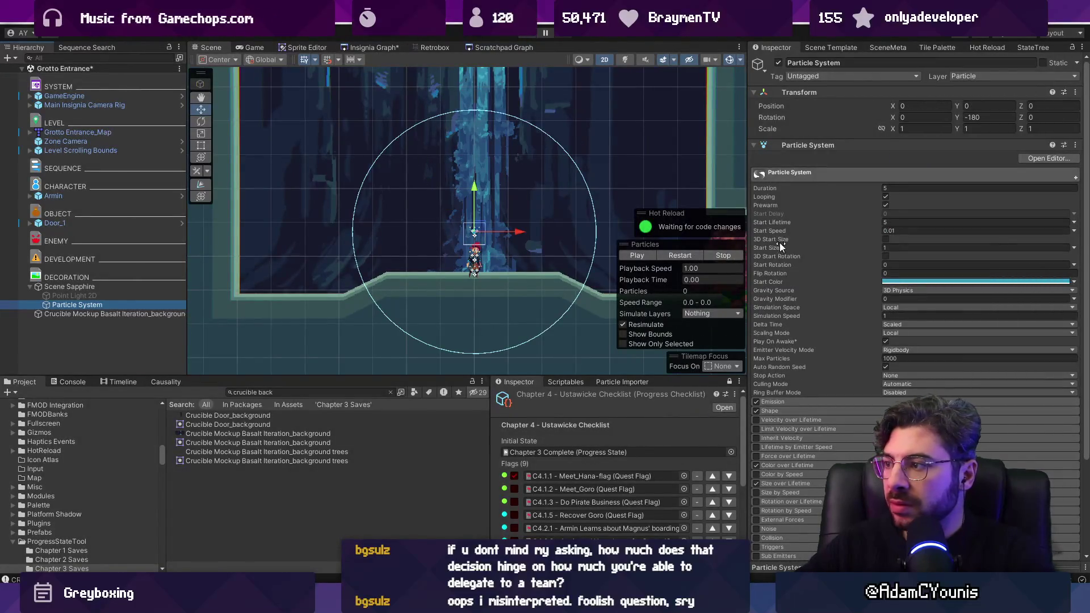
Orbit the Scene view in 3D to inspect layer depth, then play and restore 2D
key(2)
mouse_move(456, 188)
mouse_down()
mouse_move(533, 215)
mouse_move(630, 223)
mouse_move(549, 177)
mouse_move(567, 188)
mouse_move(522, 59)
mouse_up()
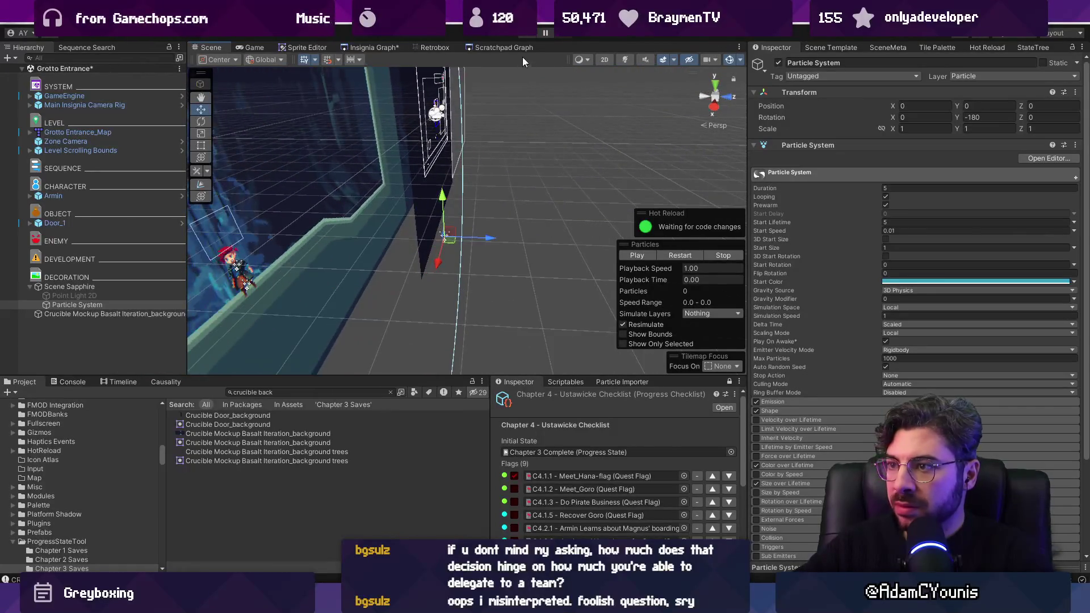
click(526, 35)
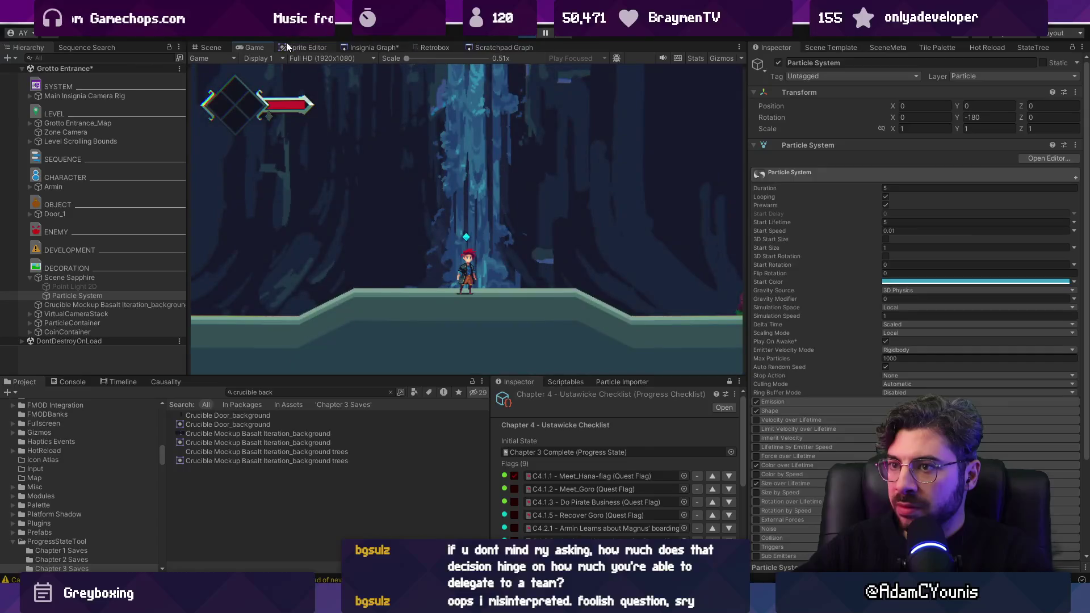
click(212, 49)
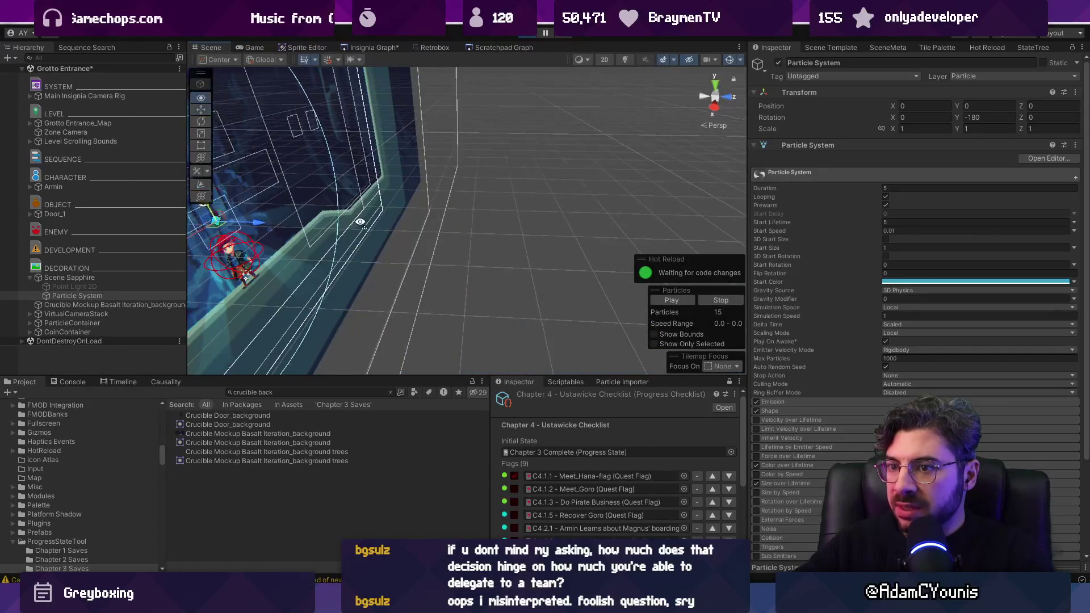
key(2)
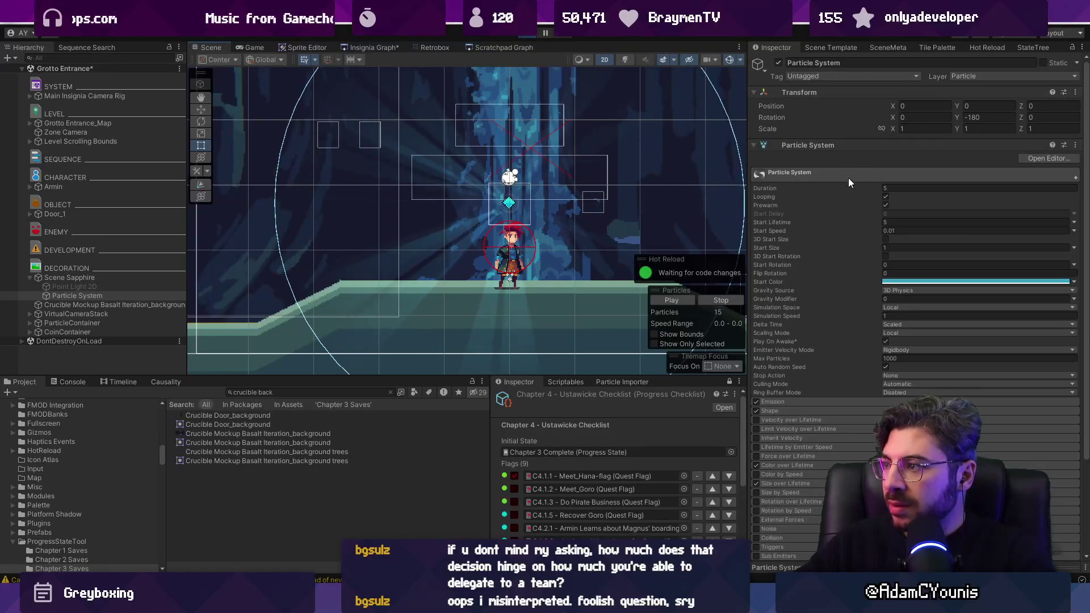
Review the particle Renderer module, collapse the Particle System component, and stop Play
scroll(849, 176, down, 5)
scroll(930, 343, down, 8)
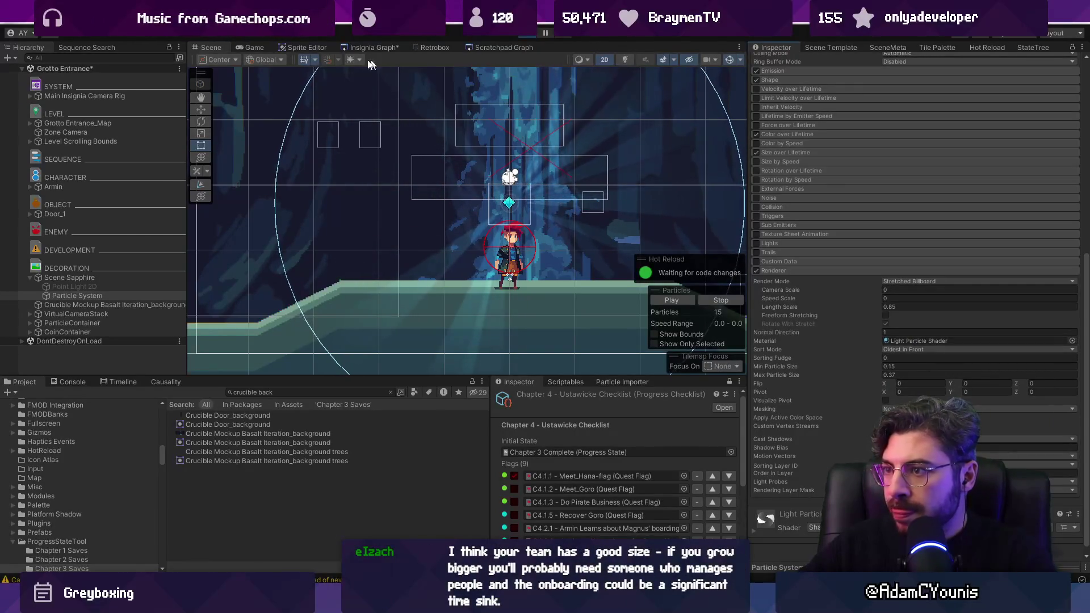
click(256, 48)
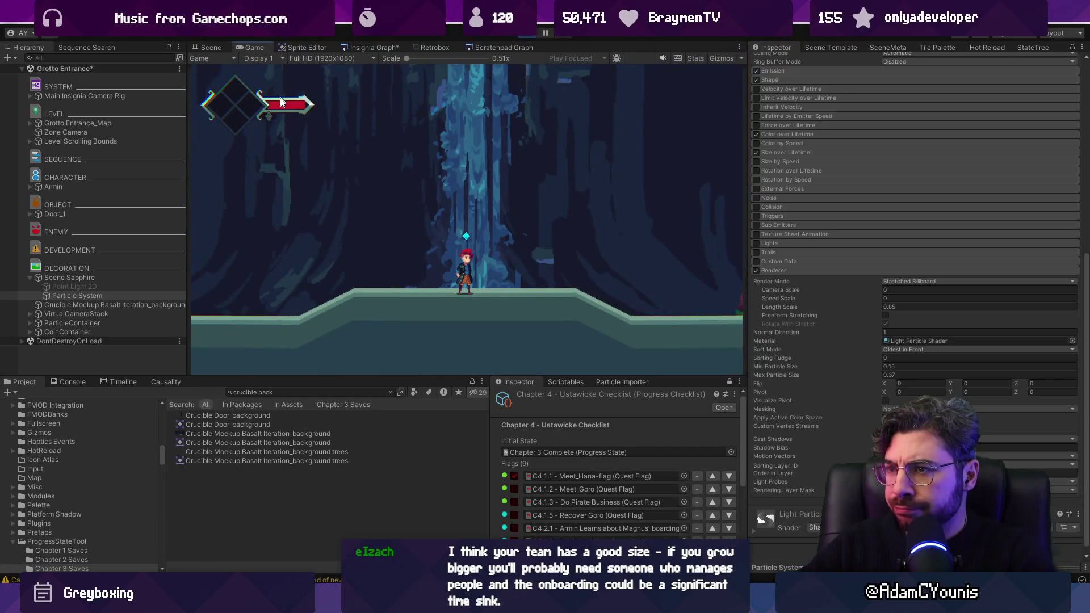
scroll(955, 216, up, 10)
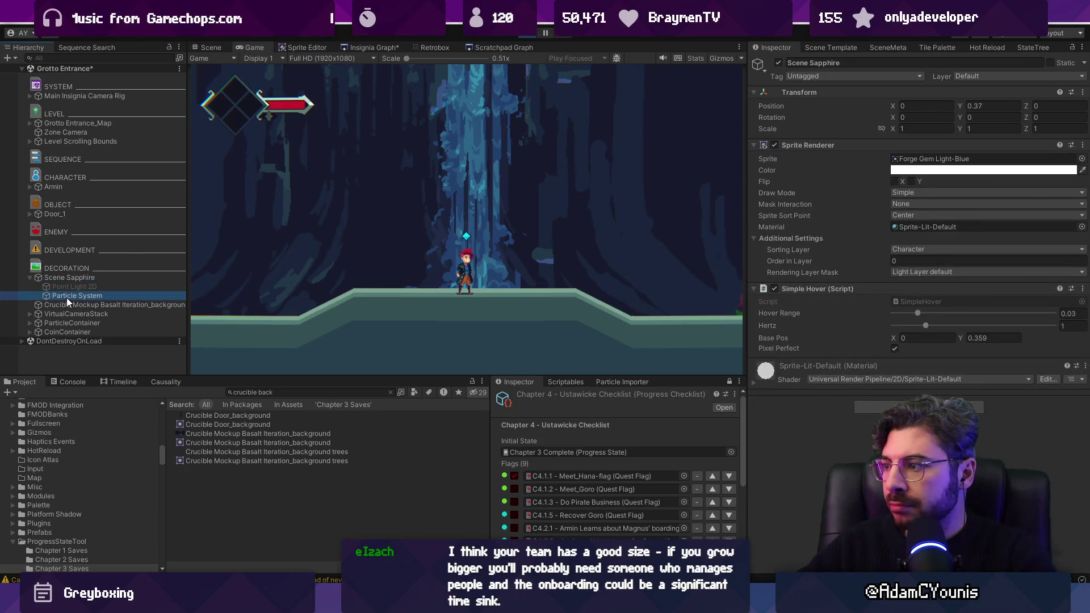
click(67, 296)
click(839, 147)
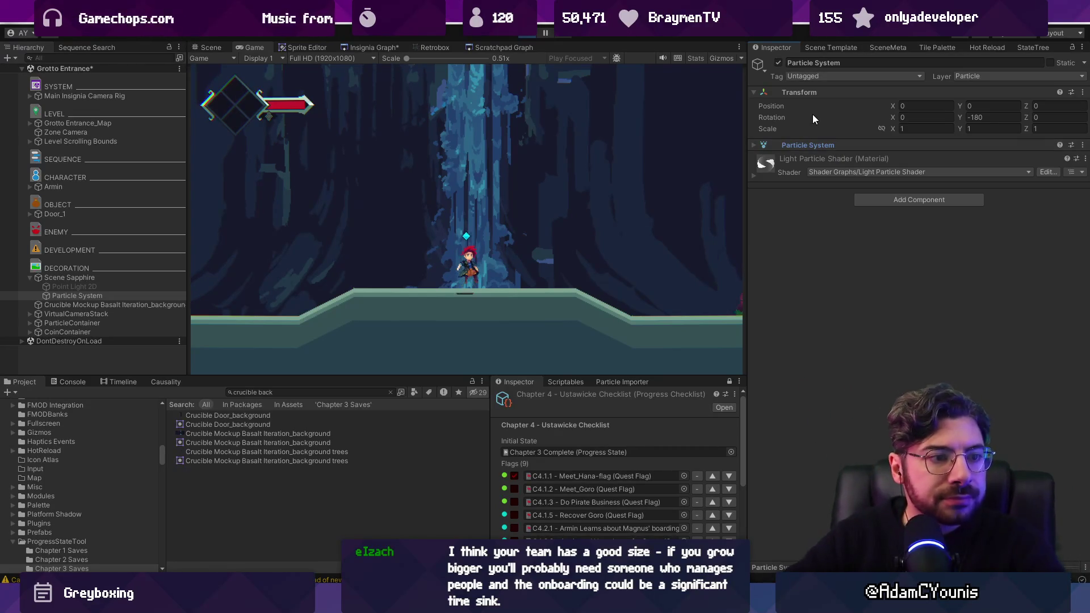
click(533, 38)
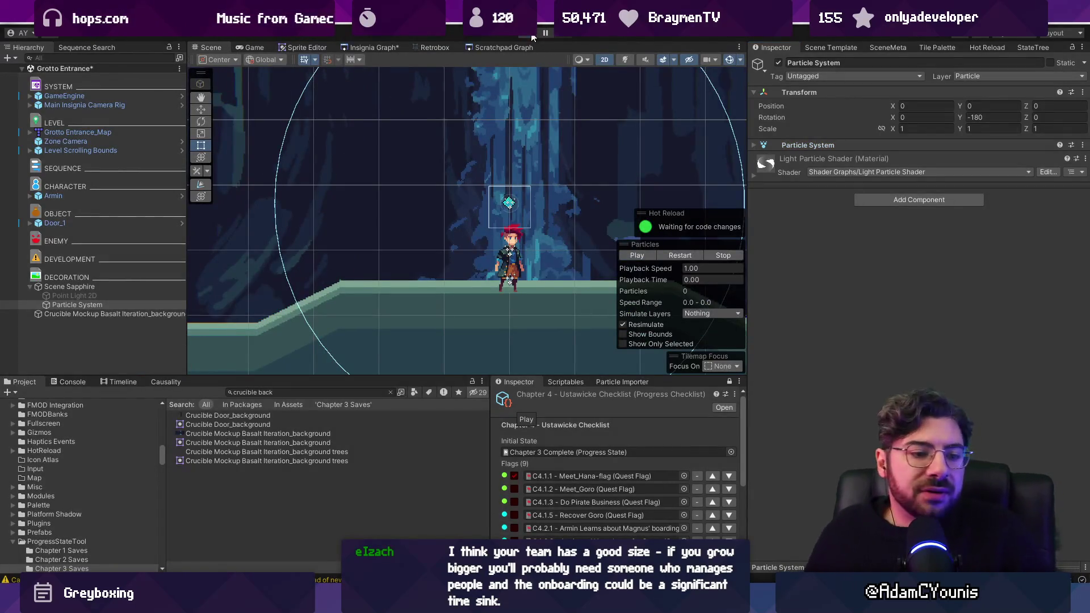
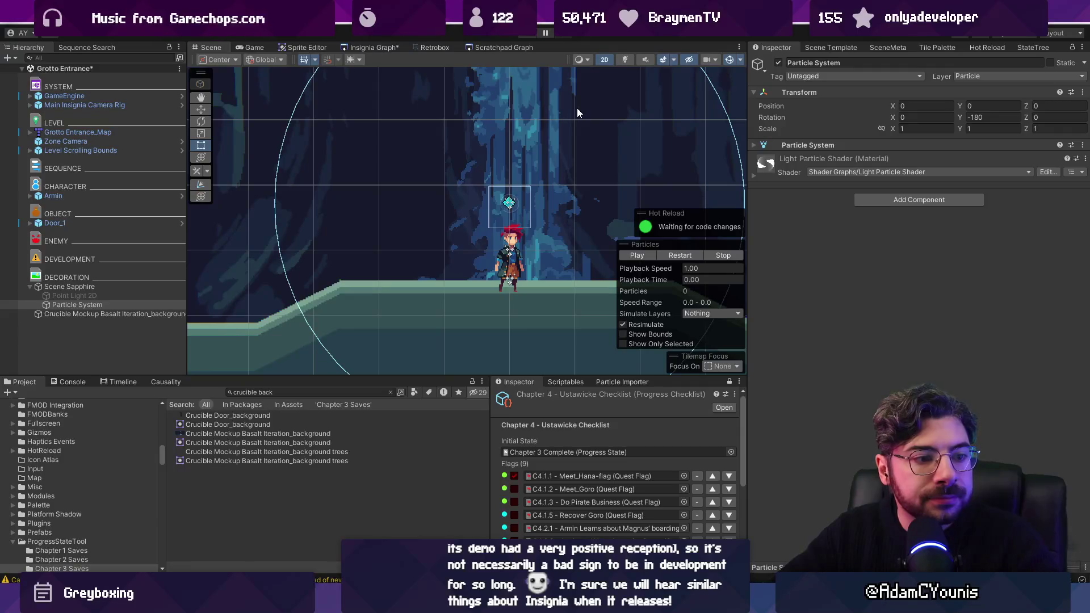
Select Scene Sapphire's Particle System in the hierarchy
scroll(454, 227, down, 2)
scroll(448, 233, up, 1)
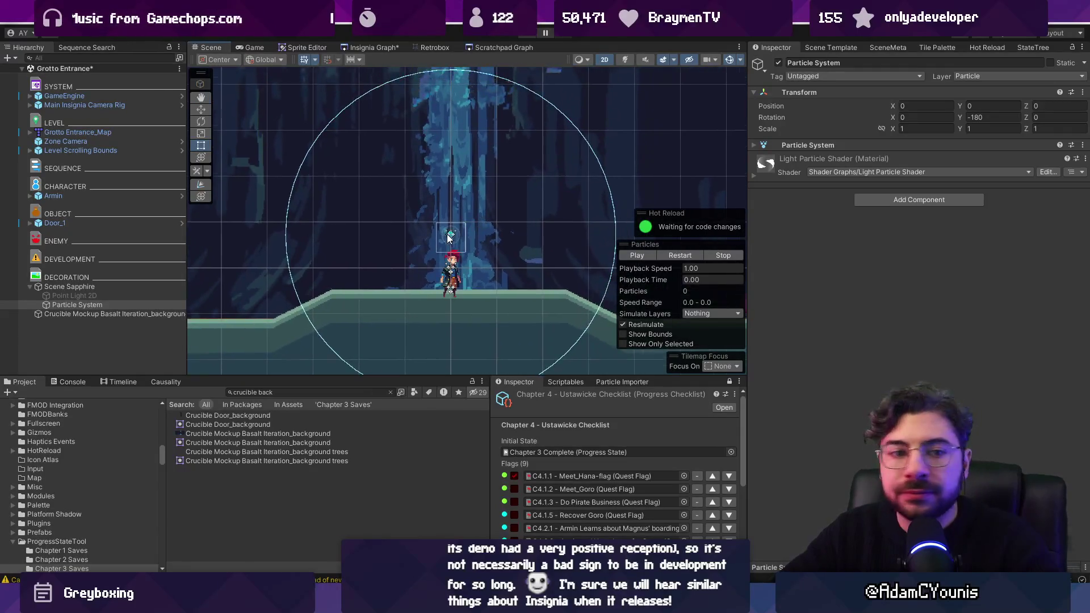
click(122, 287)
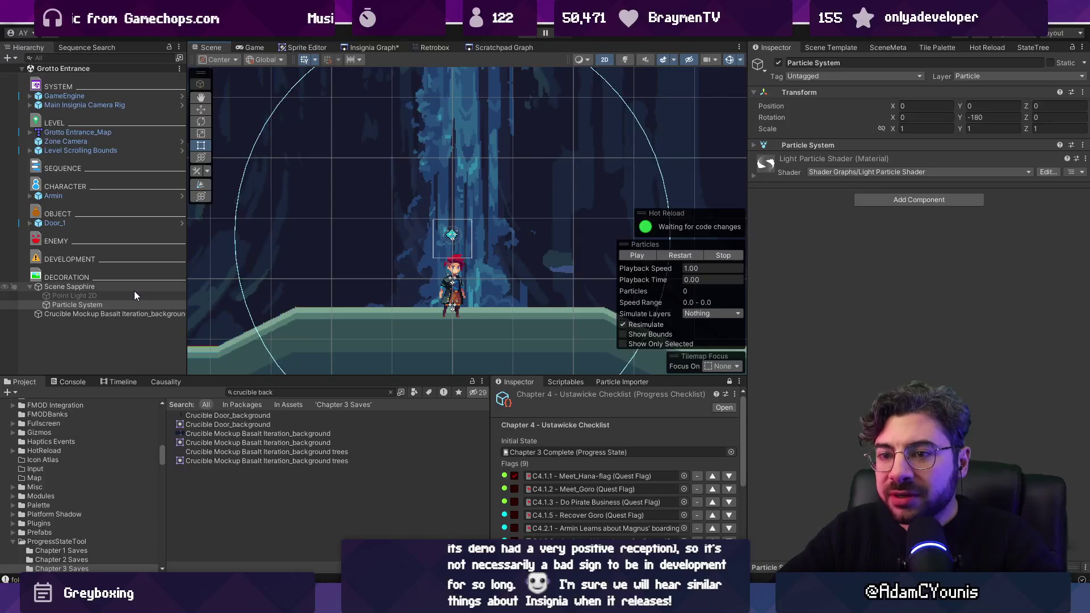
click(127, 296)
click(126, 305)
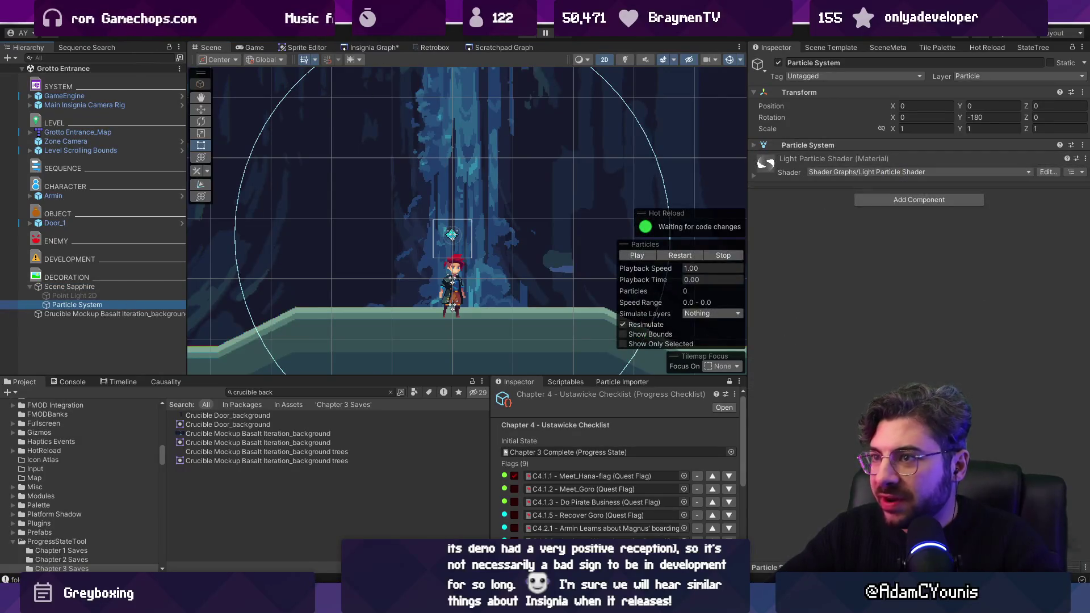
Open the Entropy Sanctum scene from the Insignia Graph and play-test it
click(366, 48)
scroll(418, 214, down, 5)
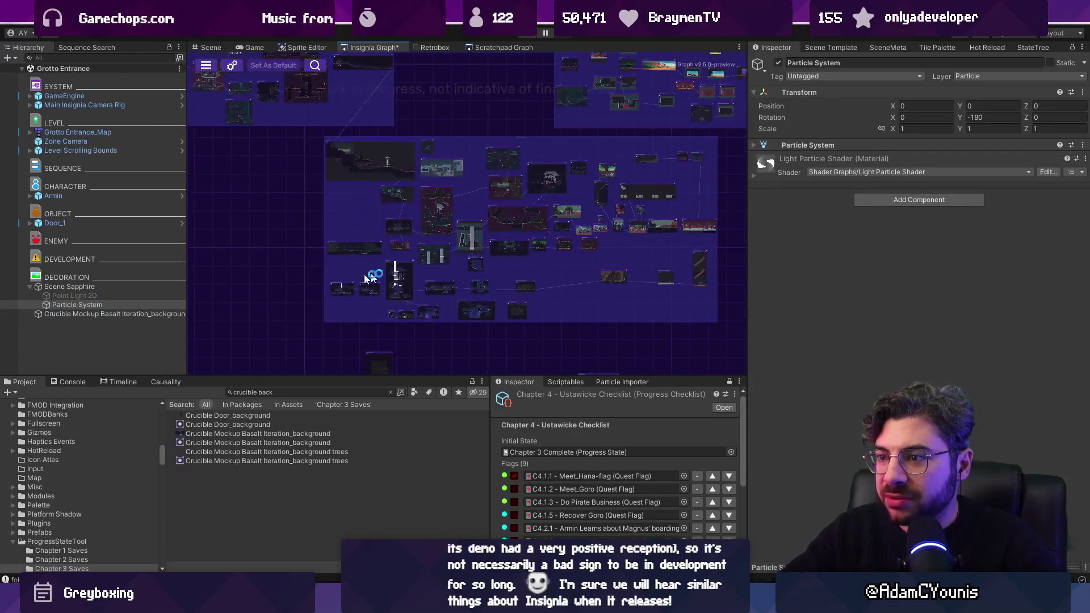
scroll(417, 311, up, 5)
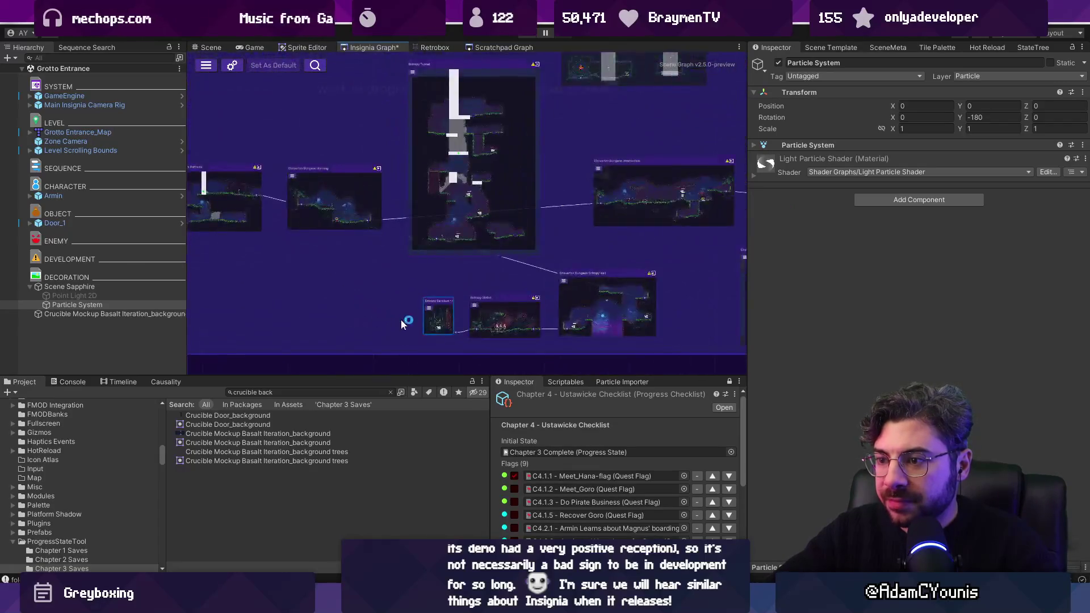
double_click(481, 310)
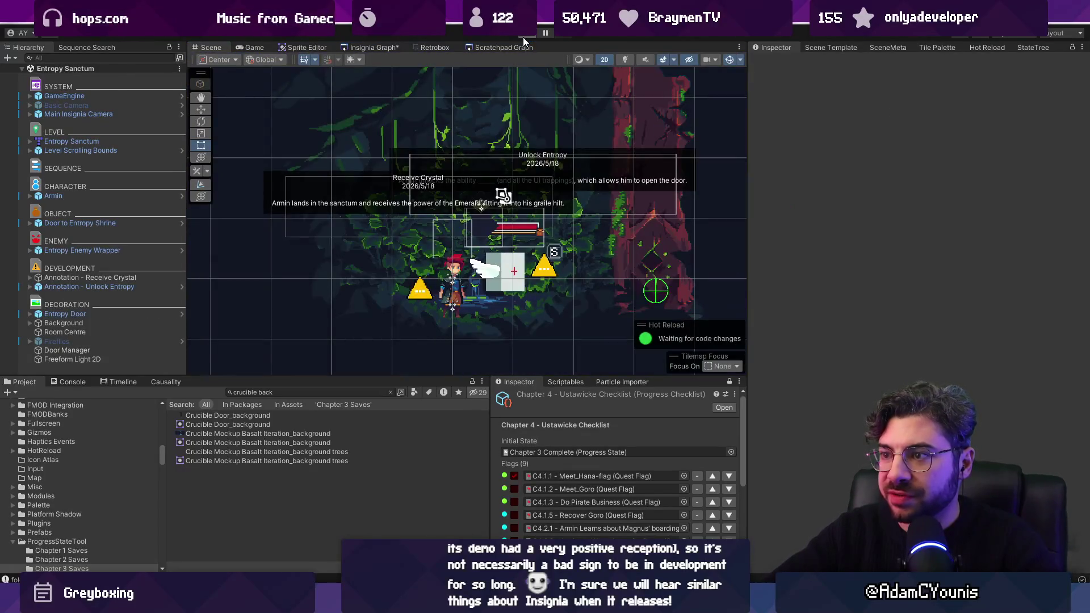
click(523, 37)
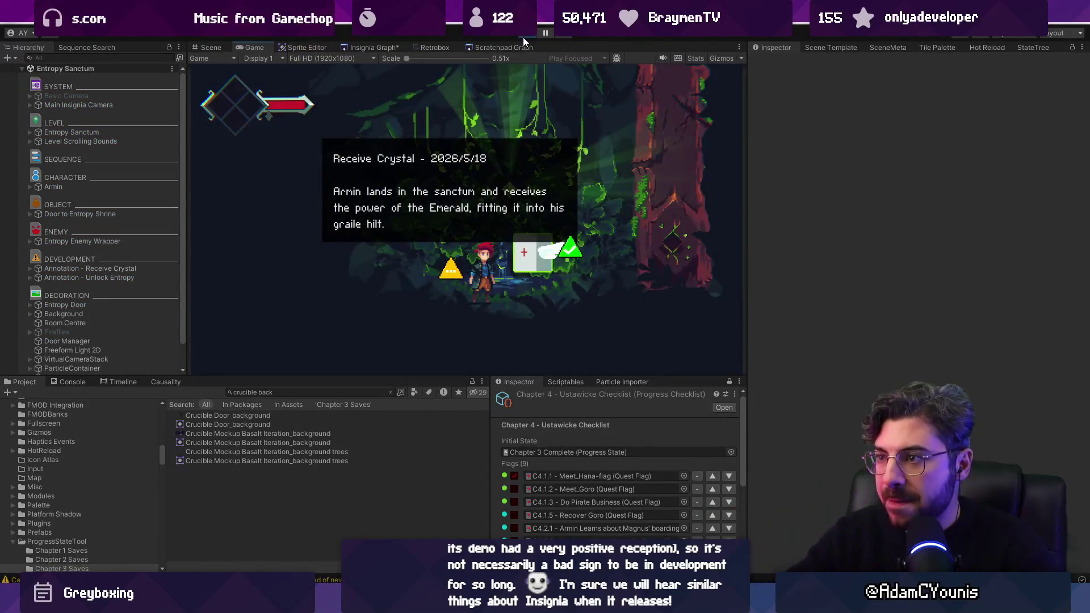
scroll(122, 301, down, 1)
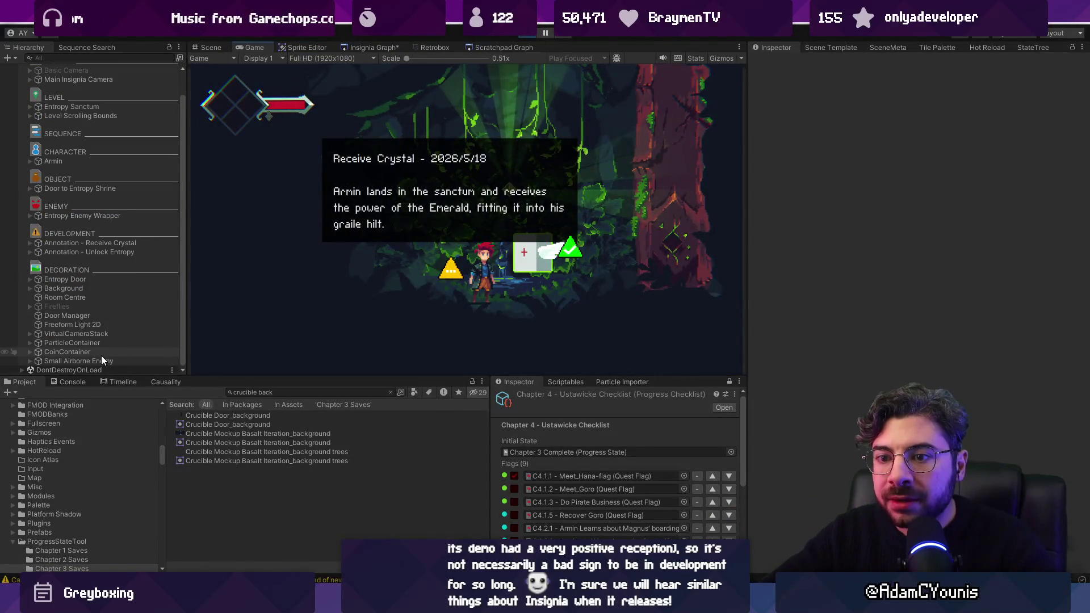
click(211, 47)
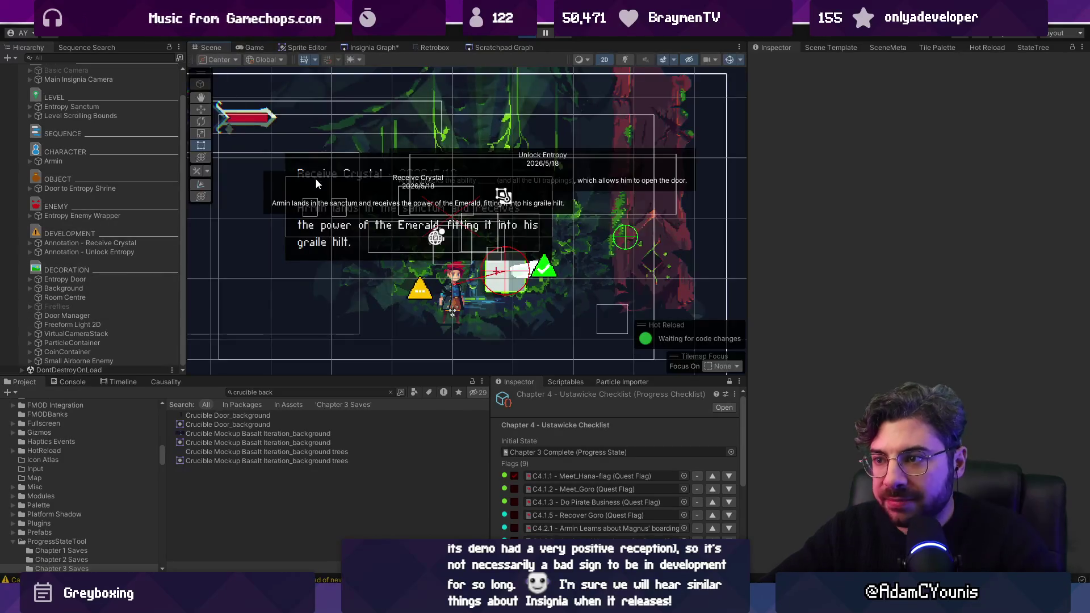
Inspect the emerald's Particle System settings in a 3D view, then return to 2D
key(2)
mouse_move(529, 247)
mouse_down()
mouse_move(482, 231)
mouse_move(455, 255)
mouse_move(424, 186)
mouse_up()
click(399, 143)
drag(398, 143, 342, 223)
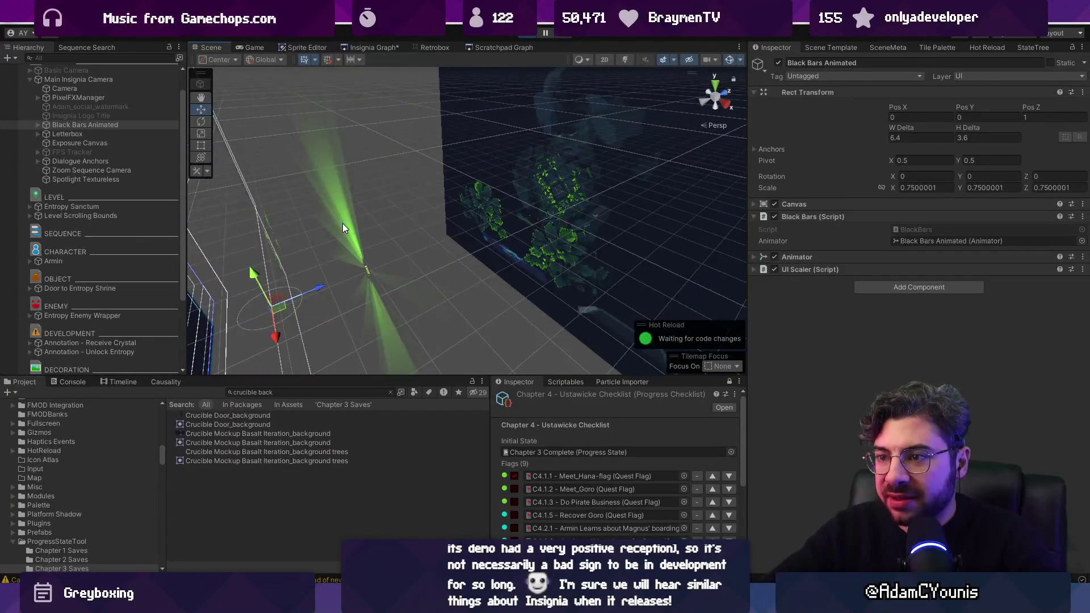
scroll(122, 317, down, 3)
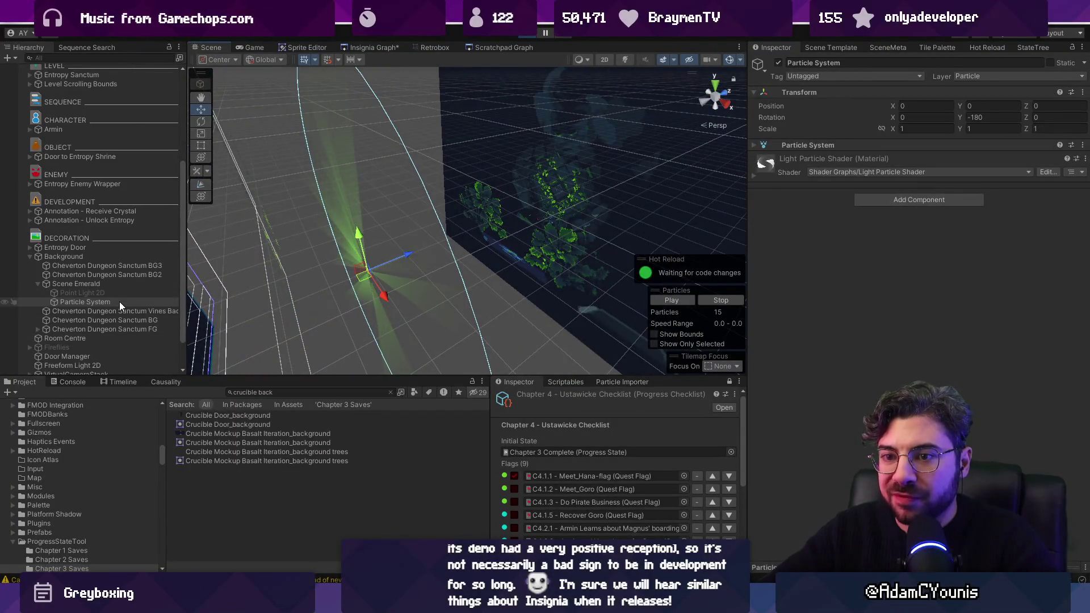
click(813, 144)
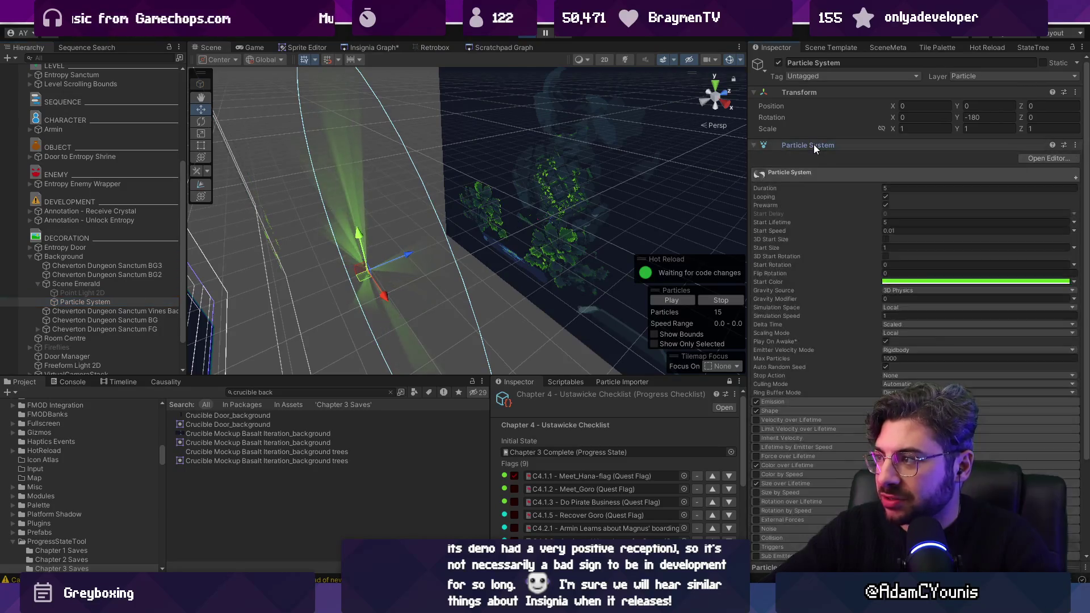
scroll(887, 267, down, 5)
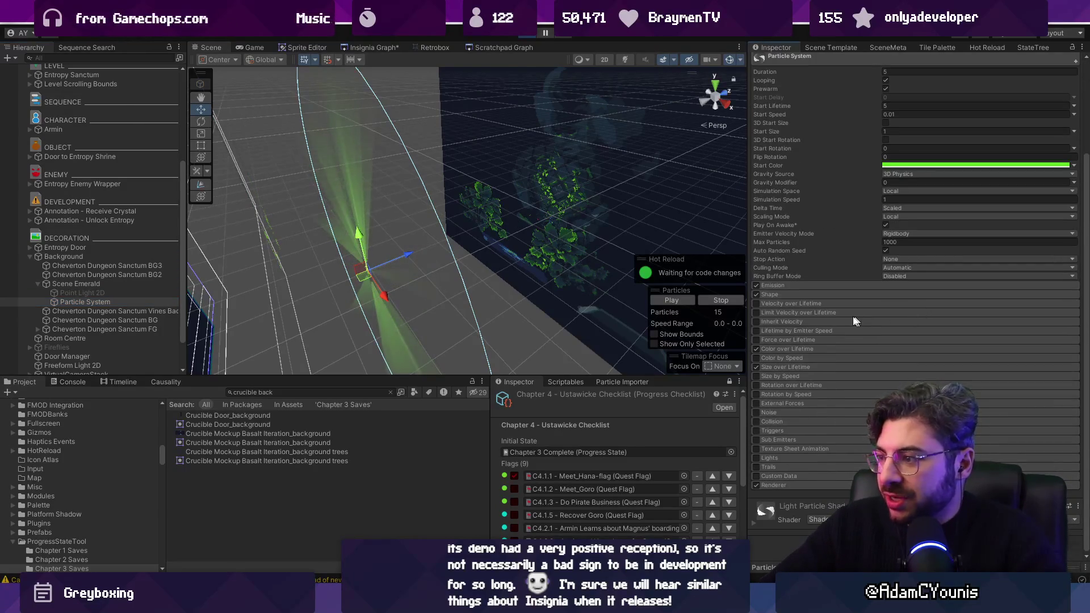
key(2)
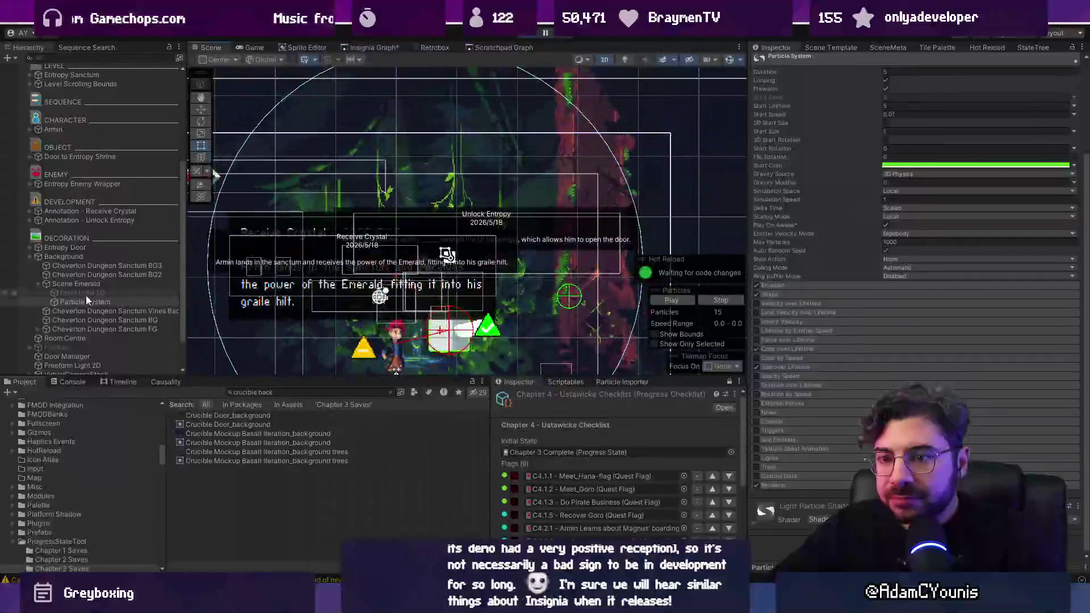
Copy Scene Emerald into Grotto Entrance and place it left of the sapphire
click(87, 285)
click(94, 259)
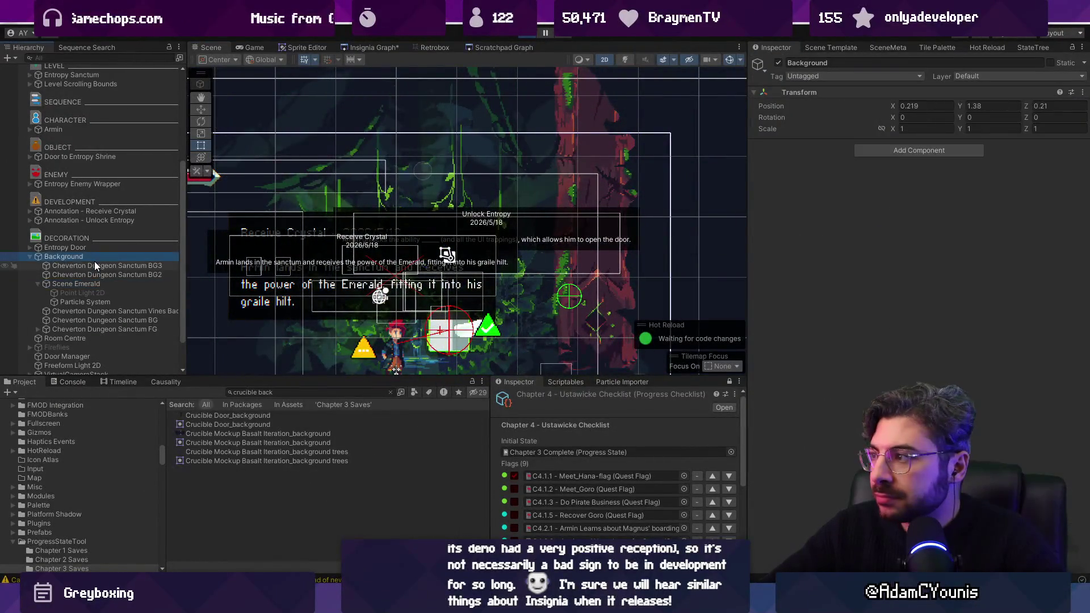
click(96, 285)
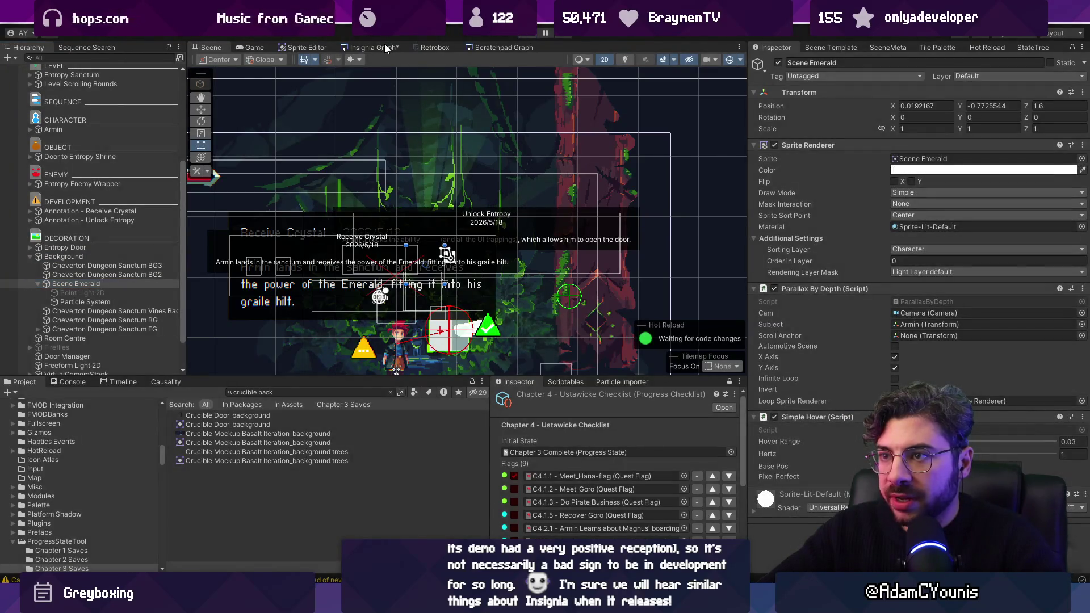
click(383, 46)
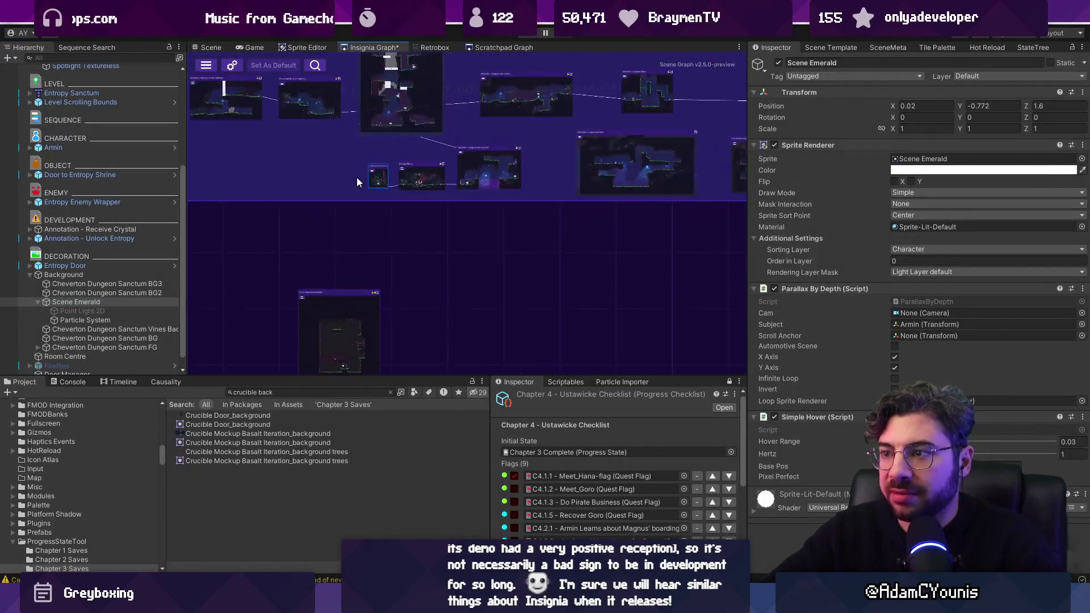
scroll(544, 213, up, 5)
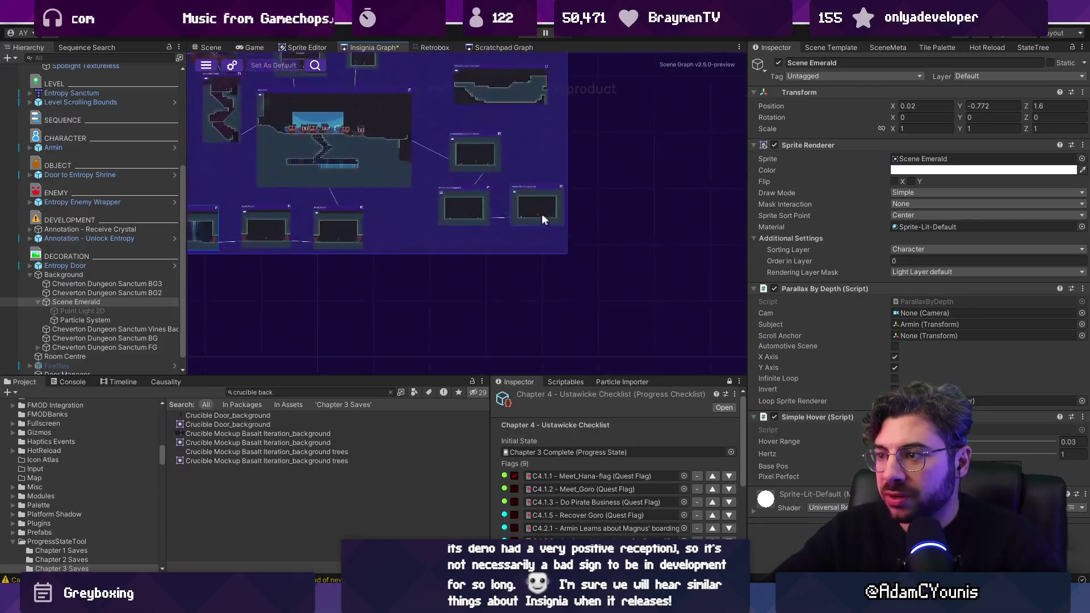
scroll(416, 217, up, 3)
double_click(417, 219)
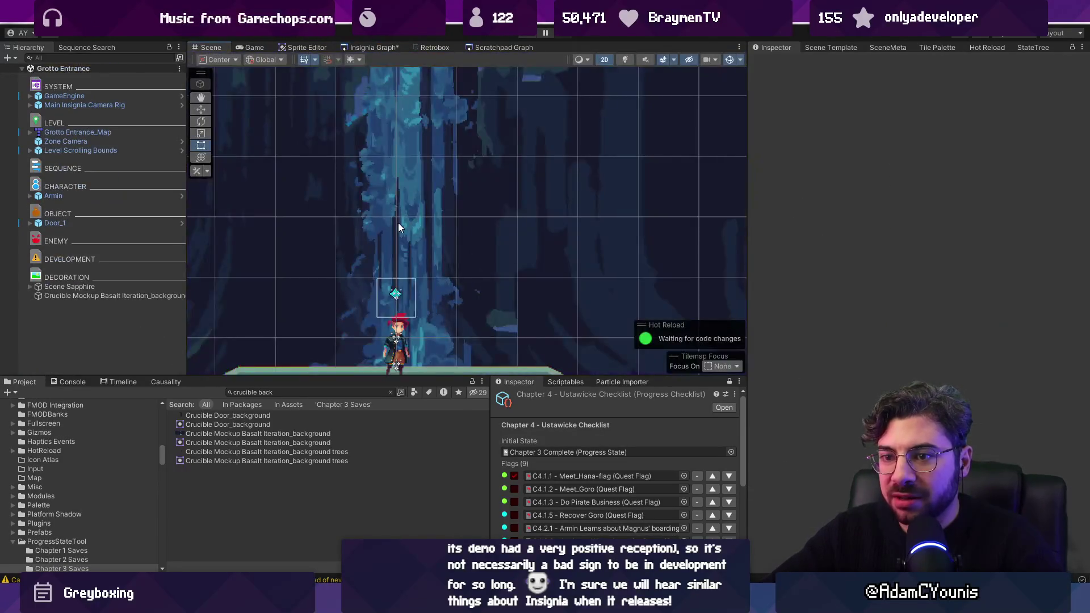
key(ctrl+v)
key(w)
drag(440, 253, 329, 254)
Test the emerald copy without Parallax By Depth, undo the paste, and disable Sapphire's Simple Hover
click(530, 35)
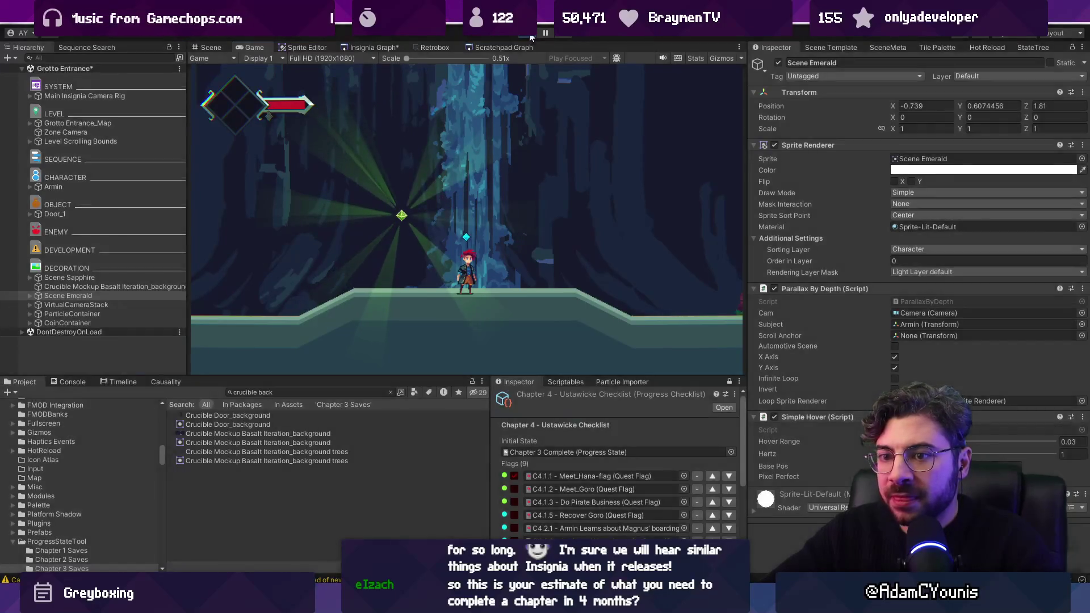
key(ctrl+p)
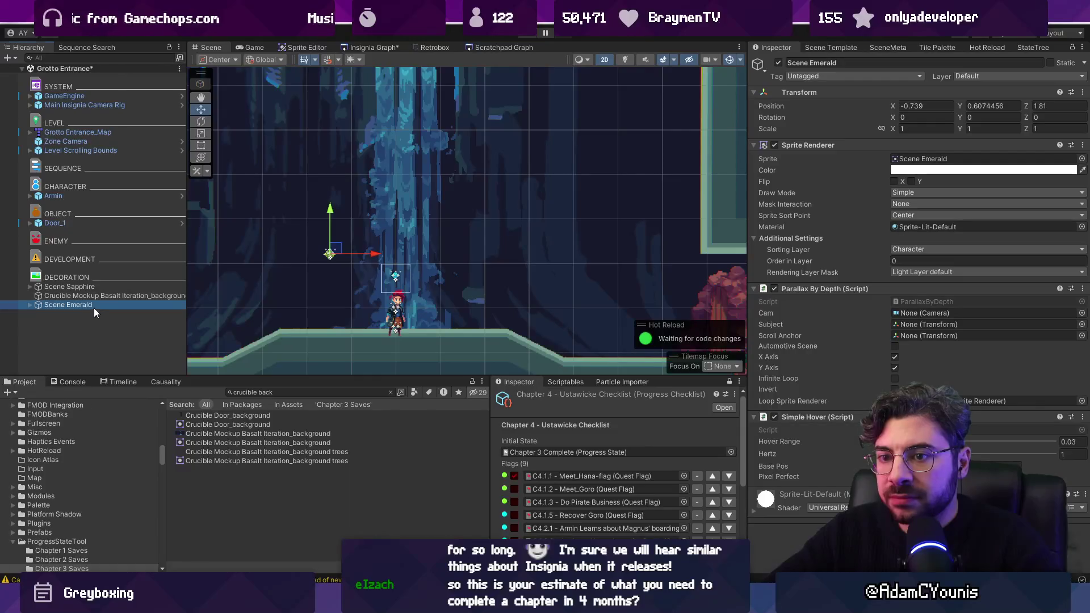
click(94, 304)
right_click(826, 290)
click(872, 312)
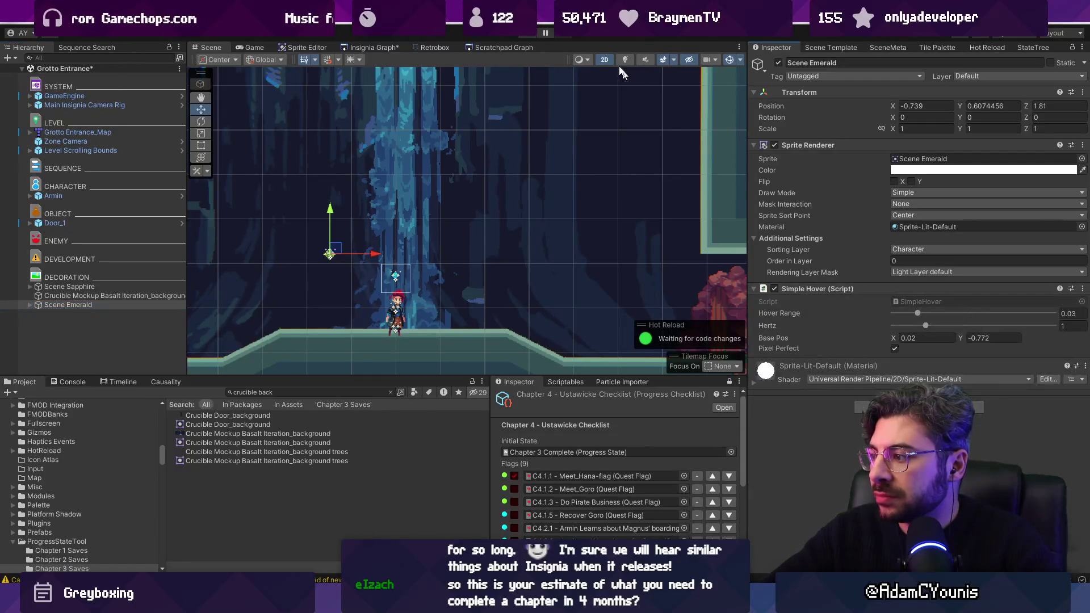
click(534, 35)
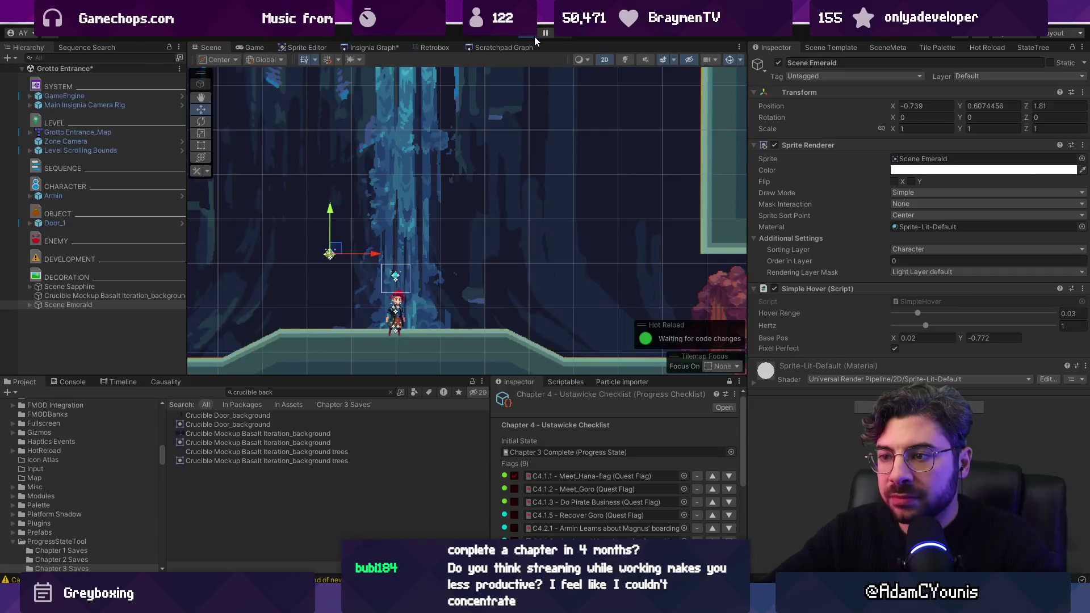
click(535, 35)
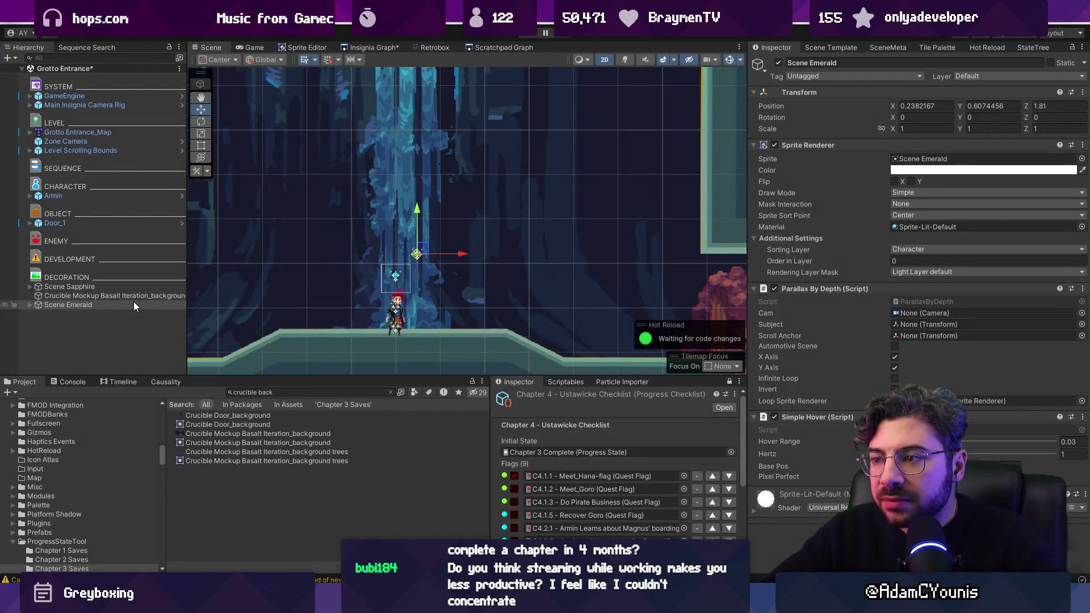
click(786, 322)
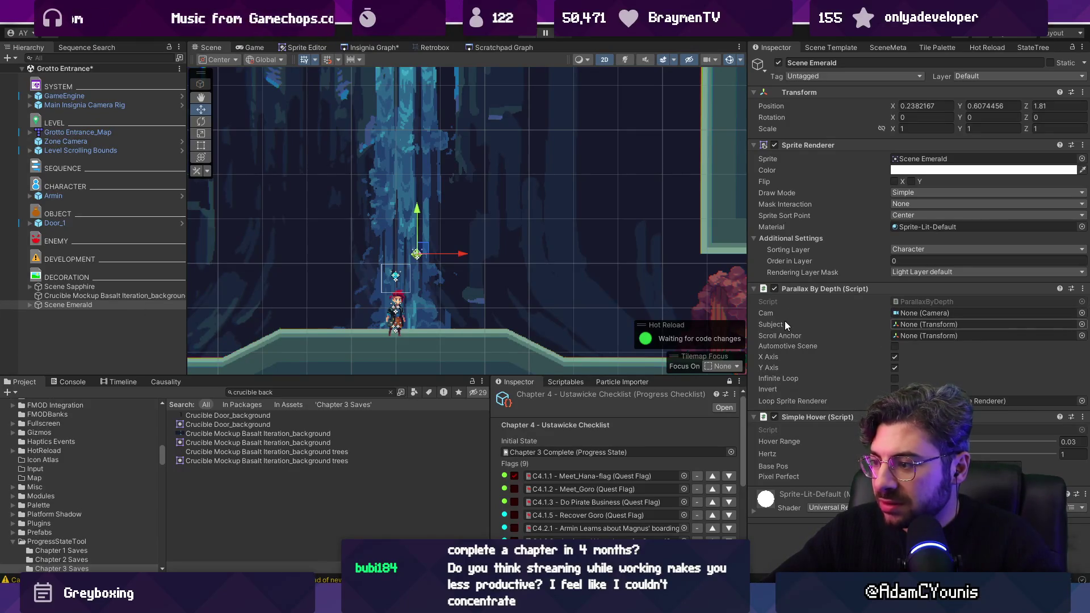
key(ctrl+z)
key(ctrl+z)
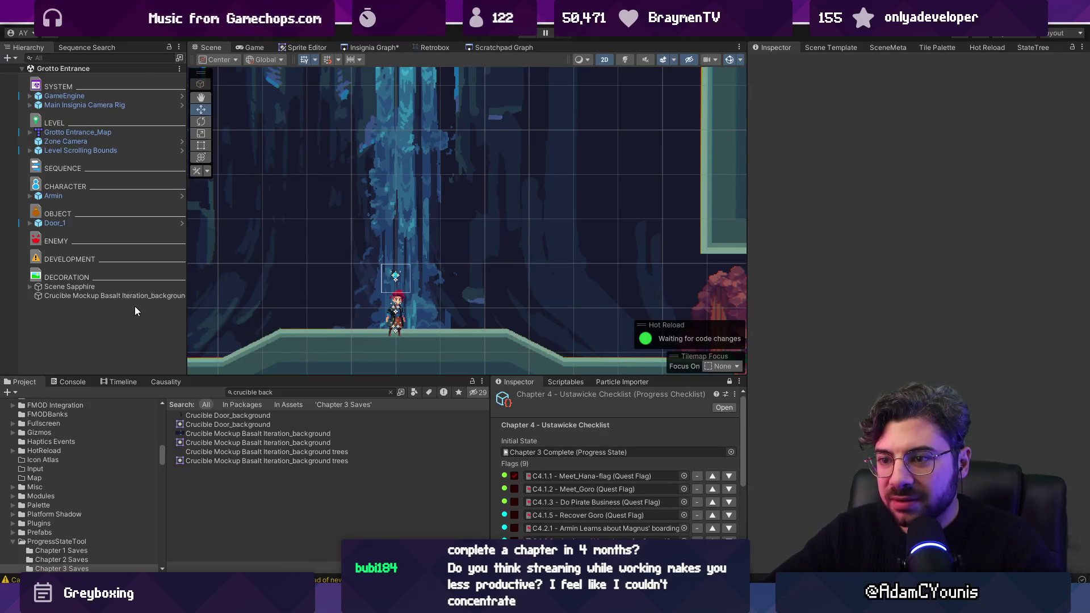
click(774, 289)
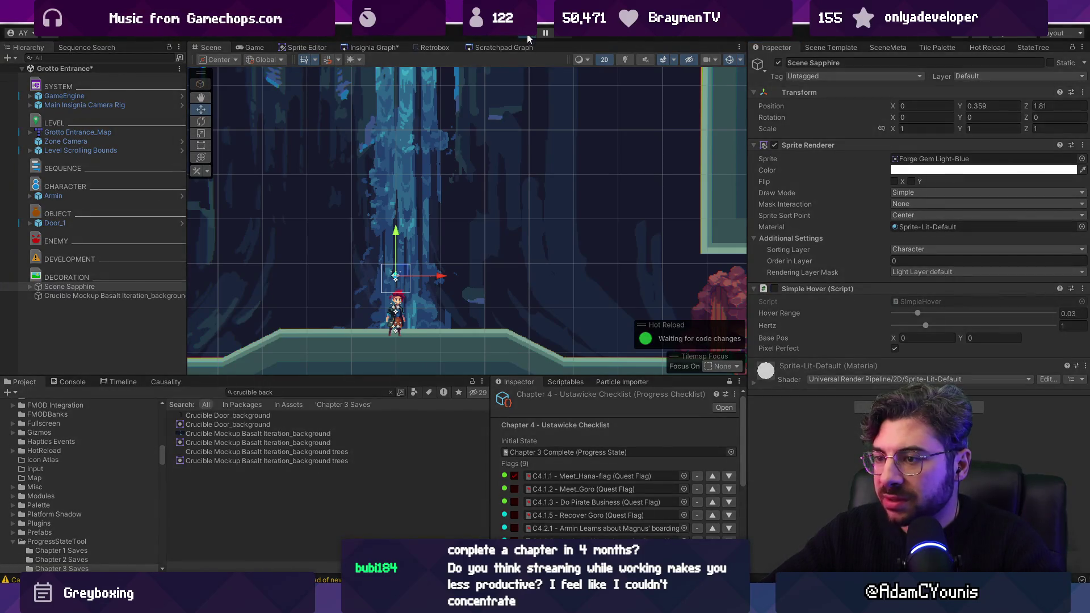
Play-test the sapphire and set its vertical position to 0.34
click(527, 38)
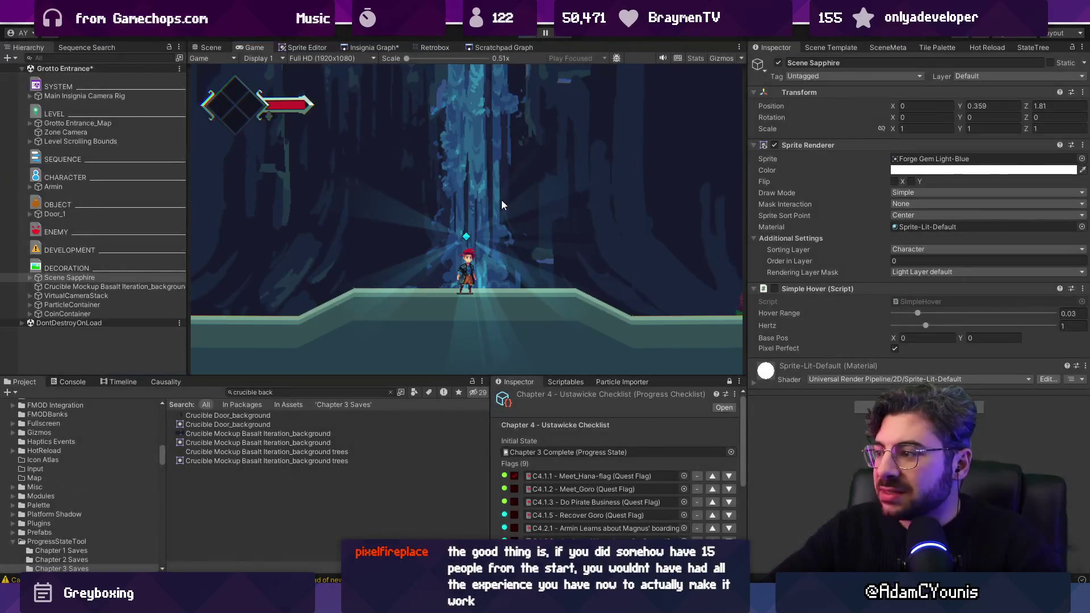
click(527, 34)
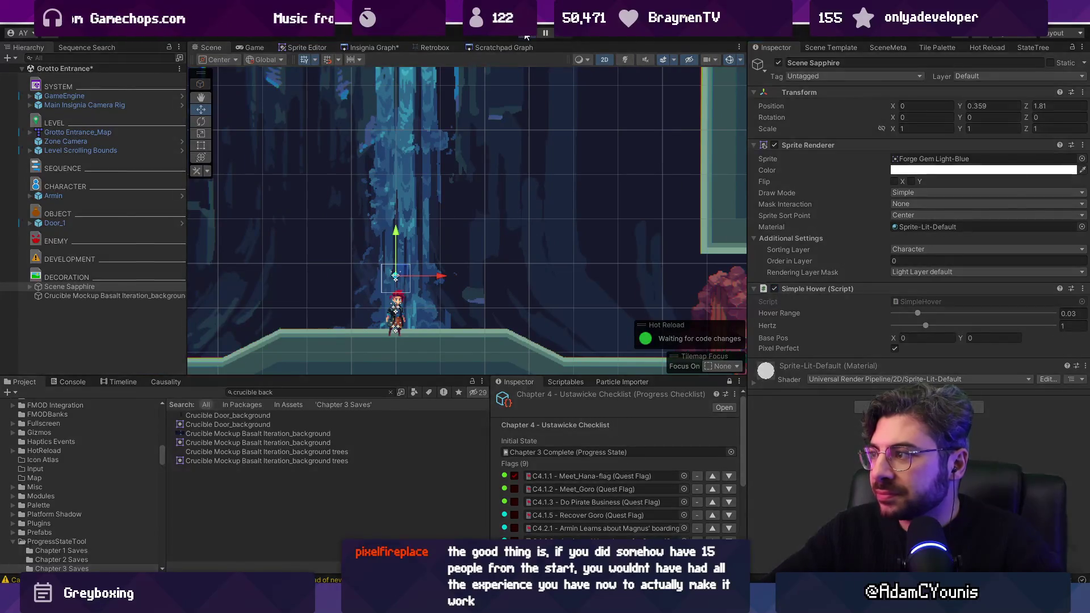
click(527, 34)
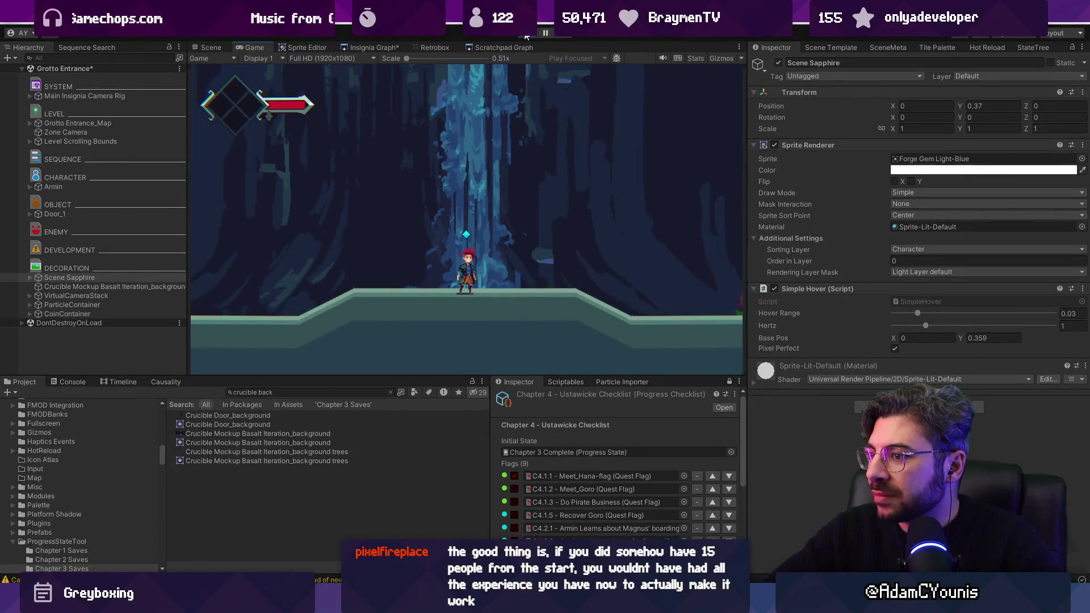
click(991, 106)
text(0.34)
key(Tab)
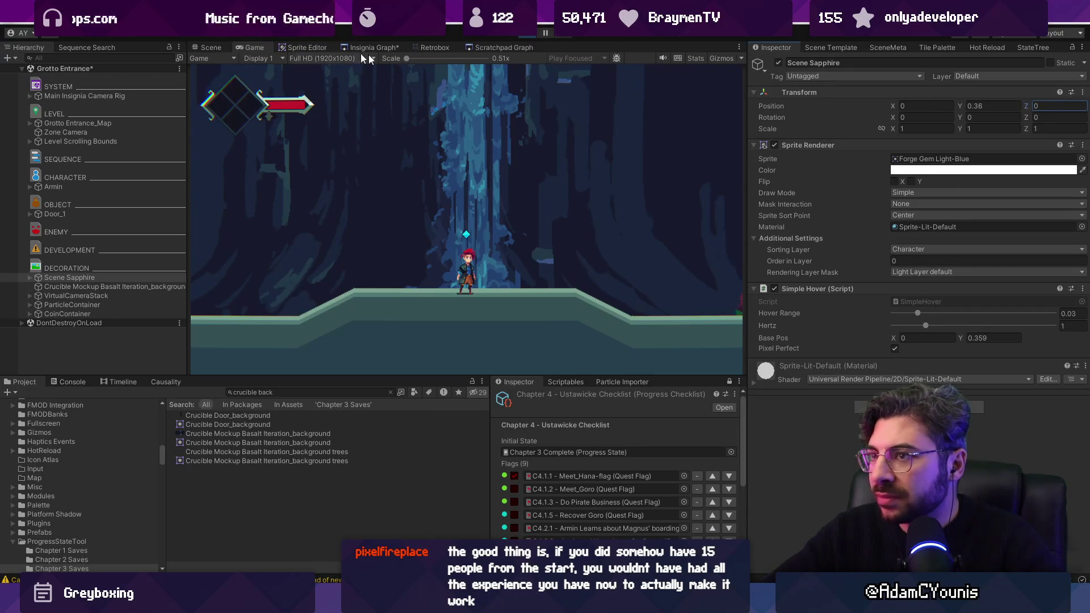
click(526, 34)
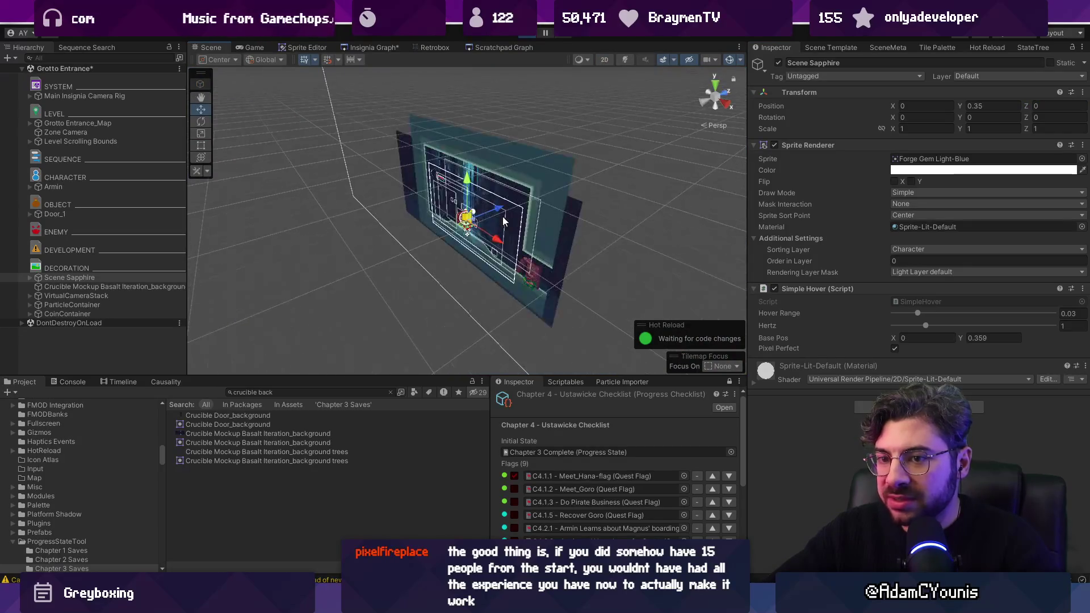
With hover off, set the sapphire's depth to 0 while the game runs to check its glow
key(f)
mouse_move(526, 226)
mouse_down()
mouse_move(338, 263)
mouse_move(454, 238)
mouse_up()
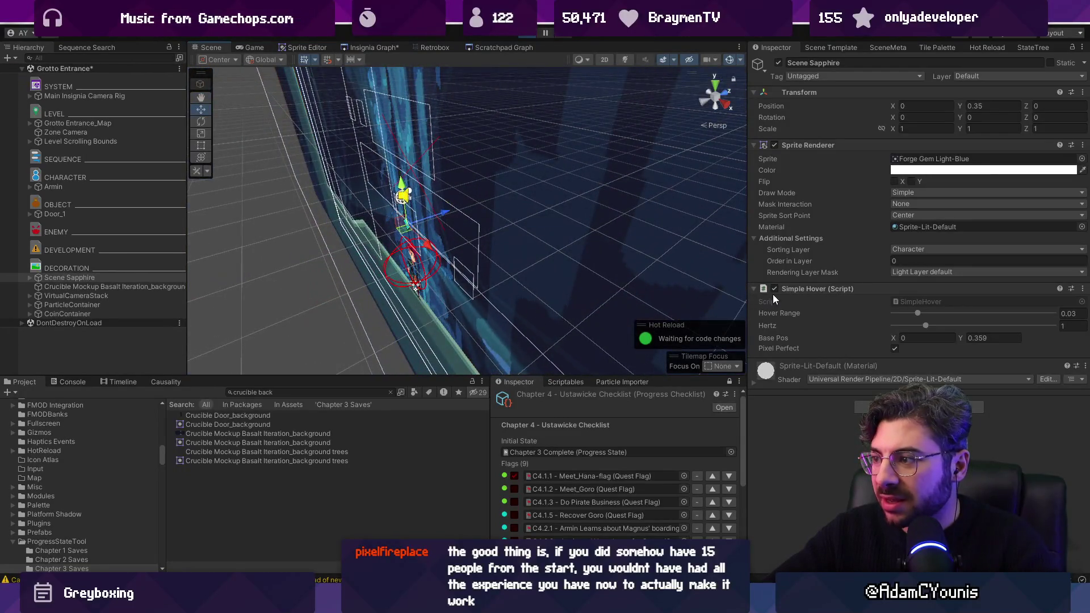
click(774, 288)
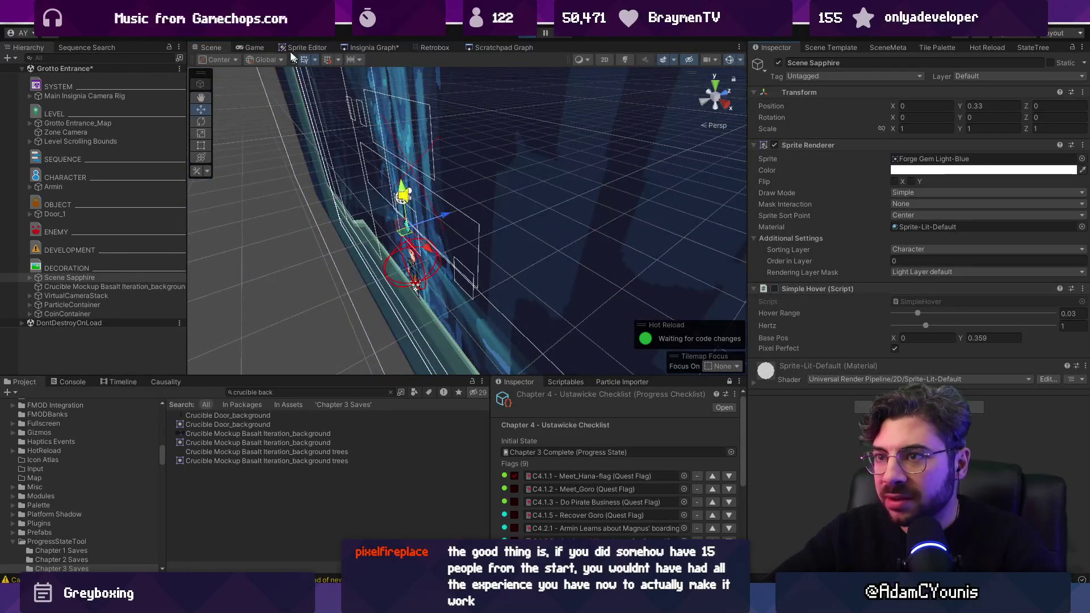
key(ctrl+2)
drag(1024, 105, 1056, 106)
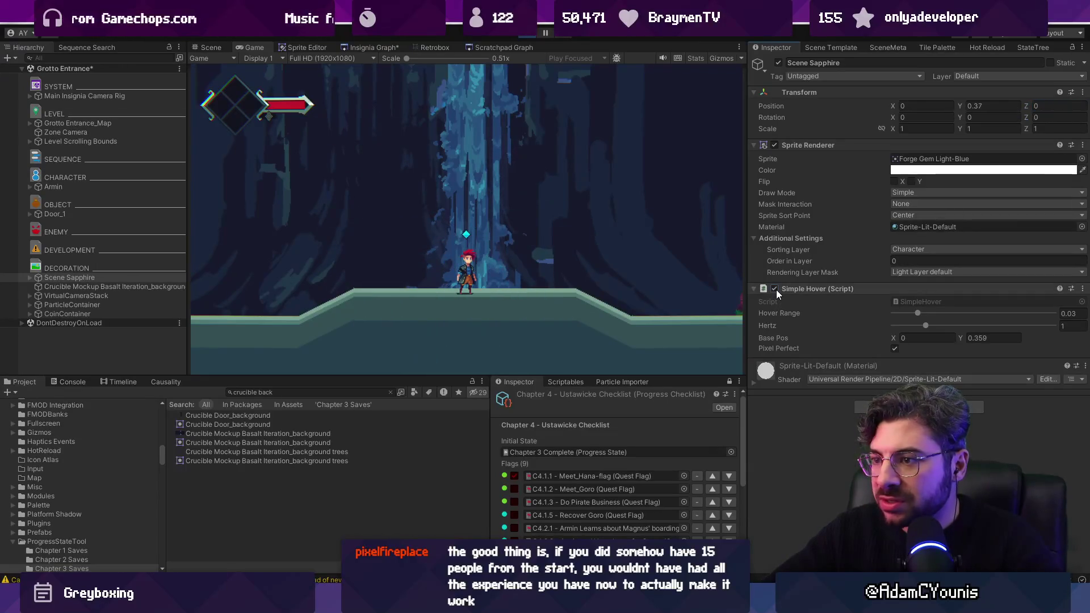
click(1035, 104)
text(0)
key(Return)
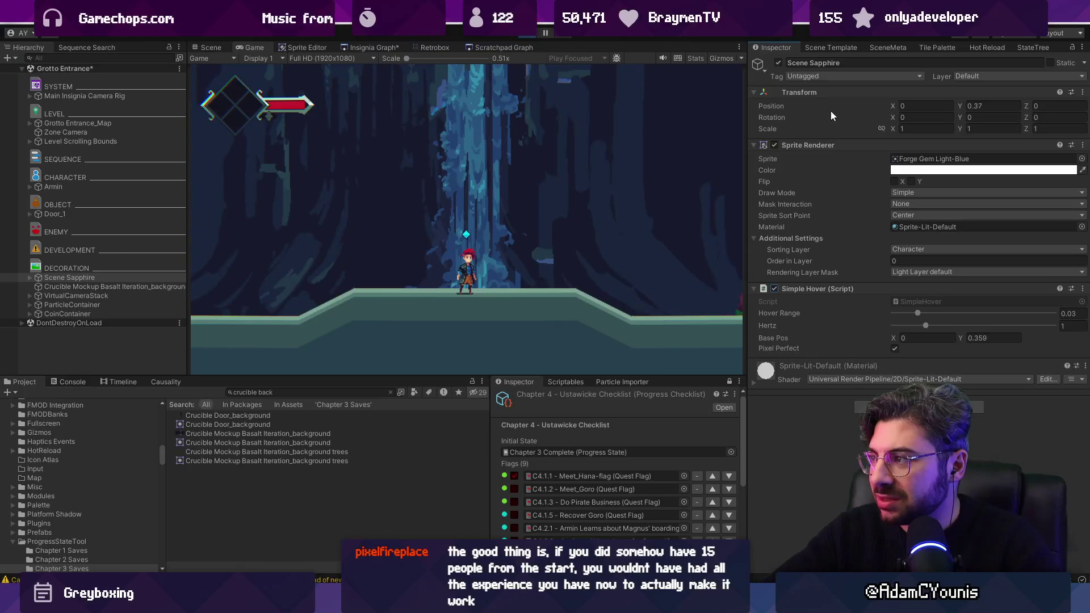
click(774, 288)
drag(1028, 105, 1023, 105)
text(.03)
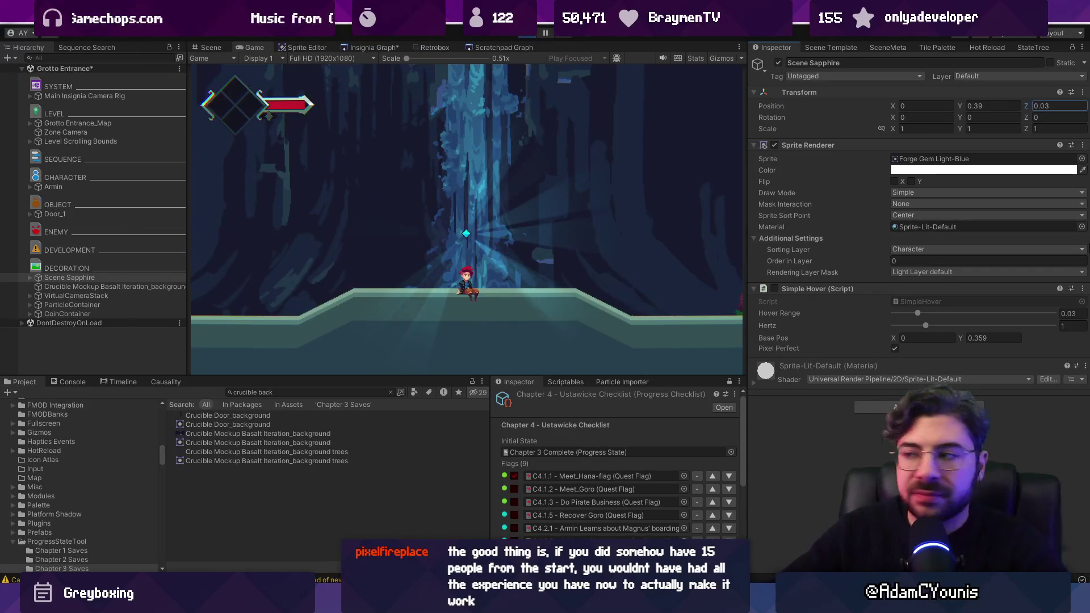
Inspect the gem's depth in 3D and set its Position Z to 1
click(211, 47)
mouse_move(431, 222)
mouse_down()
mouse_move(420, 216)
mouse_move(442, 229)
mouse_move(454, 216)
mouse_move(511, 214)
mouse_move(358, 241)
mouse_move(505, 230)
mouse_up()
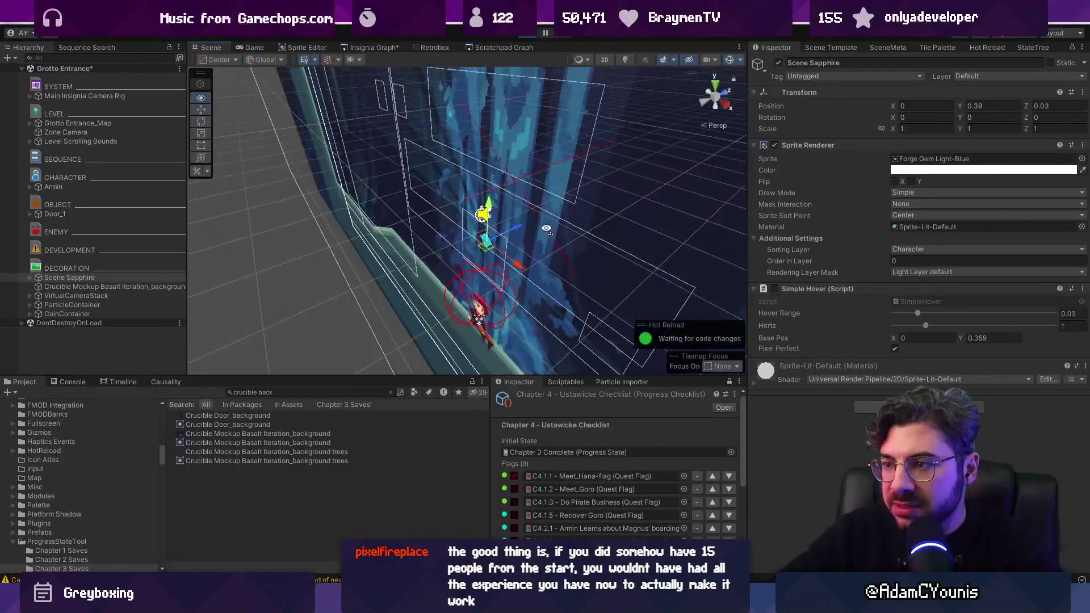
key(2)
key(2)
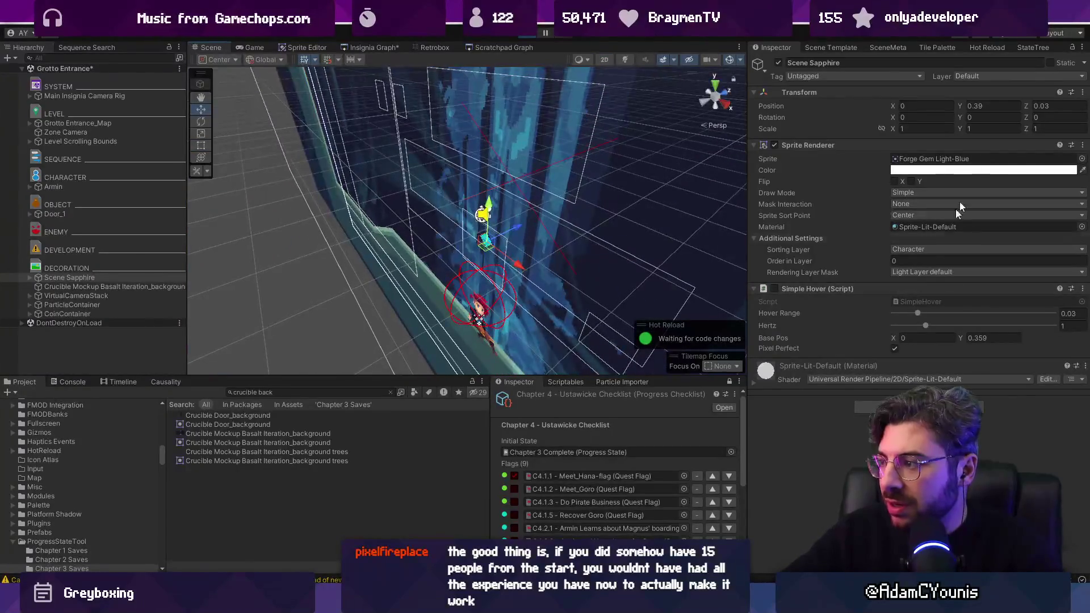
click(1046, 106)
text(0)
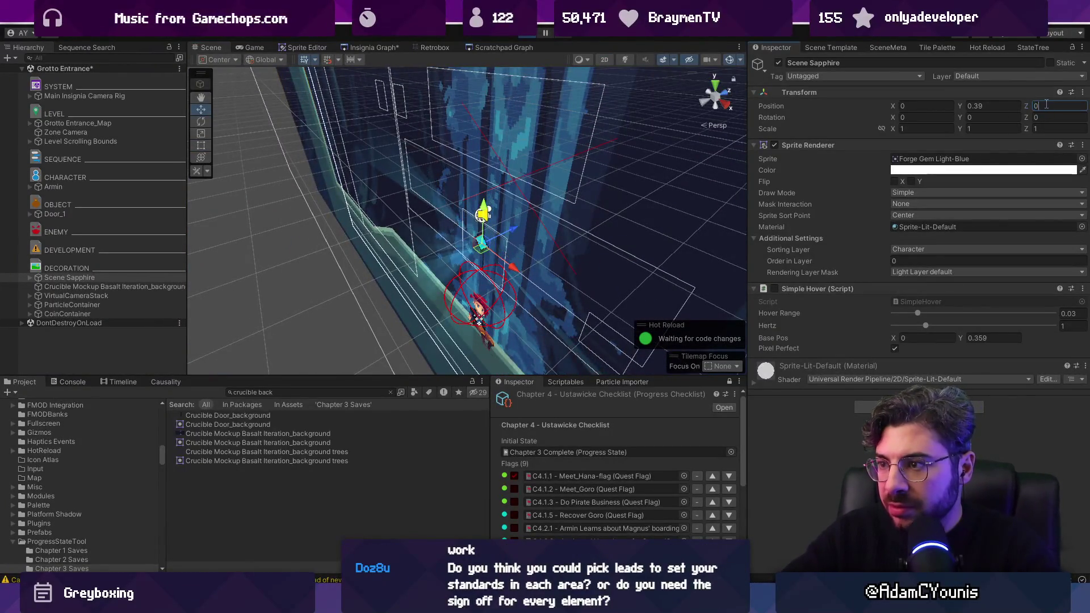
click(253, 47)
click(1044, 104)
text(1)
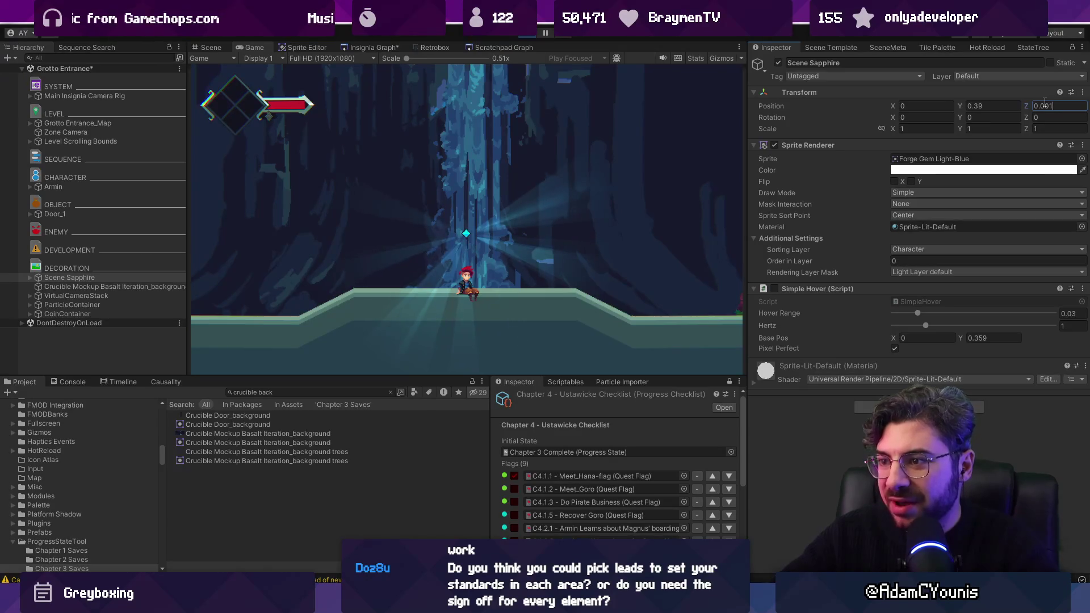
text(00)
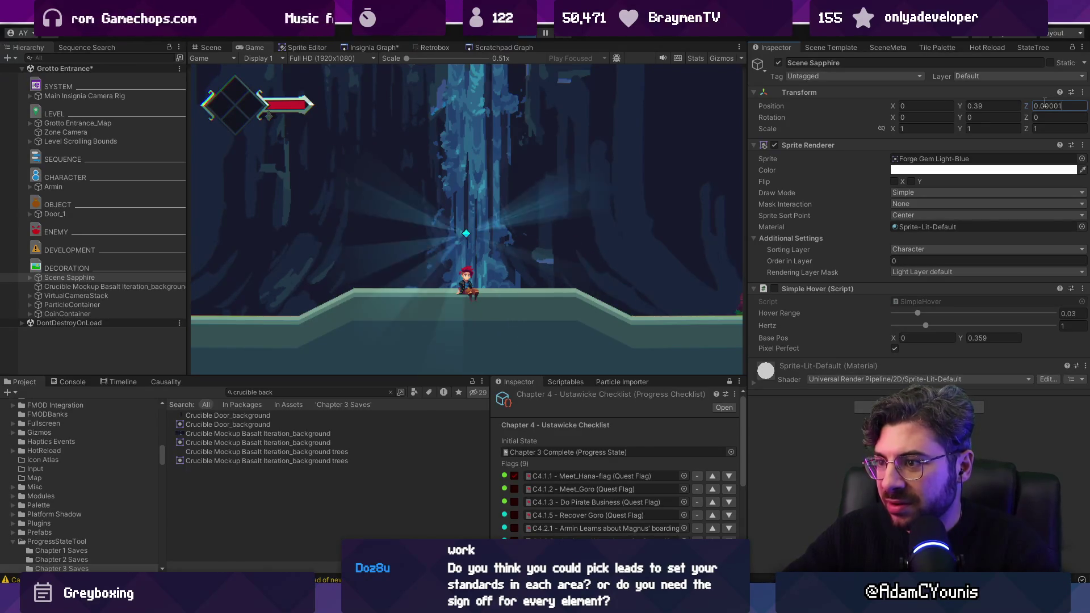
key(BackSpace)
key(BackSpace)
key(BackSpace)
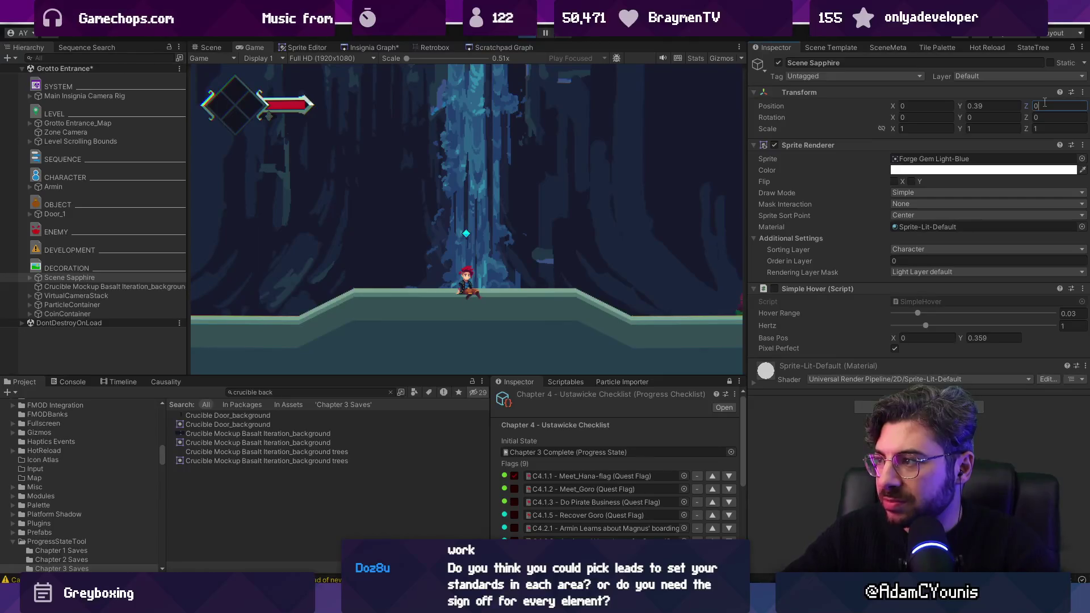
key(BackSpace)
text(1)
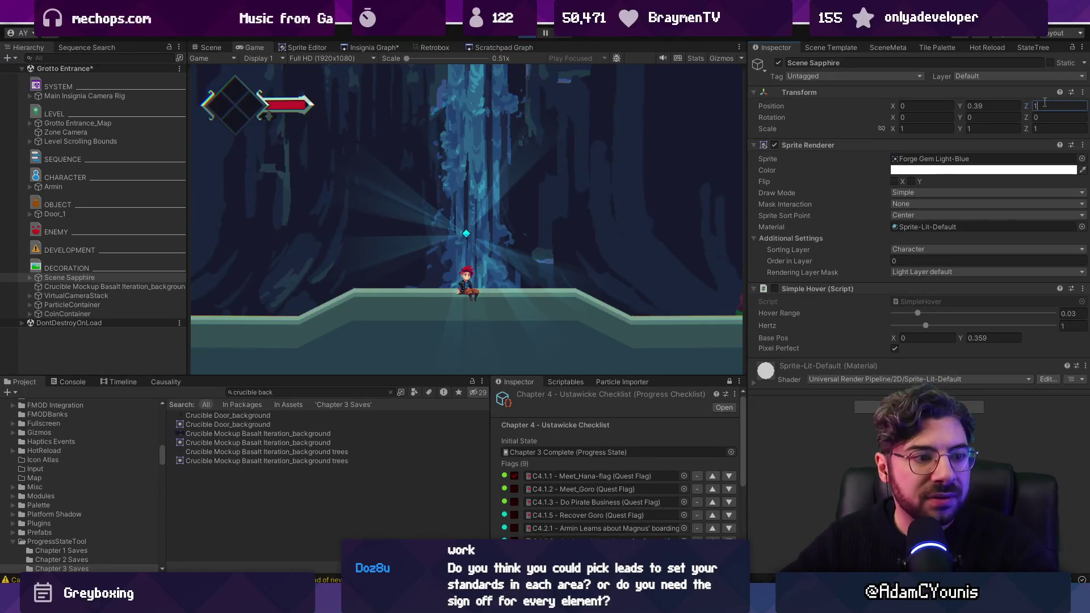
Read SimpleHover.cs in VS Code, jump to the PixelPerfect helper and back, then return to Unity
double_click(942, 302)
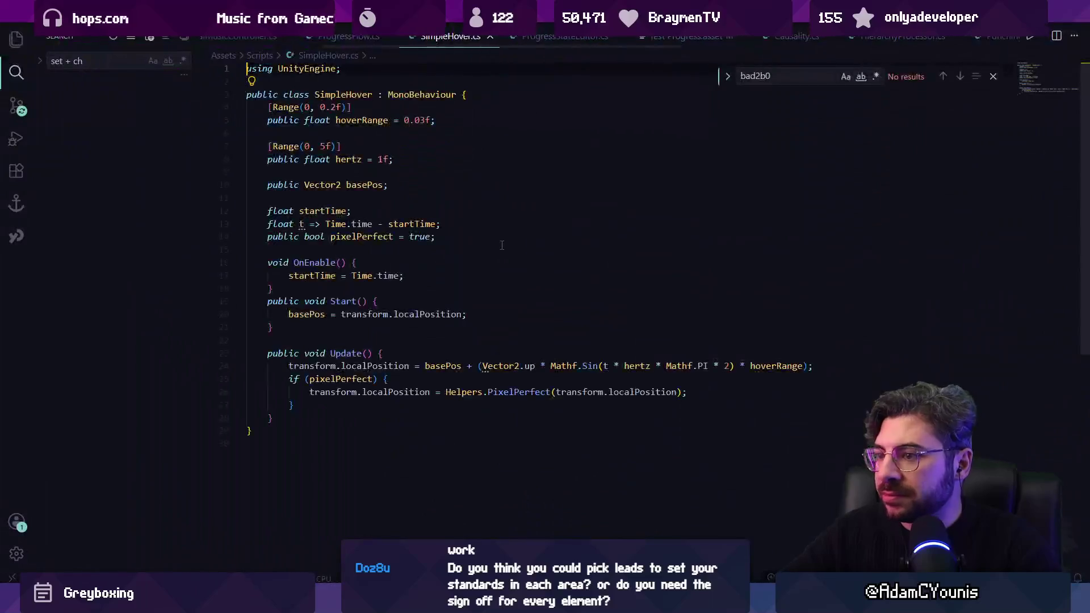
scroll(515, 314, down, 2)
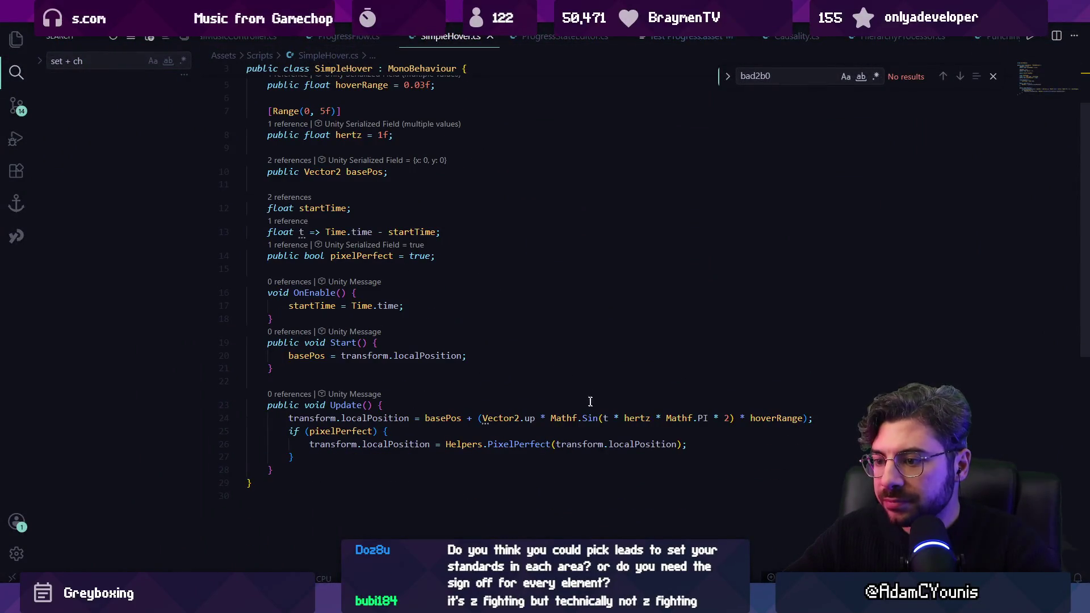
click(695, 447)
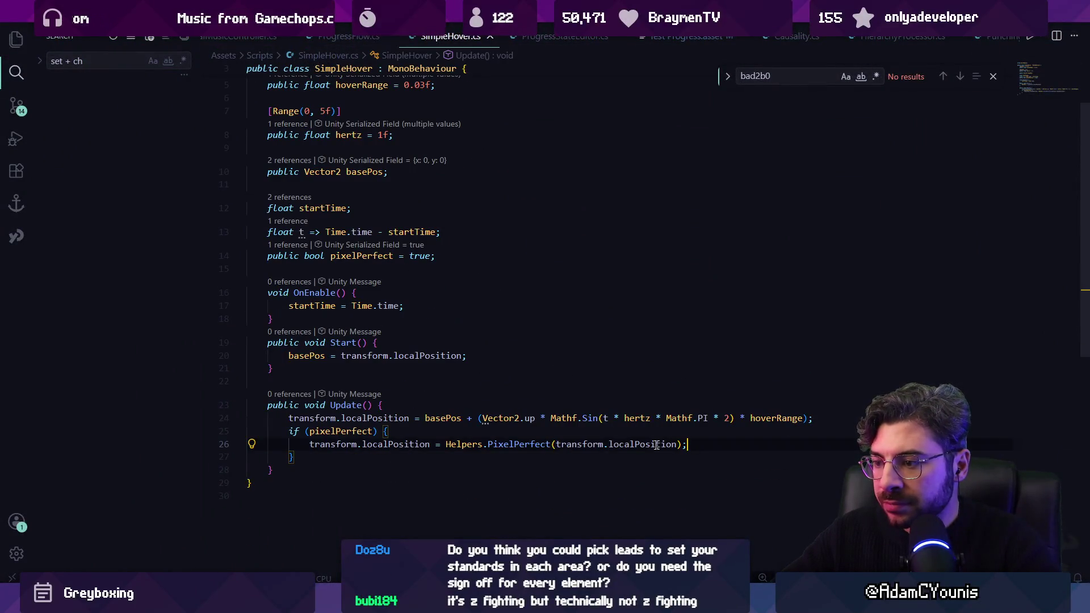
ctrl+click(508, 444)
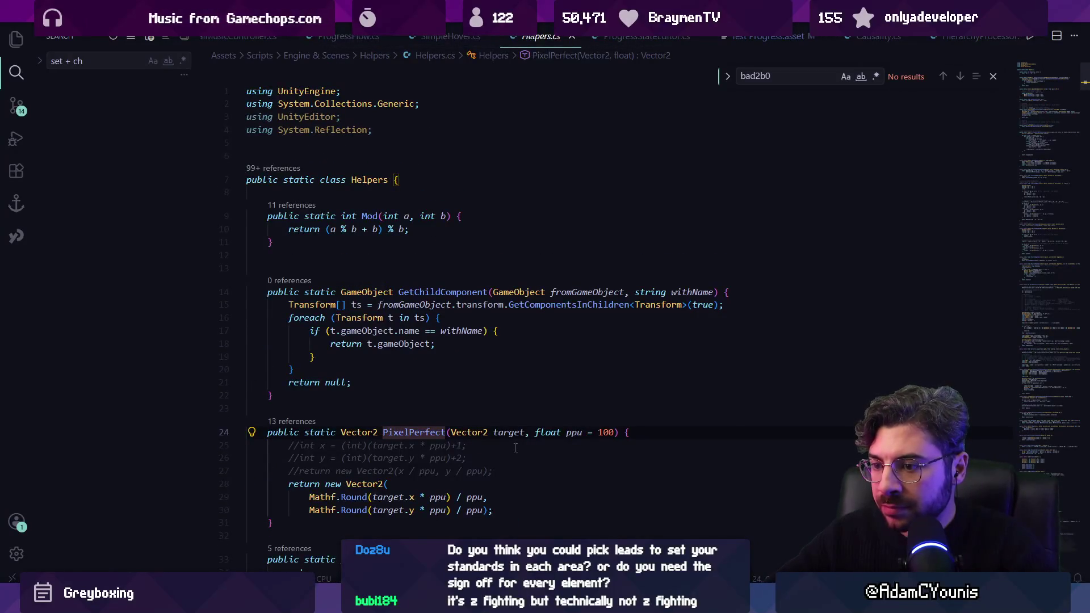
key(alt+Left)
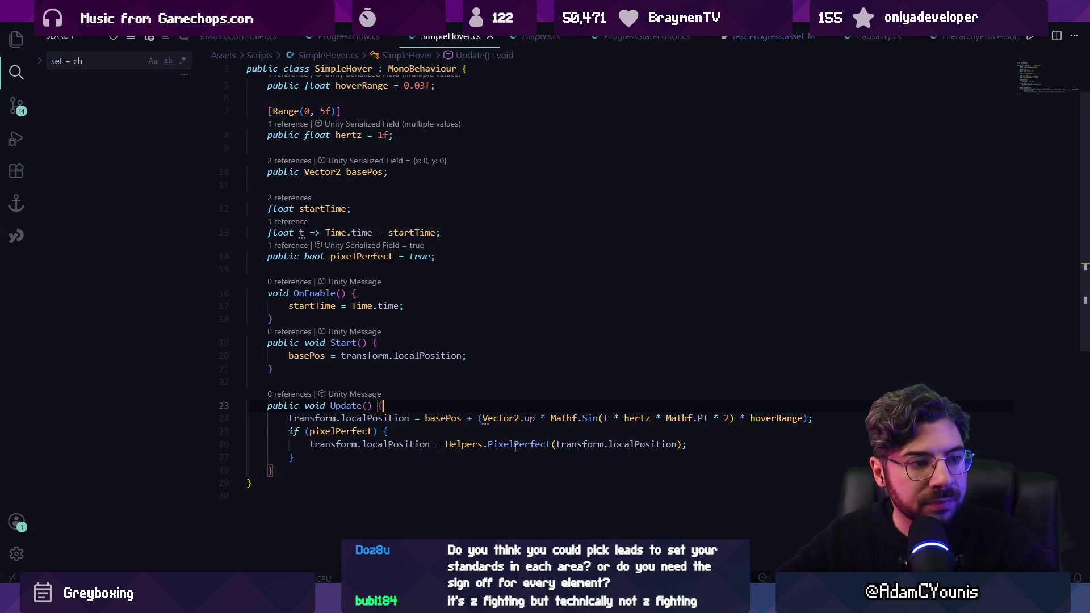
key(alt+Tab)
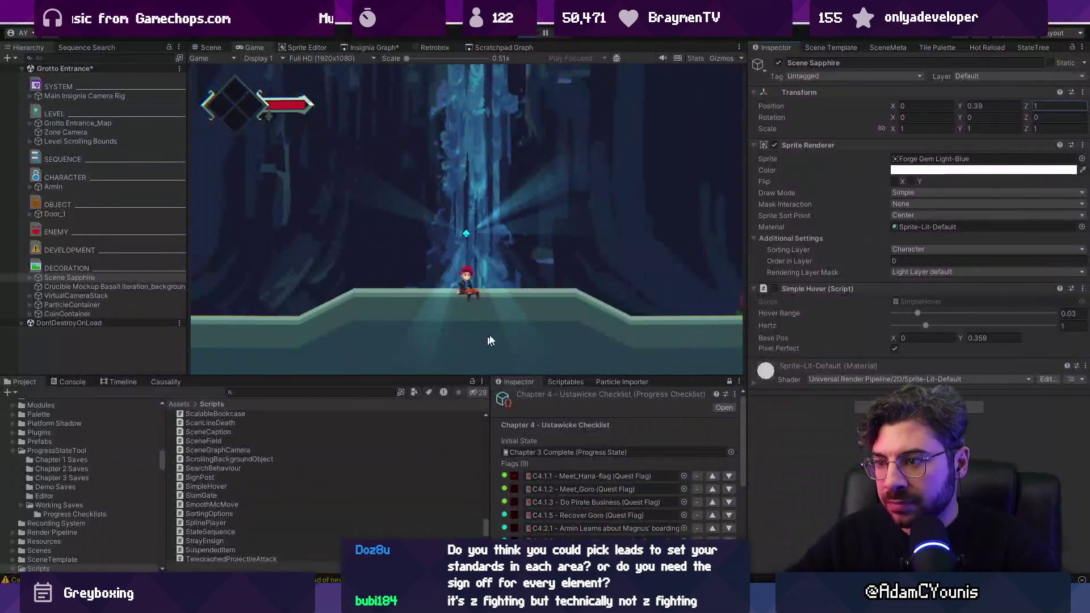
Set Scene Sapphire's Particle System Position Z to 0.01 and save the scene
click(776, 290)
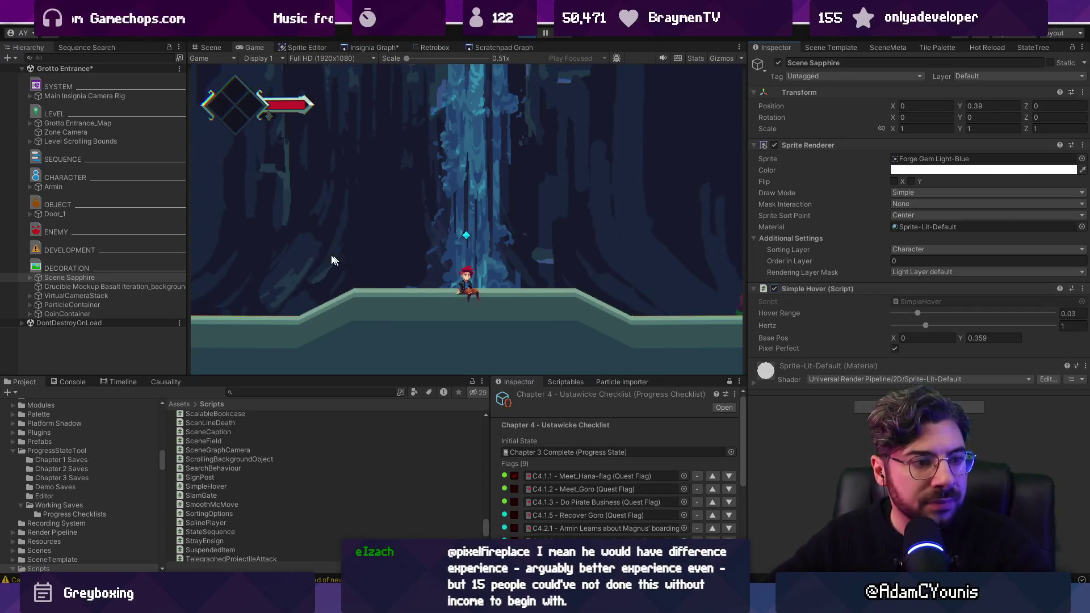
click(31, 278)
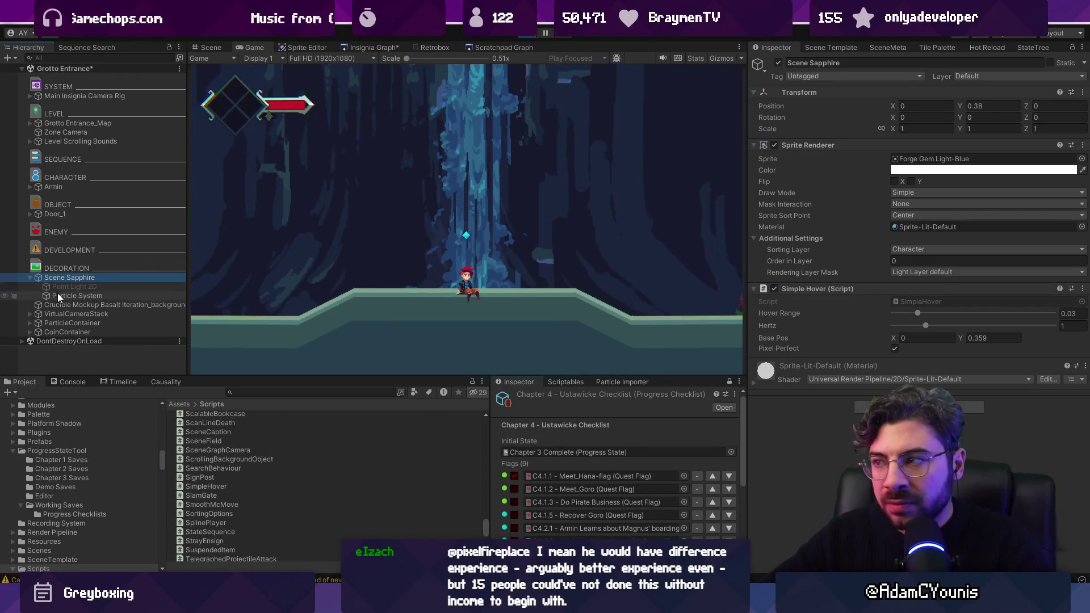
click(56, 293)
click(1061, 105)
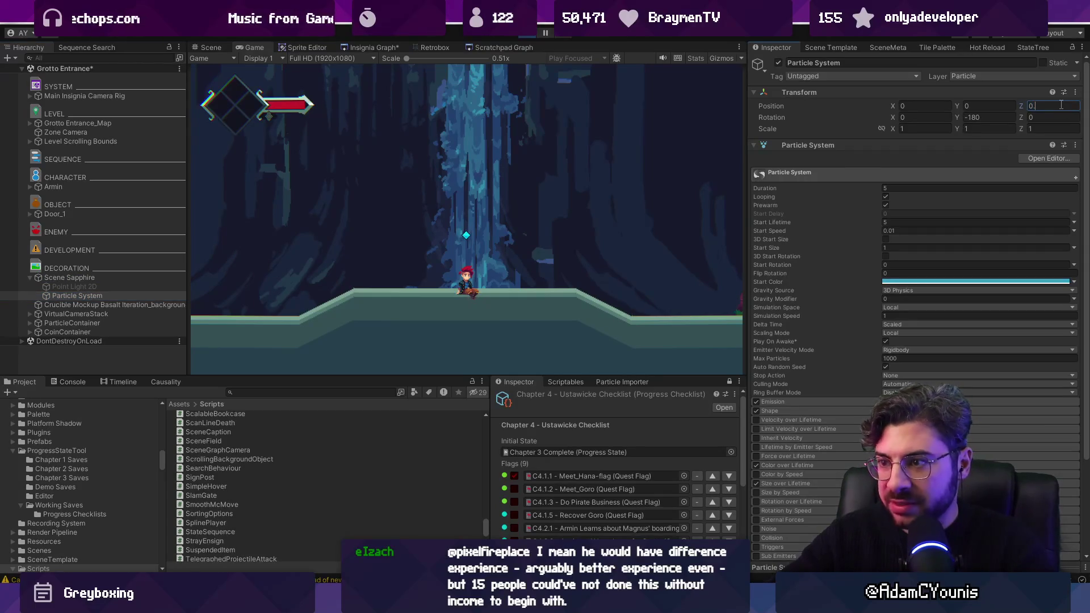
text(001)
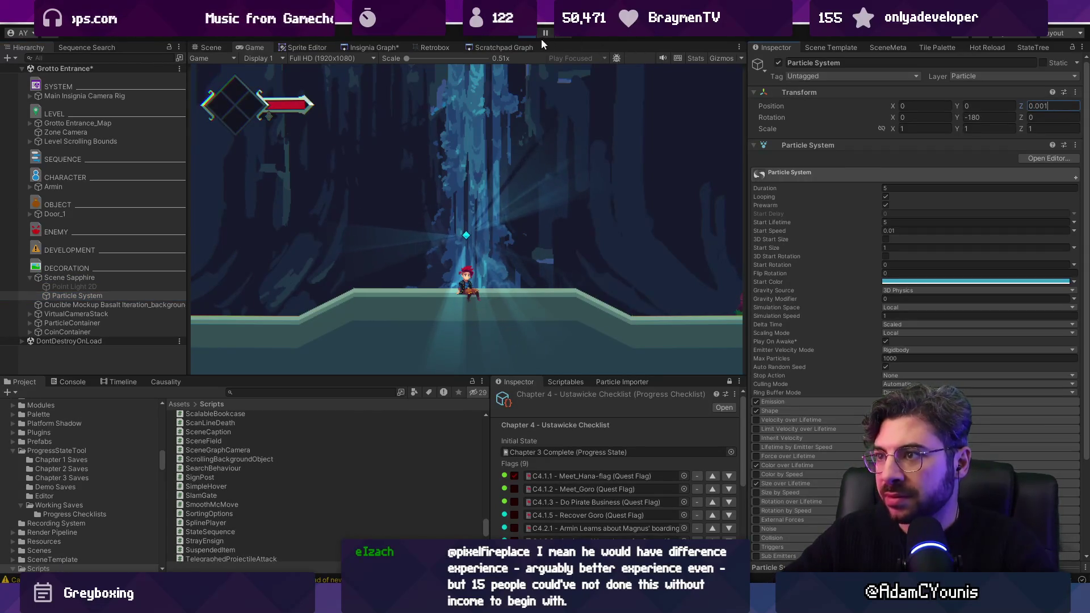
click(504, 59)
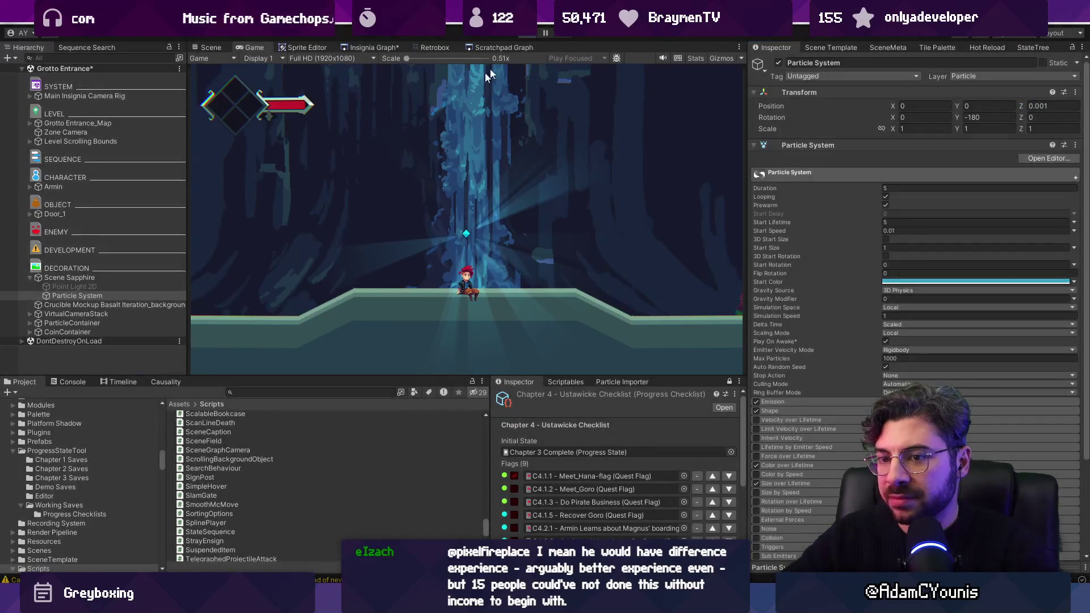
double_click(86, 296)
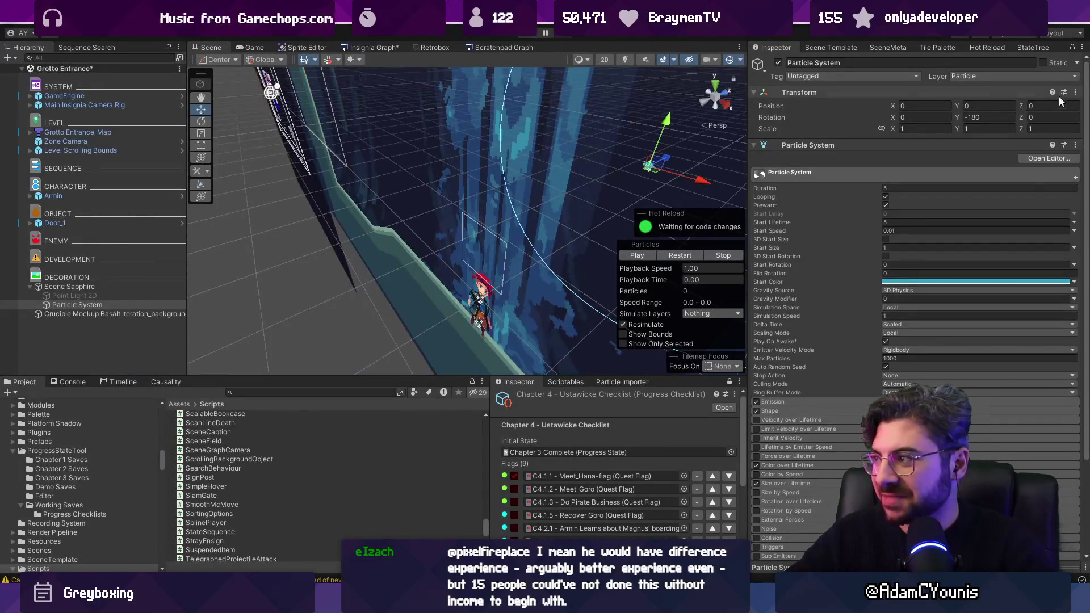
key(BackSpace)
key(BackSpace)
text(1)
key(ctrl+s)
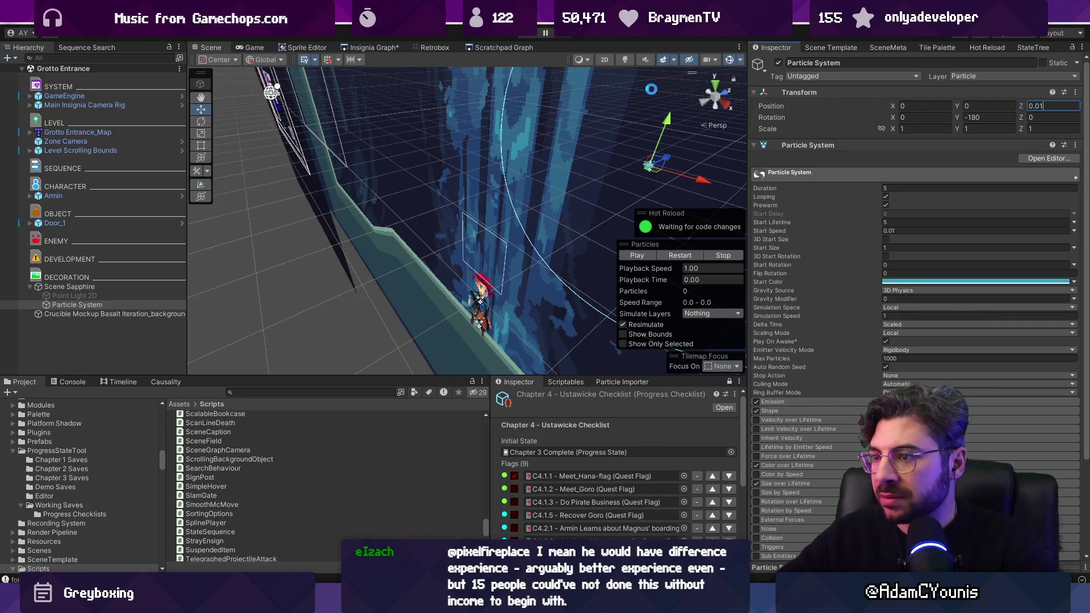
Play-test the rays, then set Scene Sapphire's Simple Hover Hertz to 0.2
click(528, 35)
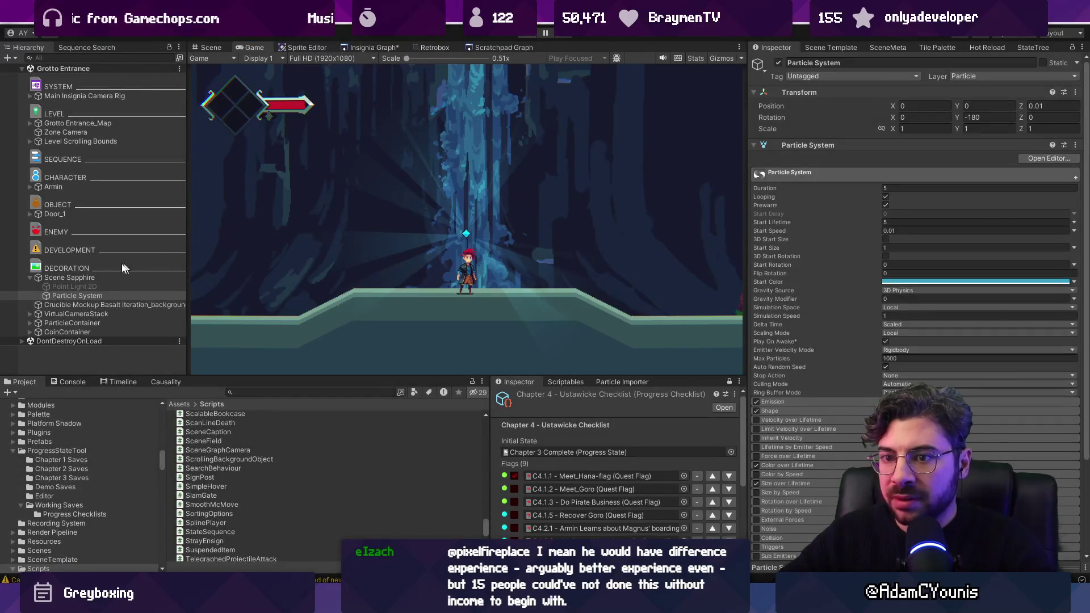
click(70, 277)
key(ctrl+p)
click(1073, 326)
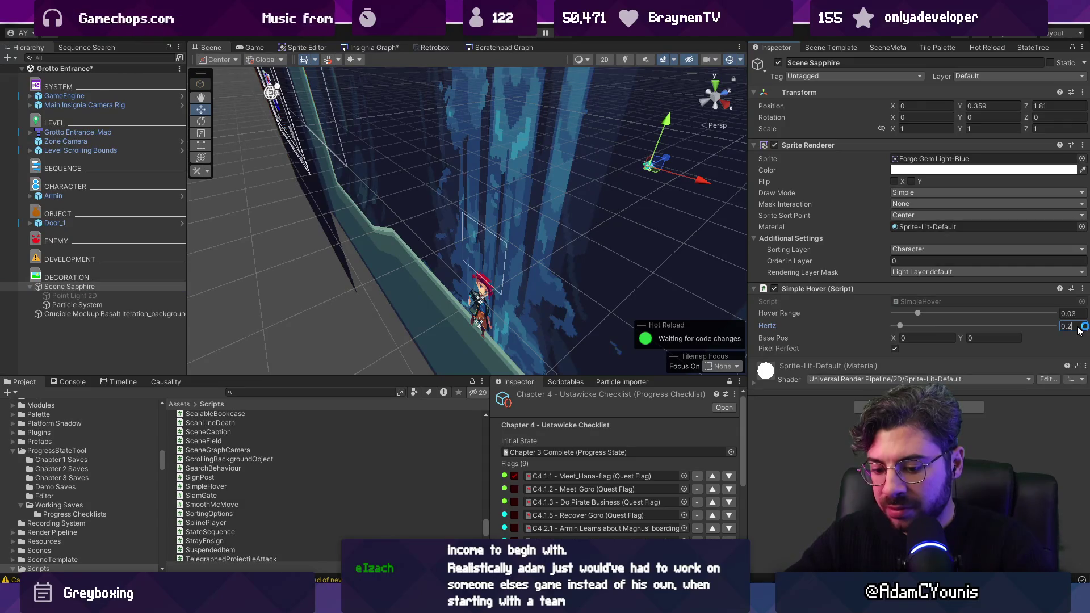
key(ctrl+p)
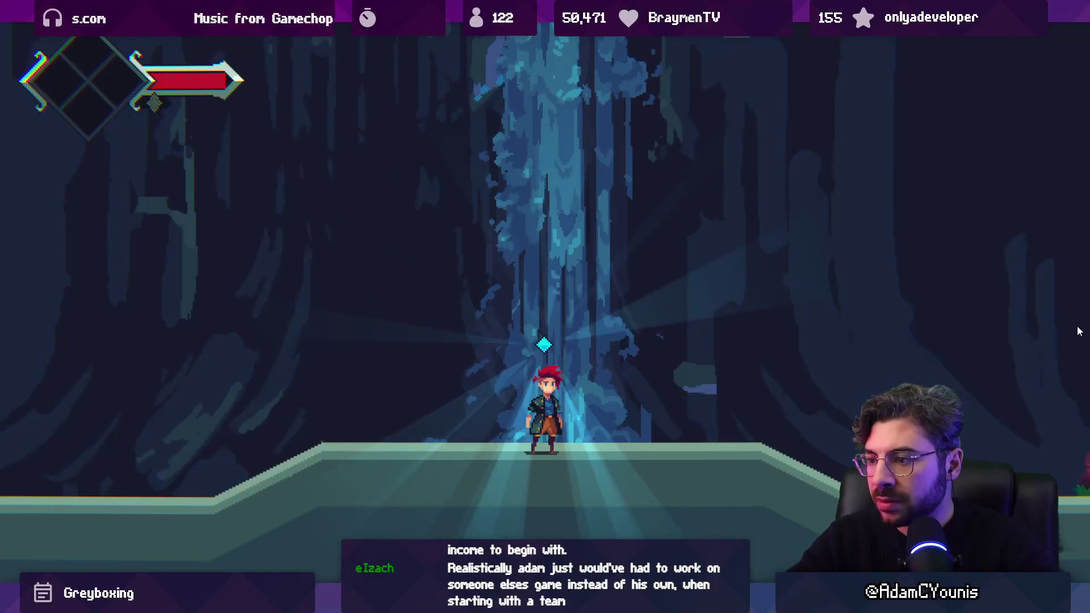
key(ctrl+p)
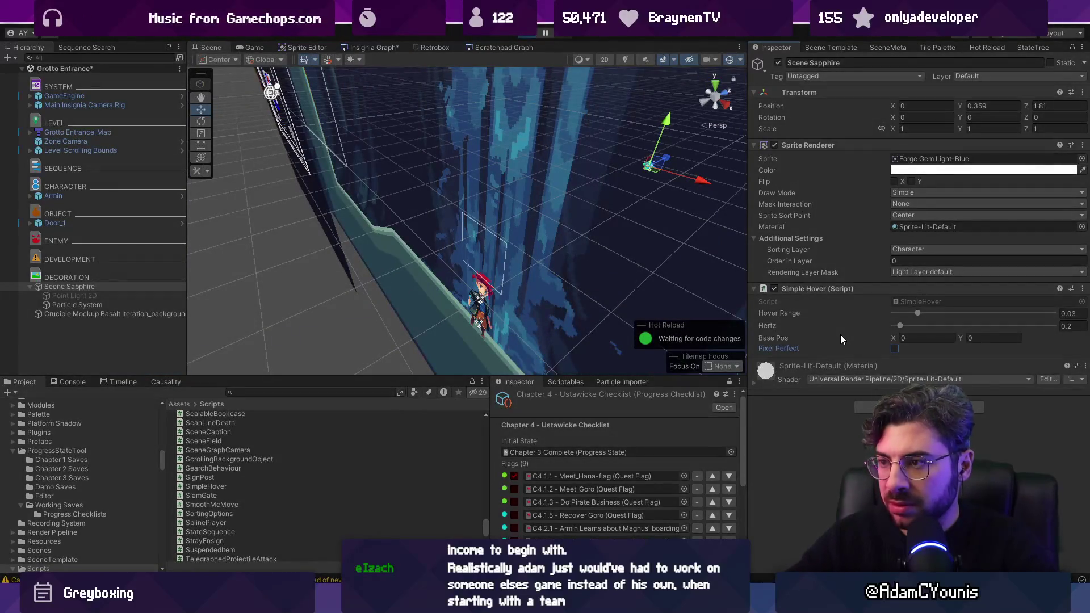
key(ctrl+p)
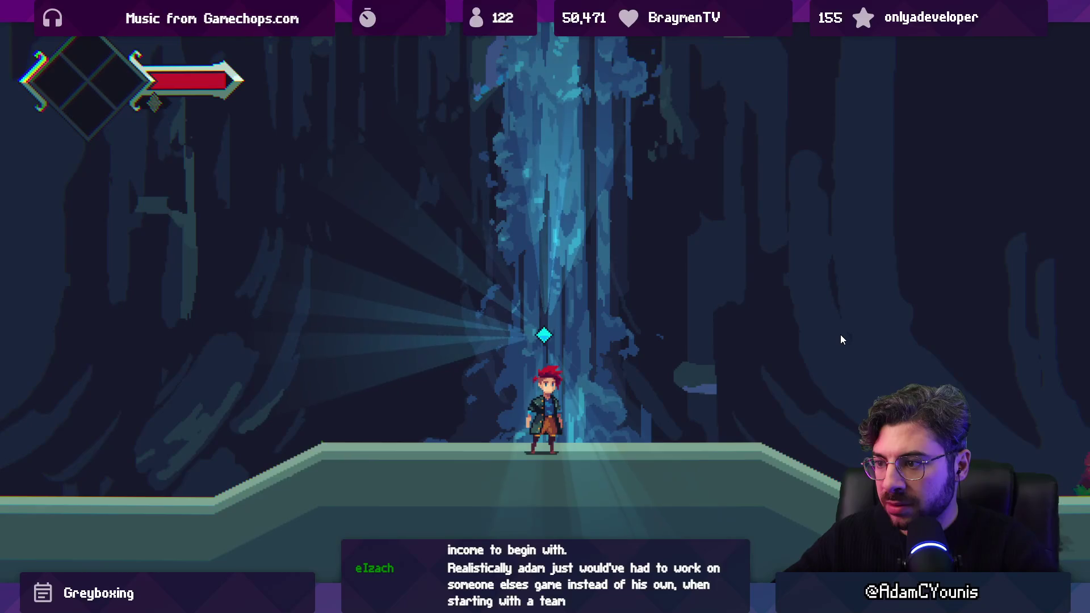
key(Right)
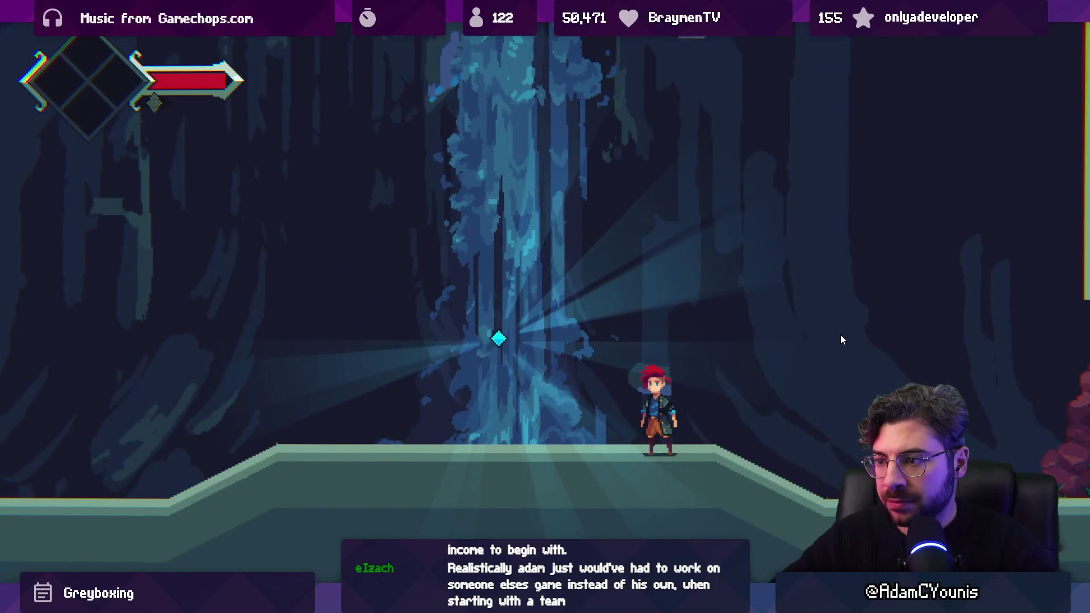
key(Left)
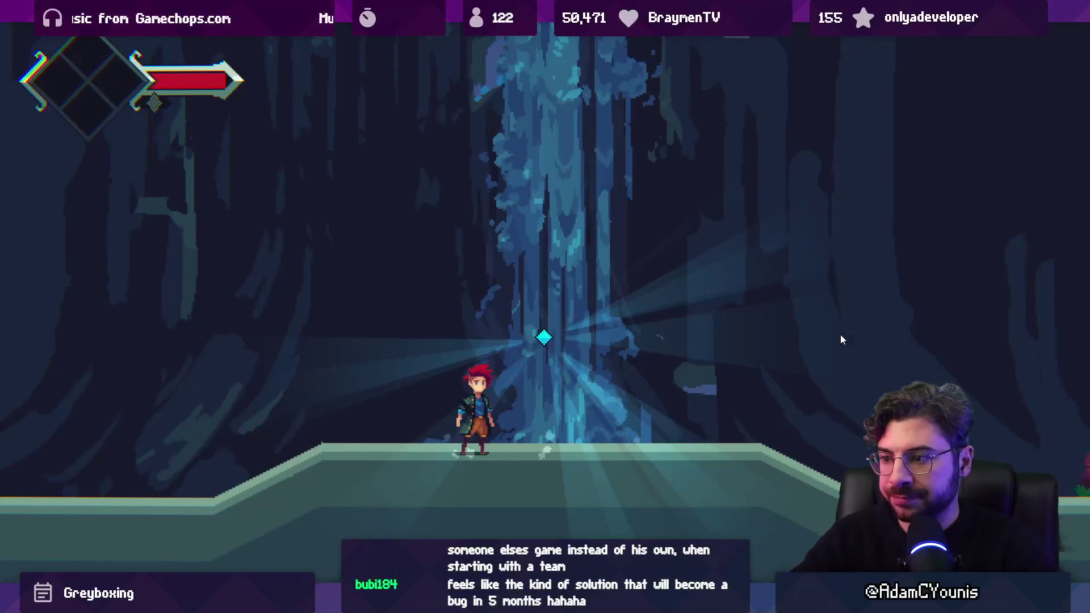
key(ctrl+p)
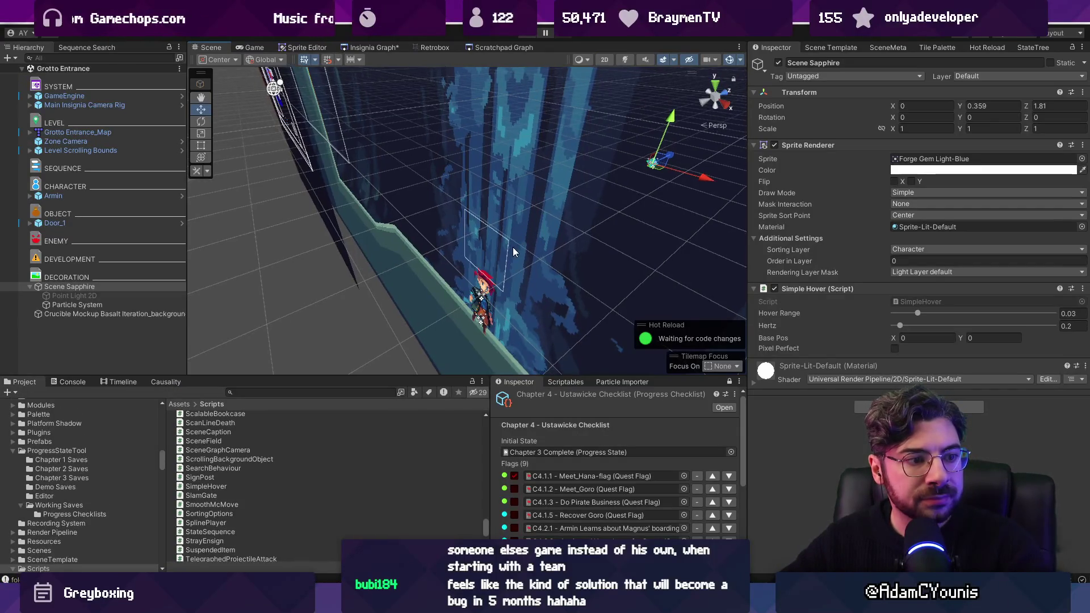
Push the basalt background sprite back in depth and add a Parallax By Depth component
drag(486, 219, 379, 246)
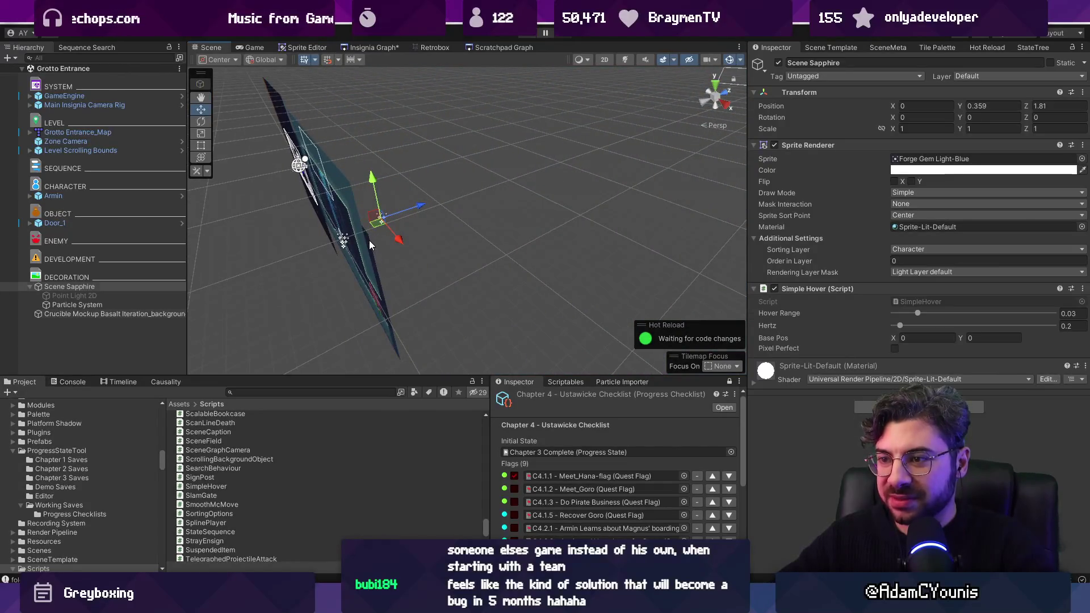
click(369, 240)
drag(384, 203, 529, 159)
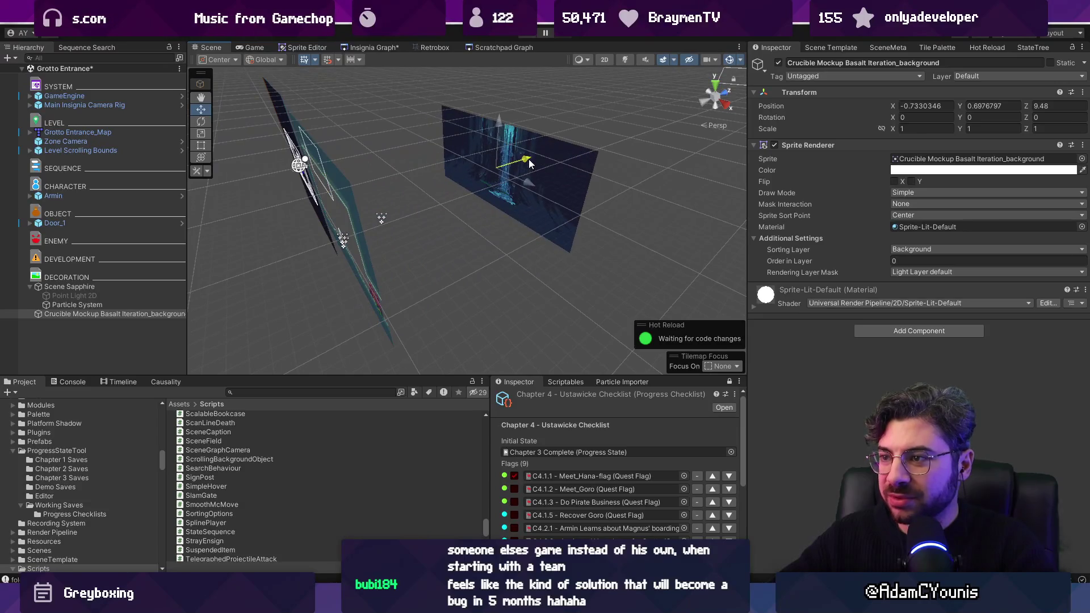
click(871, 332)
text(paralla)
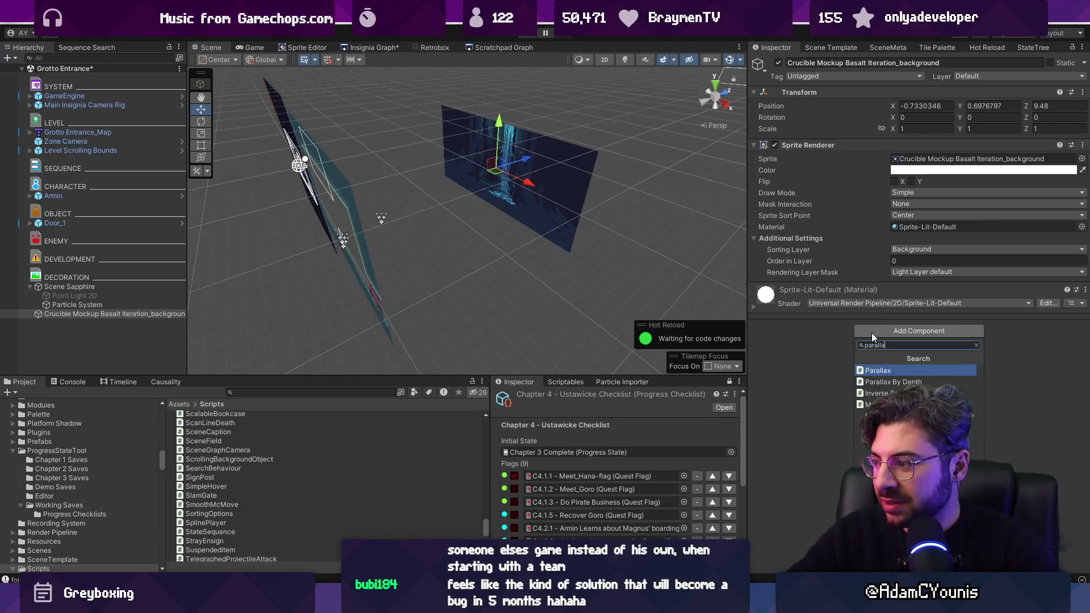
key(Down)
key(Return)
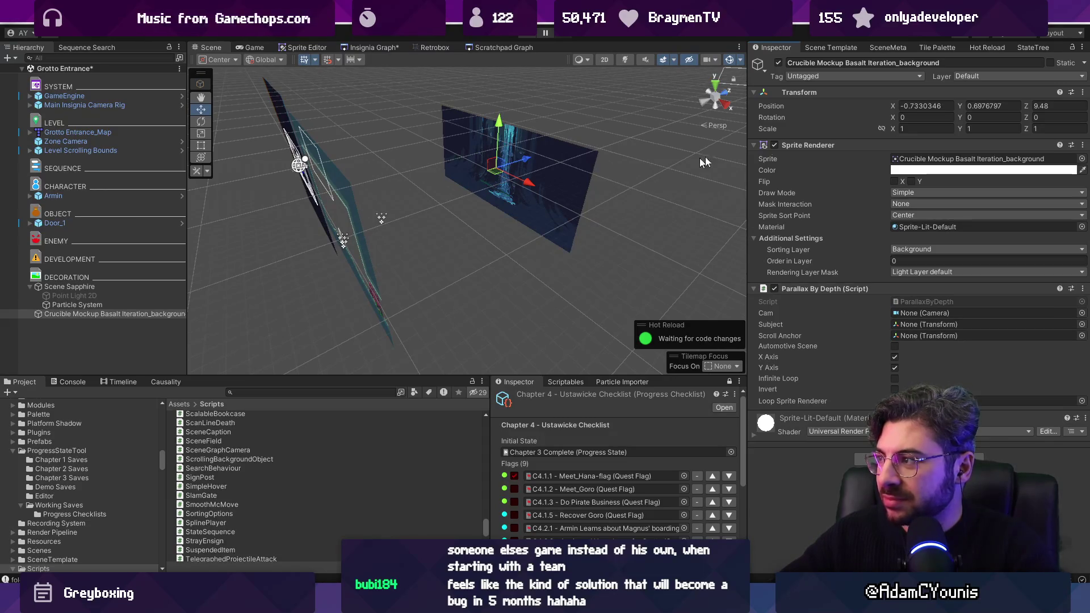
Set the background's Position Z to 19 and play-test the parallax, then return to 2D
scroll(620, 172, down, 3)
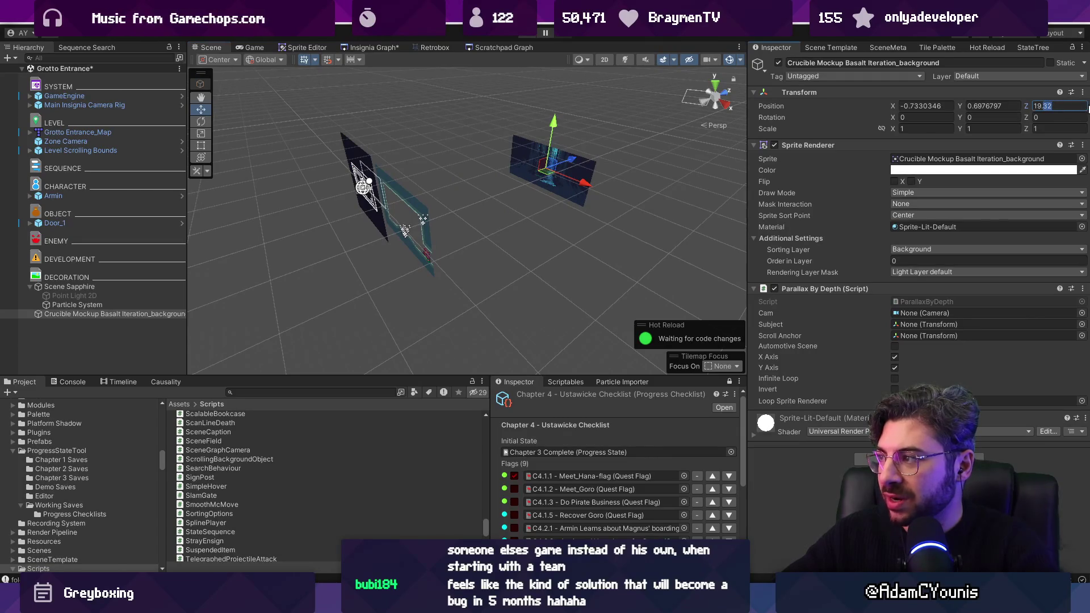
key(BackSpace)
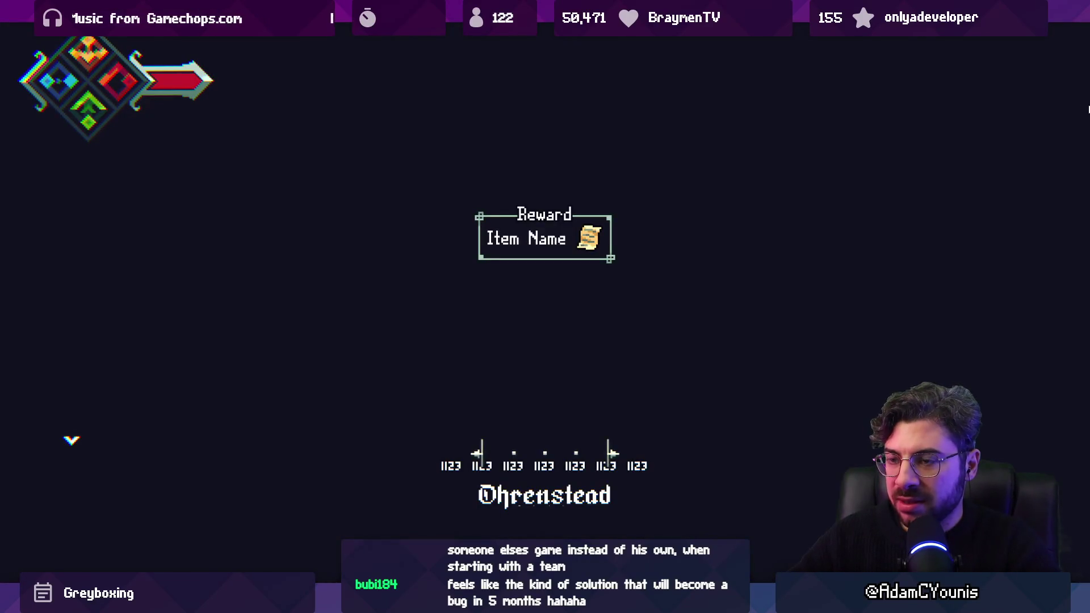
key(Right)
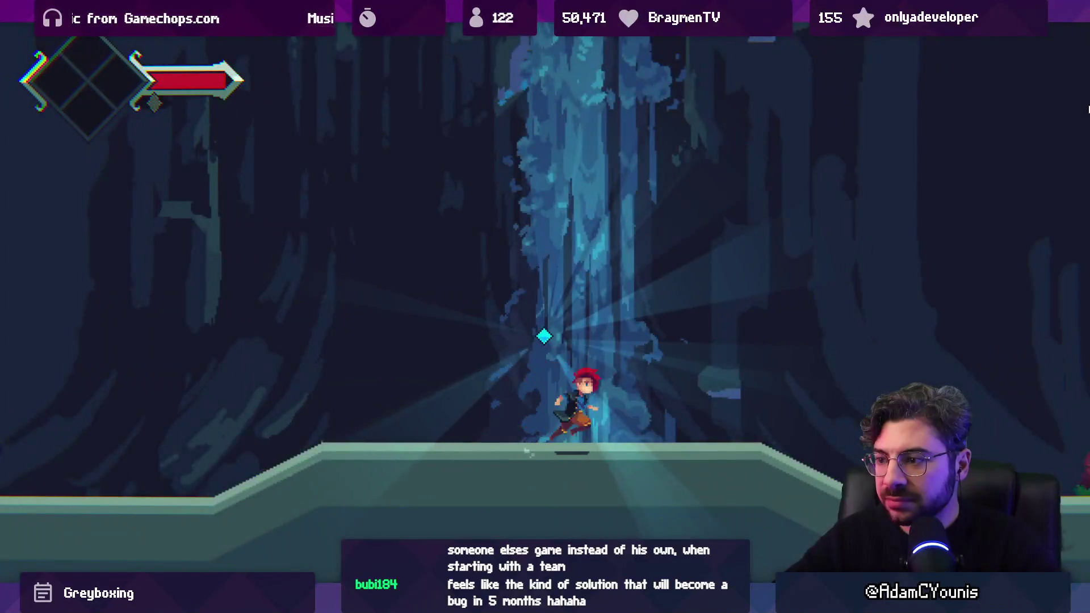
key(Left)
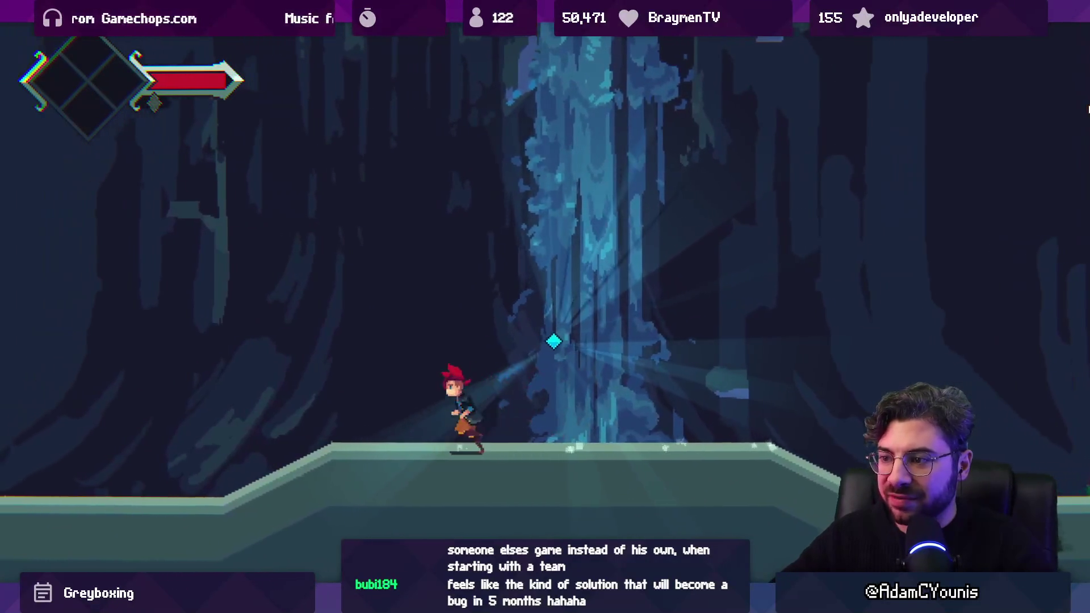
key(ctrl+p)
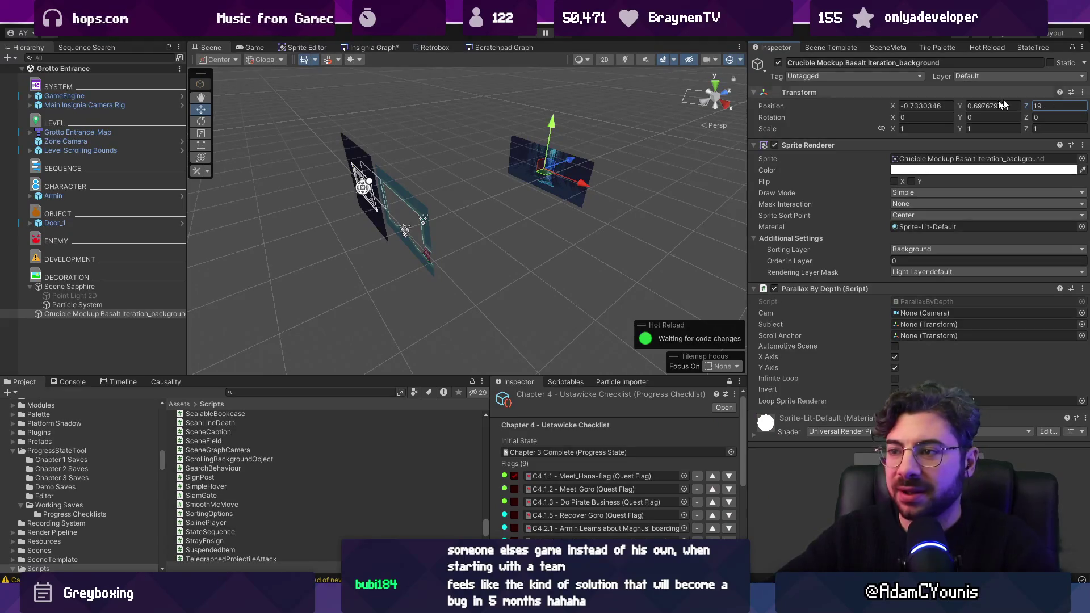
key(2)
scroll(499, 257, up, 3)
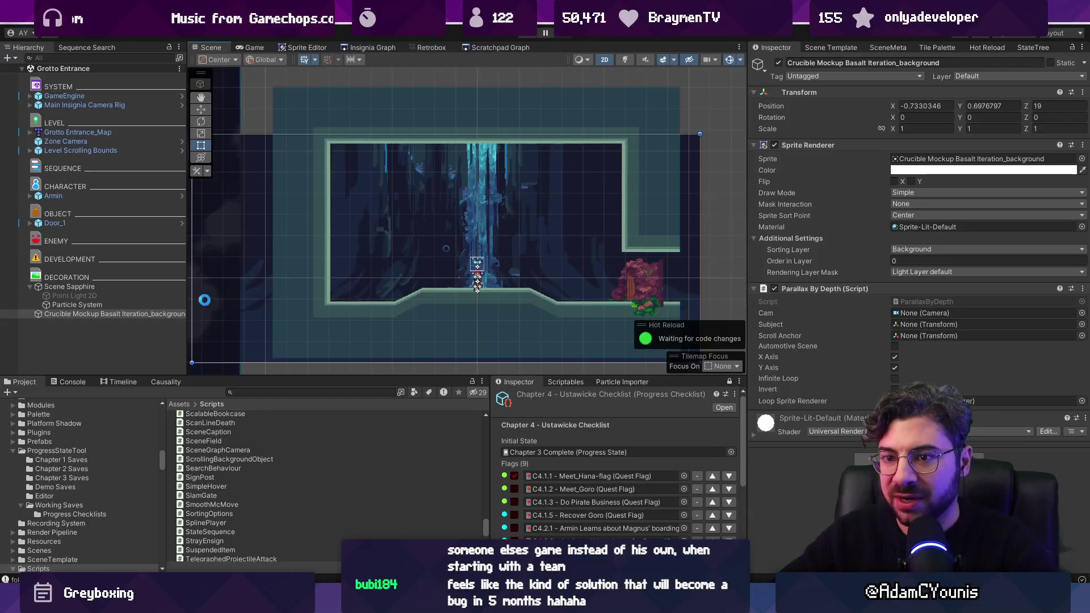
Drop an Annotation prefab under DEVELOPMENT and move it up beside the sapphire
click(151, 288)
scroll(581, 451, down, 4)
click(292, 390)
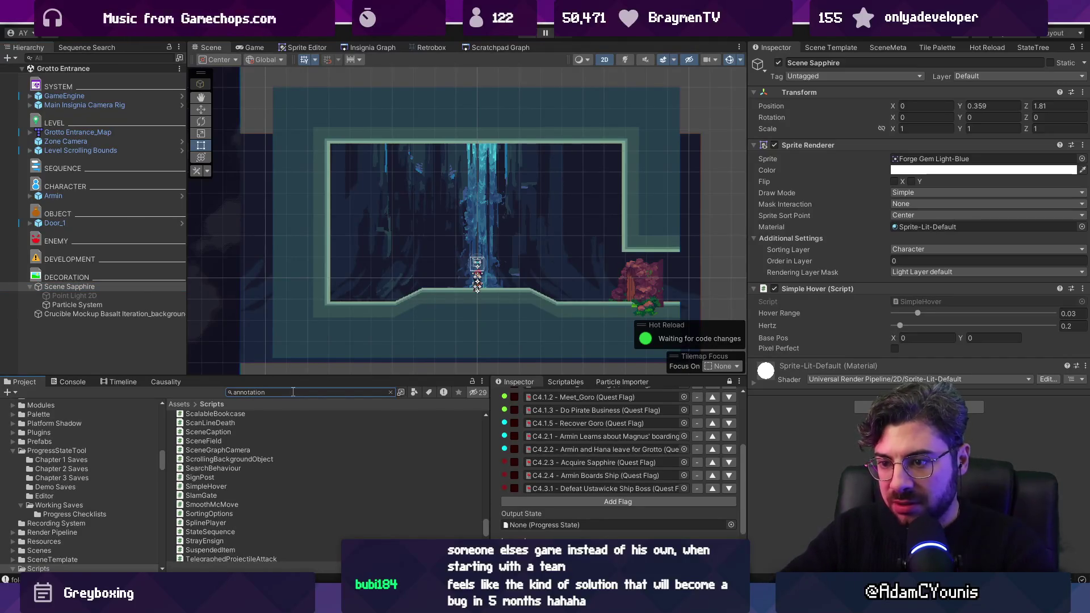
drag(230, 444, 129, 358)
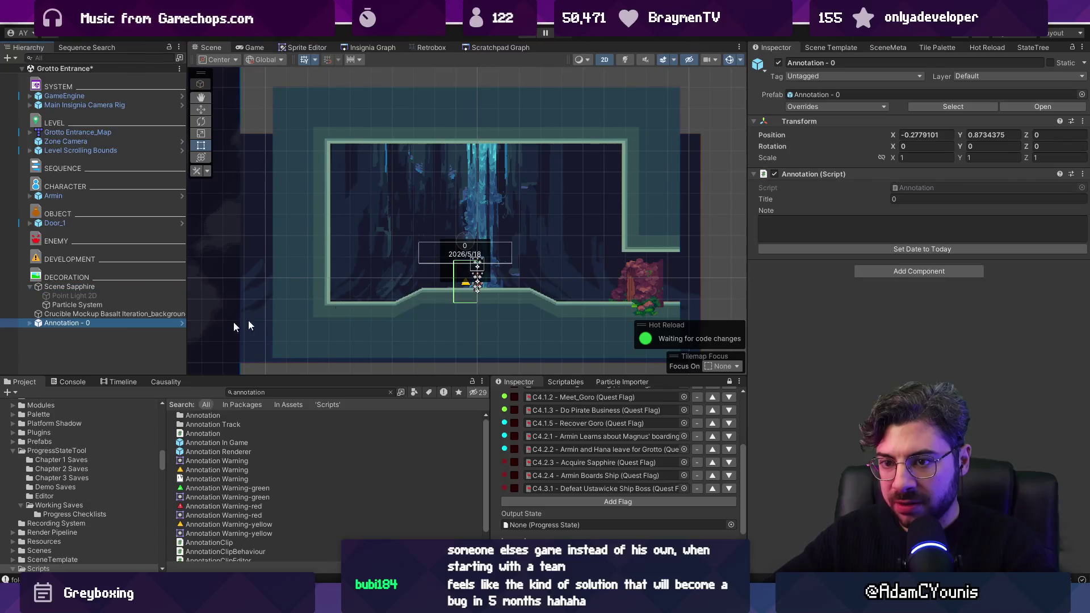
drag(485, 271, 517, 258)
Title the annotation 'Armin Acquires Sapphire', note 'as above', and date it 2026/6/30
click(936, 198)
text(Armin Acq)
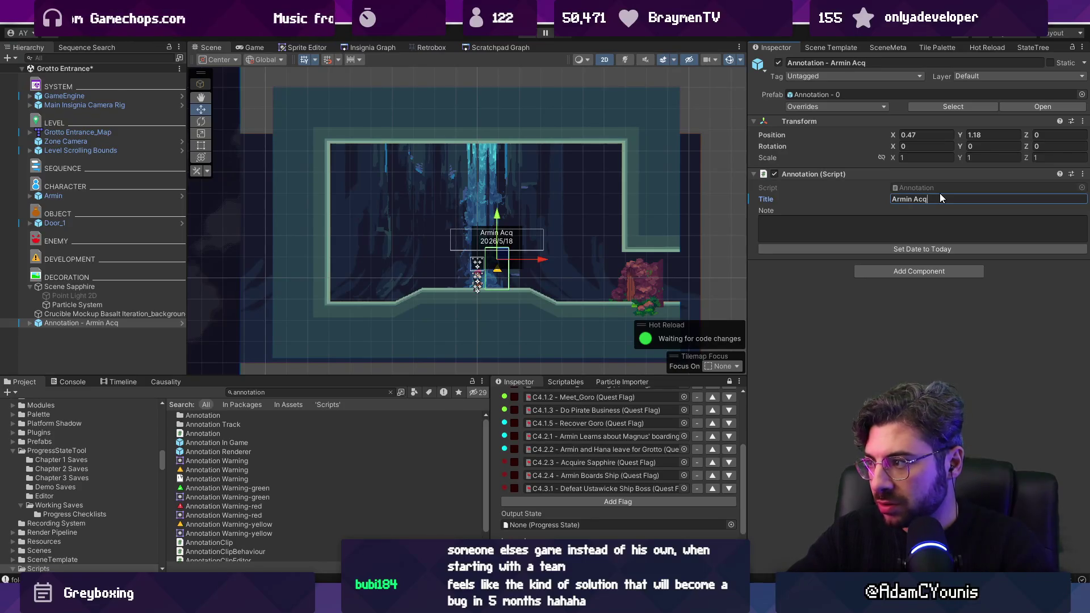
text(uires)
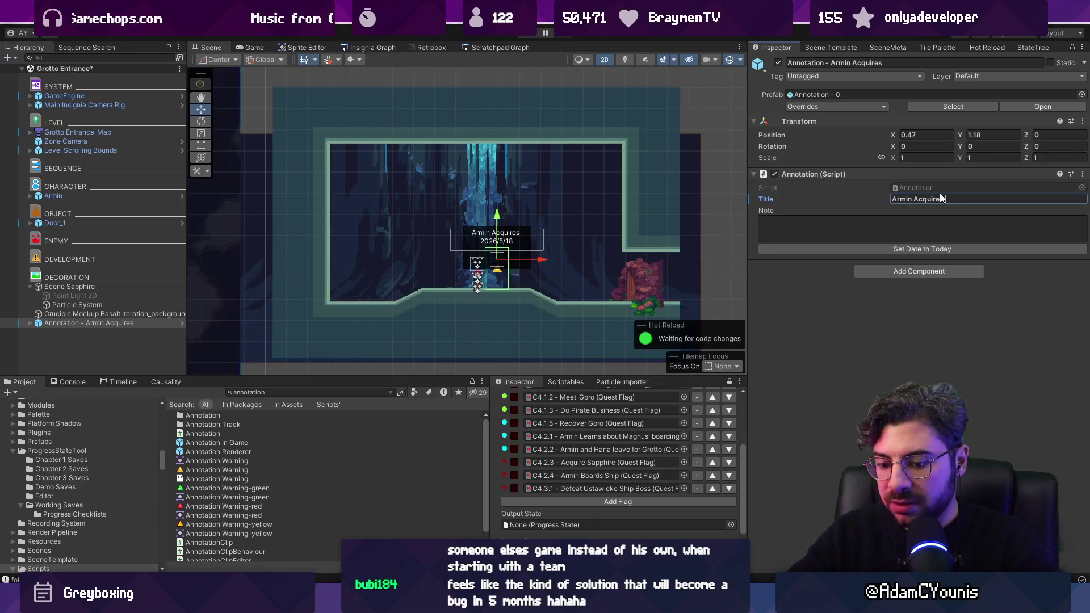
text( Sapphire)
click(881, 228)
text(as above)
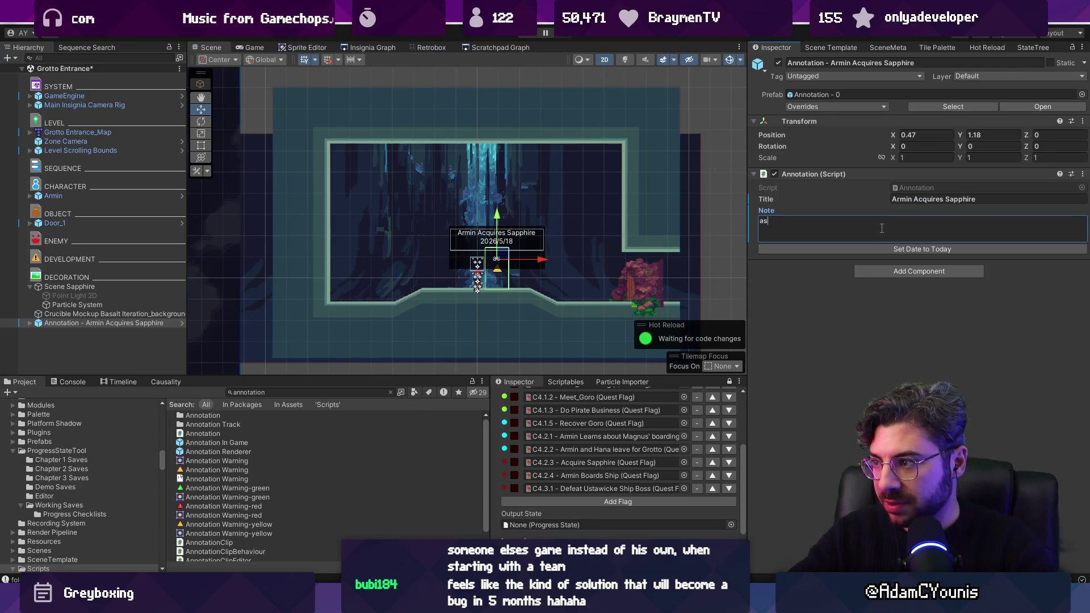
click(853, 250)
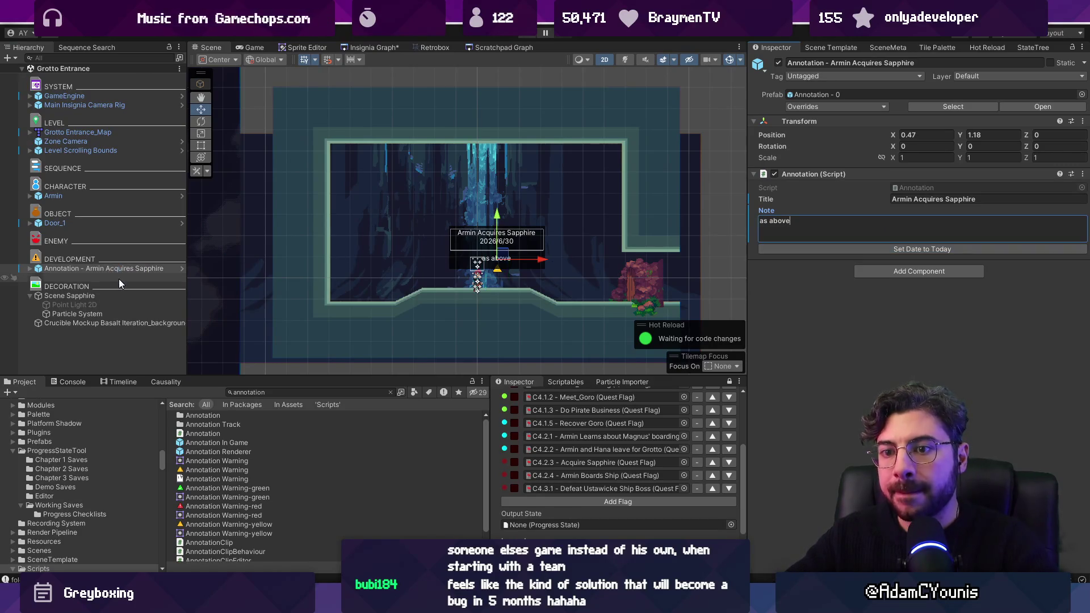
click(29, 268)
click(62, 286)
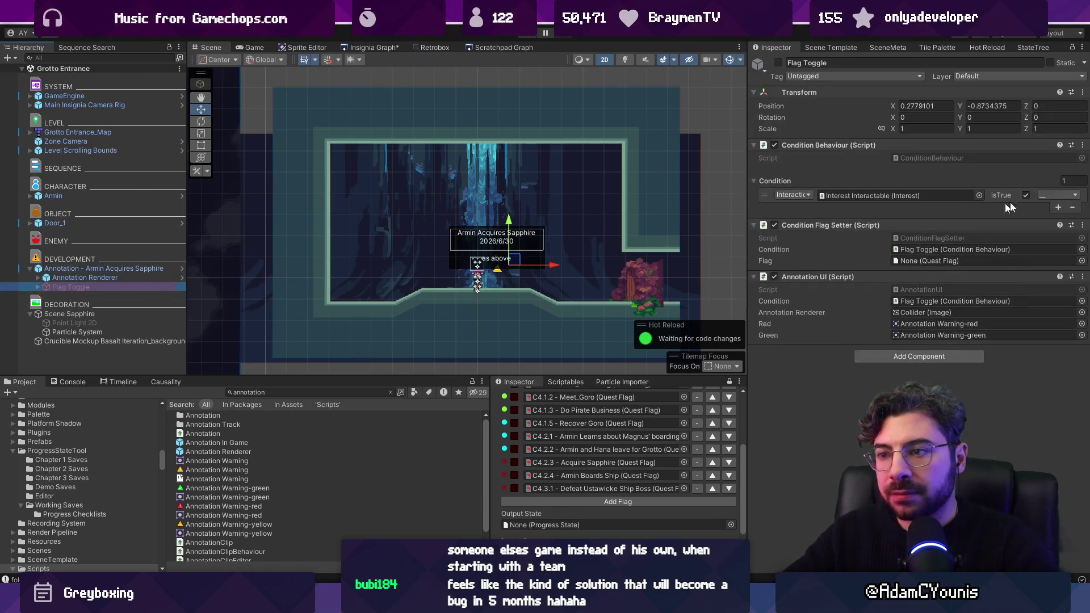
Assign the C4.2.3 - Acquire Sapphire flag to the Flag Toggle, save, and play-test the marker
click(1081, 261)
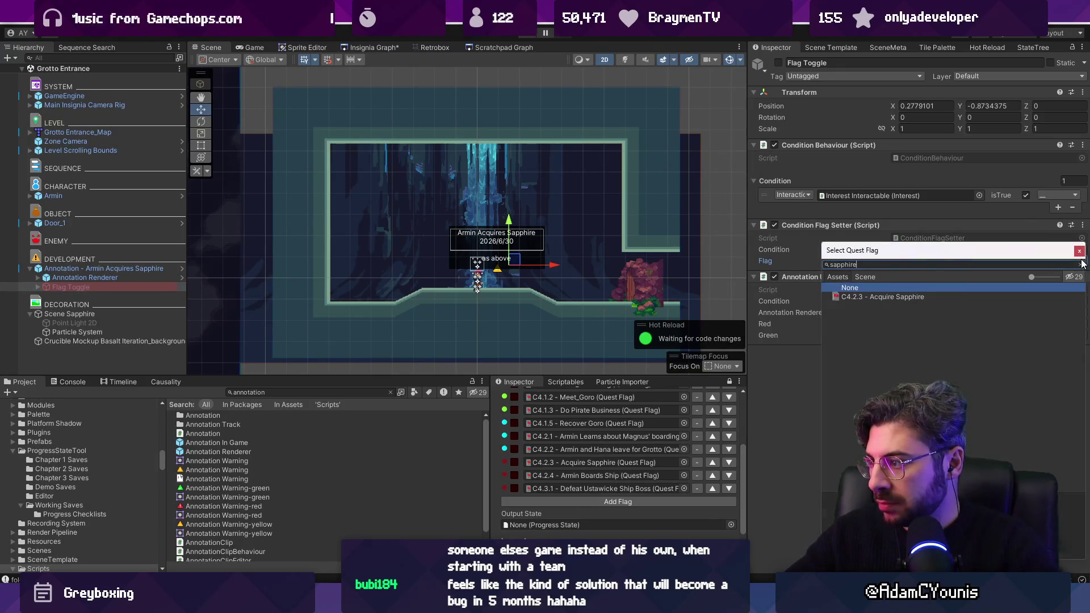
key(Escape)
click(1082, 262)
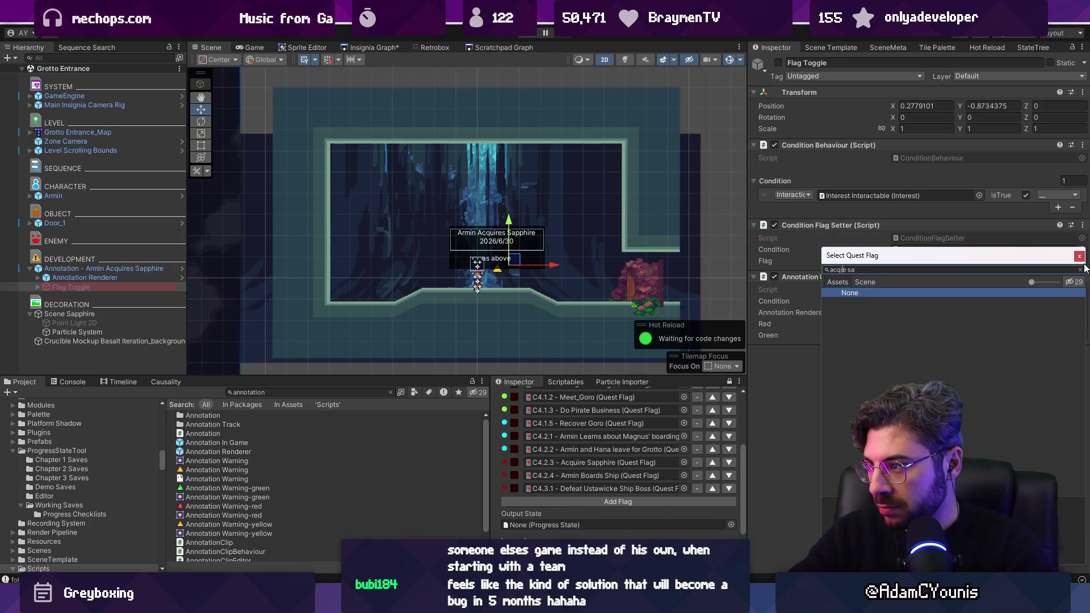
key(Return)
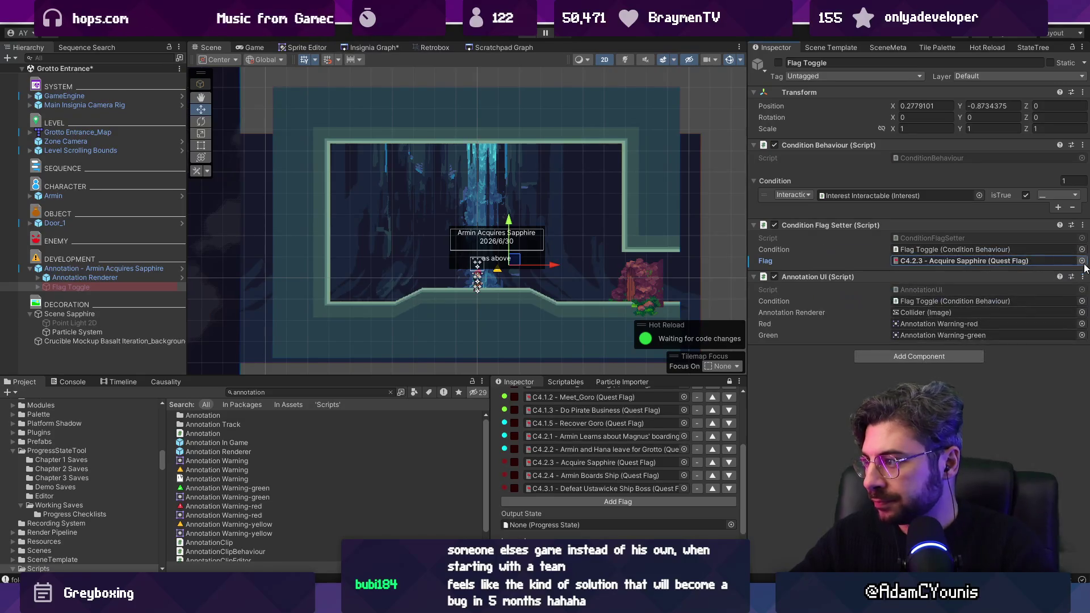
key(ctrl+s)
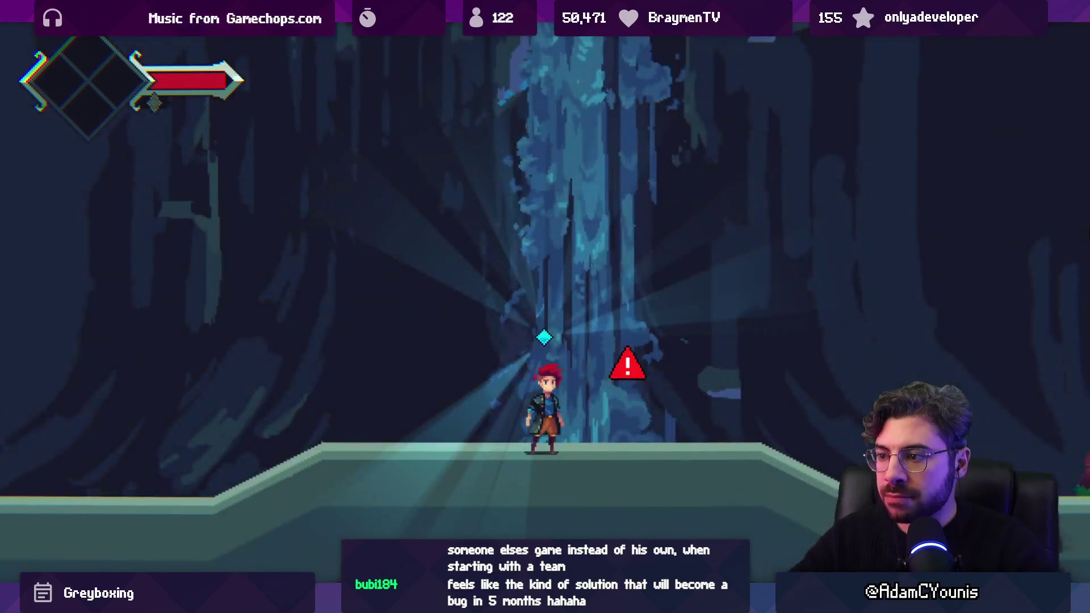
key(Right)
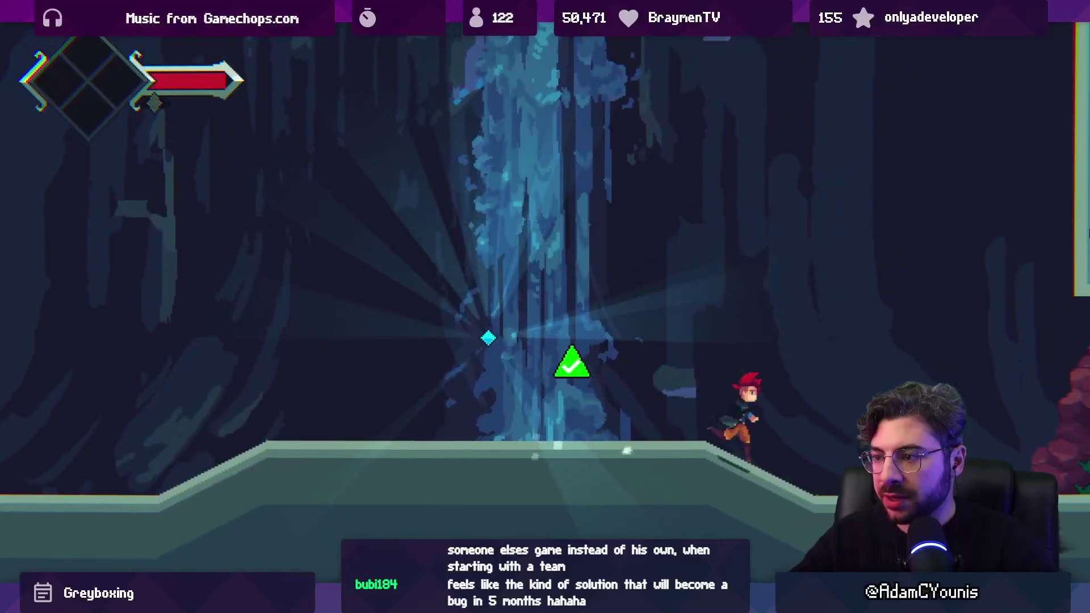
key(Right)
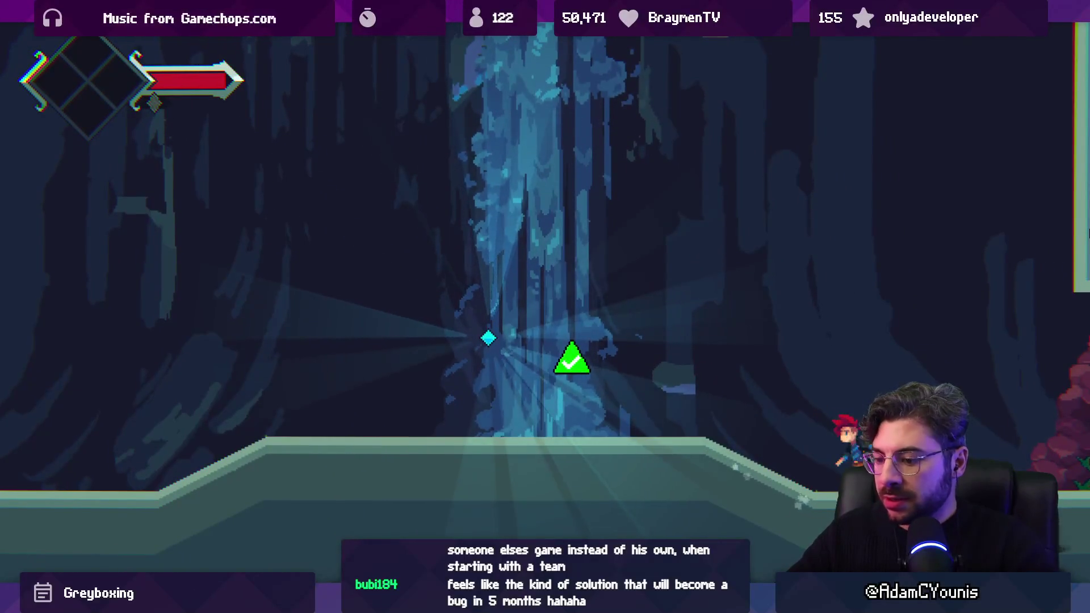
key(ctrl+p)
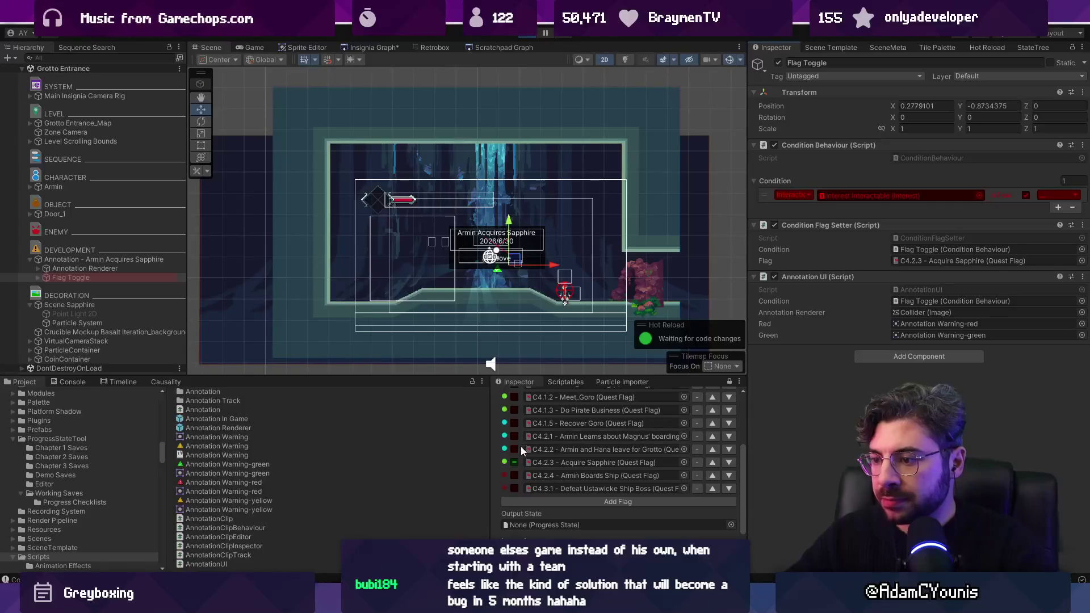
Tick Acquire Sapphire and push the Test Progress output state into the game
click(514, 462)
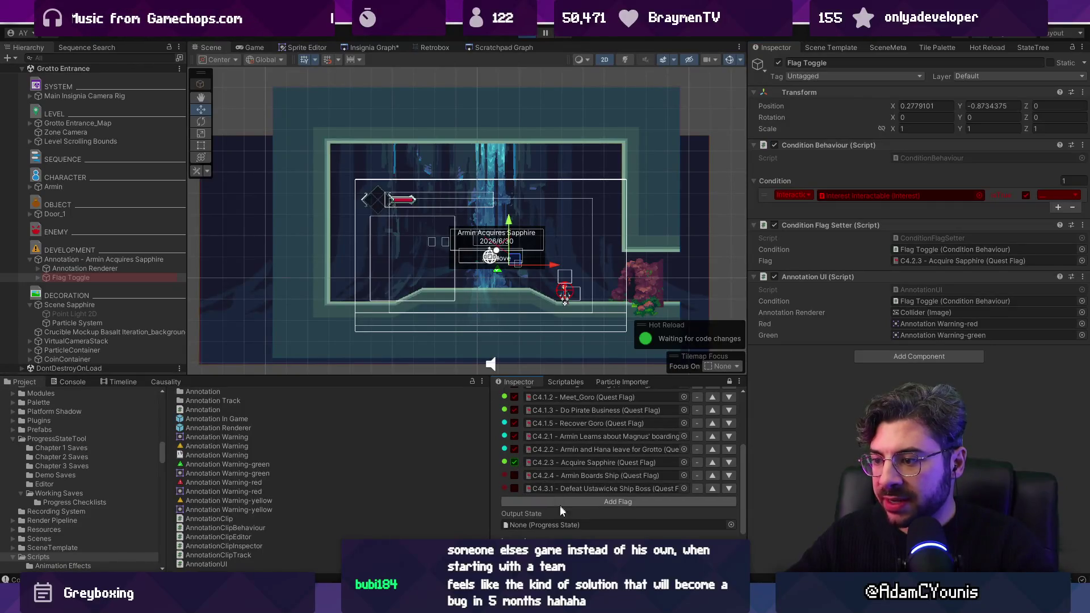
click(730, 525)
text(re)
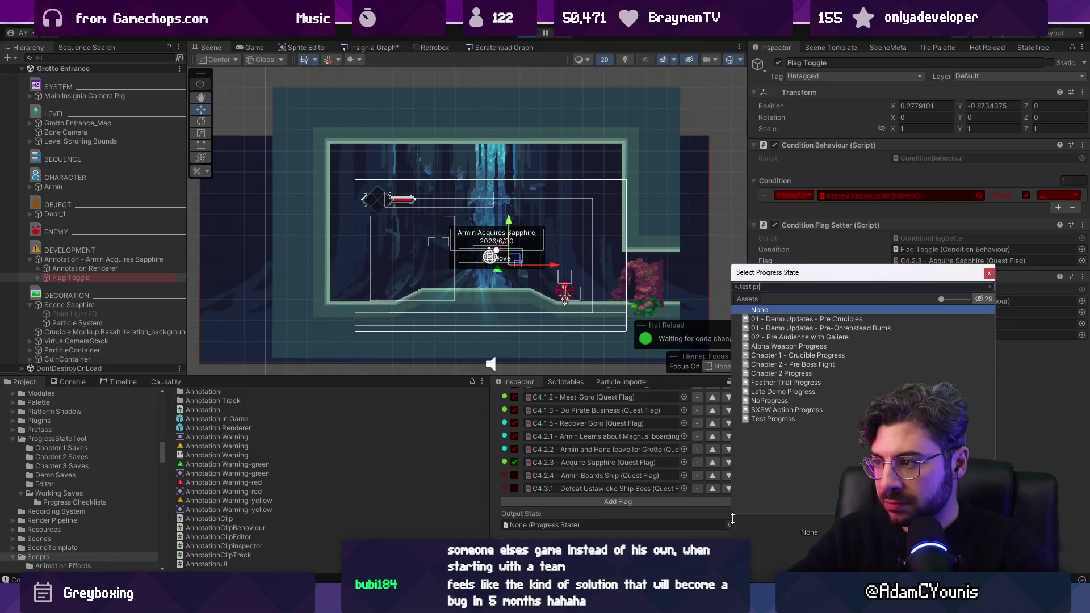
key(Return)
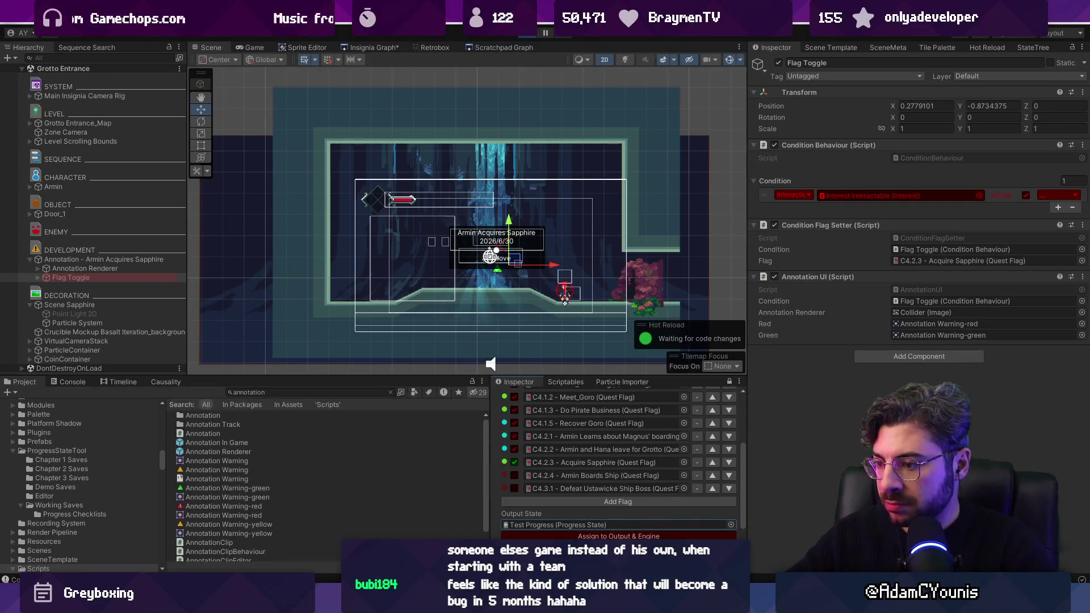
click(559, 536)
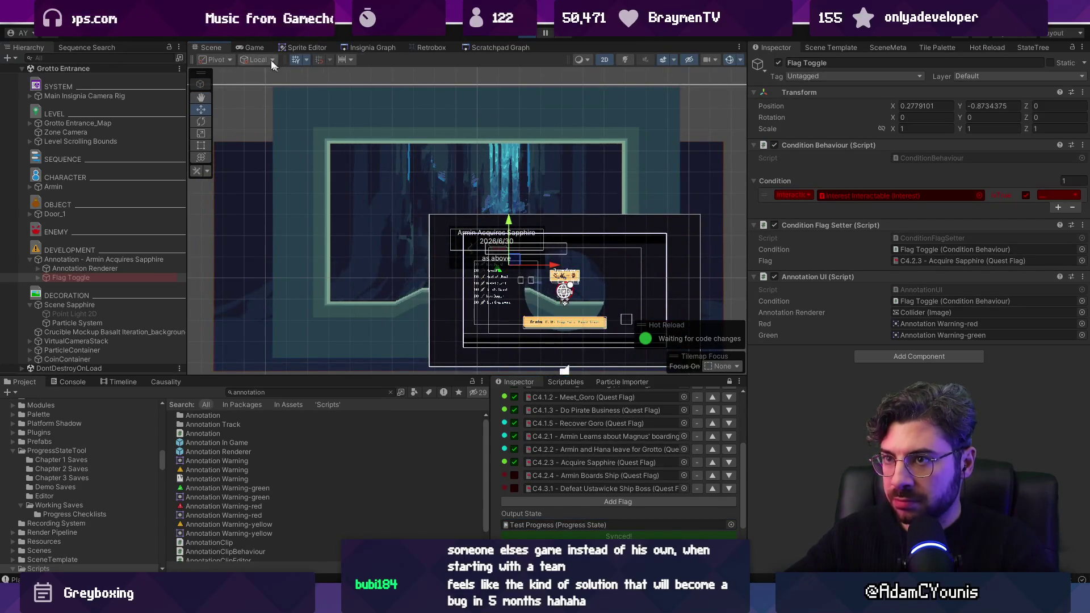
Play Grotto Entrance in a maximized Game view, running Armin out until Ohrenstead loads
key(ctrl+2)
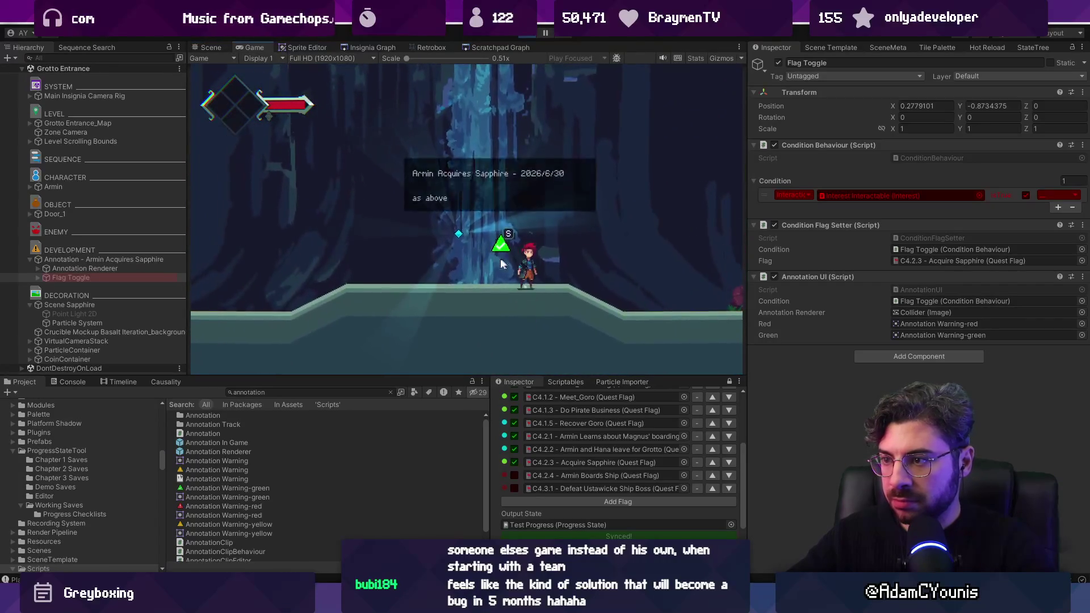
key(Right)
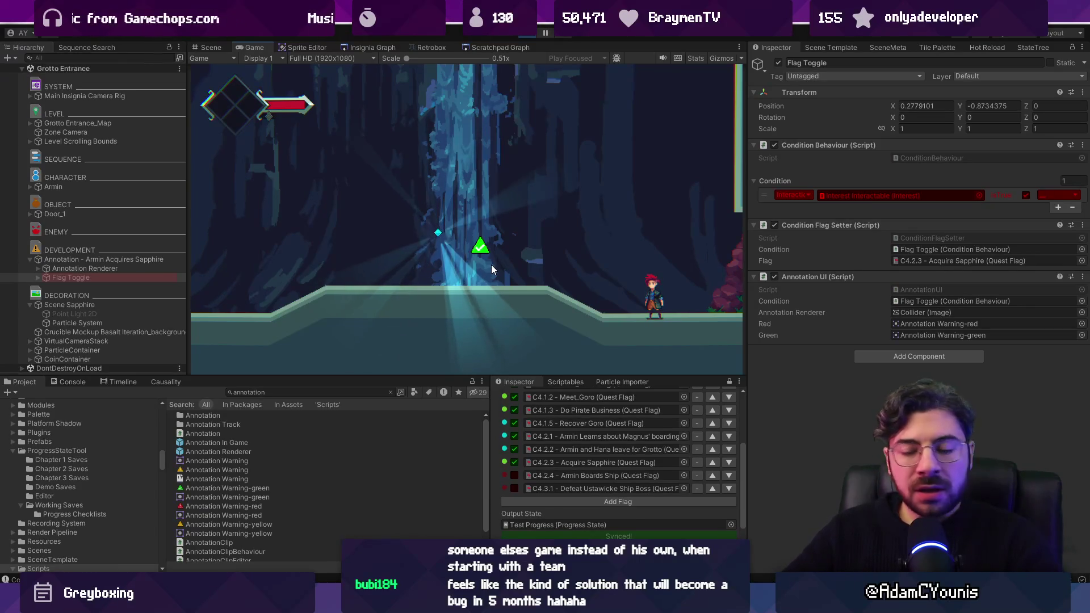
key(Left)
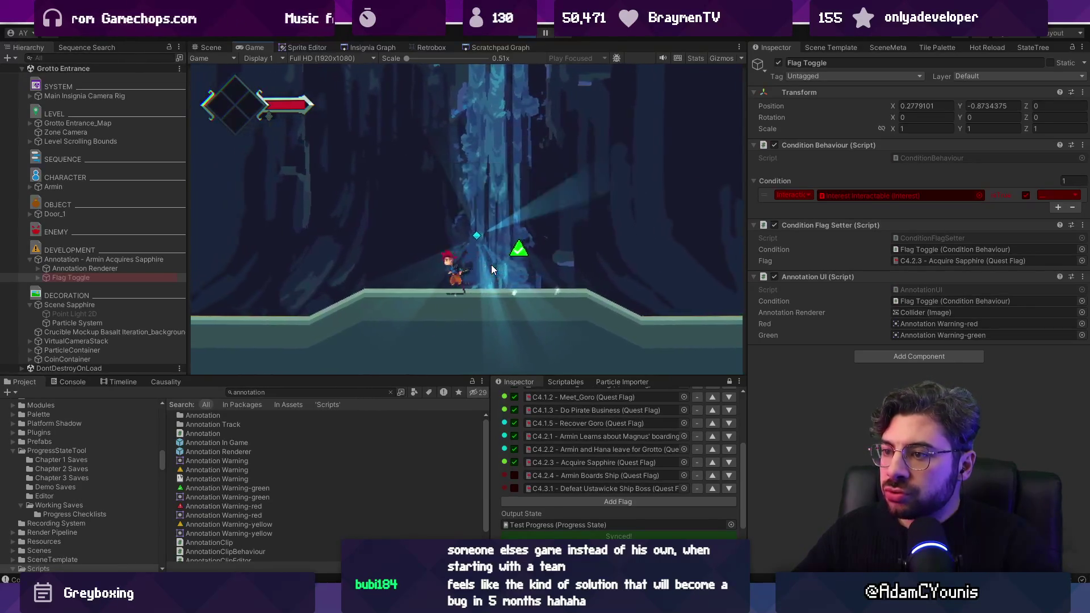
key(Right)
key(space)
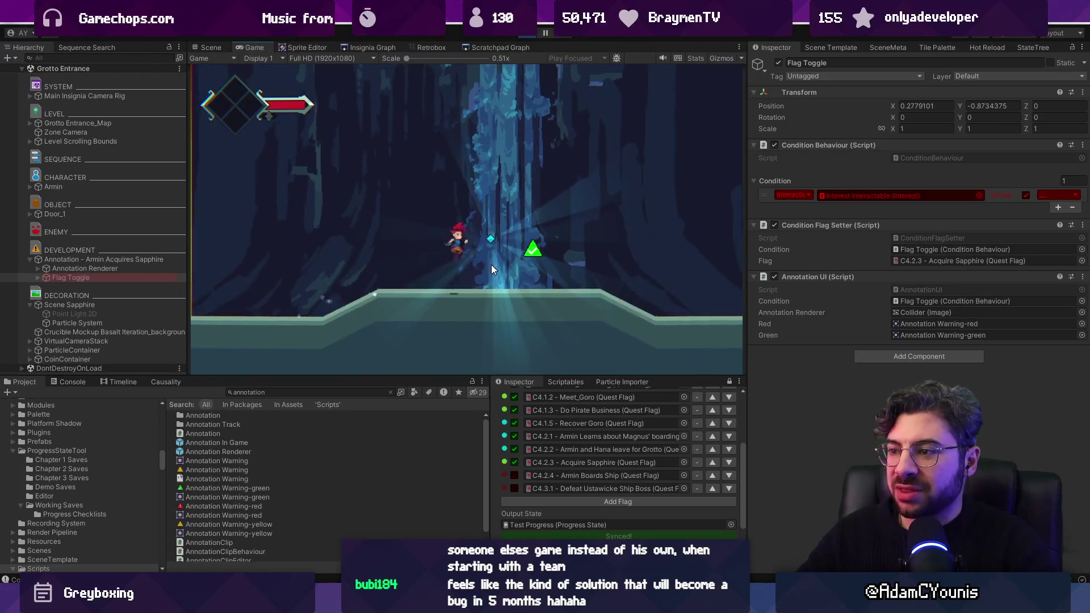
key(Right)
key(shift+space)
key(Right)
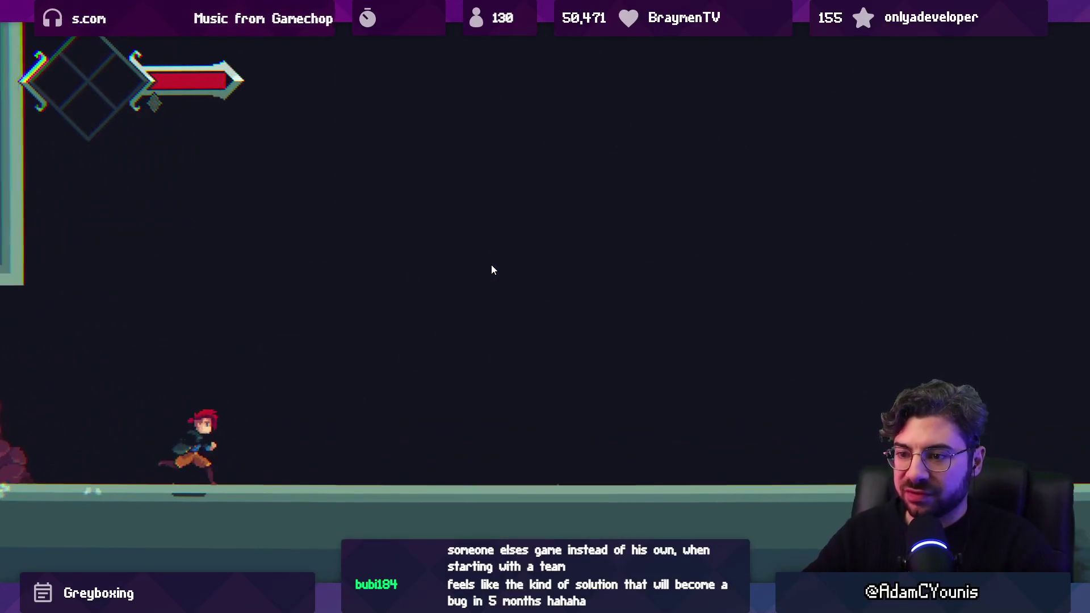
key(shift+space)
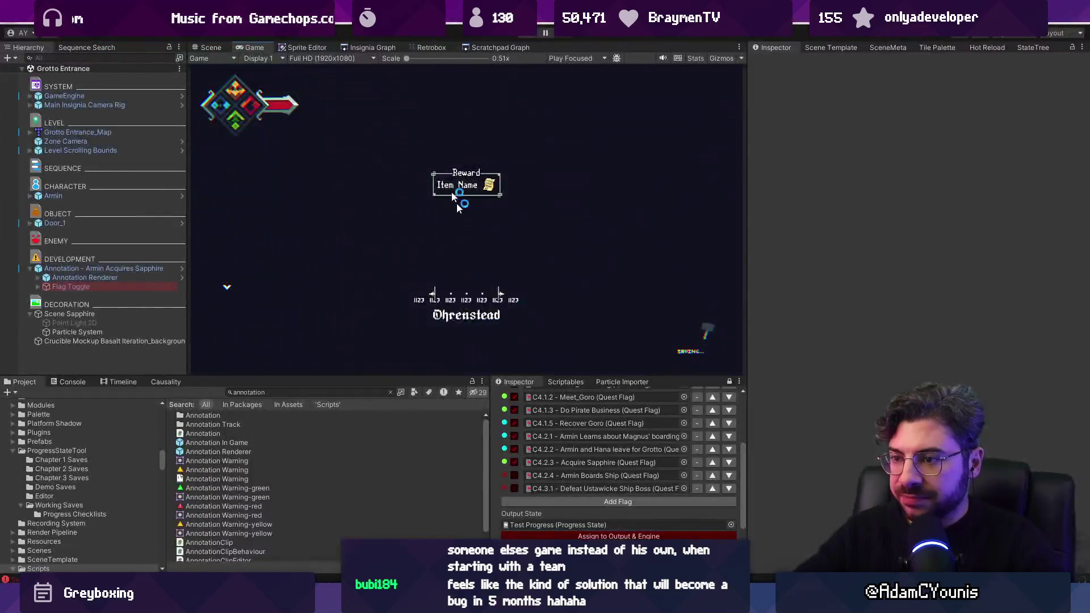
Zoom and pan the Scene view onto the grotto room with the sapphire annotation and character
click(216, 51)
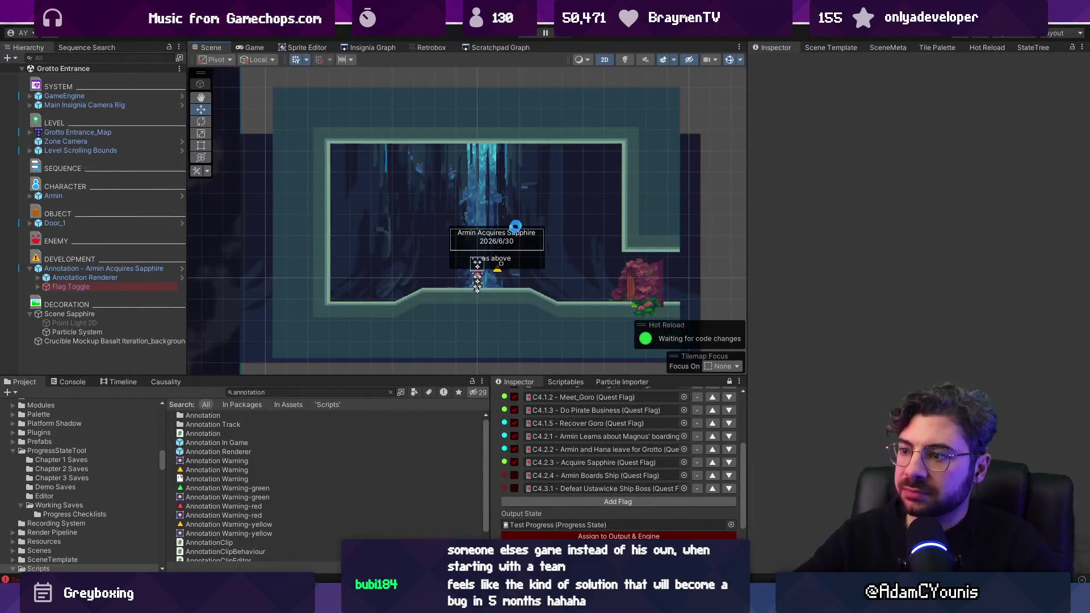
scroll(492, 286, up, 3)
scroll(491, 287, down, 3)
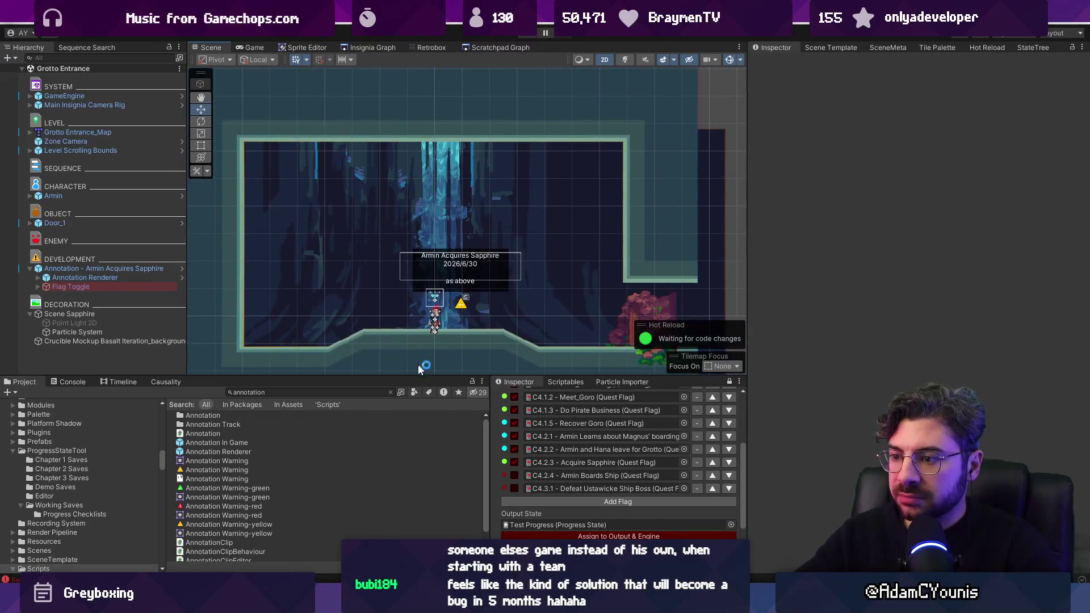
drag(465, 365, 495, 292)
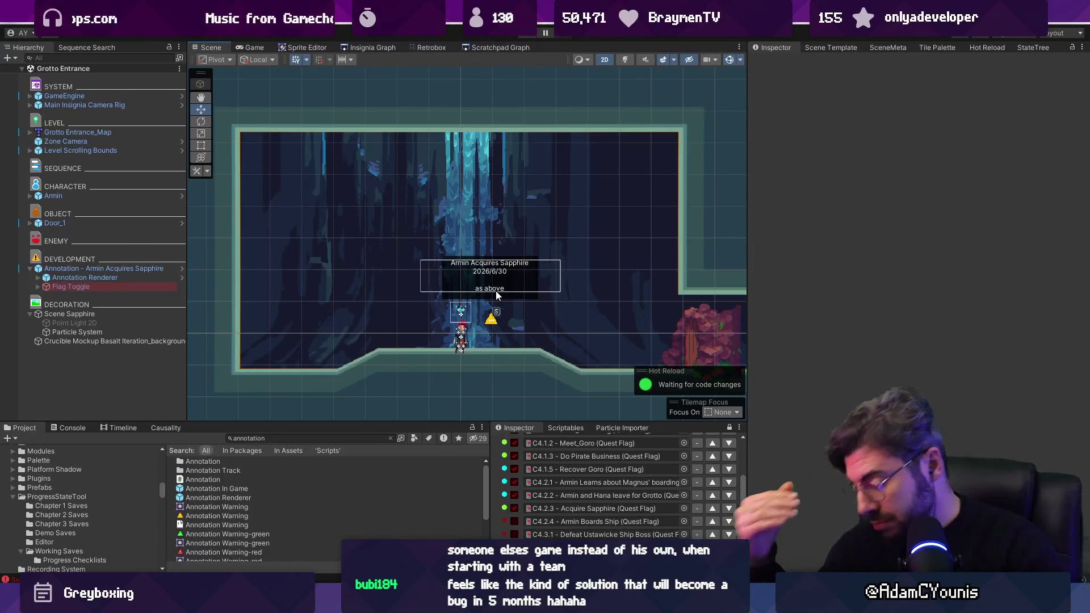
key(alt+Tab)
scroll(573, 164, down, 10)
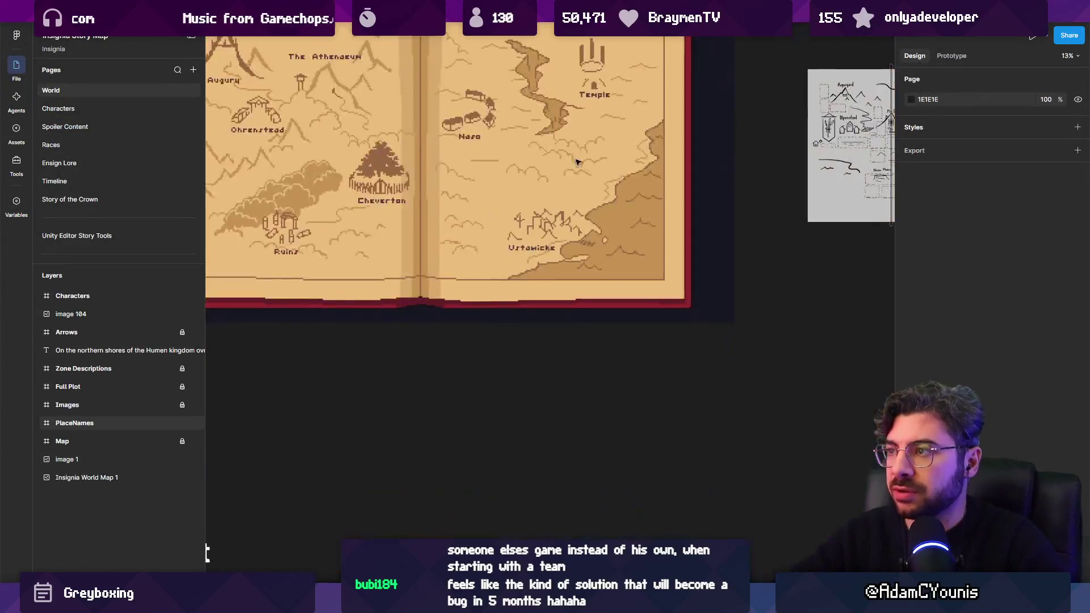
scroll(94, 247, down, 5)
scroll(117, 185, up, 3)
click(123, 185)
scroll(530, 448, up, 5)
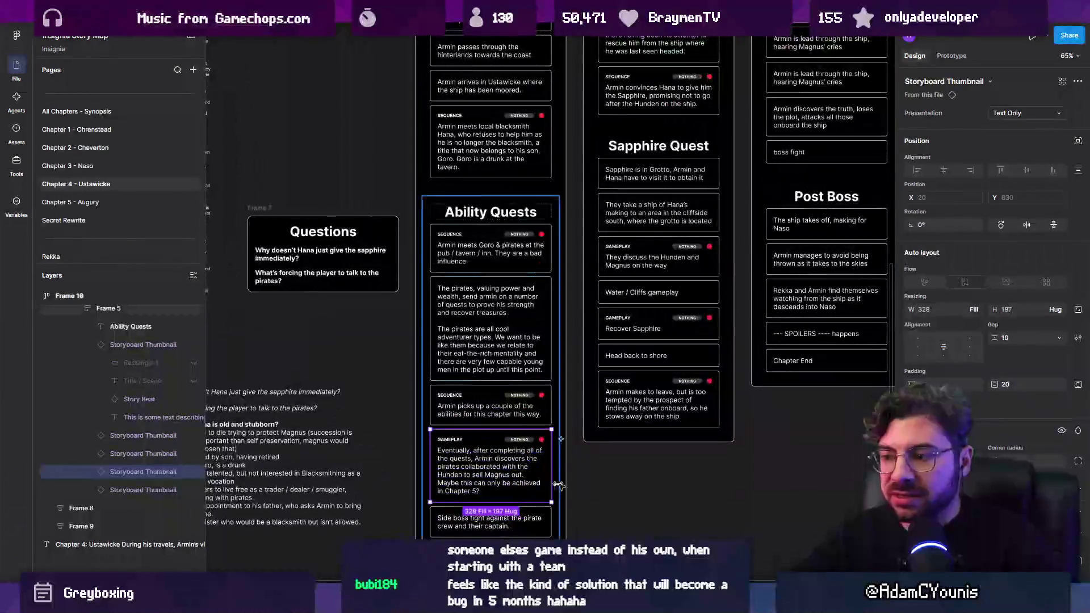
scroll(567, 420, down, 3)
click(650, 391)
key(Escape)
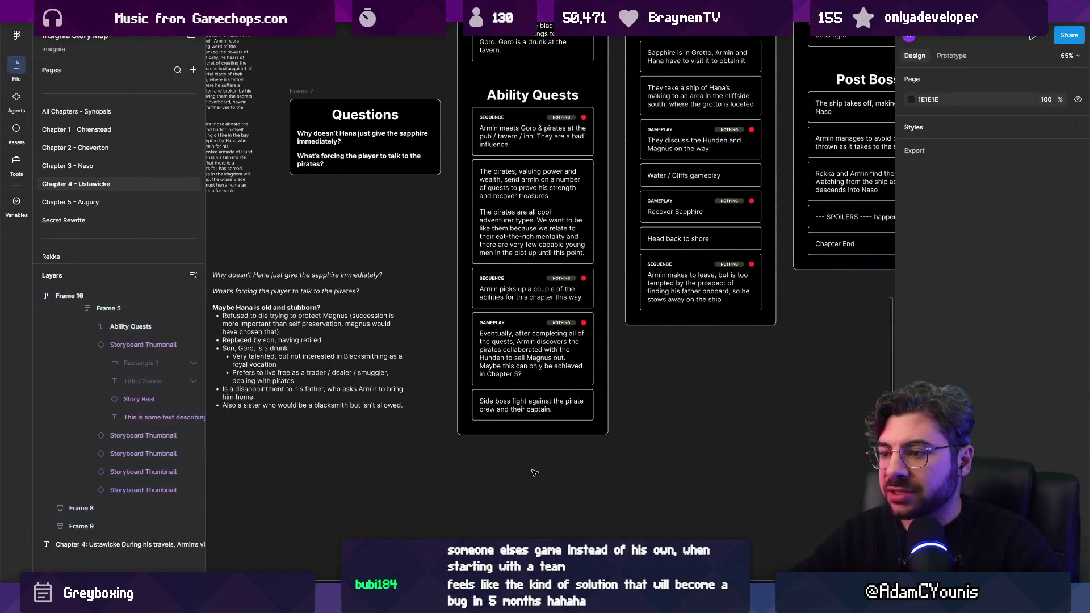
scroll(650, 392, up, 3)
scroll(475, 341, up, 5)
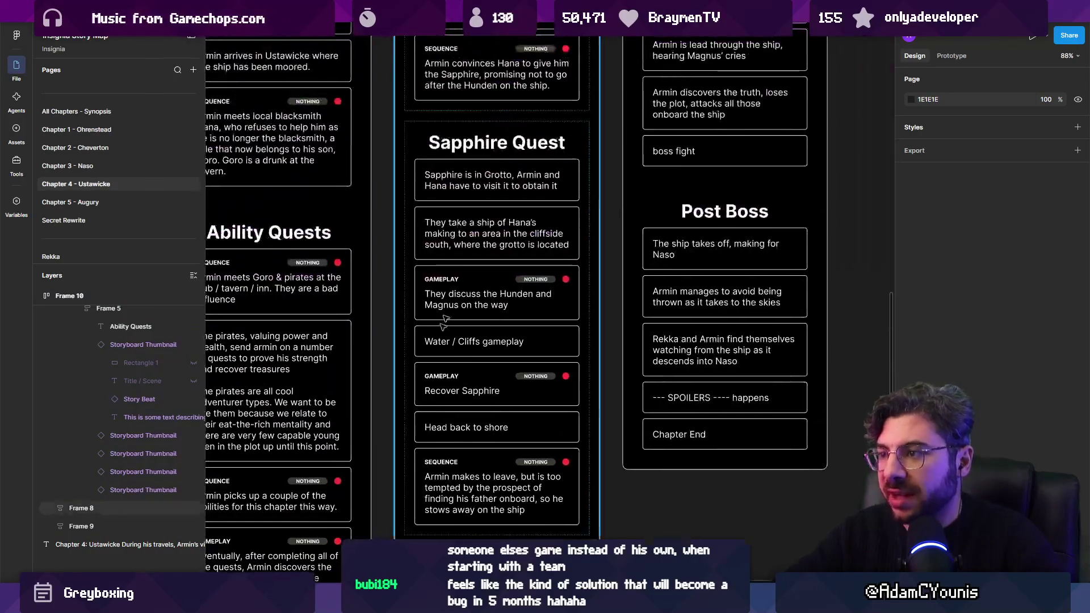
scroll(466, 269, up, 2)
scroll(465, 266, down, 4)
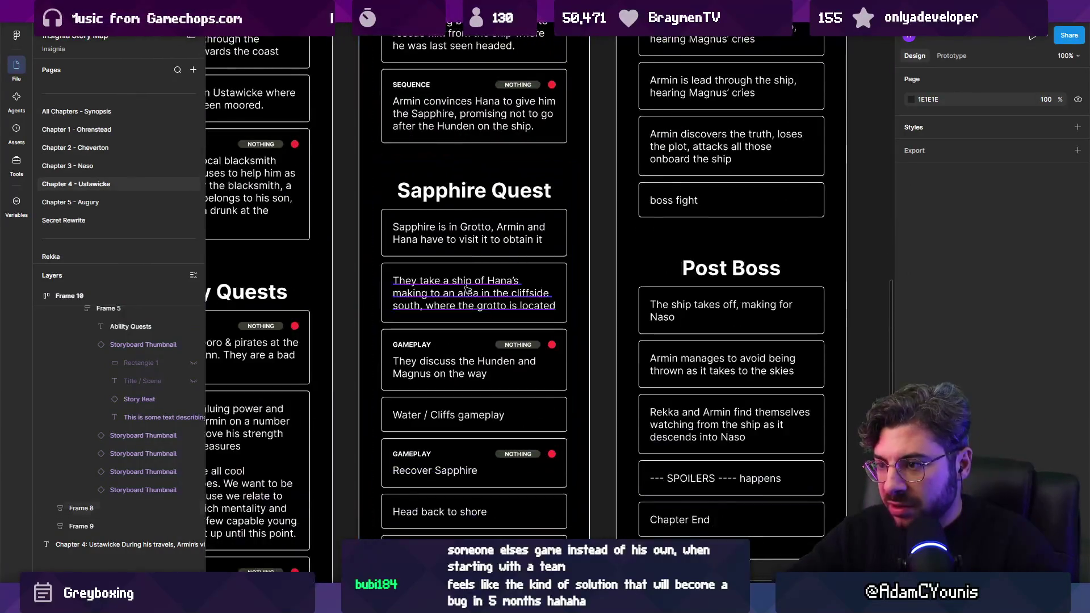
scroll(466, 250, up, 3)
click(443, 213)
click(440, 211)
click(542, 158)
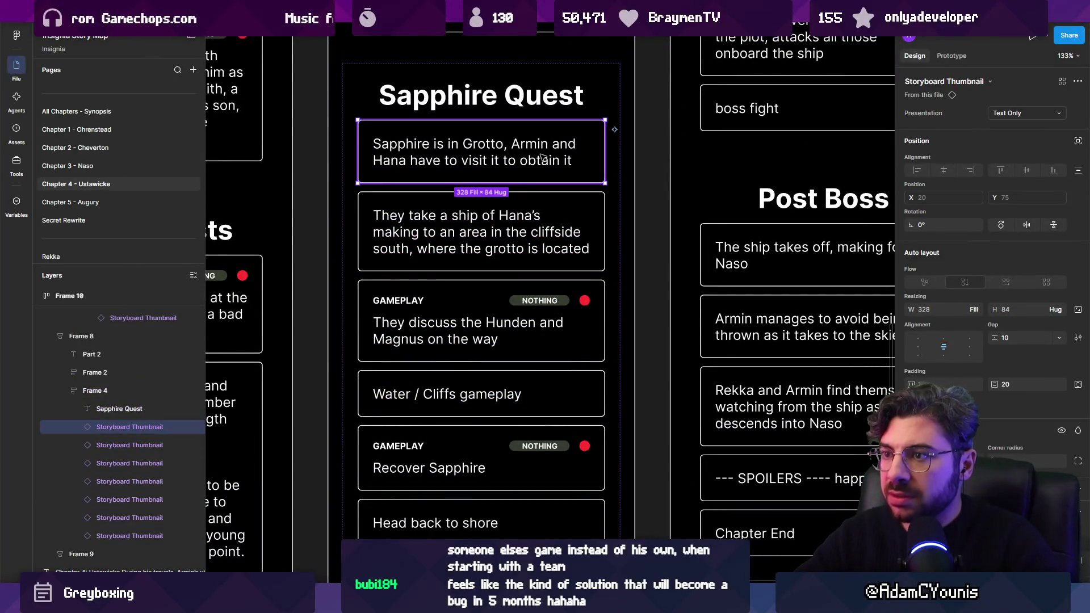
key(Escape)
scroll(557, 181, down, 2)
click(537, 186)
click(510, 267)
click(500, 335)
scroll(498, 272, down, 4)
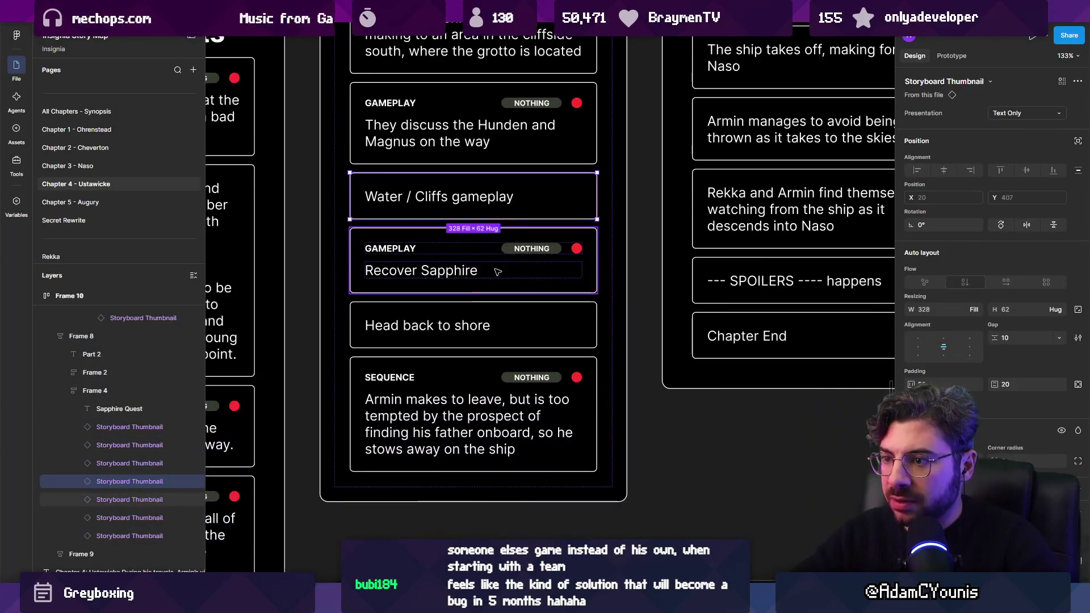
click(498, 272)
click(482, 325)
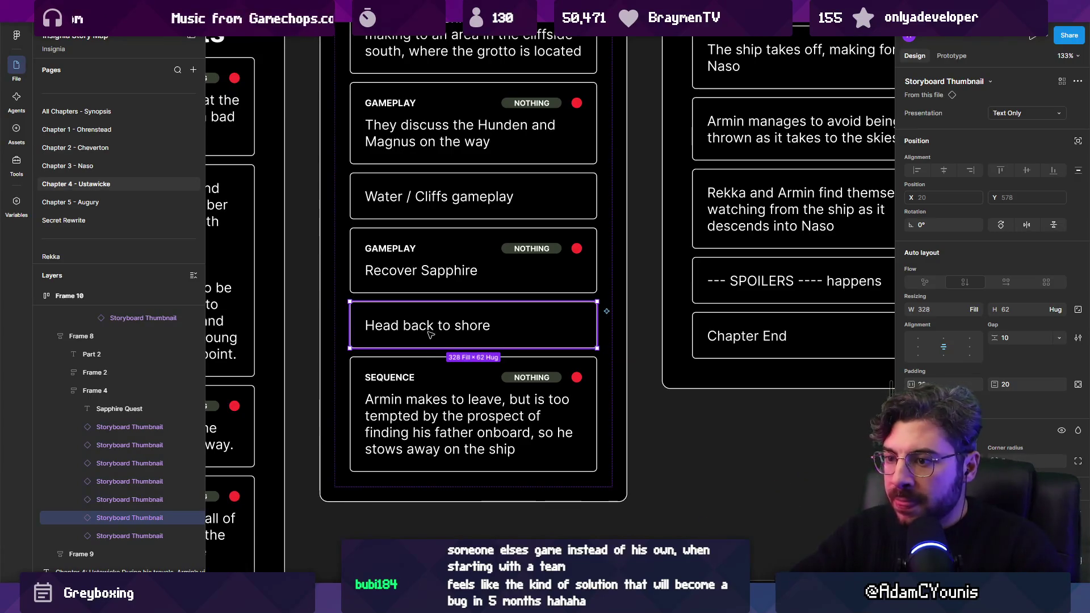
key(alt+Tab)
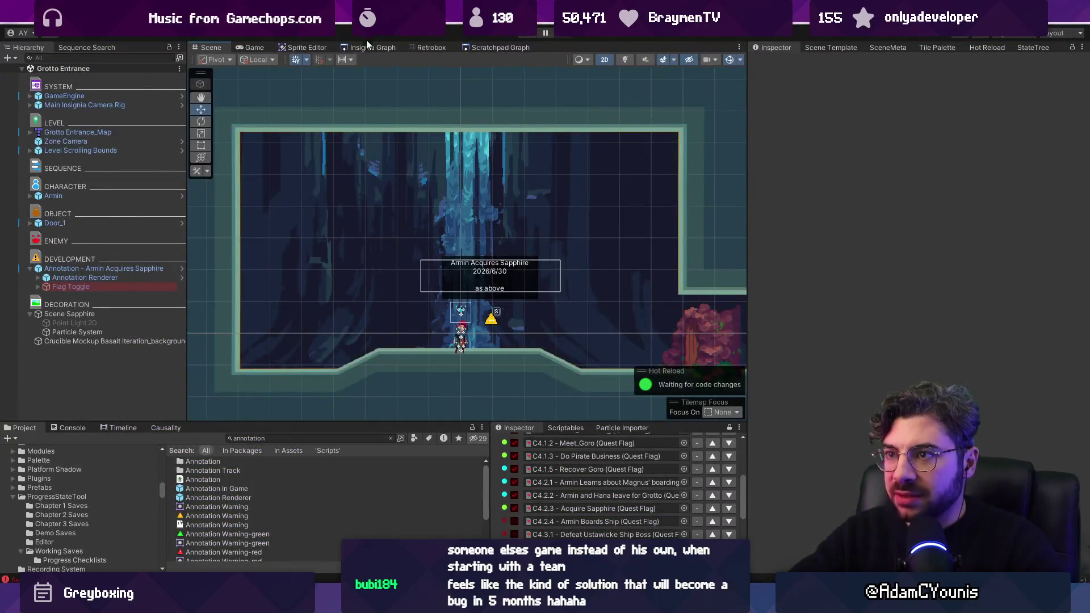
Zoom out on the Insignia Graph and open the Grotto Entrance room node in the Scene view
click(366, 47)
scroll(482, 273, down, 5)
scroll(585, 306, up, 10)
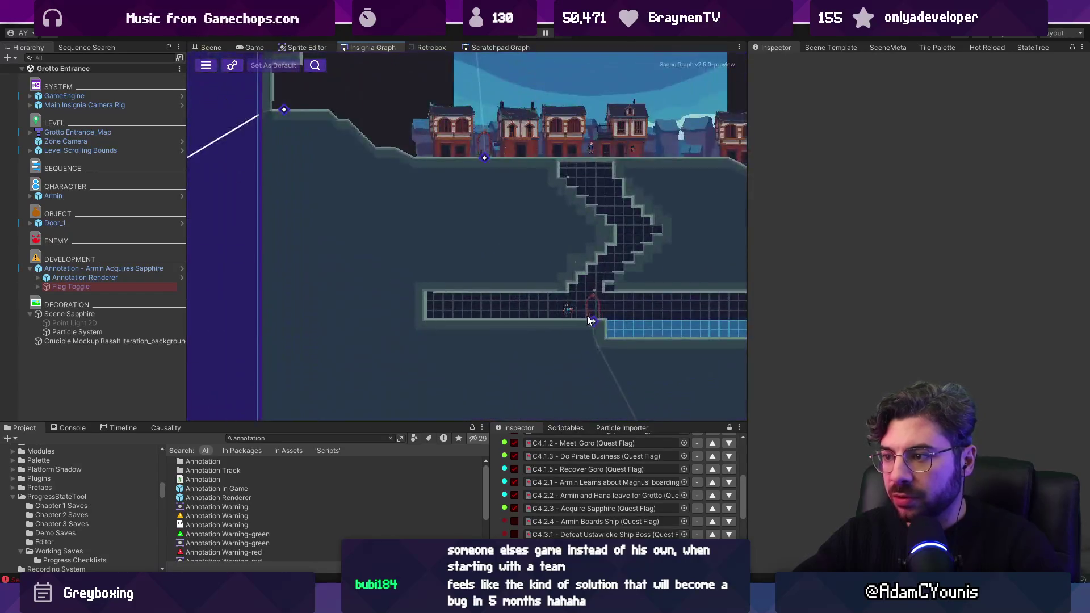
scroll(589, 320, down, 8)
scroll(536, 230, up, 5)
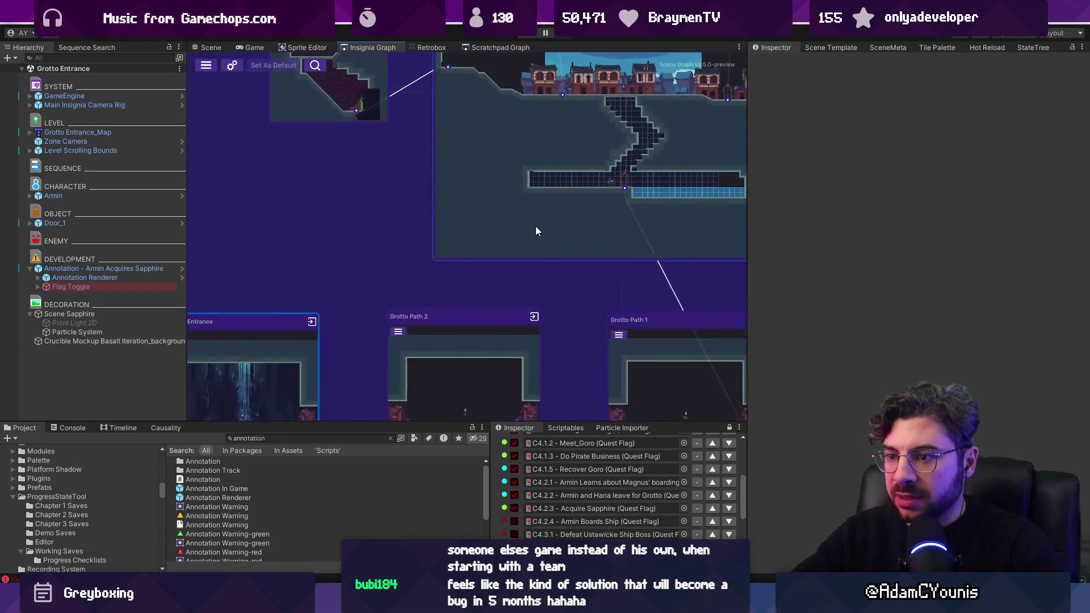
scroll(536, 230, down, 2)
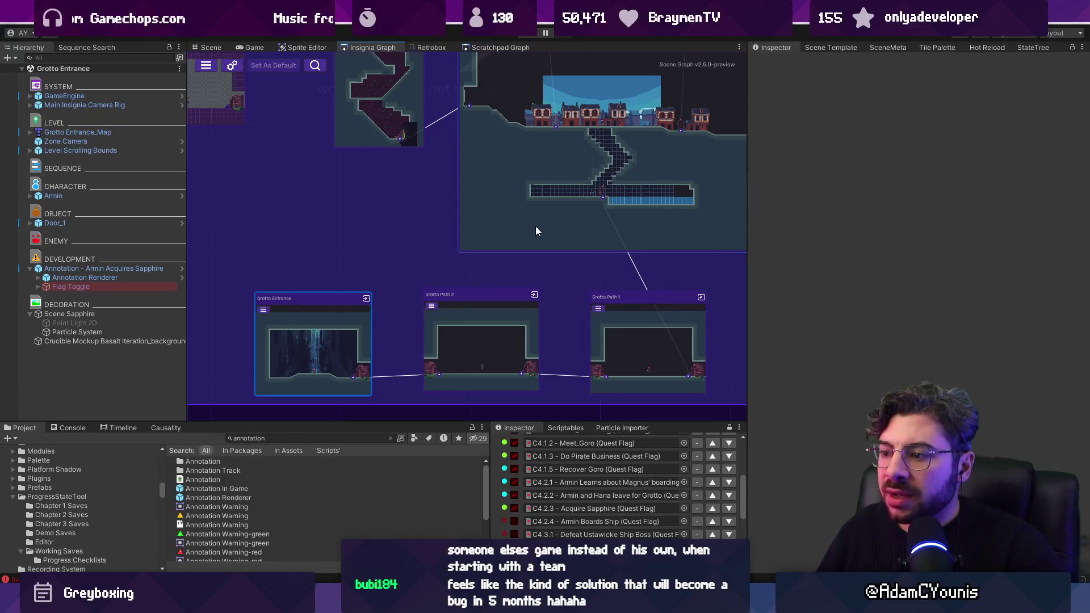
double_click(309, 343)
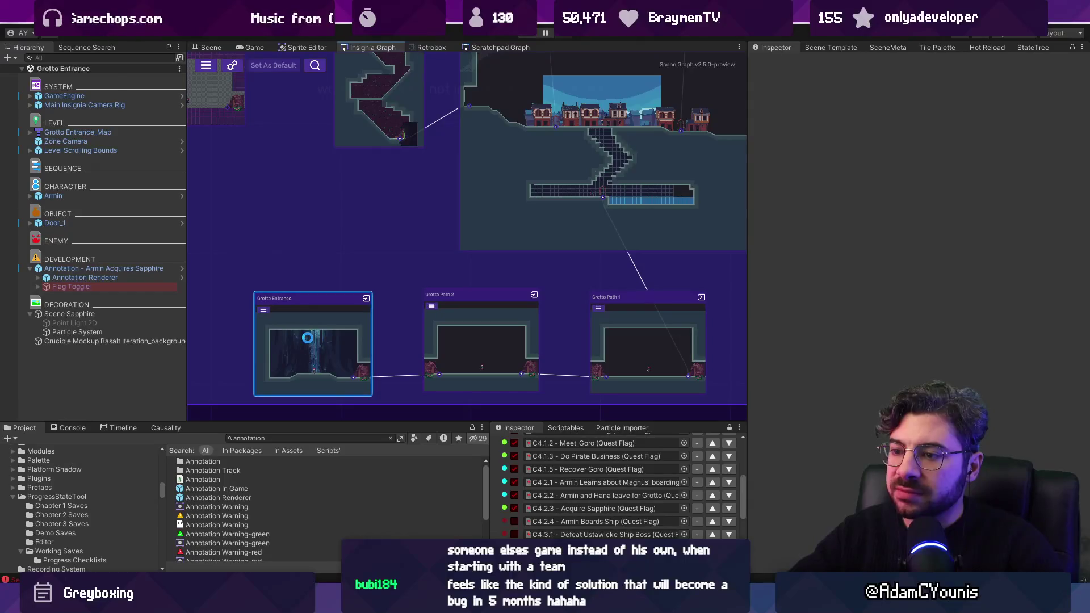
scroll(461, 340, up, 1)
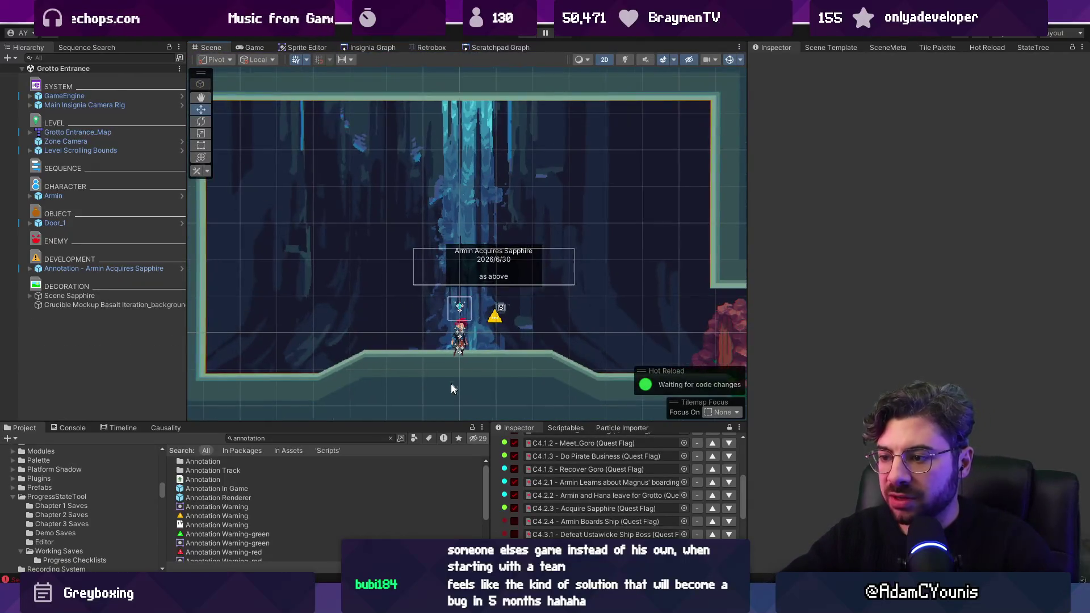
Place a Cutscene NPC (classic) beside Armin and assign it Hana's character data
mouse_move(441, 420)
mouse_down()
mouse_move(445, 369)
mouse_move(383, 336)
mouse_move(383, 315)
mouse_up()
click(390, 385)
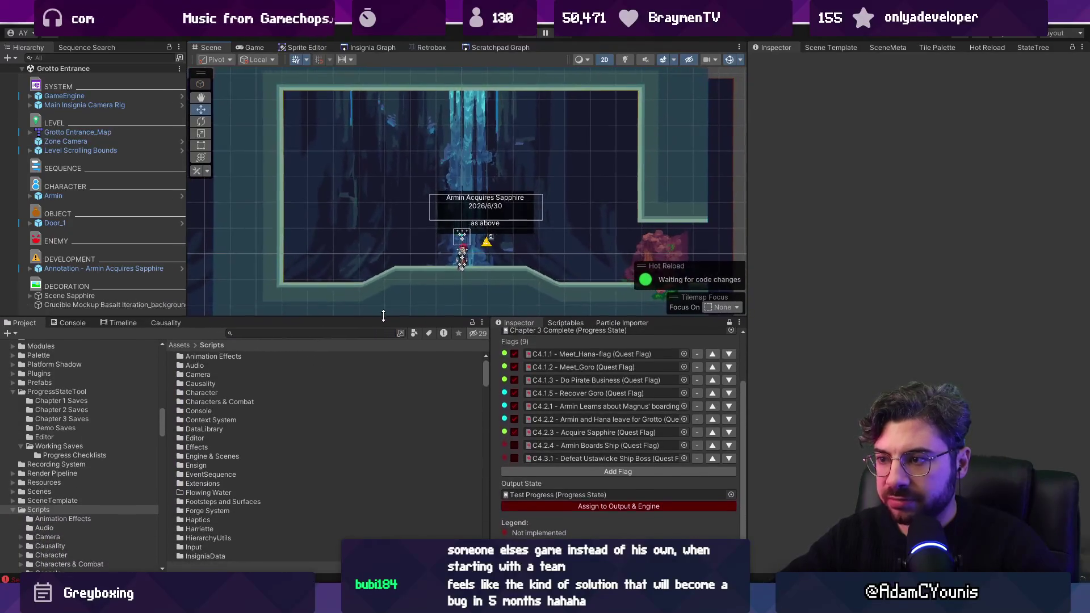
click(334, 333)
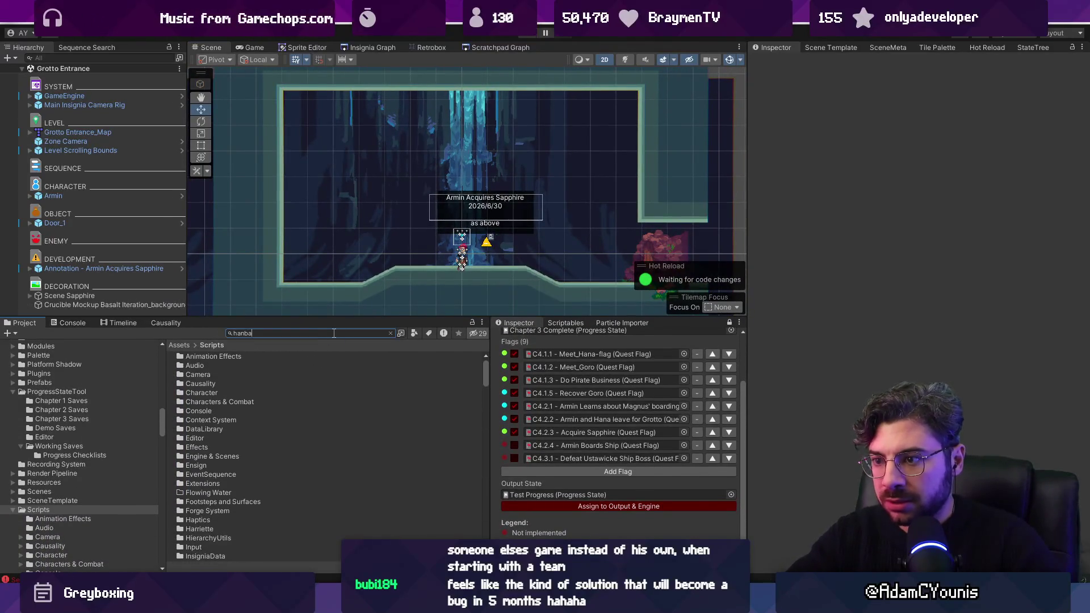
text(npc)
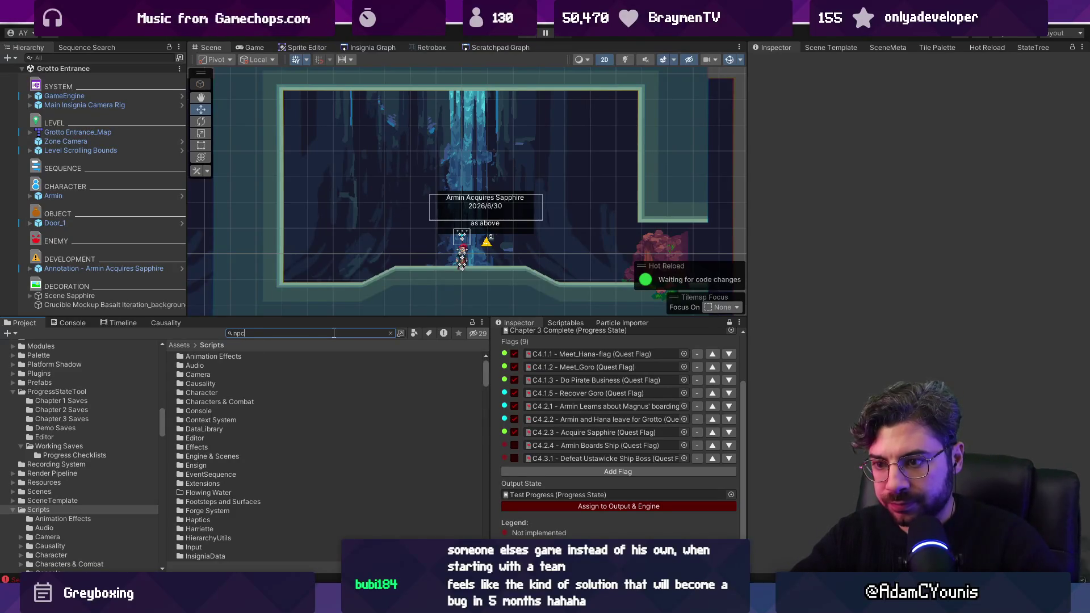
drag(469, 270, 501, 251)
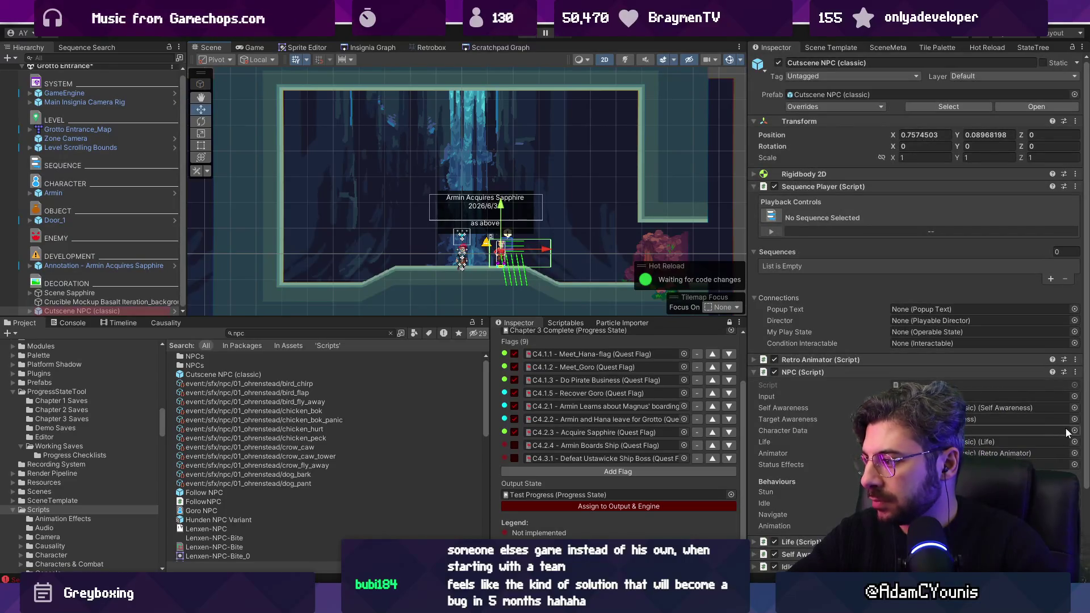
click(1074, 430)
key(Return)
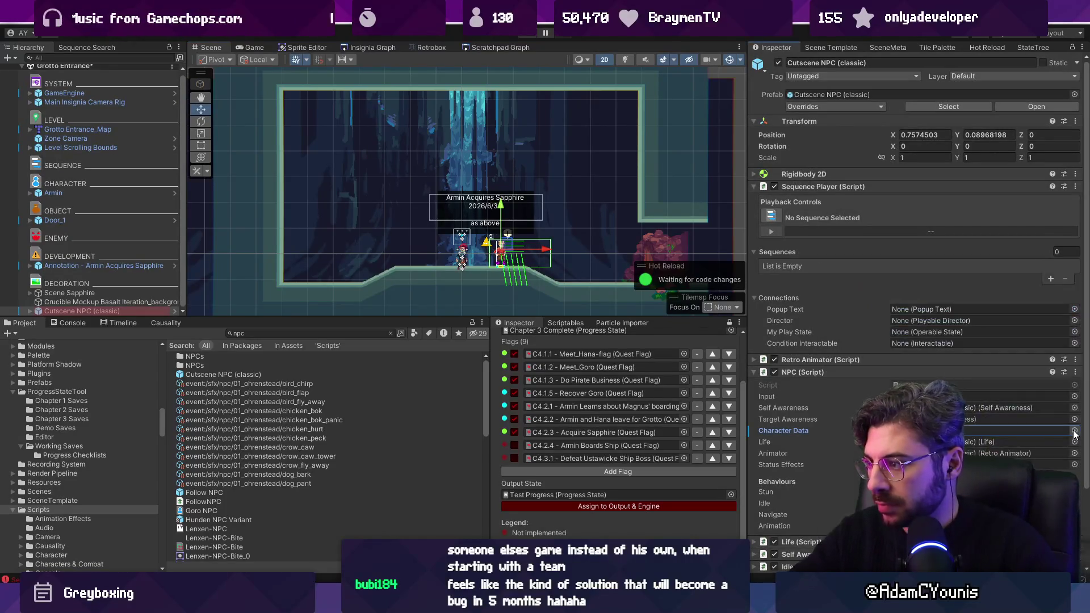
Rename the NPC object to Hana (NPC) and nudge it slightly right
right_click(970, 373)
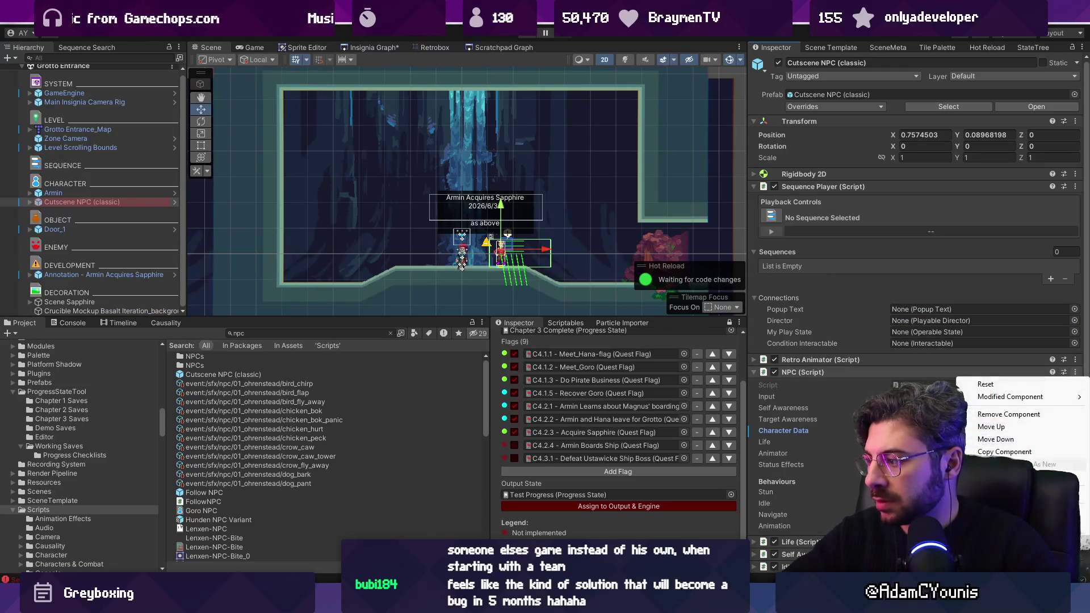
click(999, 457)
scroll(493, 251, up, 5)
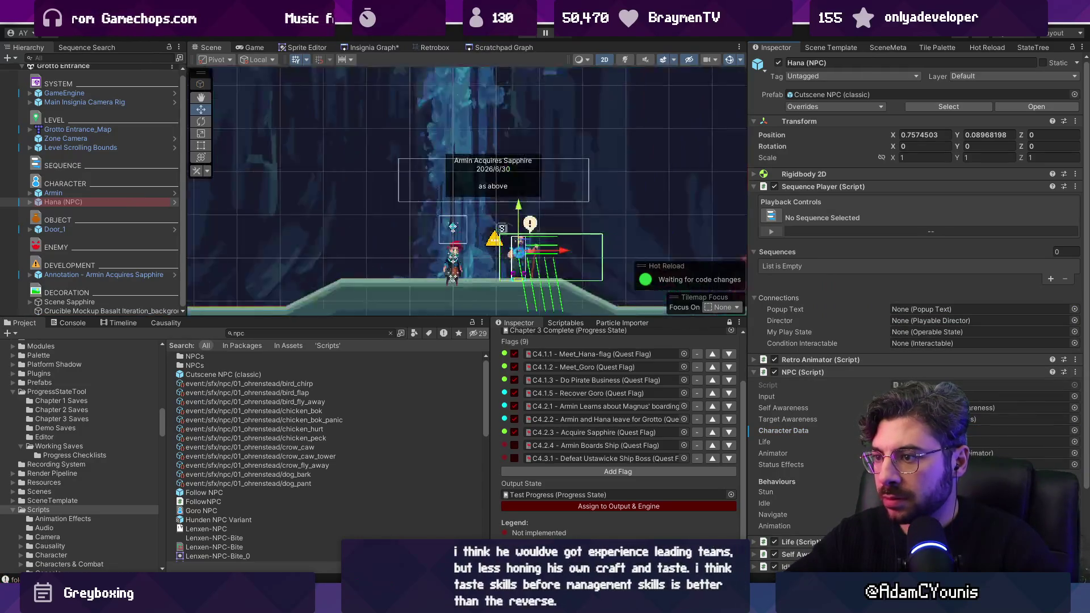
drag(519, 250, 564, 251)
Flip Hana with Scale X -1, save the scene, and search the Project for 'hana'
click(926, 157)
text(-1)
key(ctrl+s)
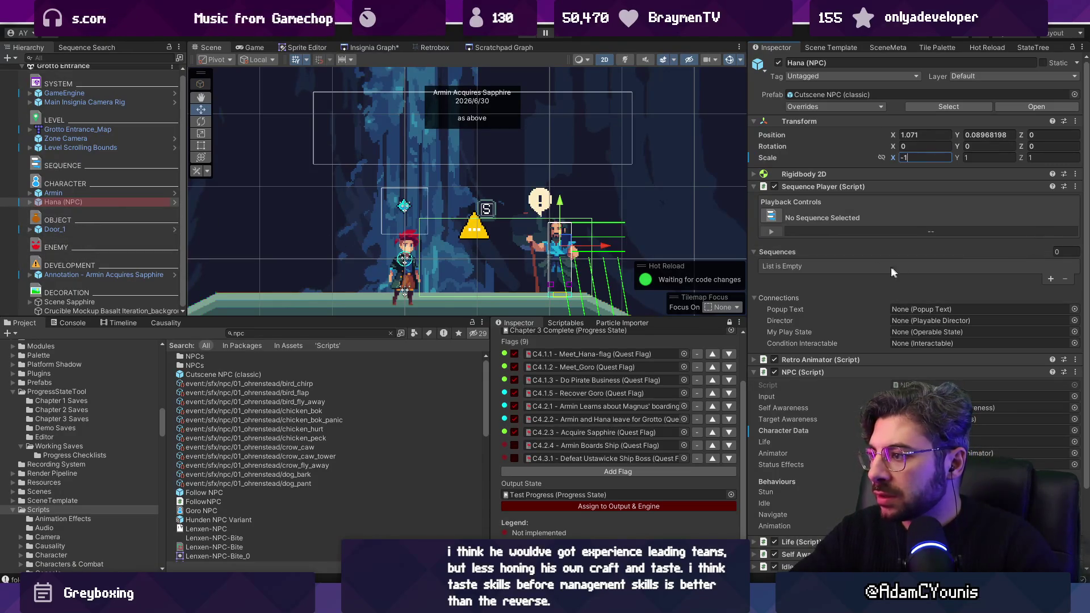
click(936, 252)
click(948, 251)
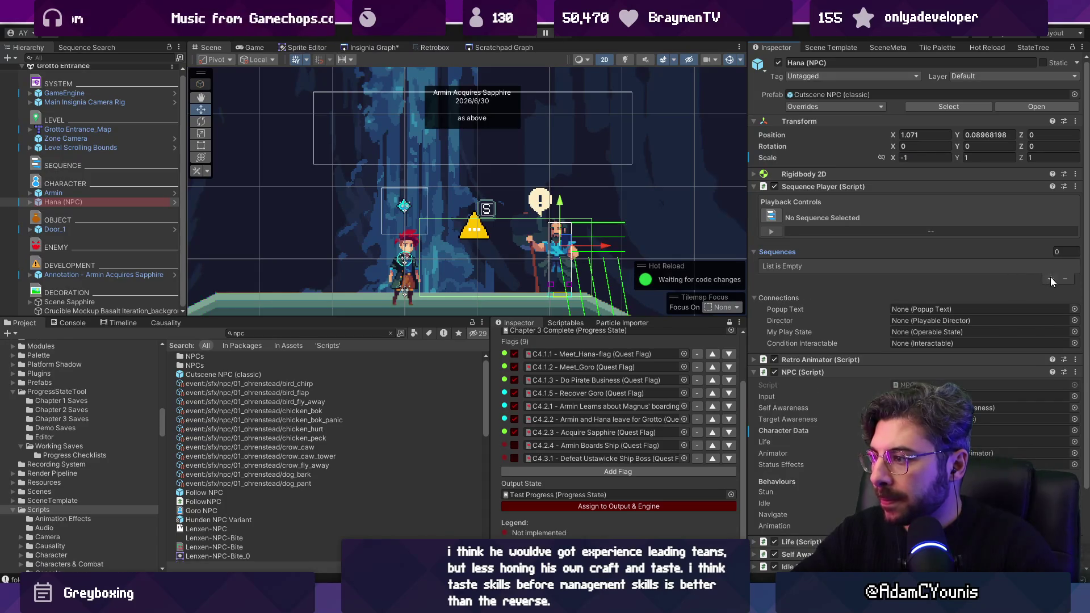
click(362, 334)
text(hana)
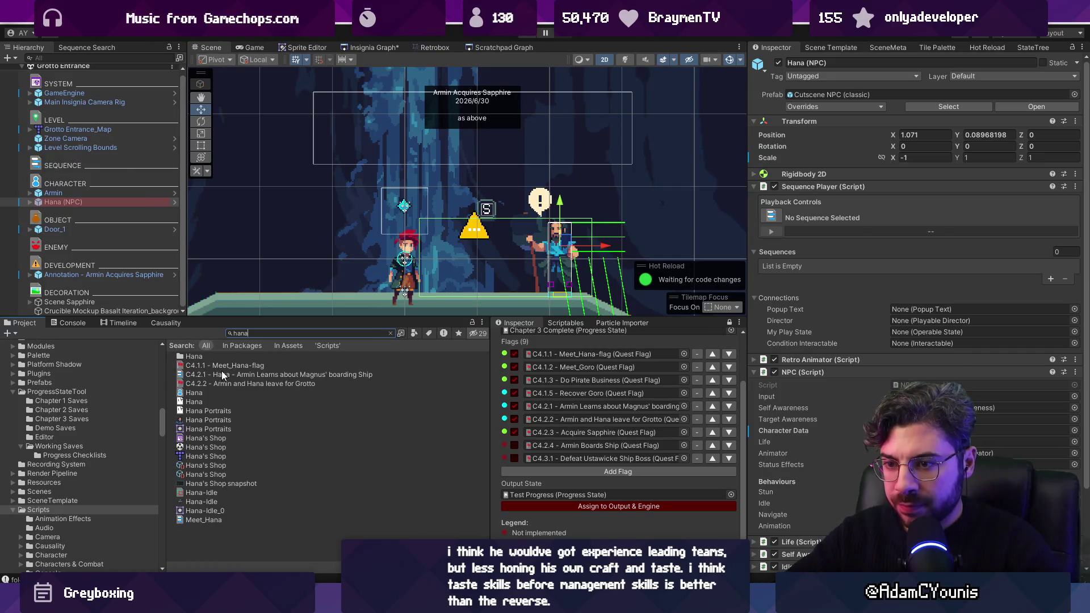
Go to the 04_Ustawicke sequences folder and create a new EventSequence asset there
click(222, 373)
click(390, 333)
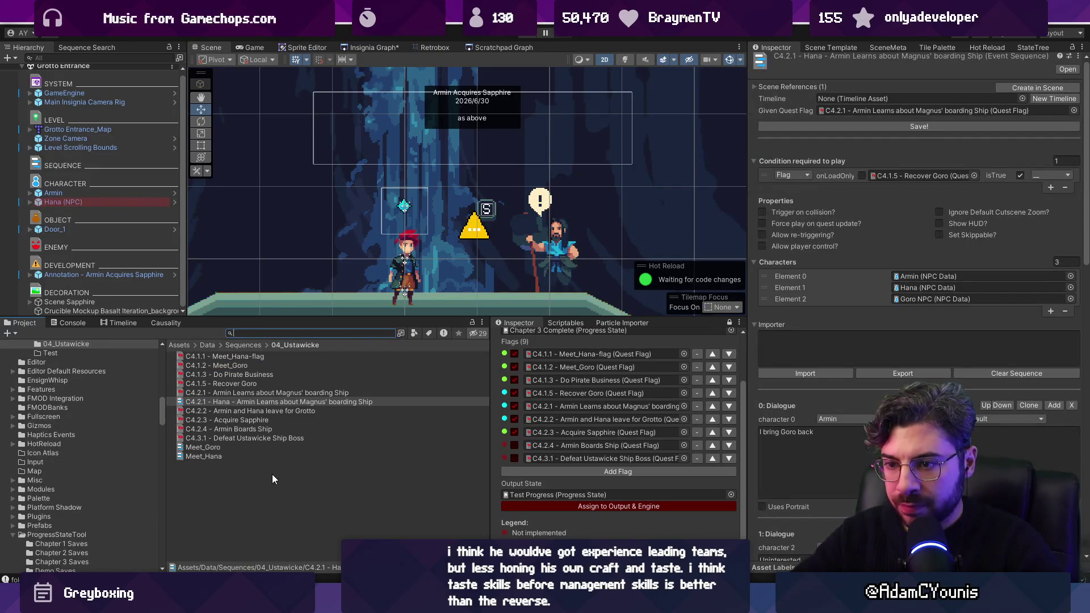
click(244, 469)
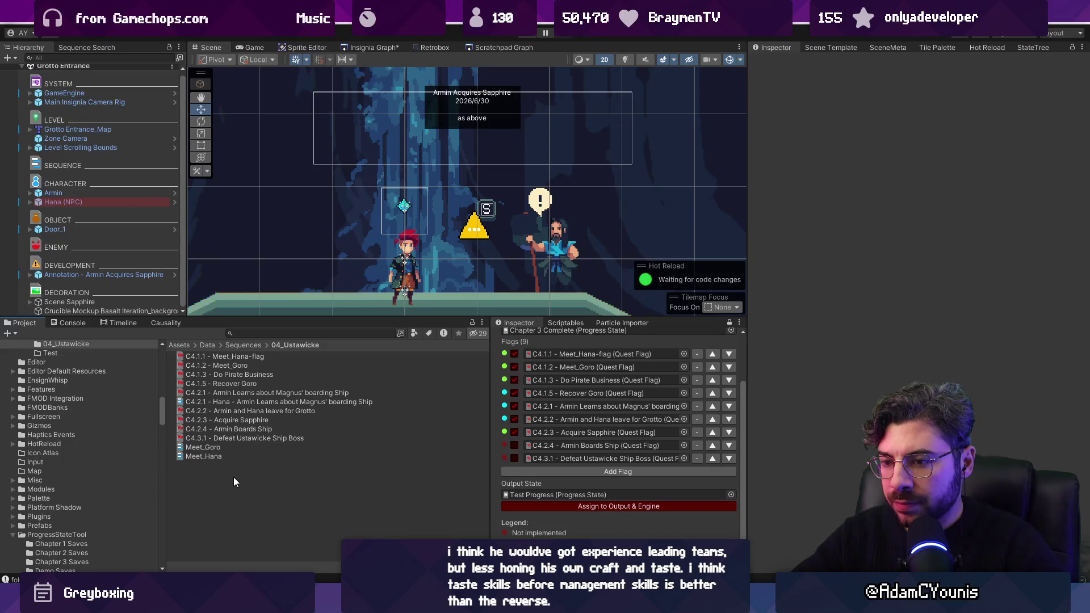
click(560, 323)
scroll(590, 414, down, 3)
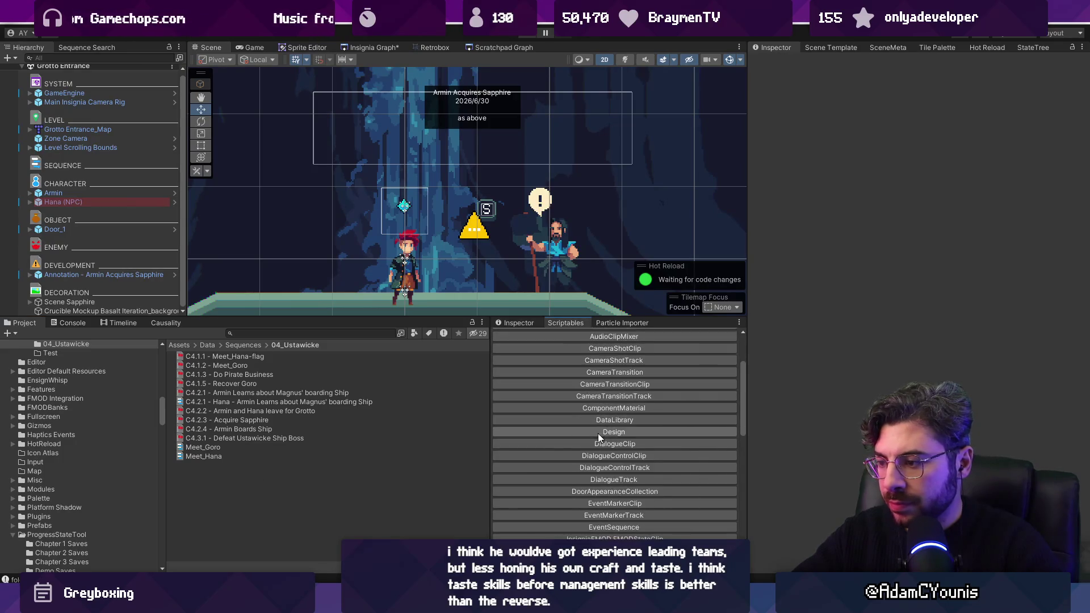
click(622, 493)
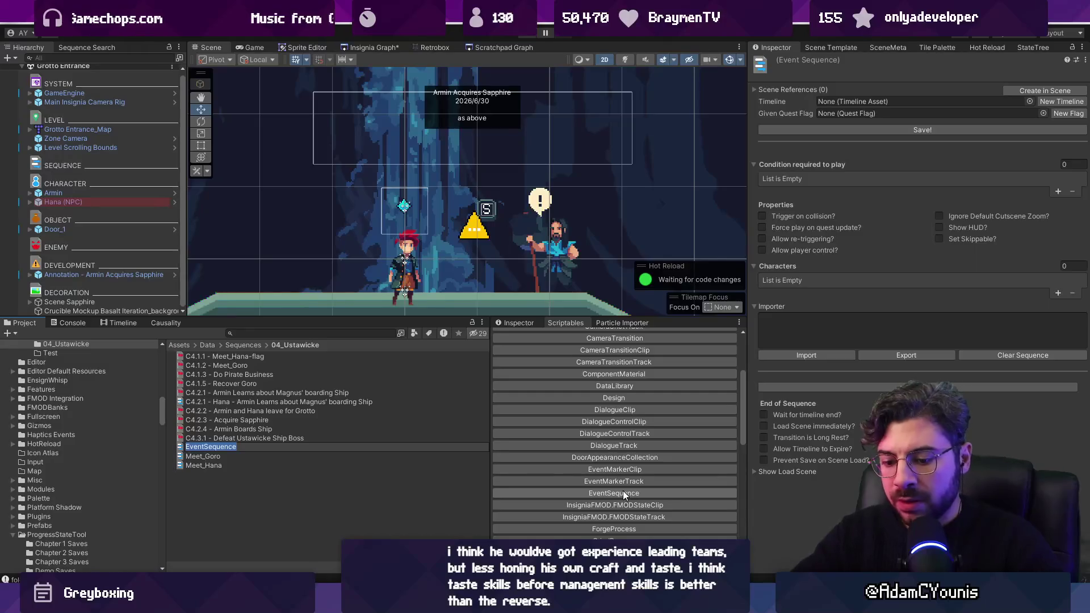
Name the new asset 'C4.2.3 - Armin and Hana Leave with the Sapphire'
text(Armin and)
key(ctrl+a)
text(C)
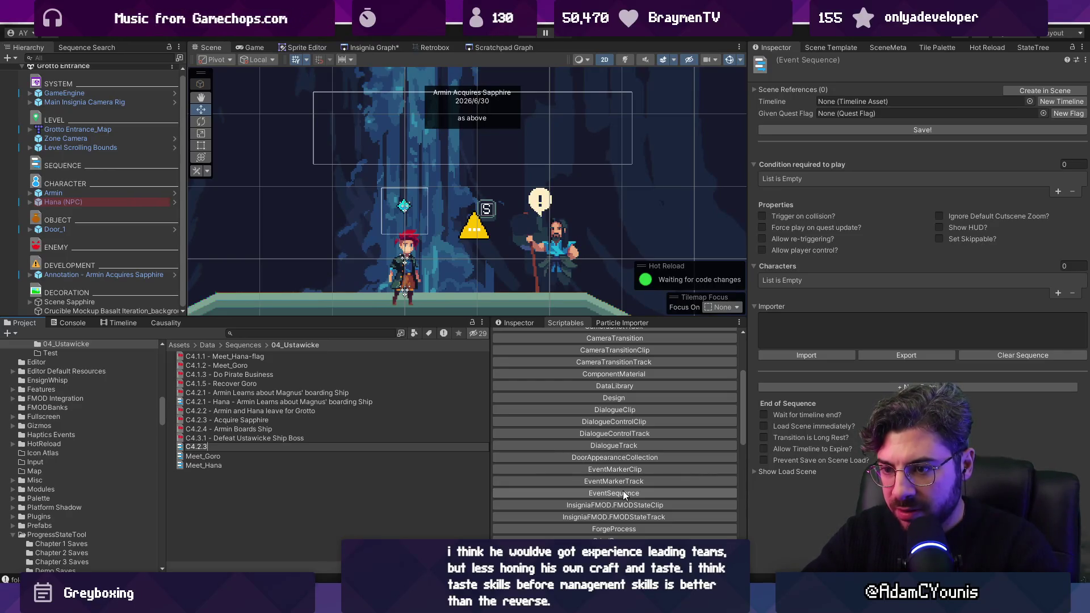
key(Return)
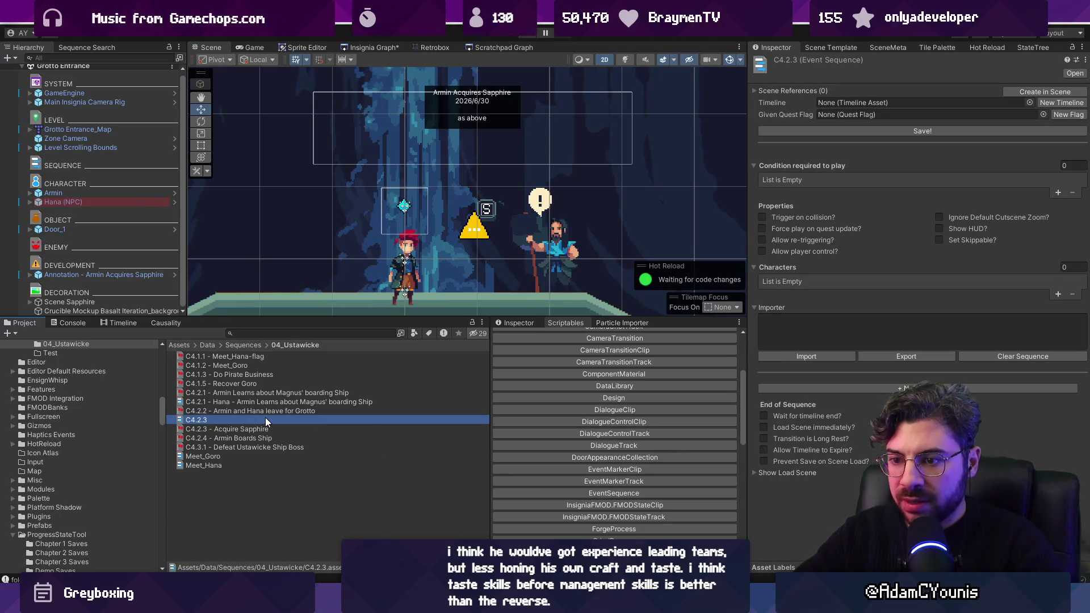
click(265, 417)
text(- Armin and Hana Leave with)
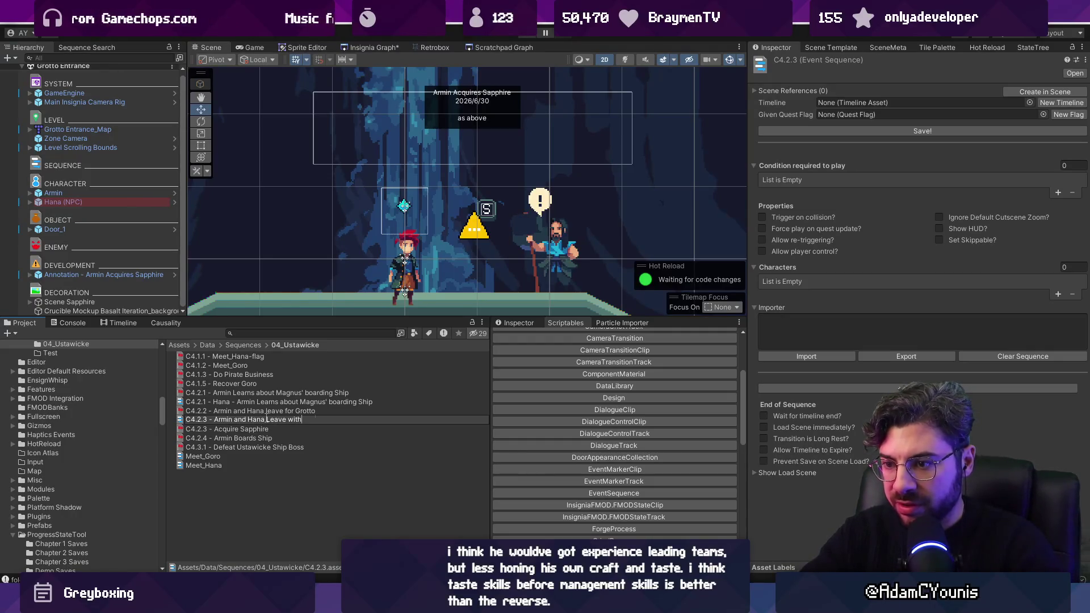
key(Return)
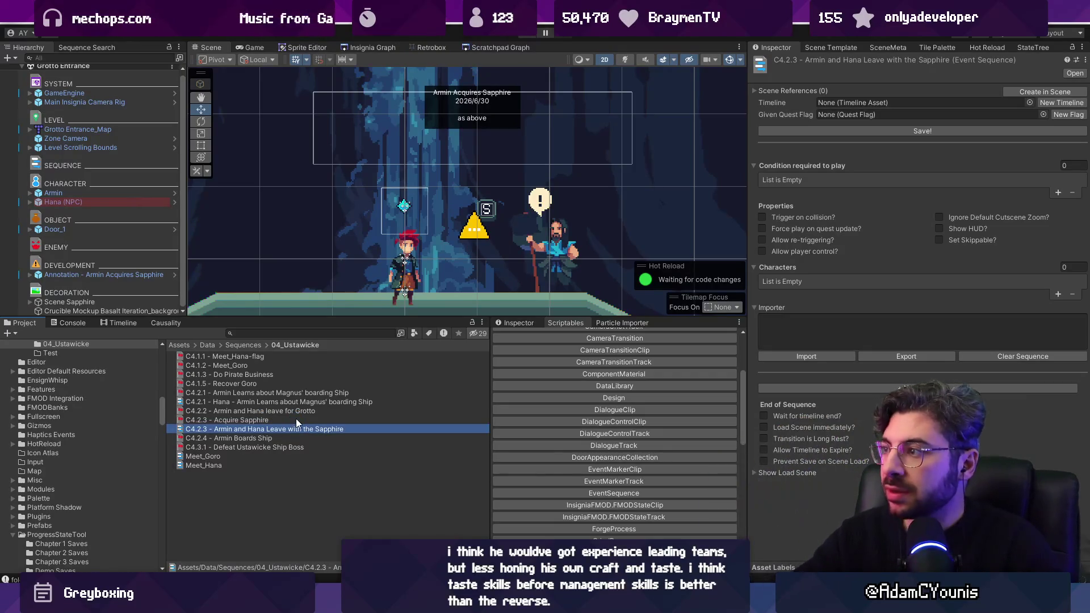
click(759, 473)
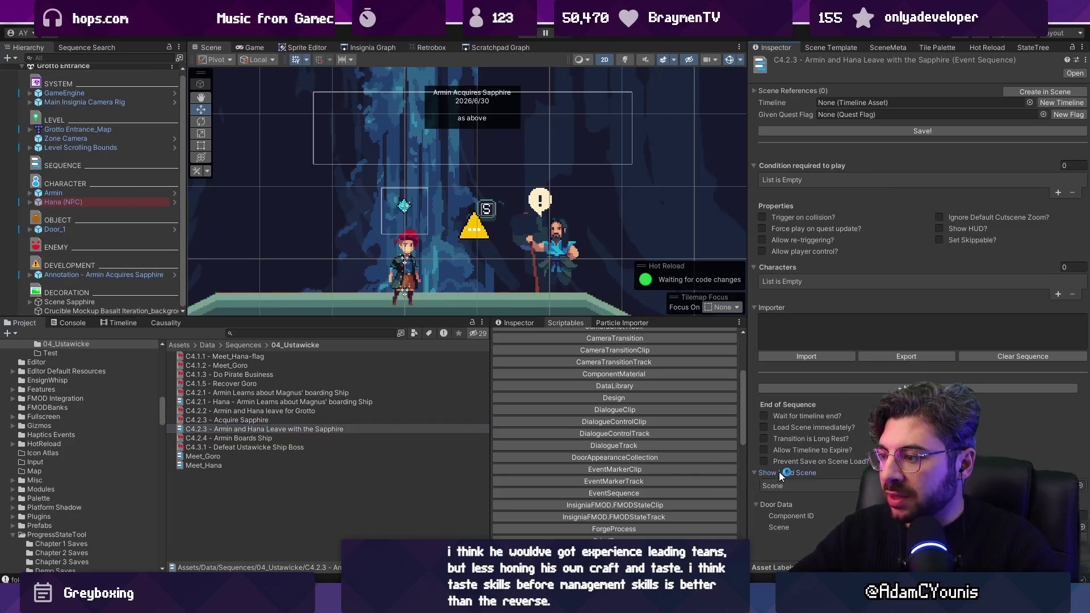
Add a condition requiring the C4.2.3 - Acquire Sapphire flag to be true
click(1058, 193)
click(979, 180)
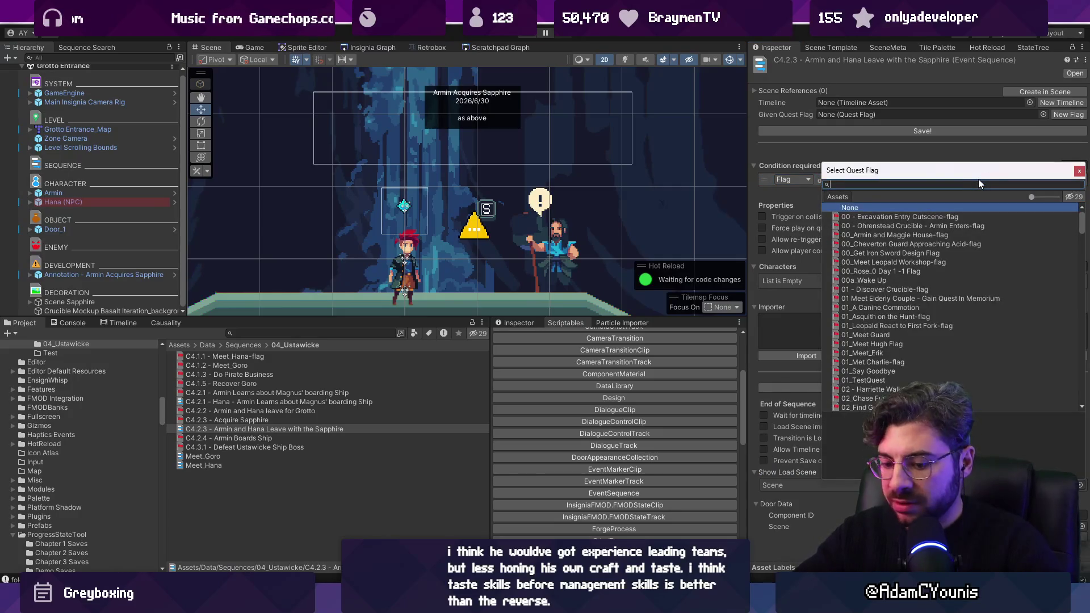
text(ca)
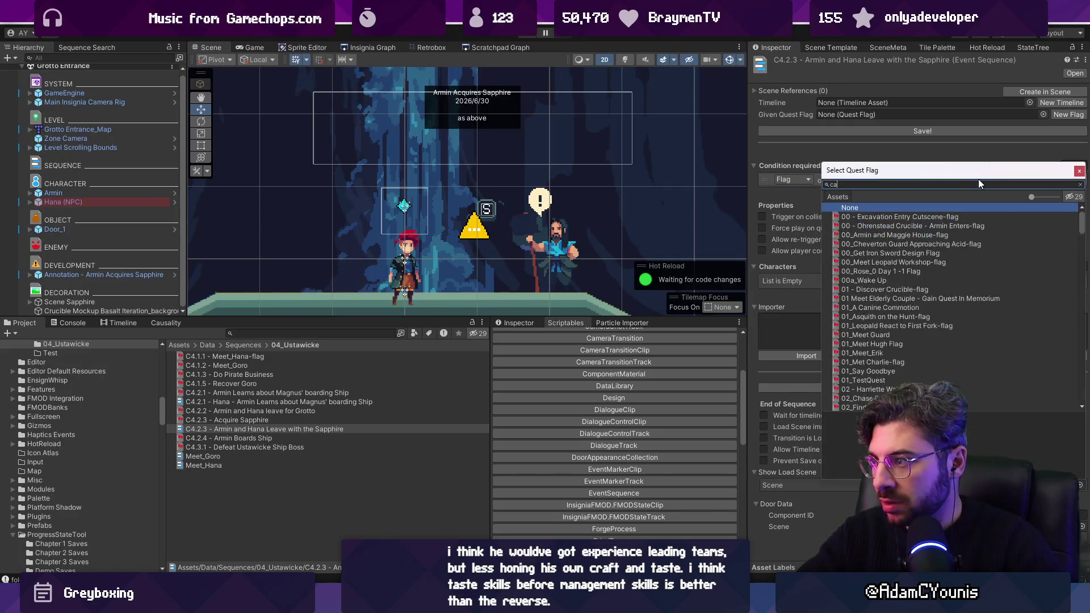
key(BackSpace)
key(BackSpace)
text(acqu)
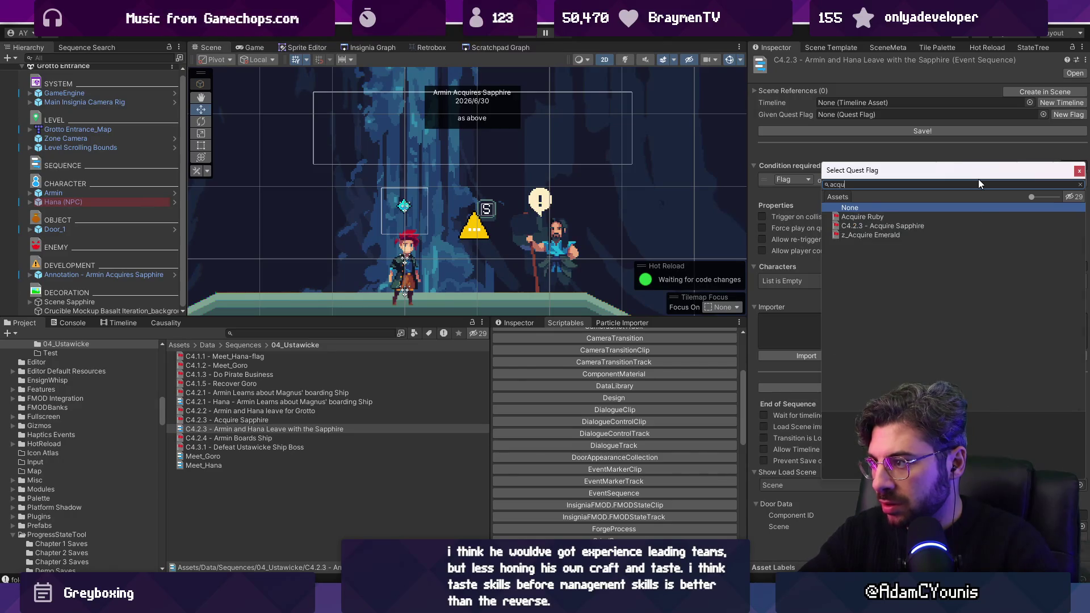
key(Down)
key(Down)
key(Return)
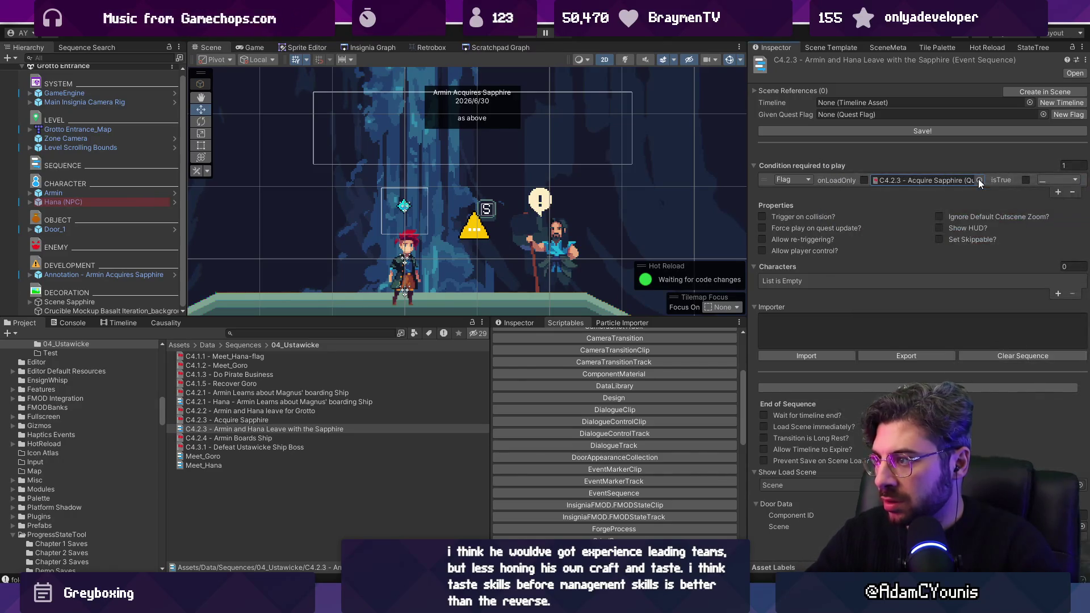
click(1025, 180)
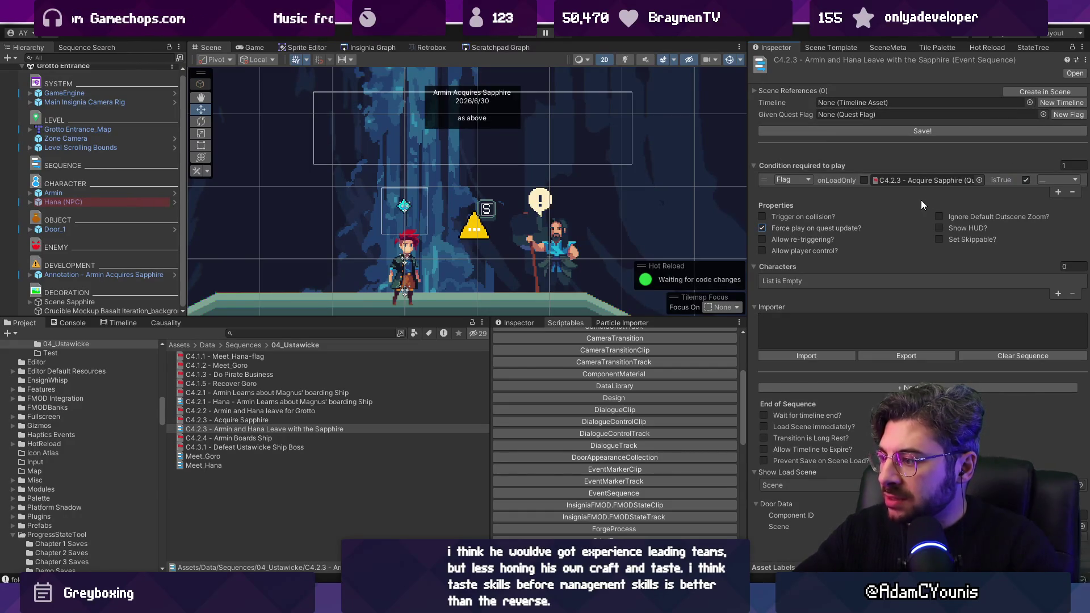
Set the sequence's loaded Scene to Ustawicke
click(1081, 487)
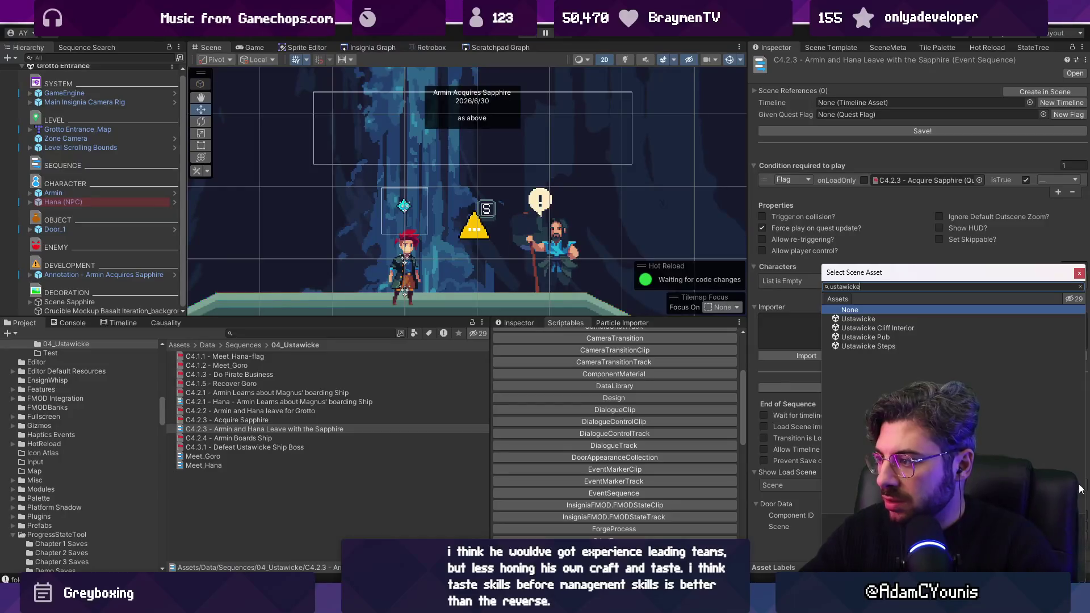
key(Down)
key(Return)
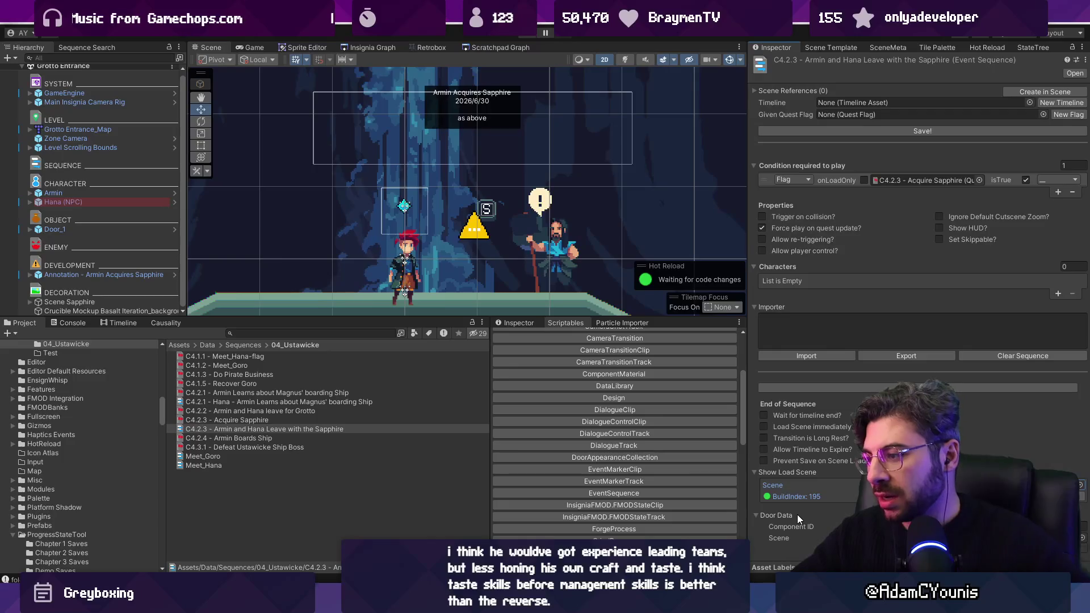
Go to Ustawicke from the Insignia Graph and select its Grotto Door
click(373, 47)
scroll(418, 219, down, 5)
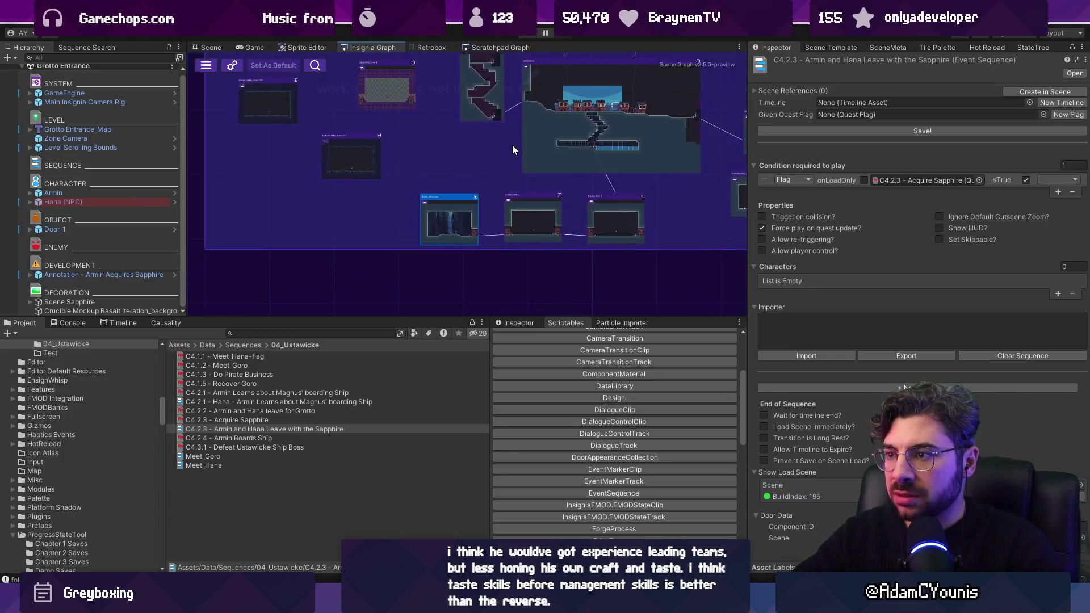
scroll(512, 145, up, 3)
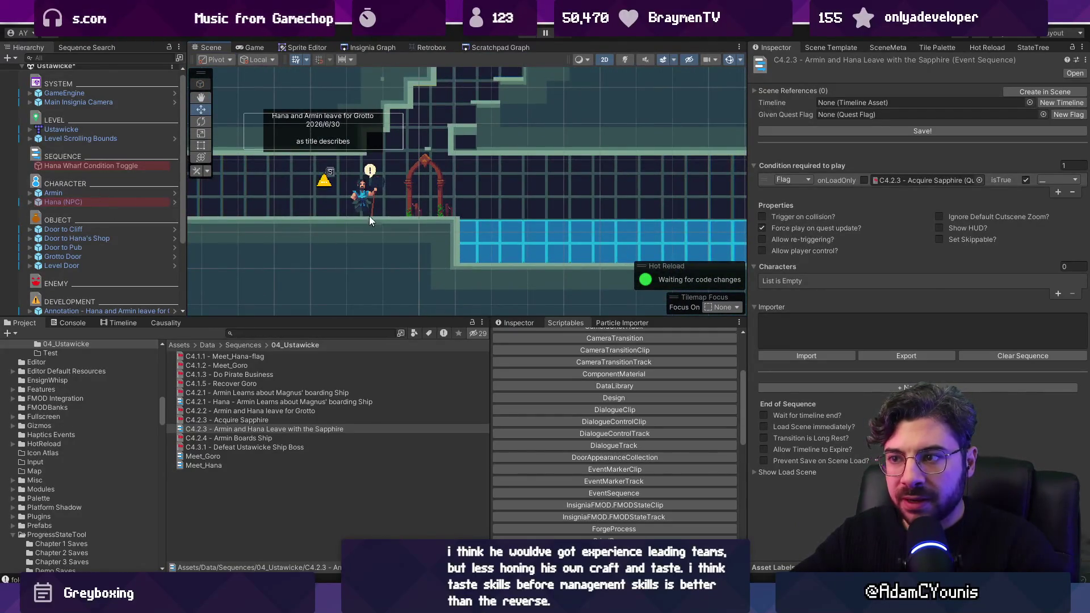
click(411, 189)
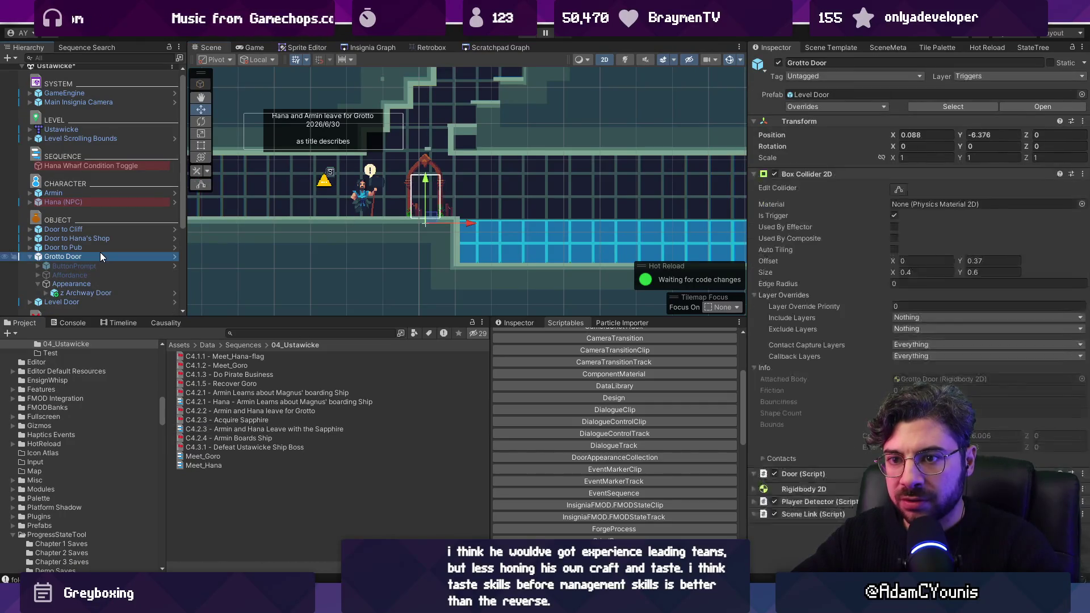
scroll(901, 301, down, 5)
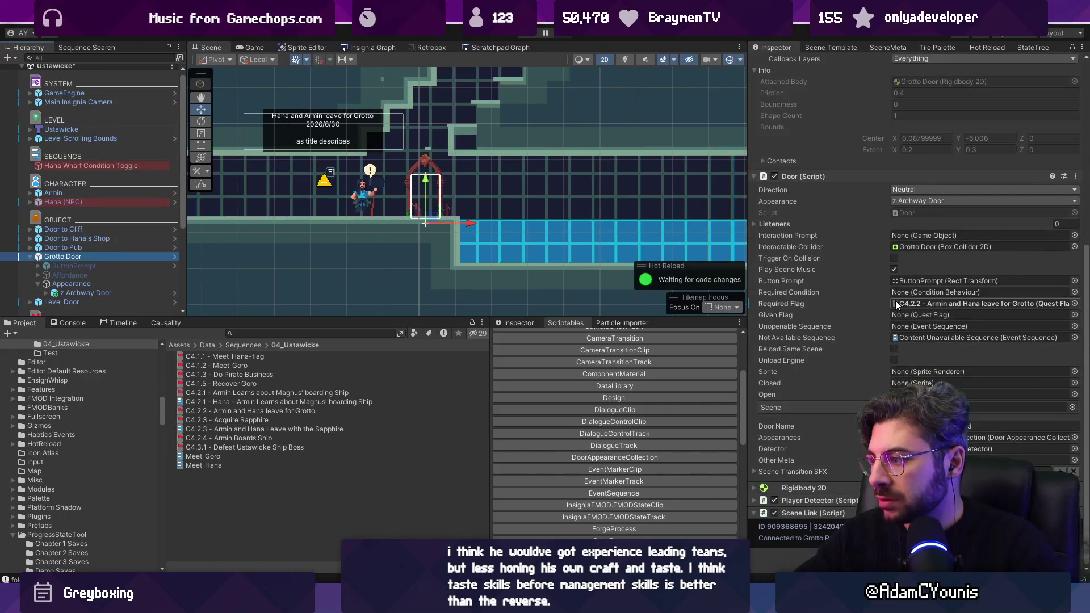
right_click(850, 513)
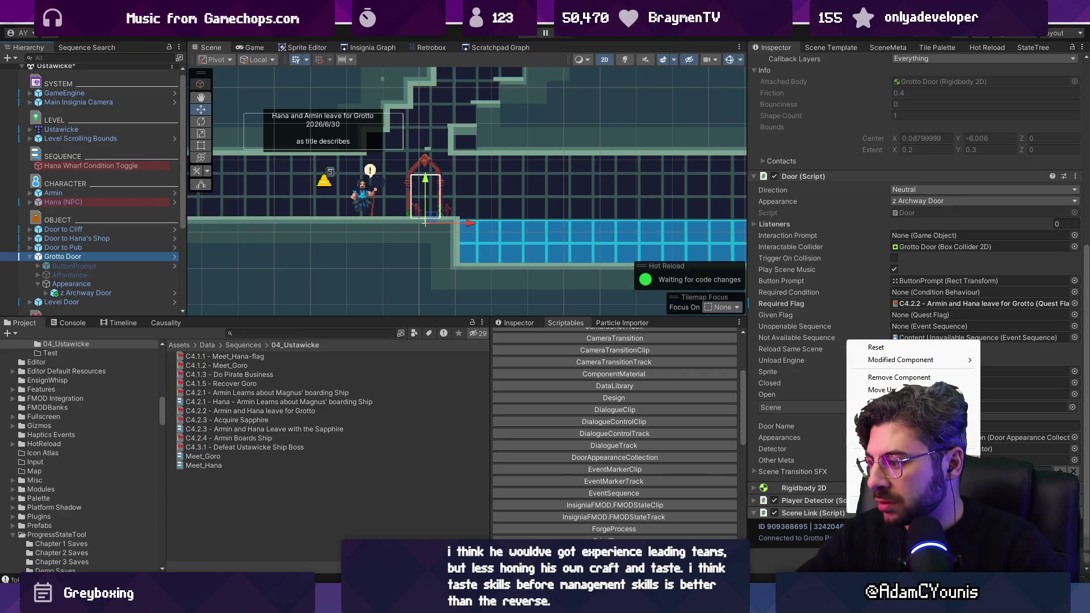
key(Escape)
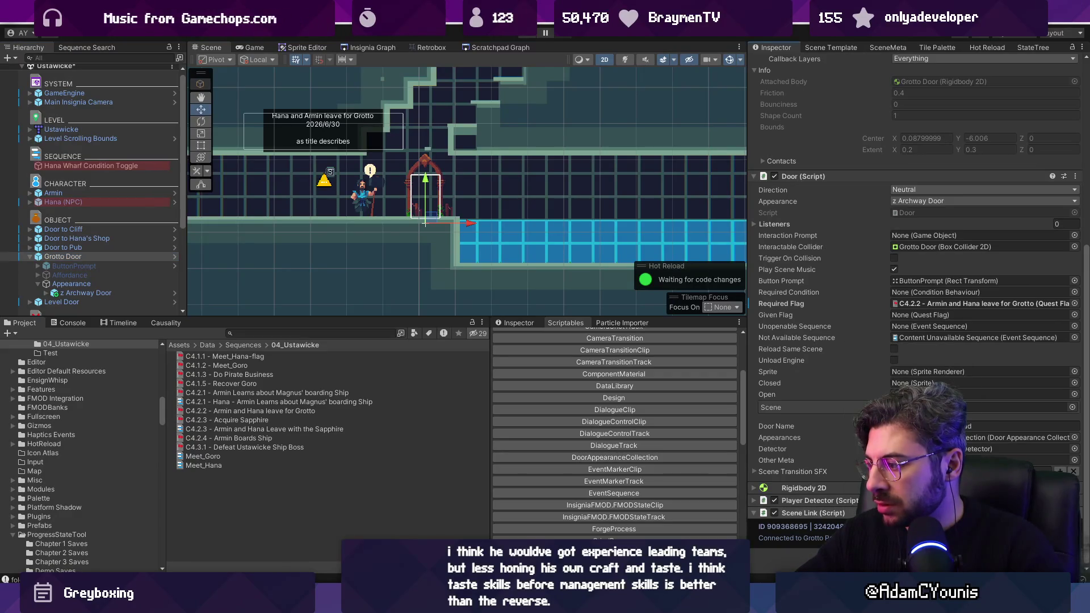
click(1075, 513)
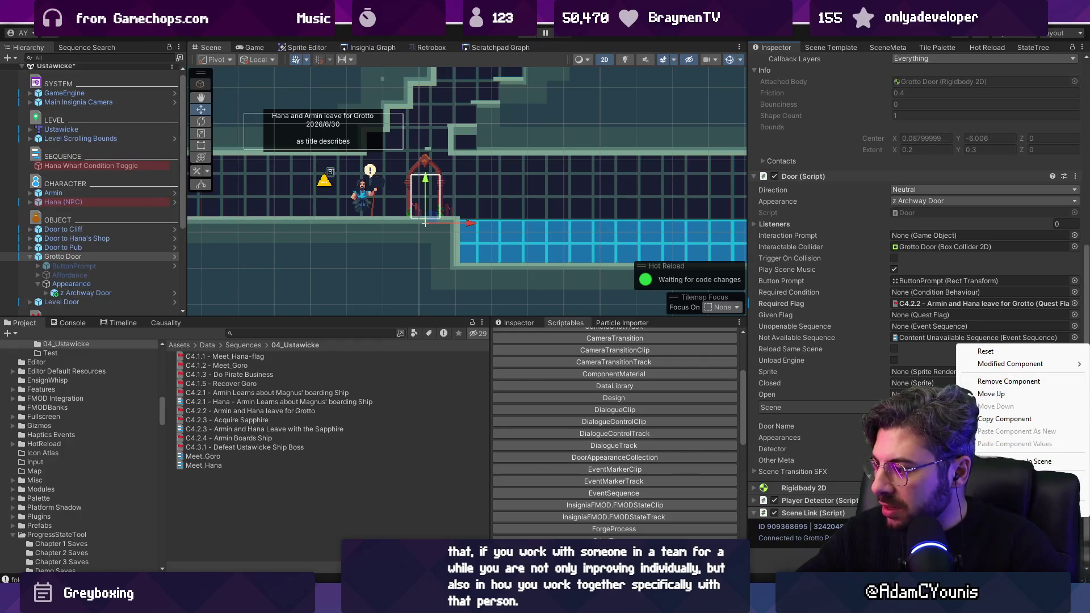
key(Escape)
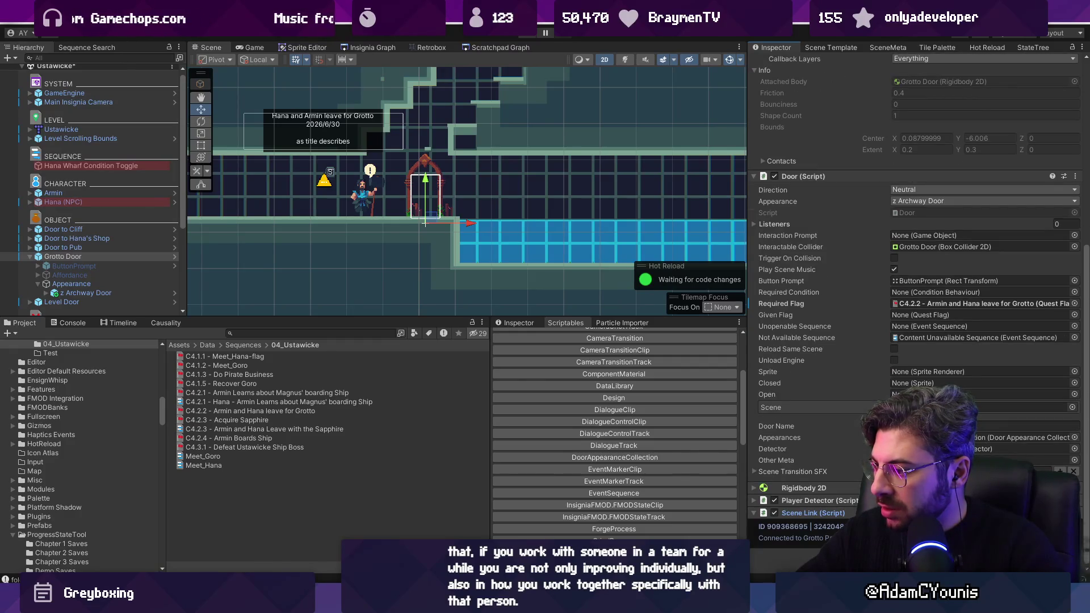
right_click(926, 512)
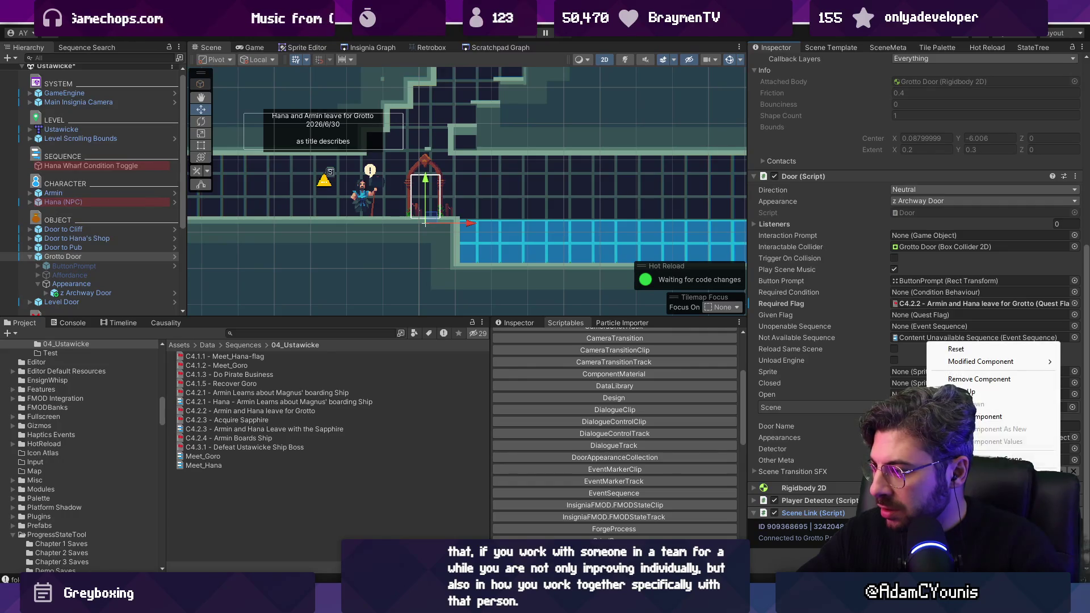
mouse_move(963, 364)
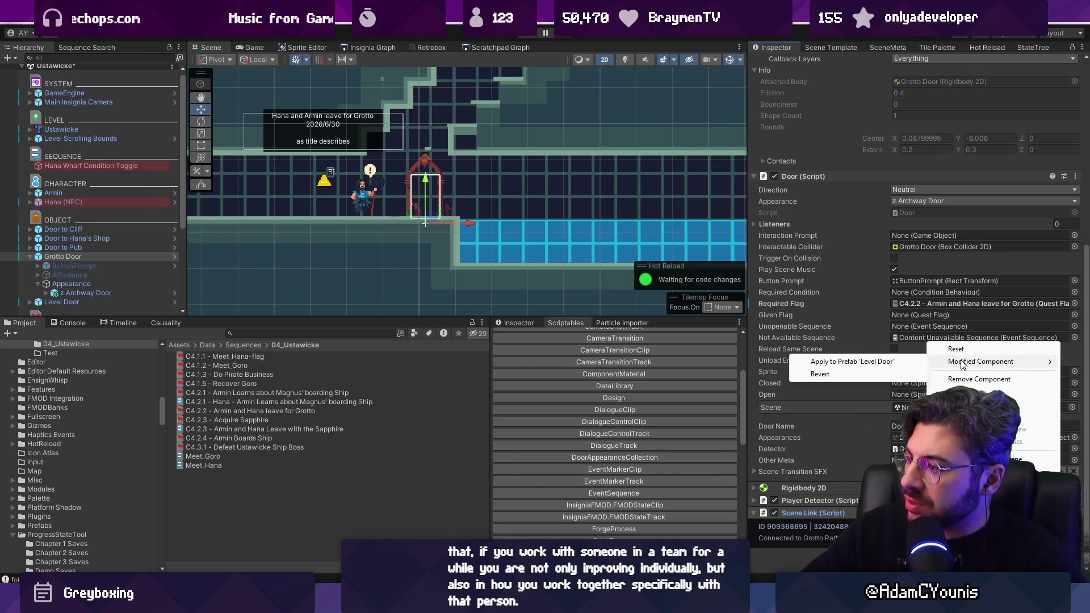
key(Escape)
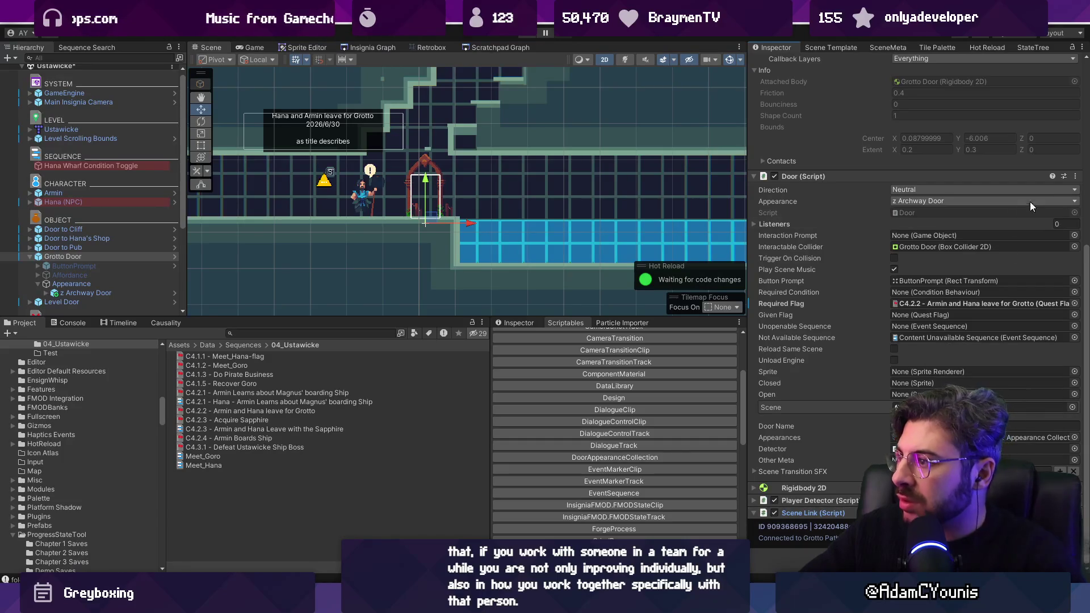
click(1075, 176)
click(1016, 346)
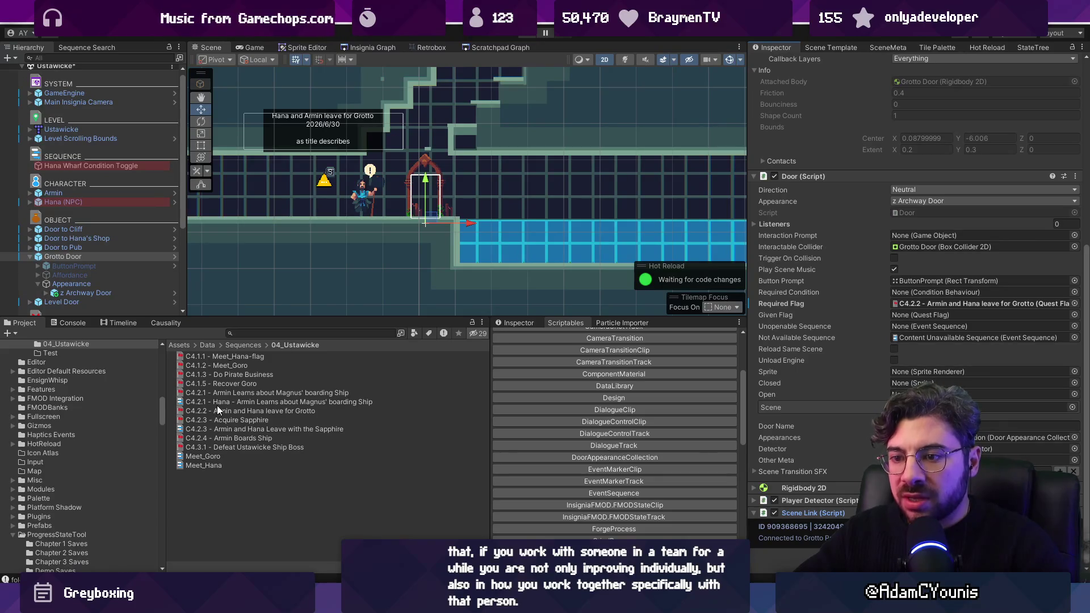
click(225, 428)
Copy the Door Data property path and set the C4.2.3 sequence's load Scene to Ustawicke
click(757, 468)
right_click(785, 511)
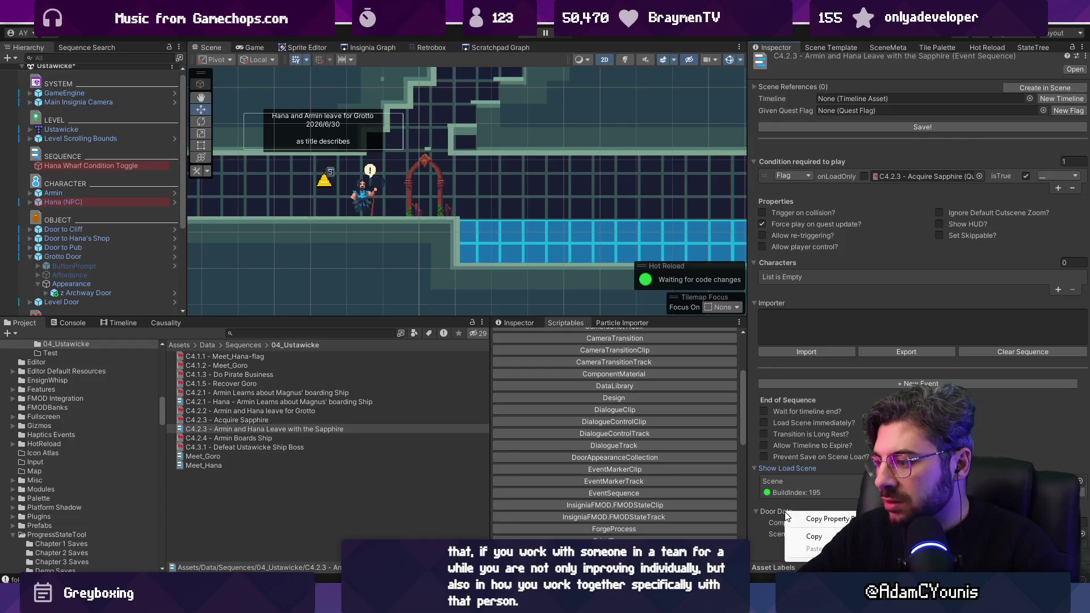
click(827, 519)
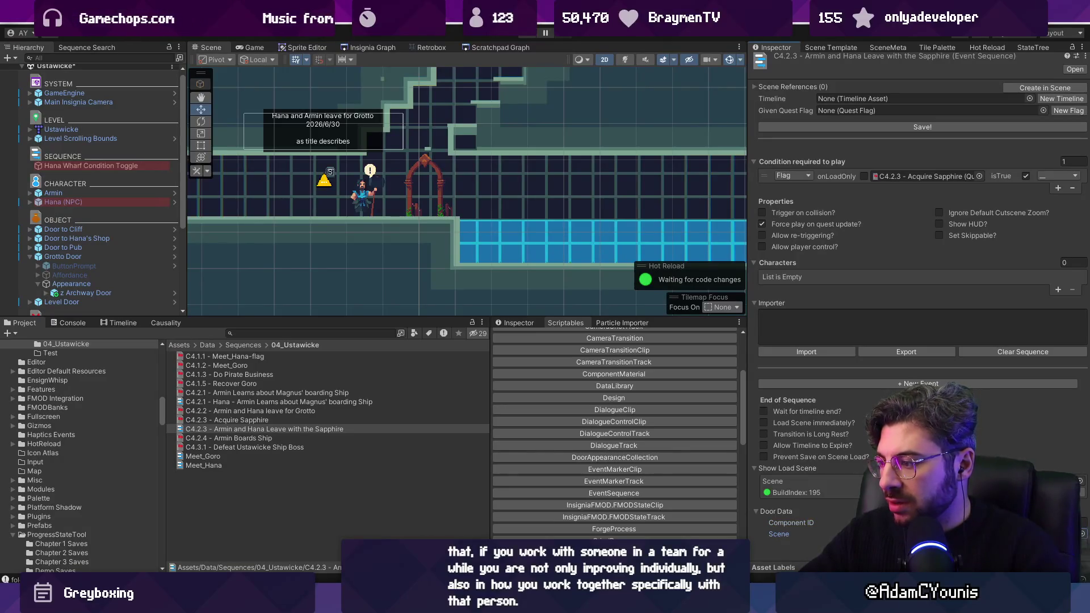
click(1080, 481)
text(ustawick)
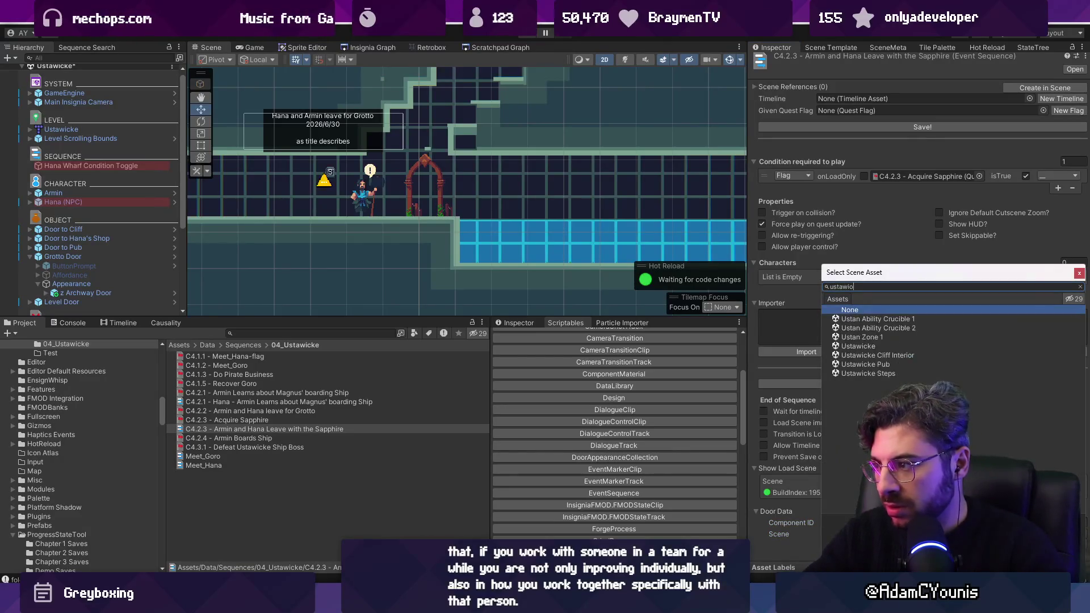
key(Down)
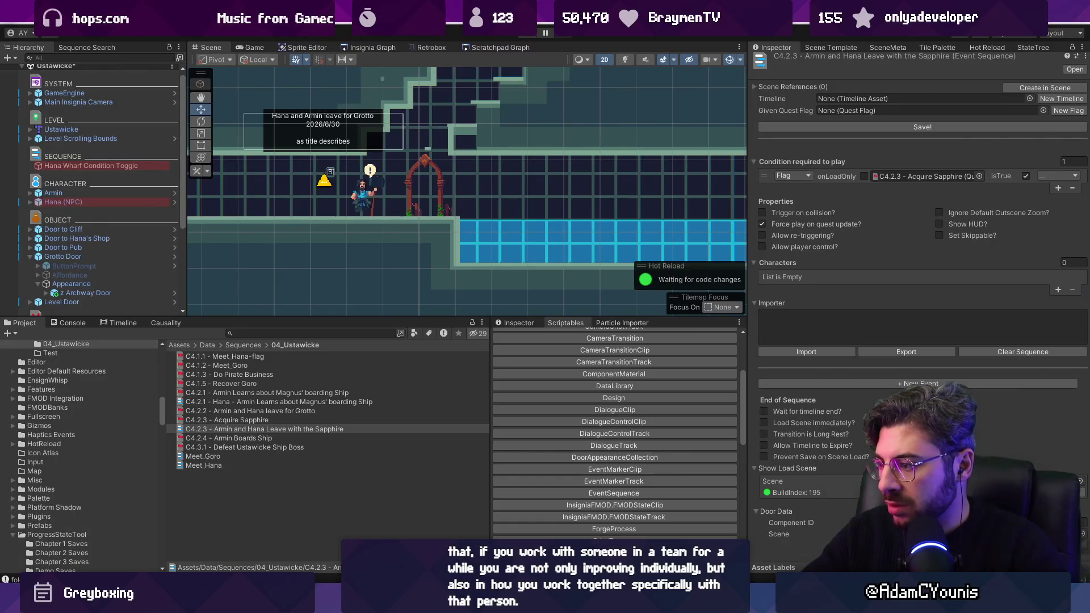
key(Return)
click(756, 469)
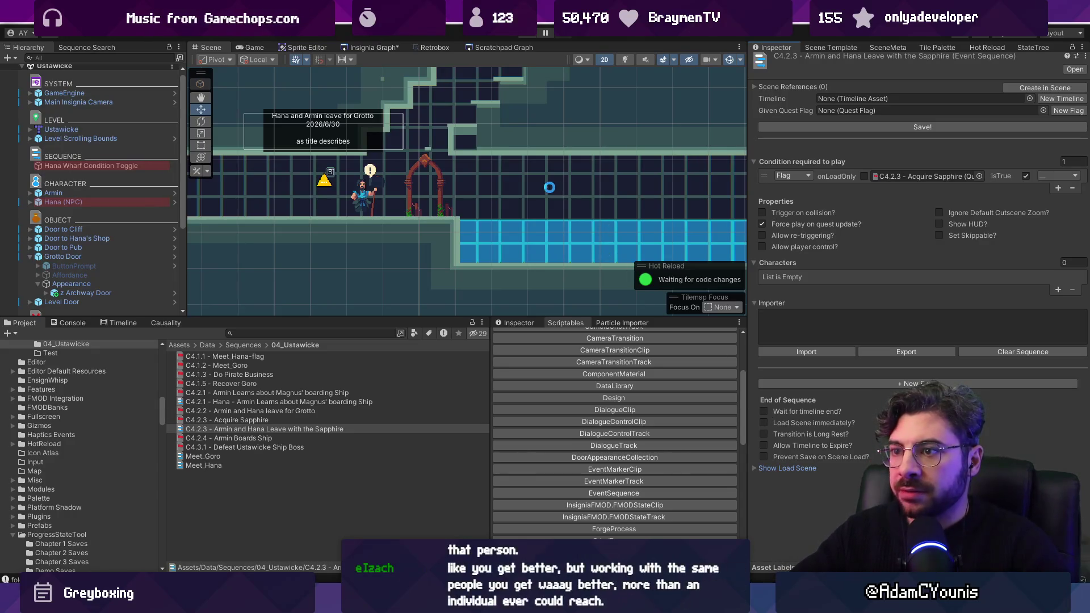
Open the Grotto Entrance scene from the Insignia Graph and run a quick play test
scroll(562, 188, down, 1)
scroll(612, 223, down, 1)
scroll(612, 225, down, 2)
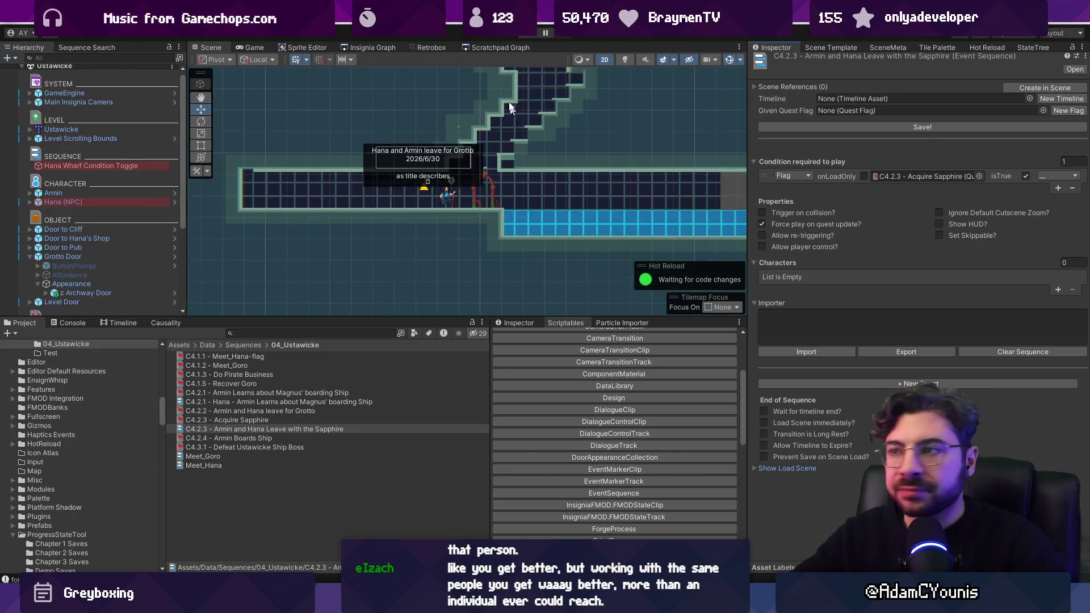
click(385, 46)
scroll(506, 217, up, 3)
double_click(414, 200)
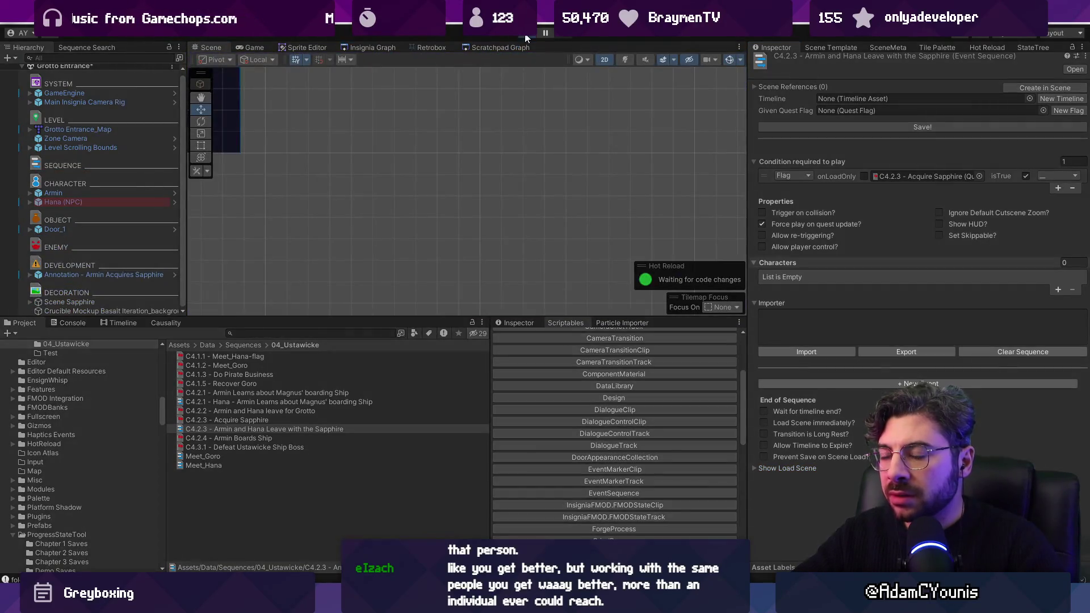
click(526, 35)
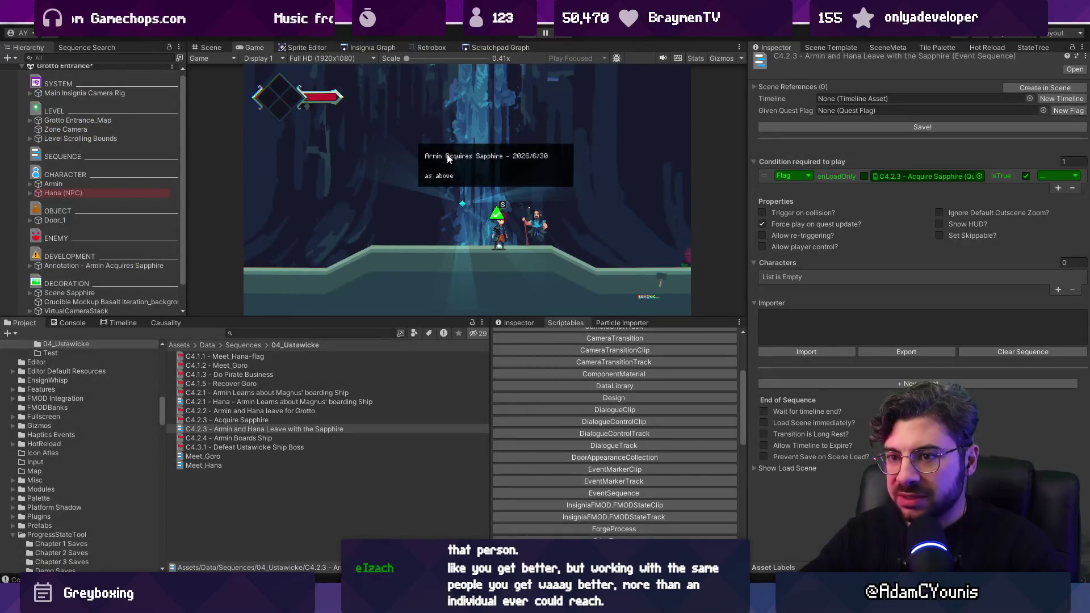
click(525, 34)
Add the C4.2.3 sequence as Element 0 of Hana (NPC)'s Sequences and play-test it
click(96, 202)
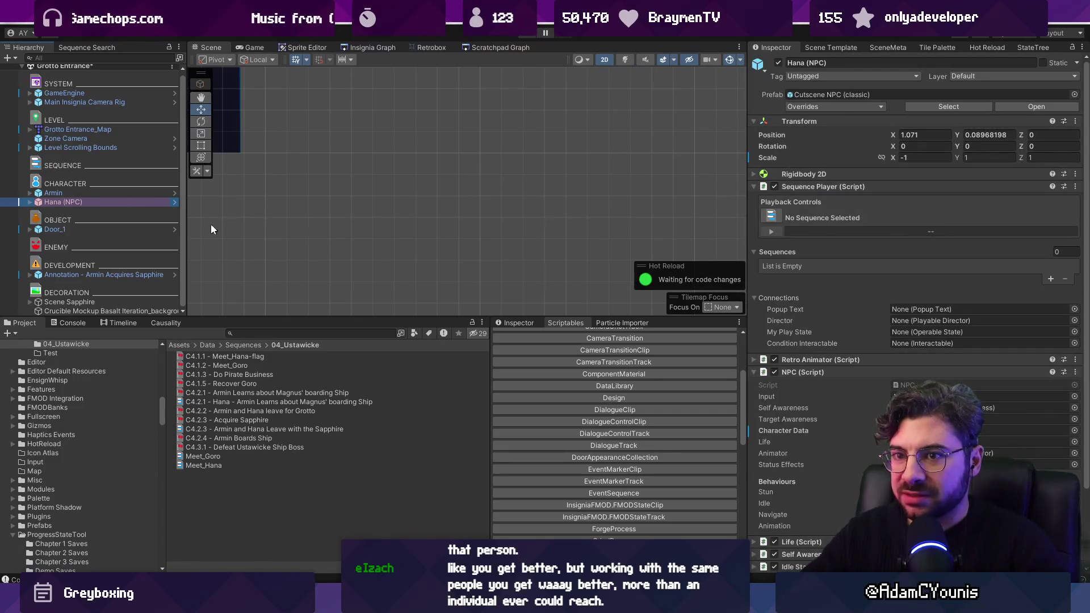
scroll(998, 324, down, 1)
scroll(998, 327, up, 1)
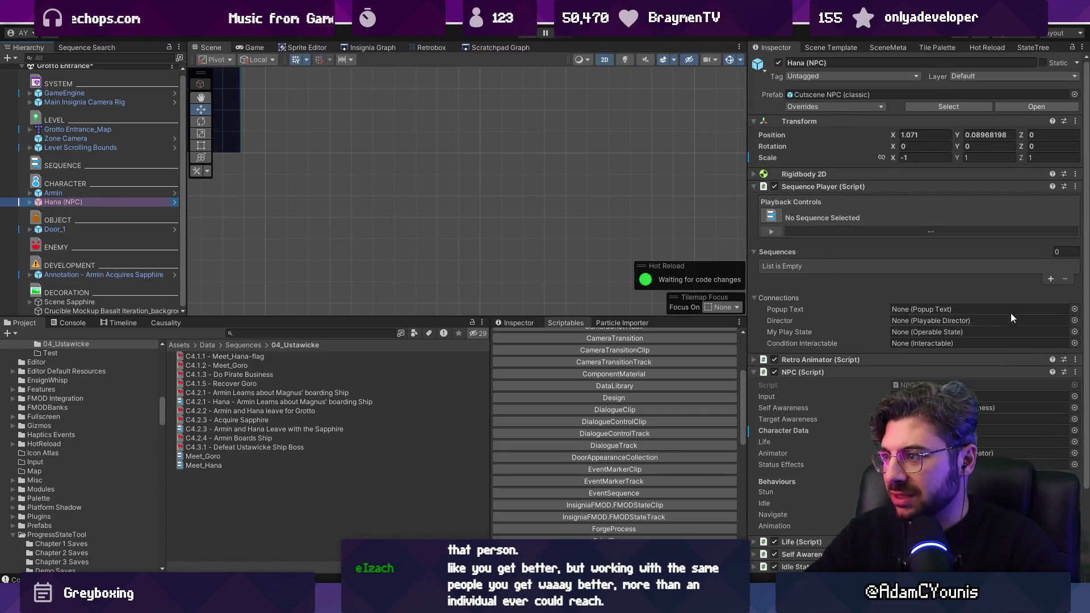
click(1050, 278)
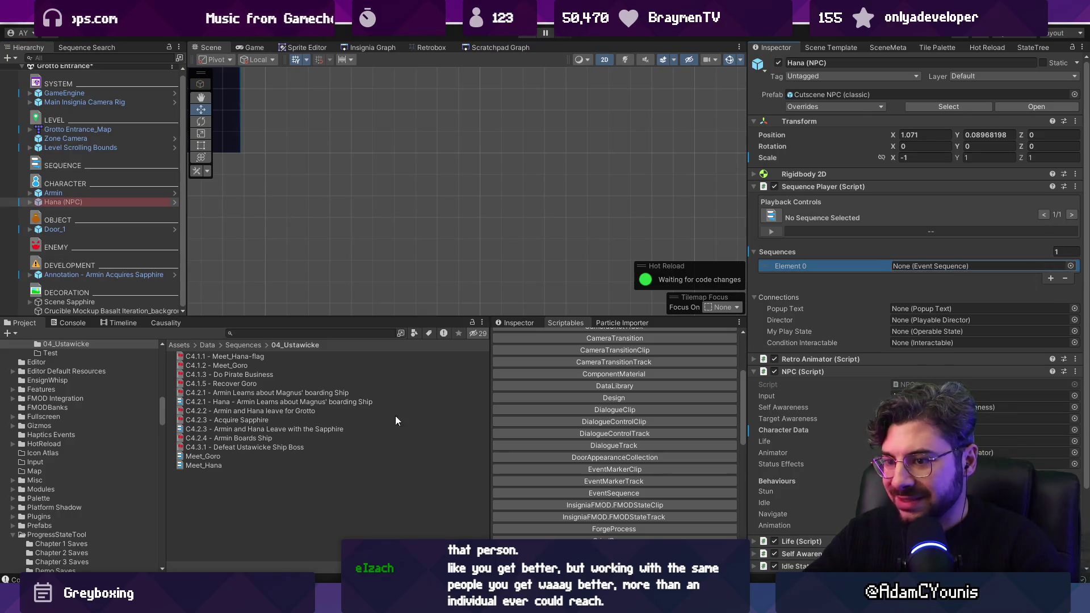
mouse_move(225, 434)
mouse_down()
mouse_move(681, 335)
mouse_move(806, 267)
mouse_move(936, 266)
mouse_up()
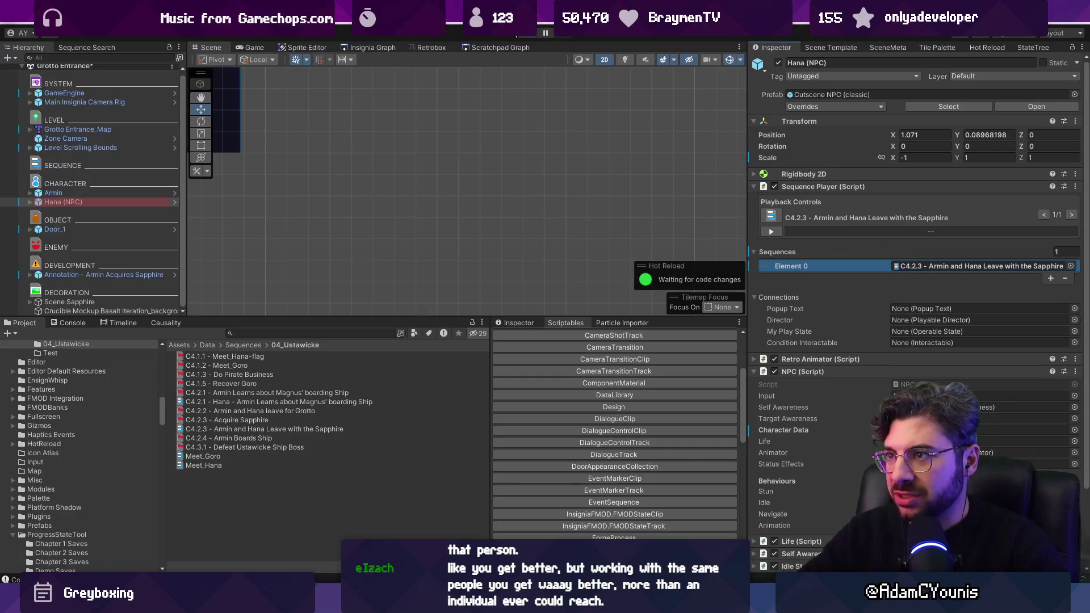
click(525, 34)
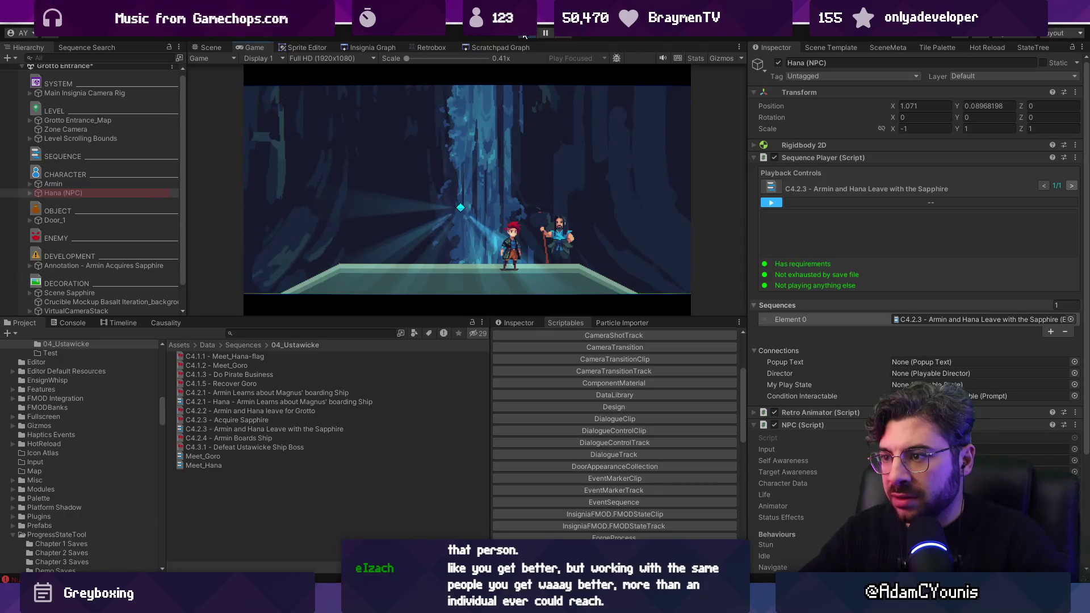
click(525, 34)
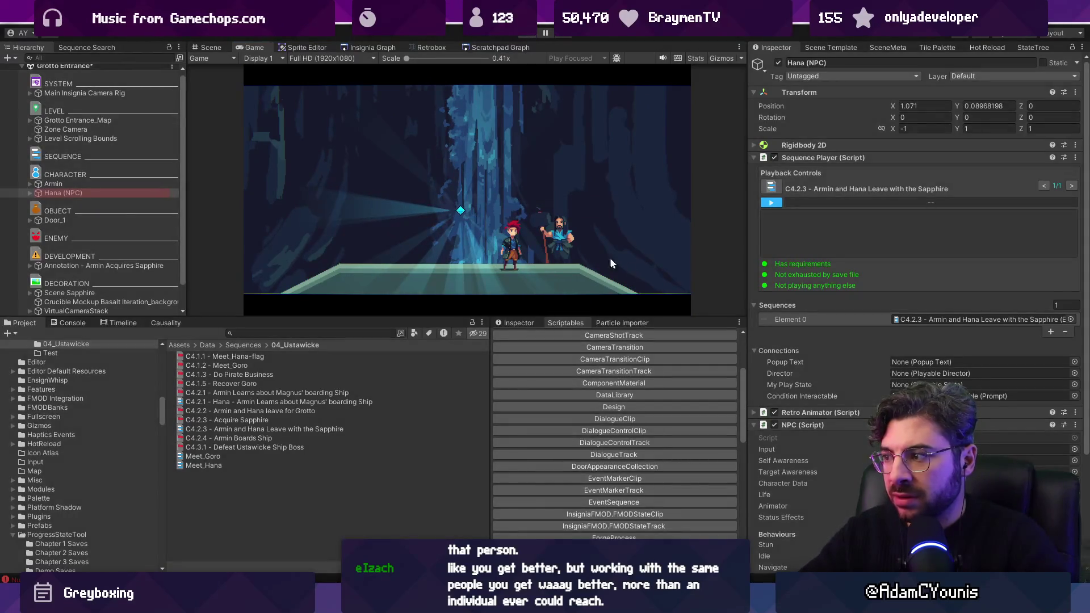
double_click(944, 267)
Write Hana's lines 'You got the sapphire' and 'Now let's get out of here' in the Importer, save, and play
click(825, 325)
text(Hana:)
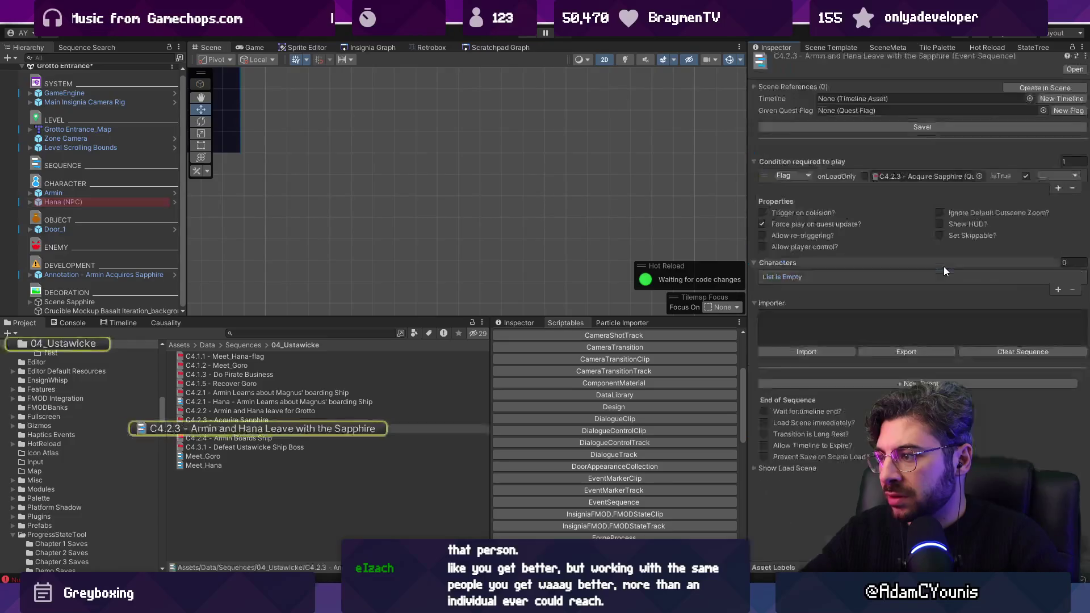
text( Let's get out of here)
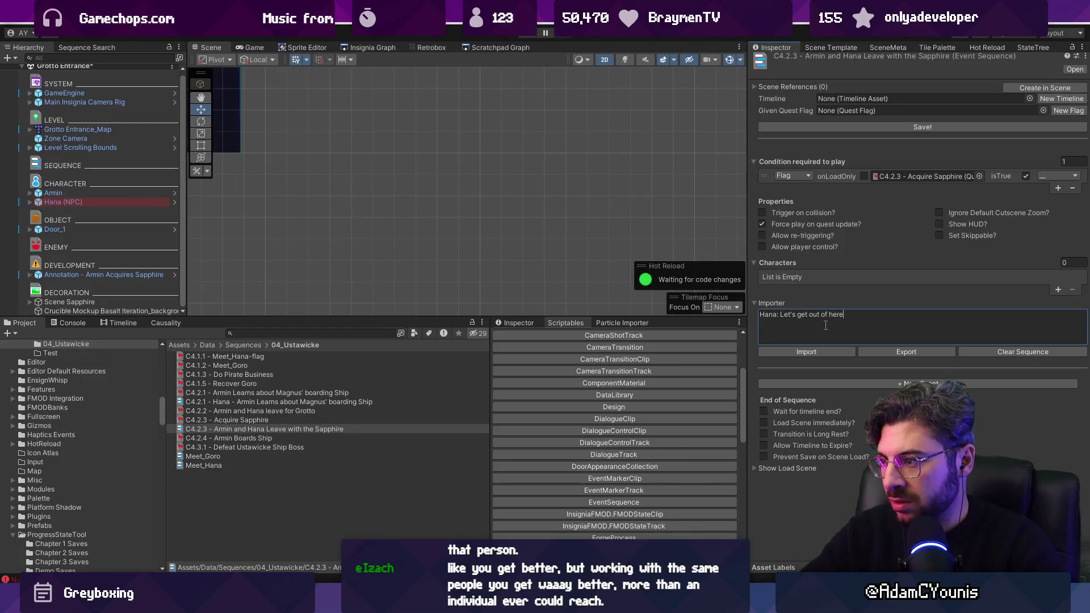
key(ctrl+a)
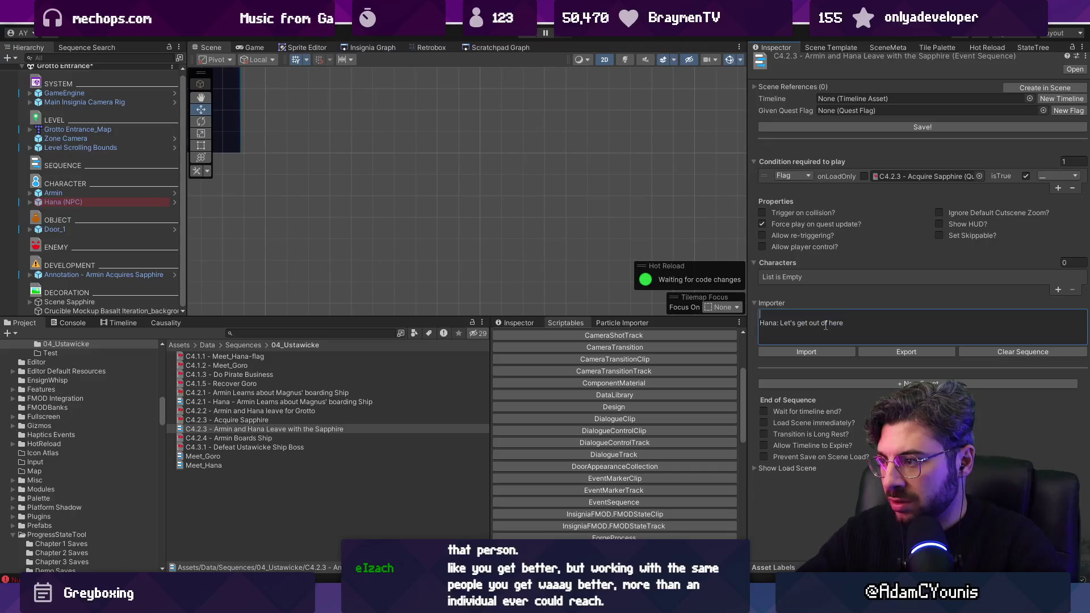
key(shift+Home)
key(ctrl+shift+Right)
text(You got the sapph)
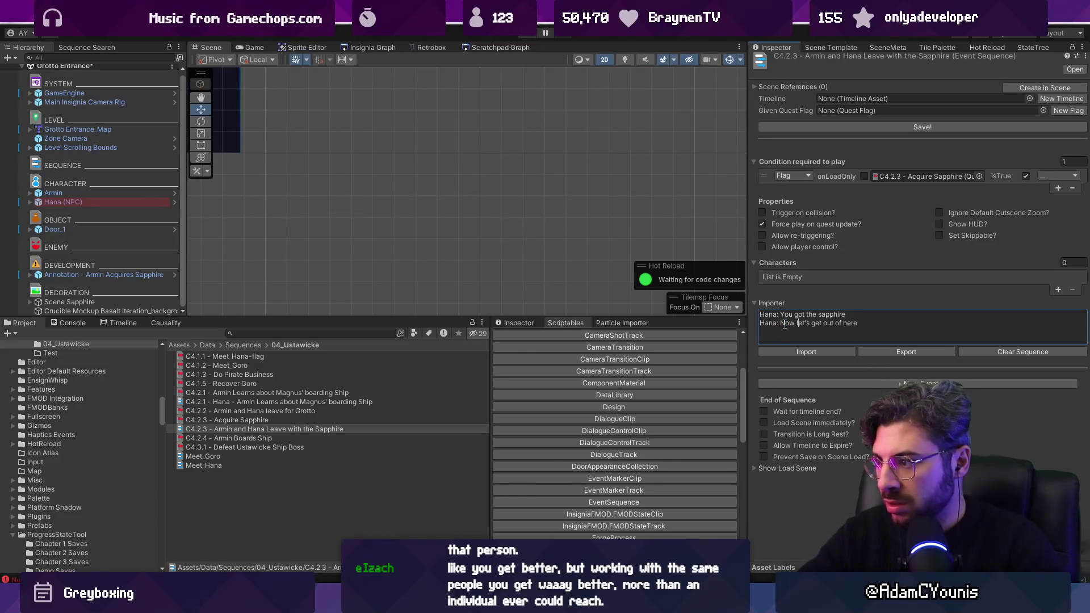
click(878, 129)
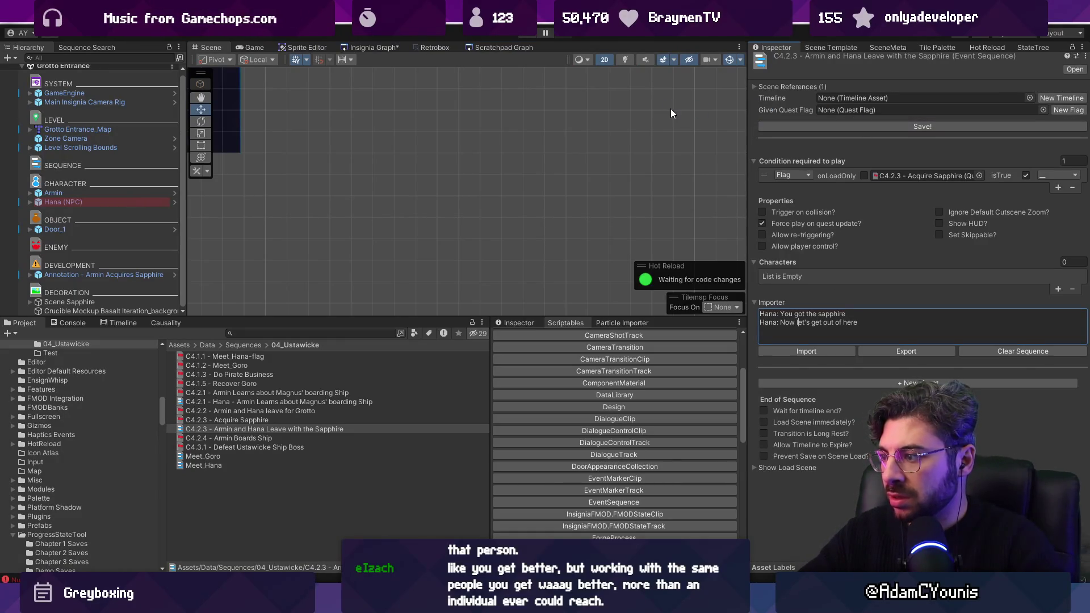
click(525, 37)
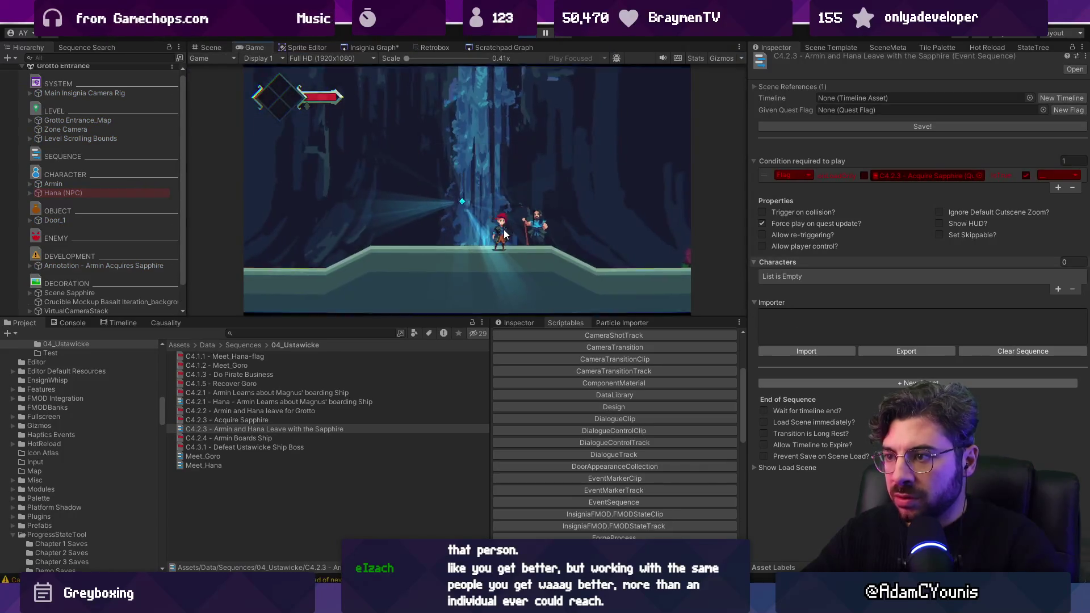
Stop the run and open the NullReferenceException stack trace into PrepareEvent in LegacySequenceFeatures.cs
click(85, 579)
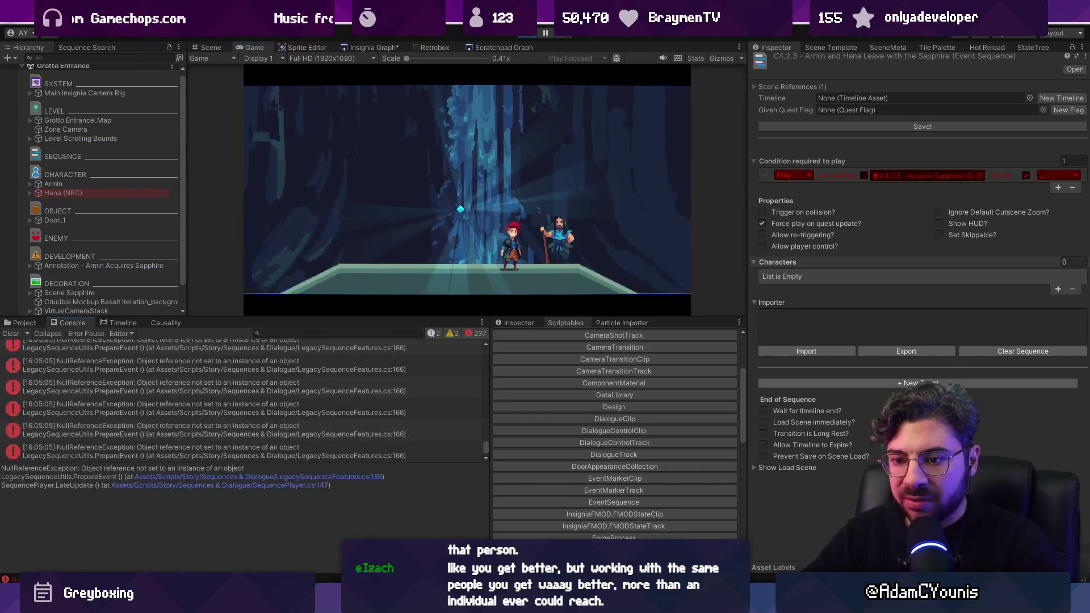
click(532, 34)
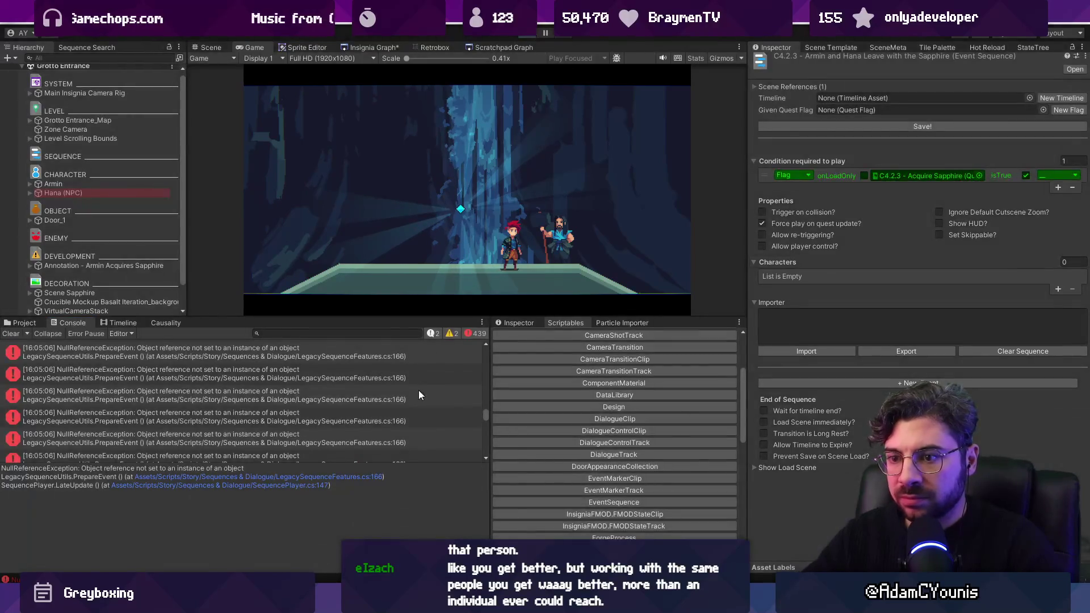
drag(485, 416, 485, 347)
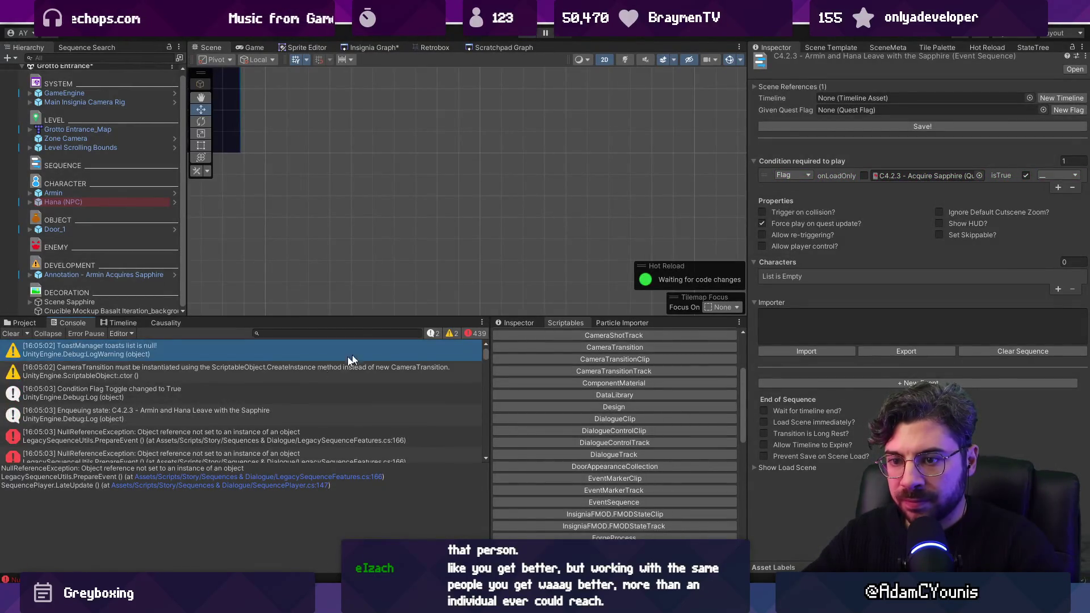
click(200, 435)
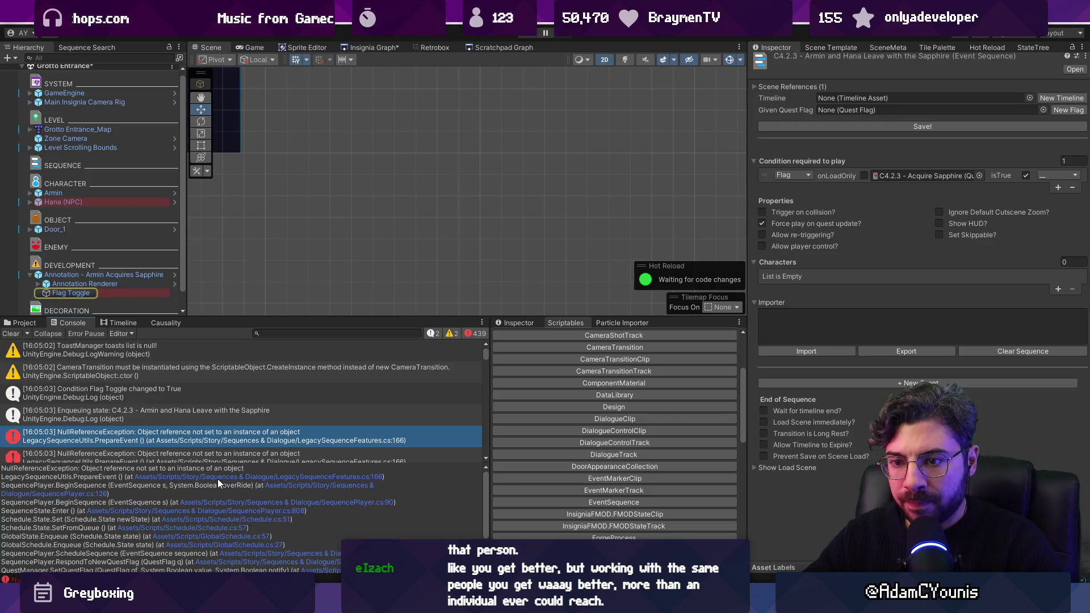
click(284, 478)
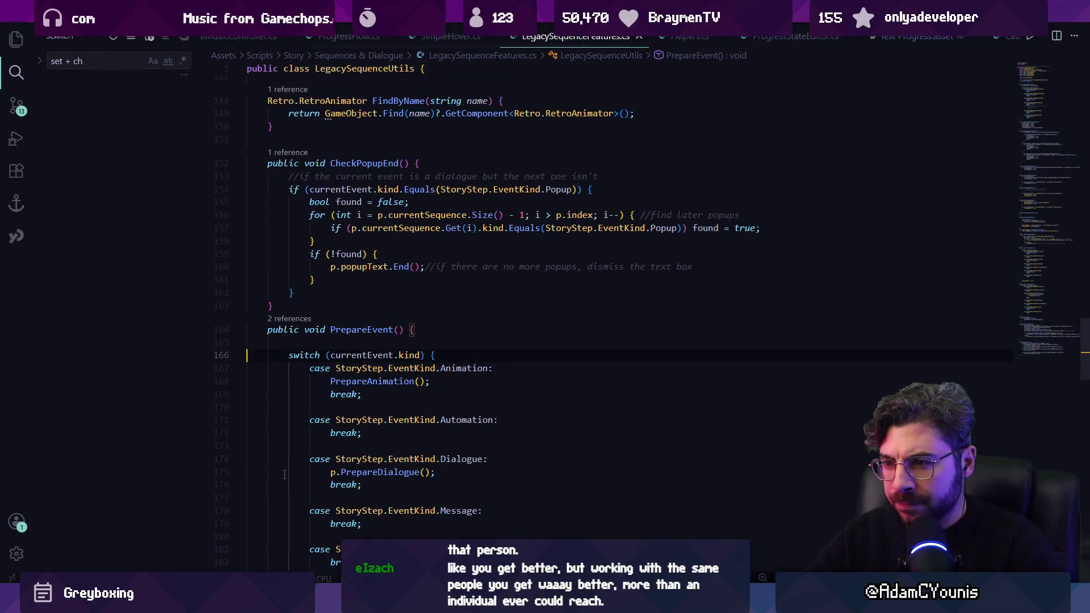
key(alt+Tab)
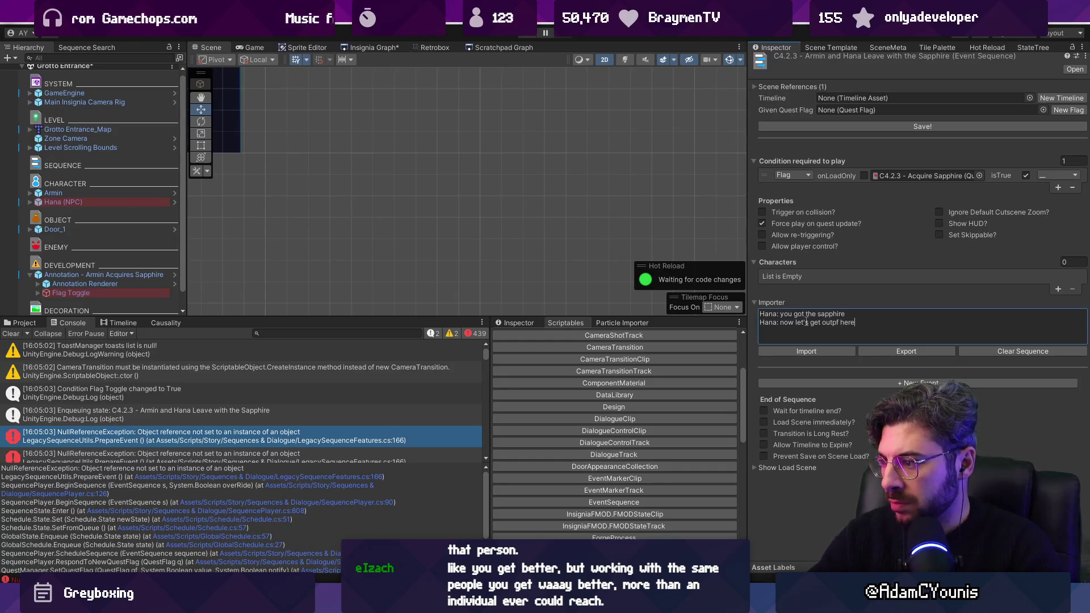
Import Hana's two lines as dialogue entries, save, and play-test the sequence loading Ustawicke
drag(838, 322, 833, 323)
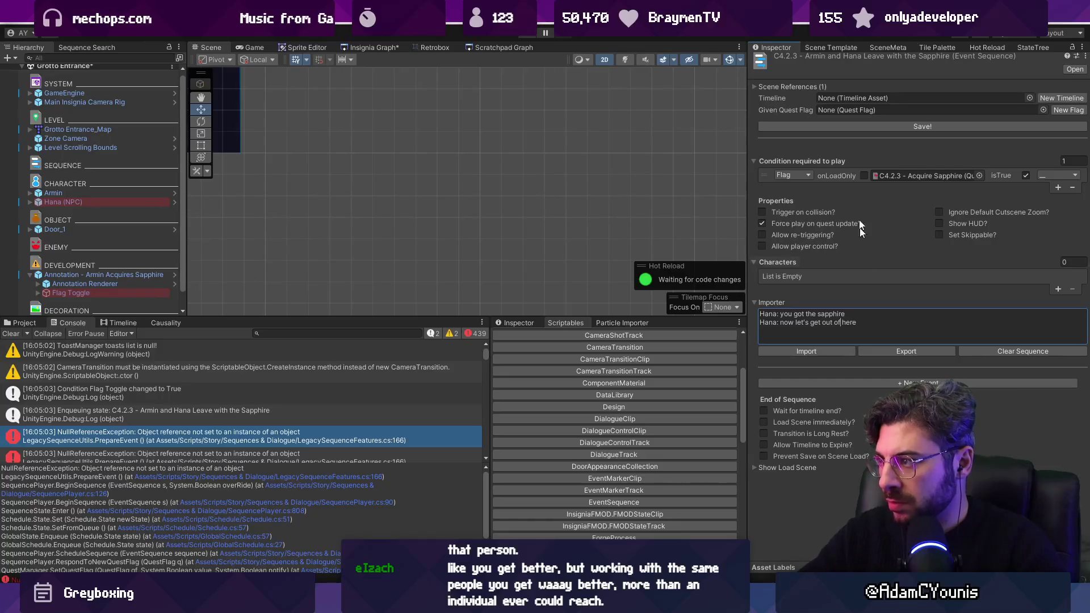
click(806, 351)
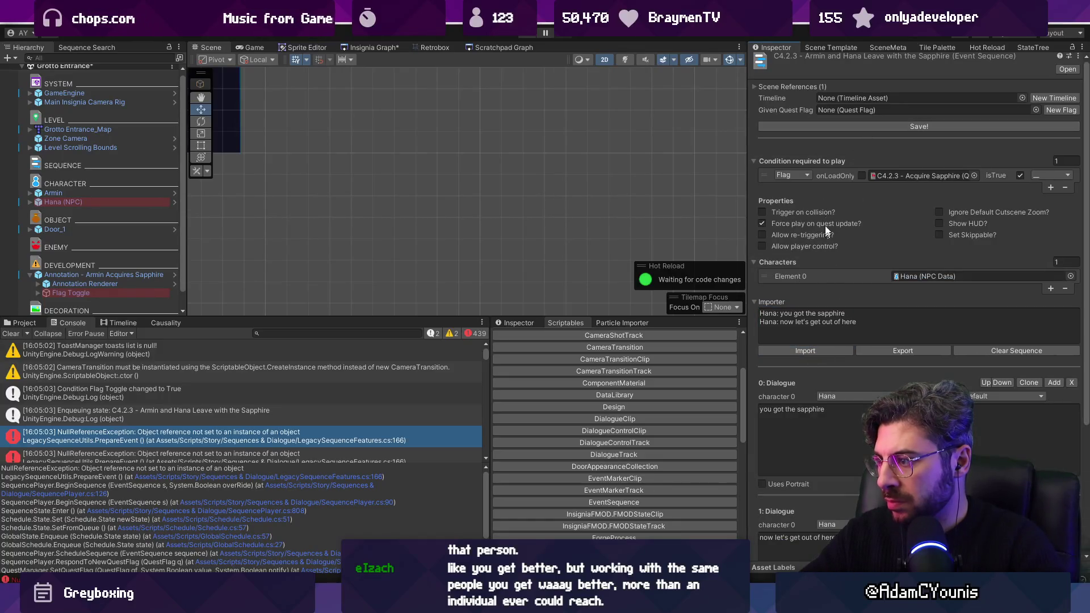
click(818, 125)
click(532, 36)
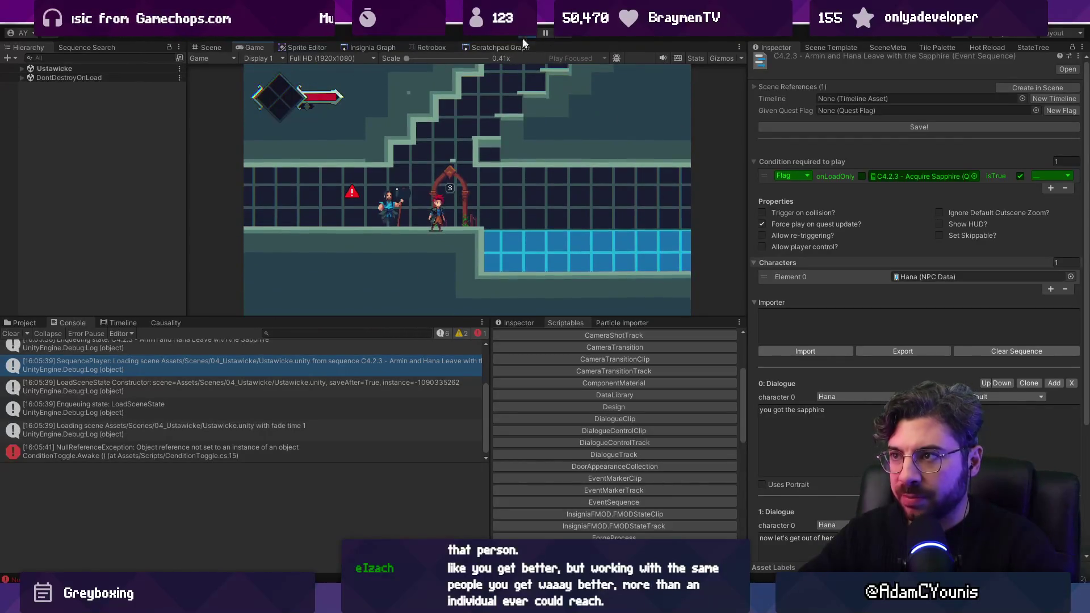
click(526, 36)
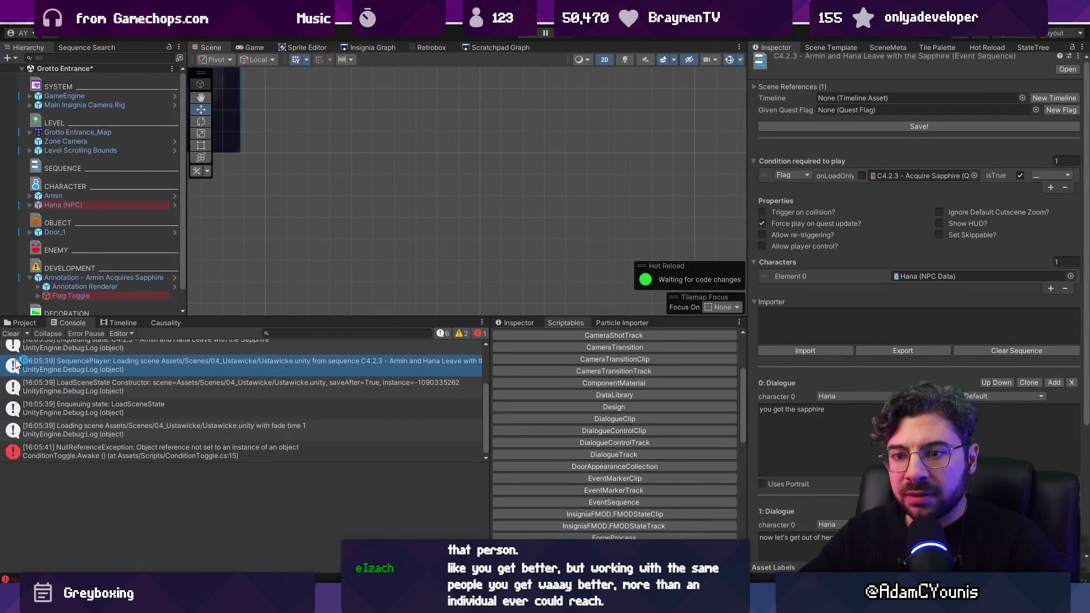
Clear the console log and bring up the Insignia Graph scene map
click(11, 335)
click(344, 48)
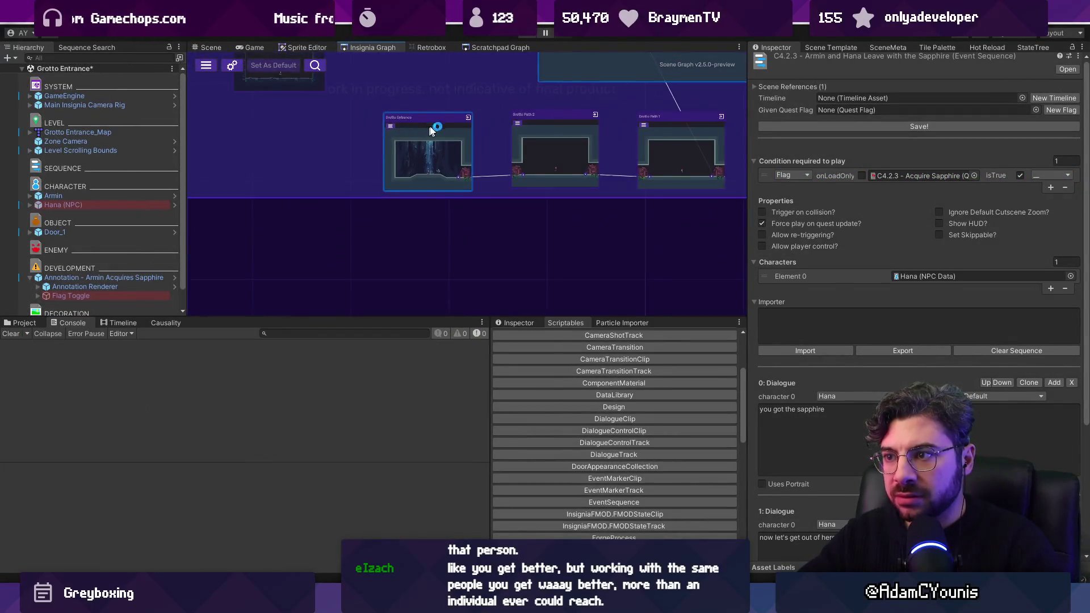
scroll(854, 348, down, 3)
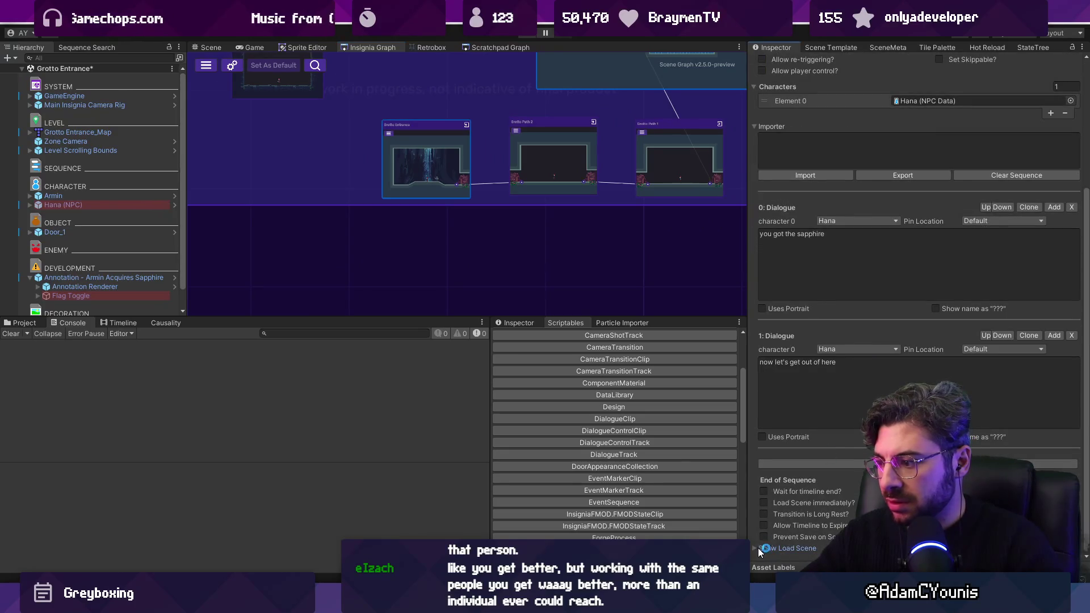
scroll(798, 501, down, 2)
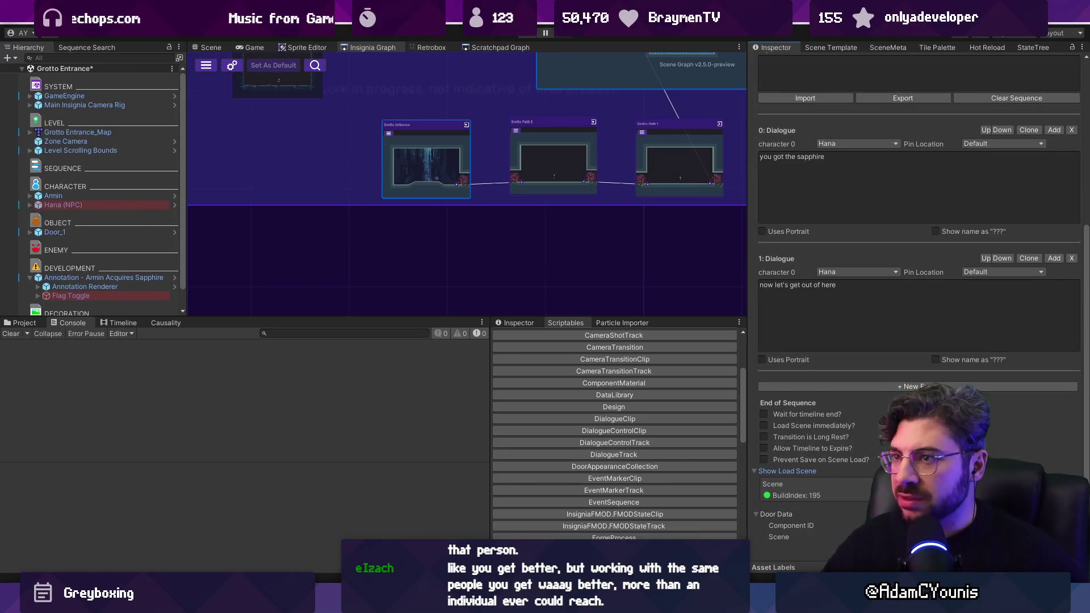
Search 'hugo', open Fetch - Return to Hugo, expand Show Load Scene, and resize the panels
key(ctrl+5)
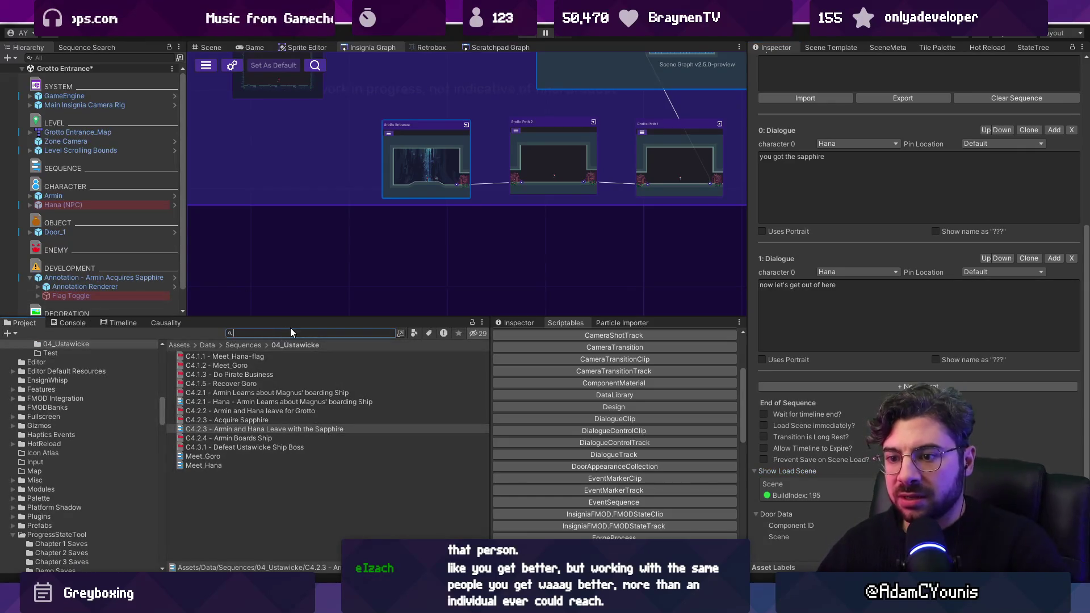
text(hugo)
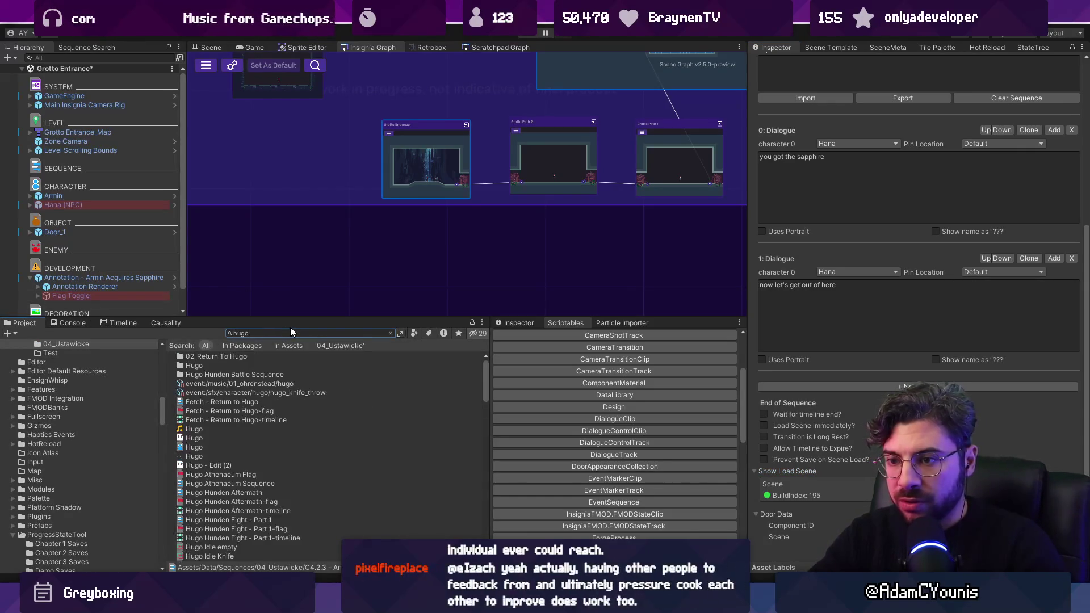
click(264, 403)
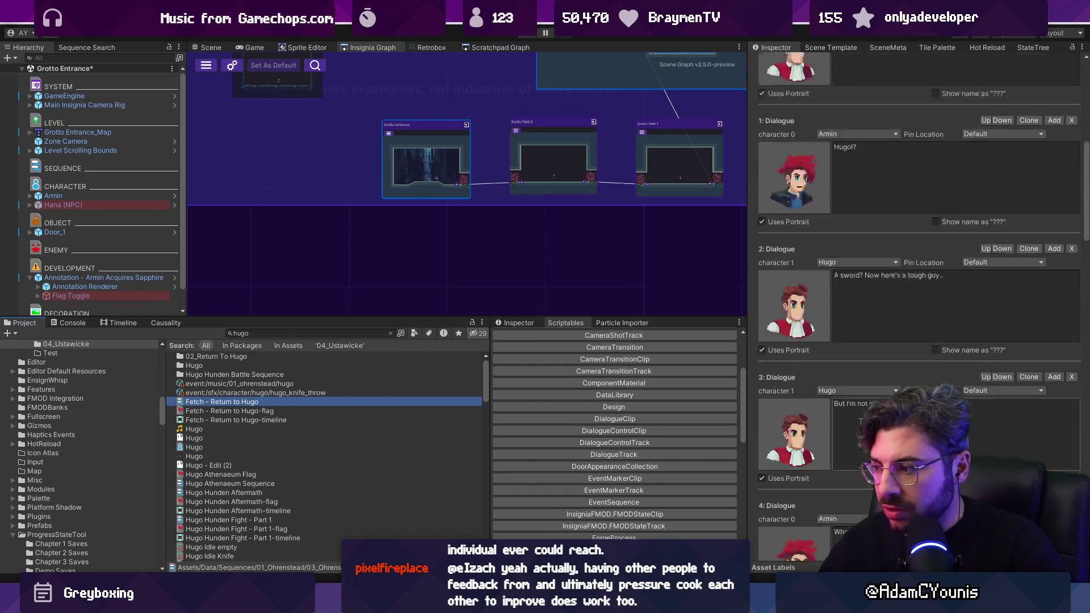
scroll(920, 306, down, 10)
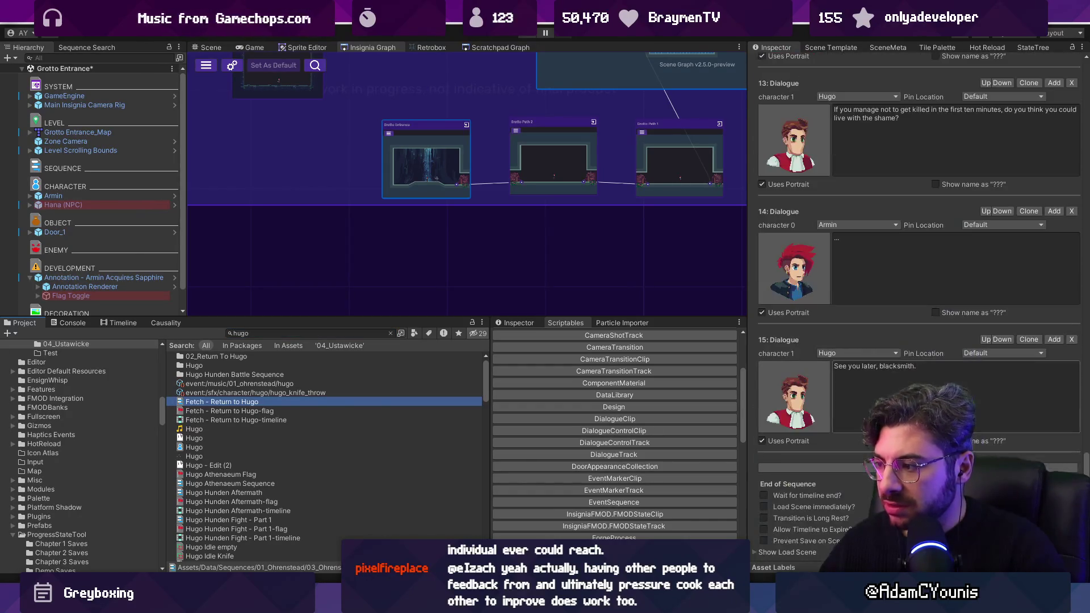
click(754, 552)
scroll(784, 527, down, 2)
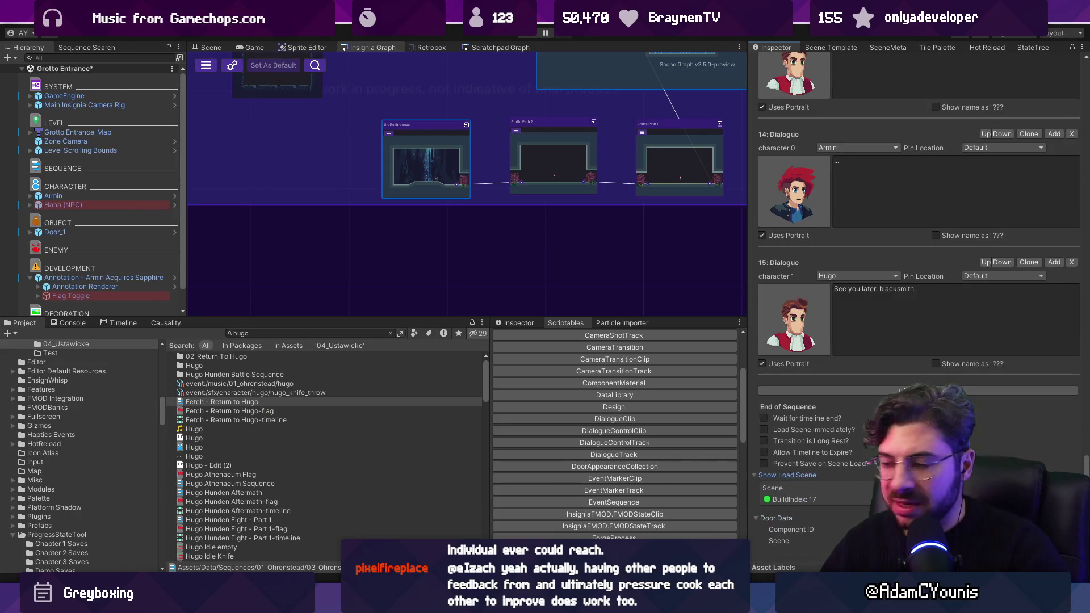
drag(744, 351, 546, 351)
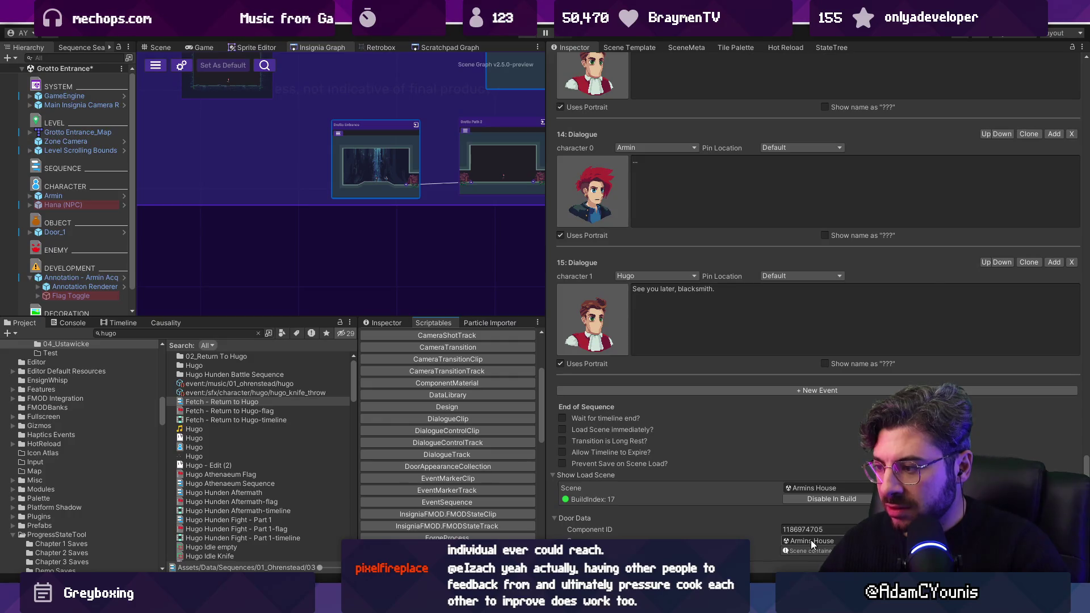
drag(545, 299, 749, 299)
scroll(488, 210, down, 3)
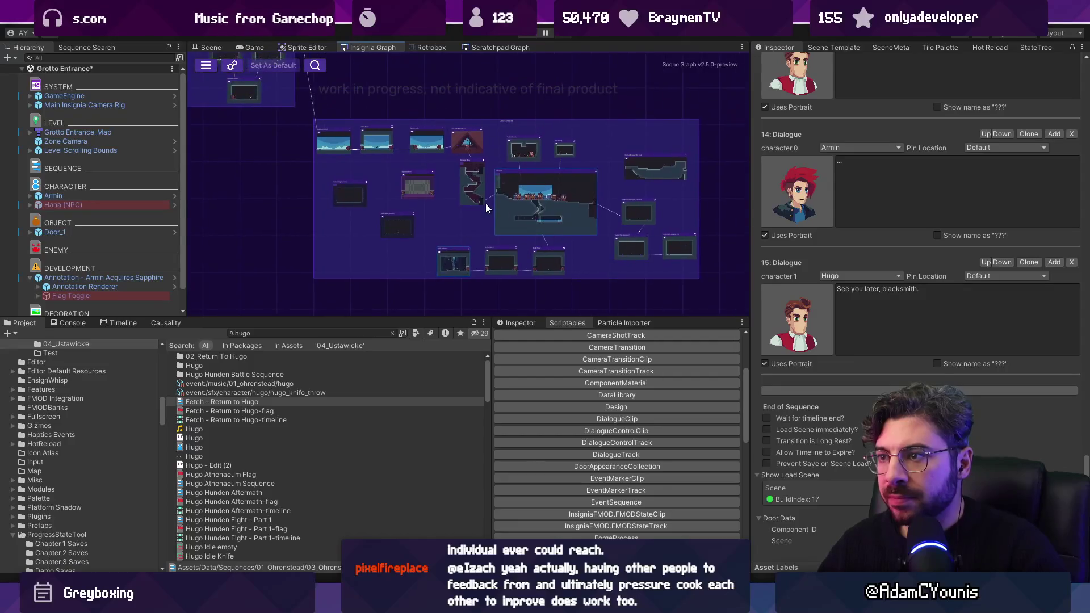
Open the Ustawicke level from the Insignia Graph, answering the save-changes prompt
scroll(575, 229, up, 5)
double_click(567, 236)
click(526, 328)
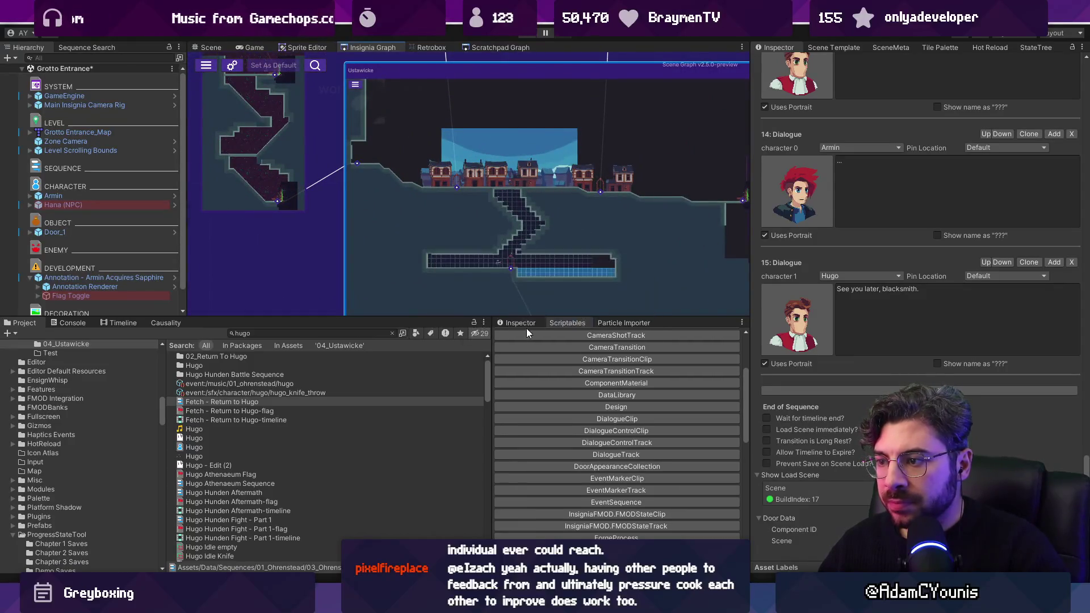
click(209, 47)
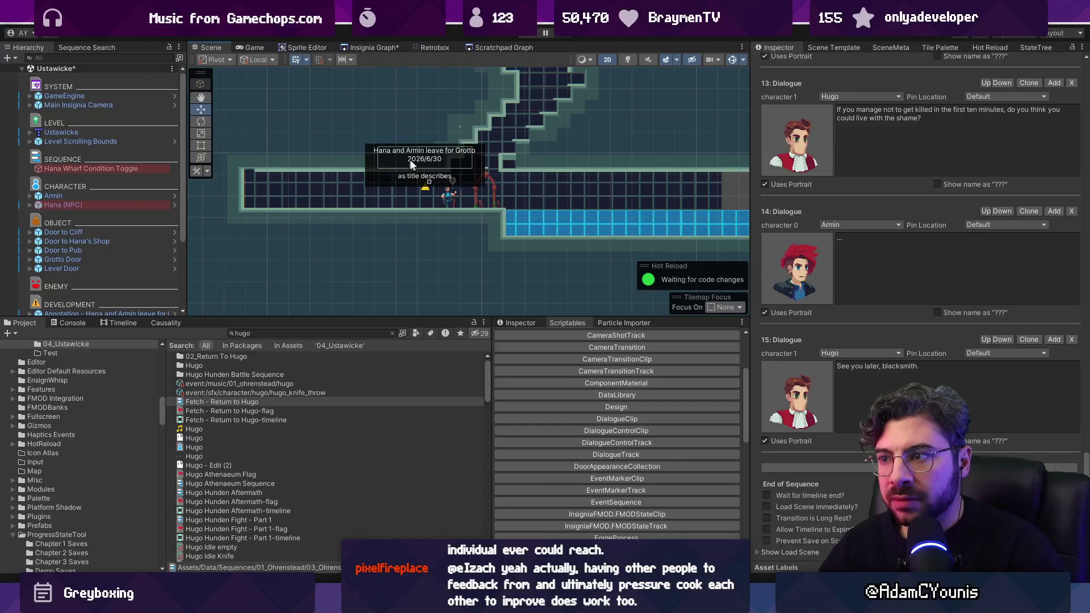
scroll(486, 195, up, 3)
Select Grotto Door, collapse its Scene Link component, and inspect the Door (Script) settings
click(499, 194)
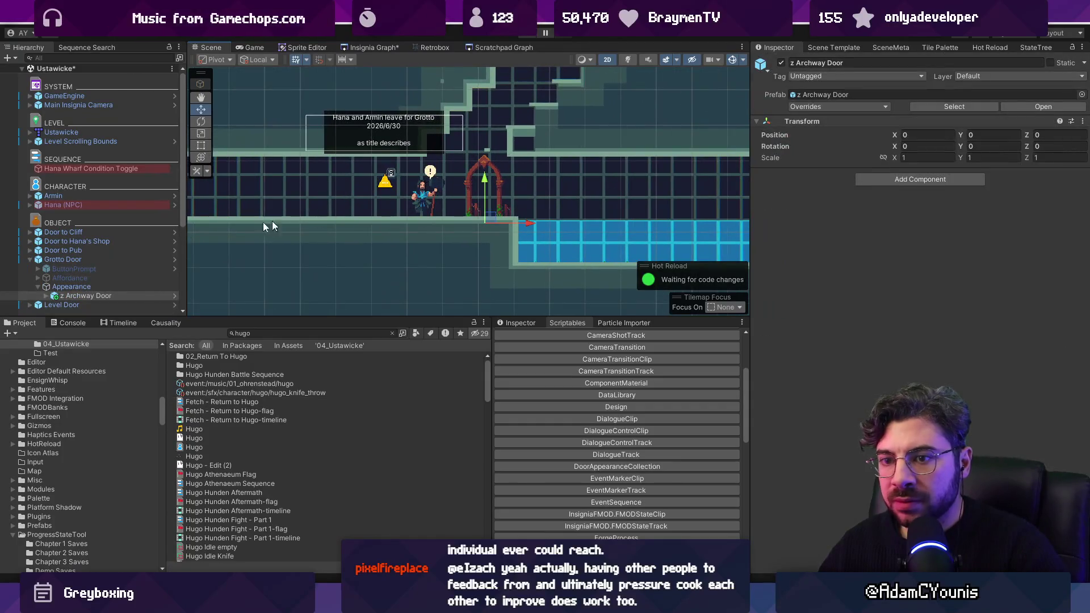
click(98, 257)
scroll(875, 335, down, 10)
right_click(856, 513)
click(834, 543)
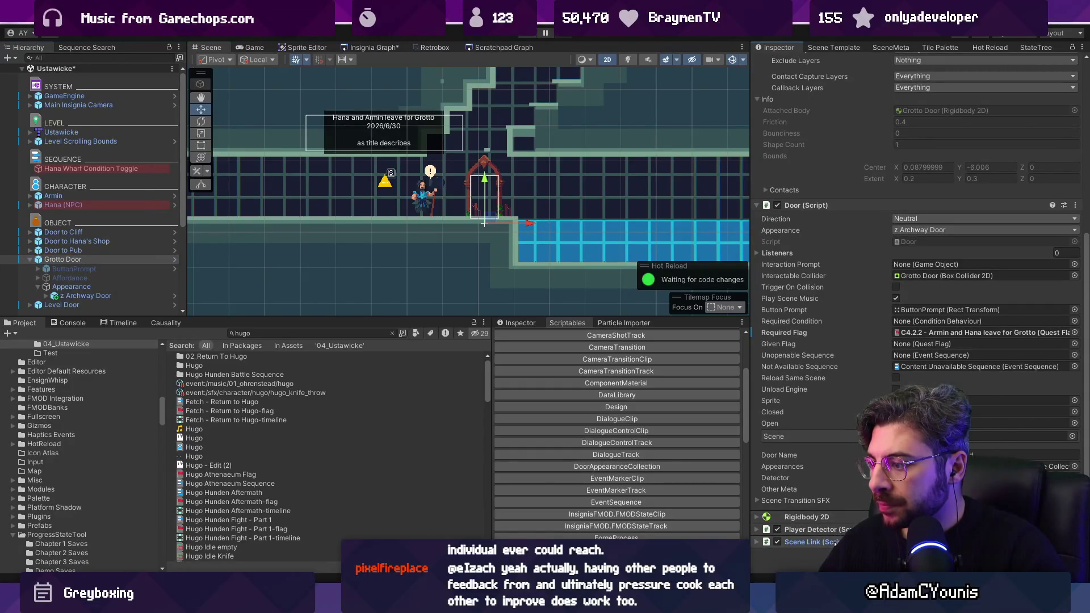
right_click(883, 211)
click(915, 368)
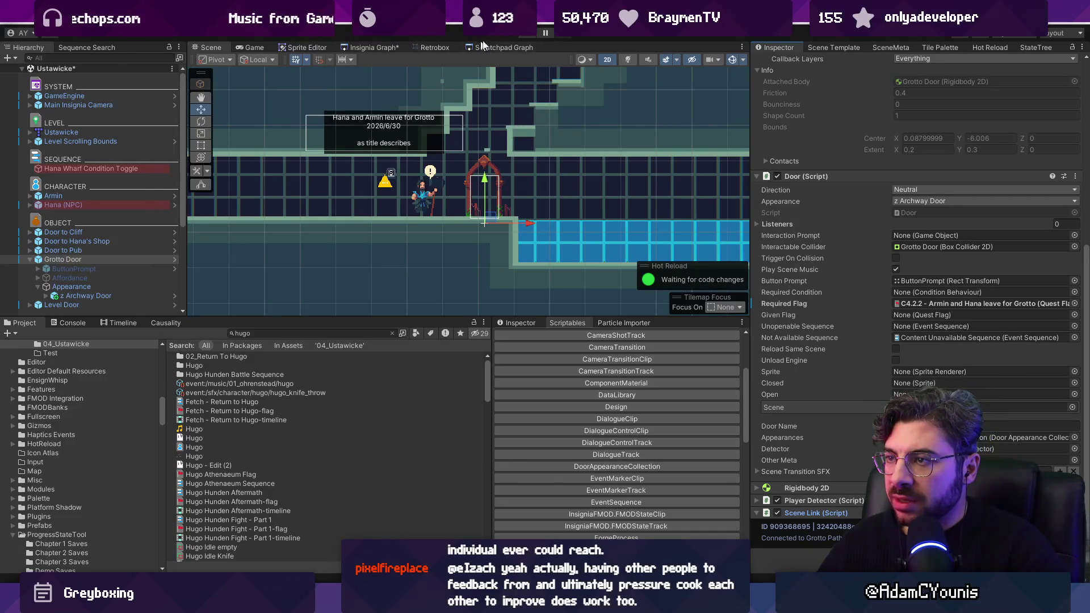
Look up the Automation code in the code editor, then return to Unity
key(alt+Tab)
key(ctrl+p)
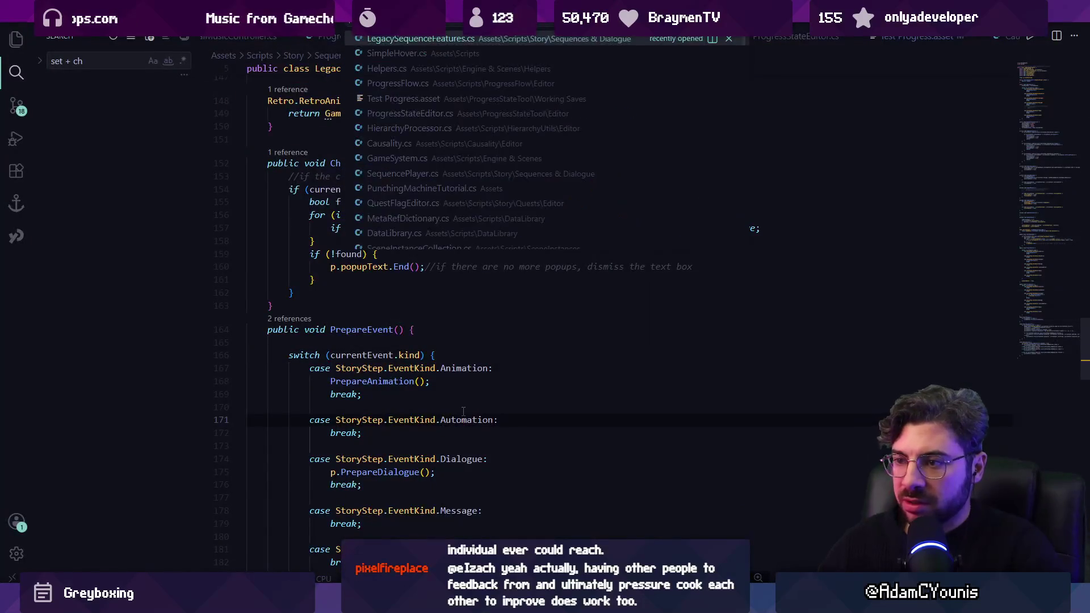
double_click(467, 419)
key(alt+Tab)
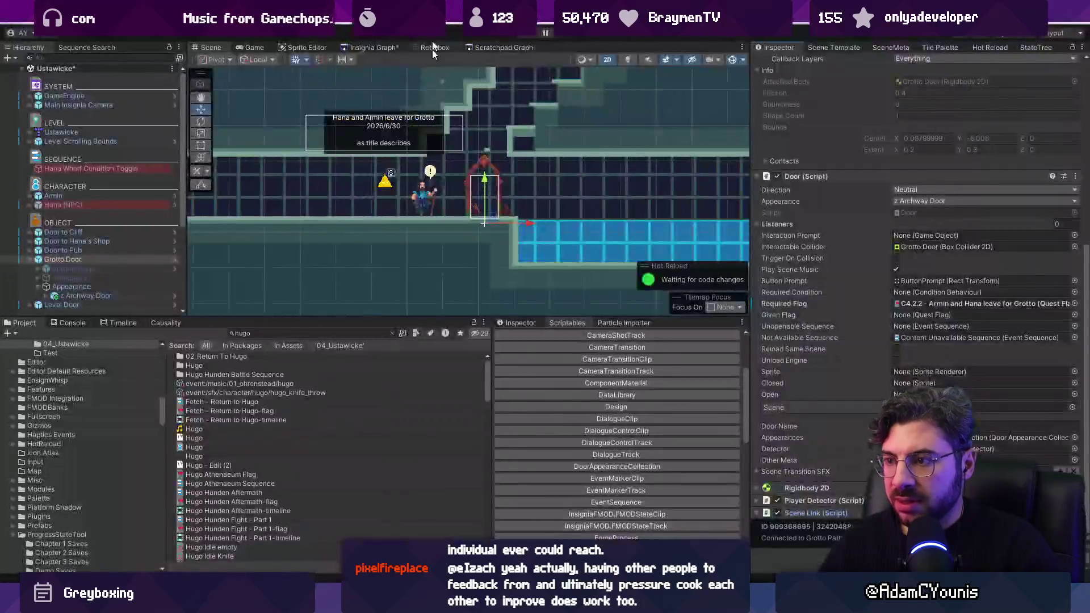
Reopen Grotto Entrance from the Insignia Graph and start a play-test
click(371, 47)
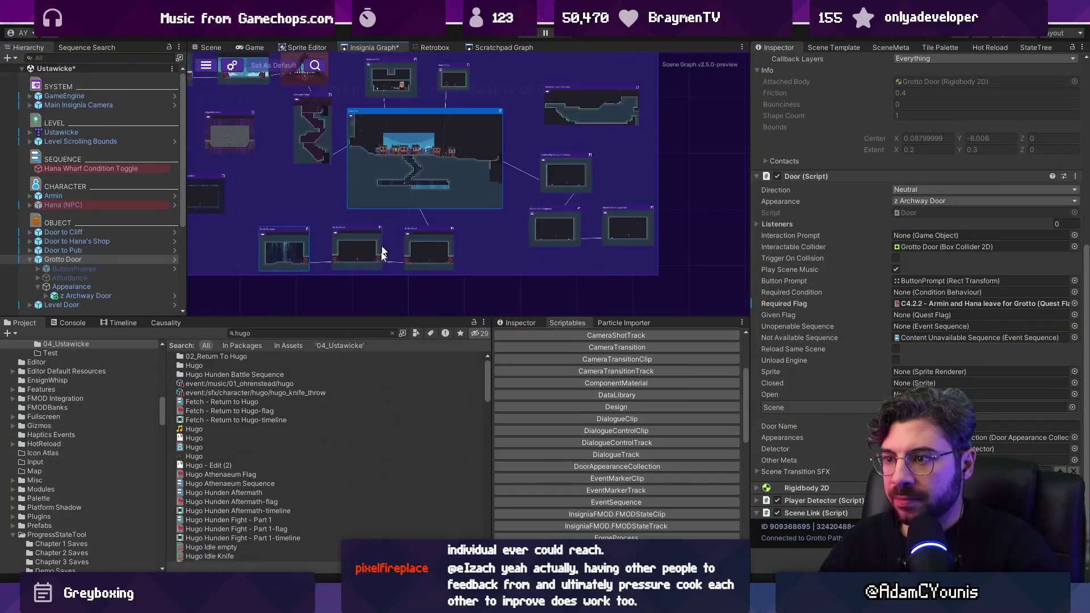
double_click(284, 250)
key(Escape)
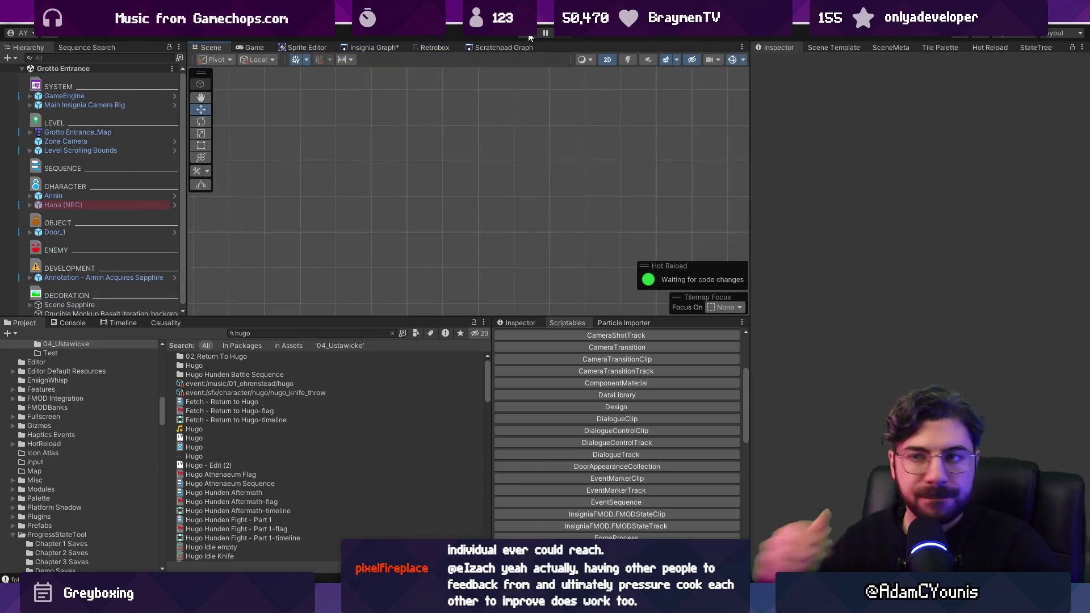
click(527, 35)
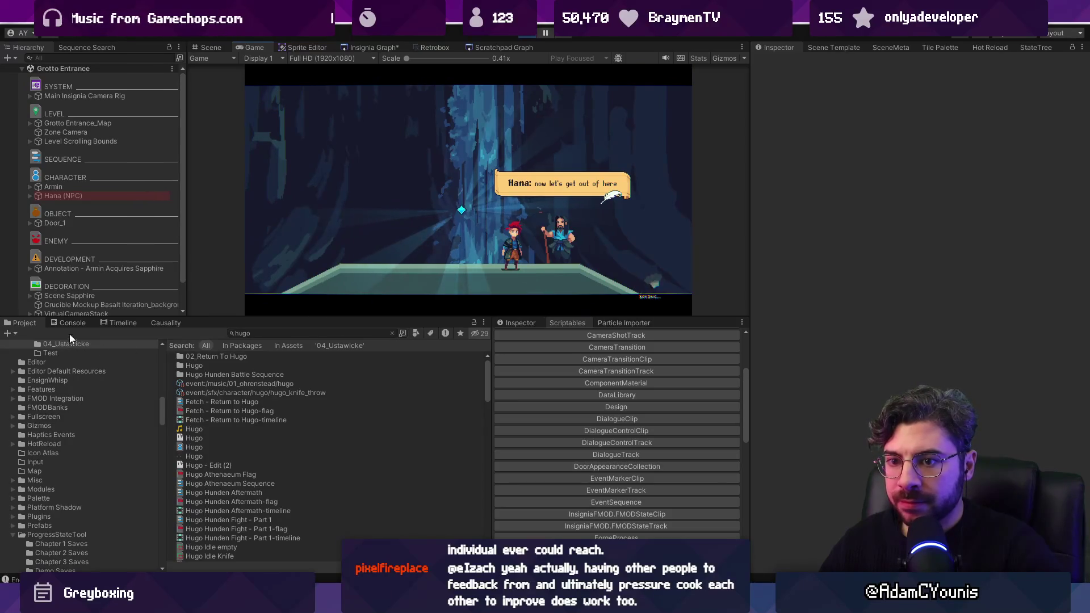
Trace the NullReferenceException to ConditionToggle code, select Hana Wharf Condition Toggle, and stop playing
click(69, 323)
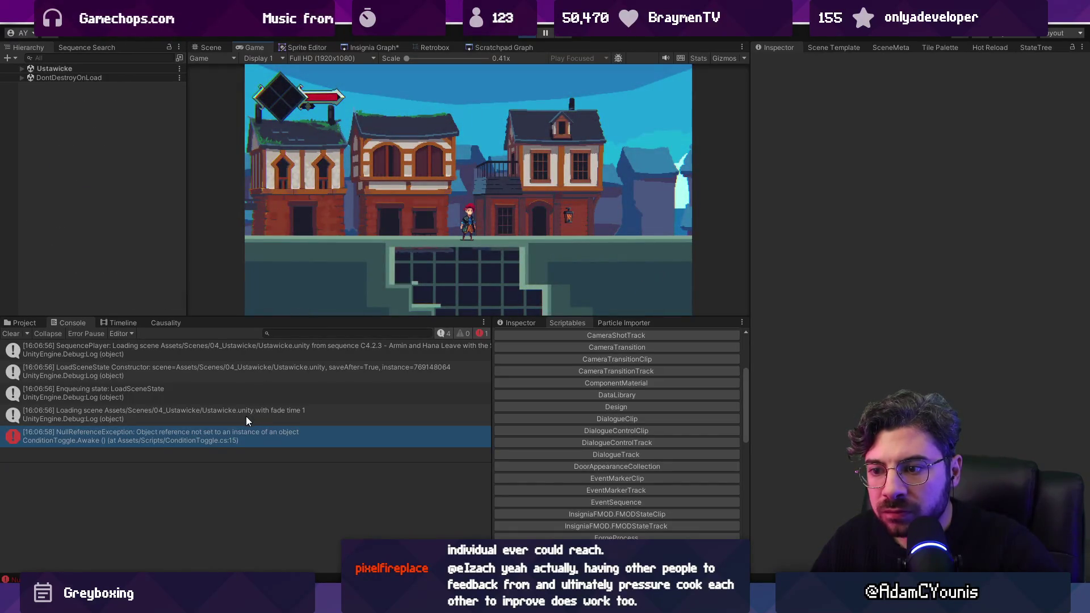
click(193, 433)
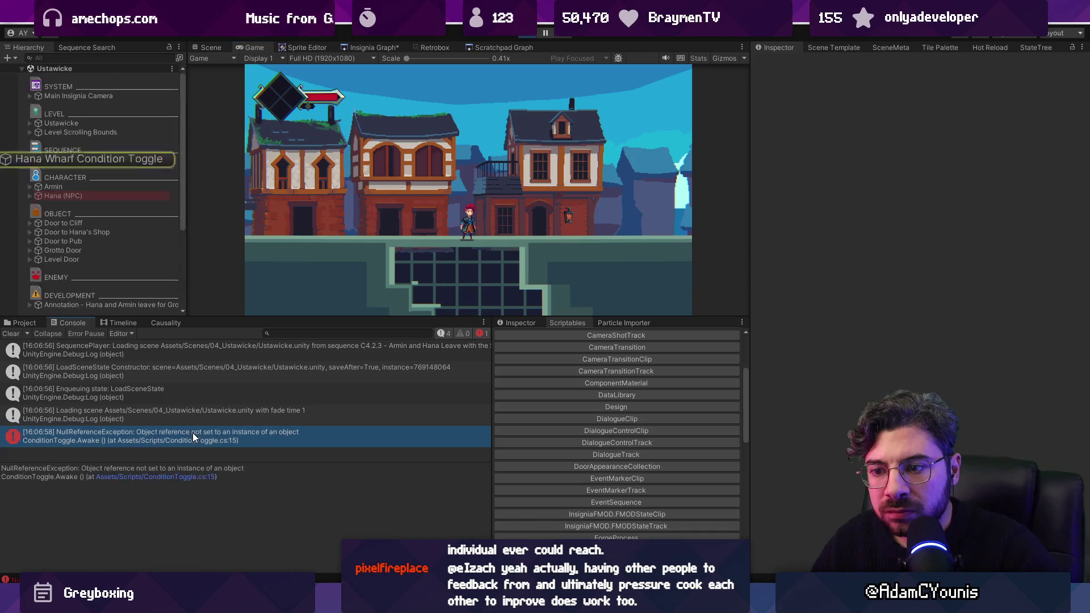
click(176, 478)
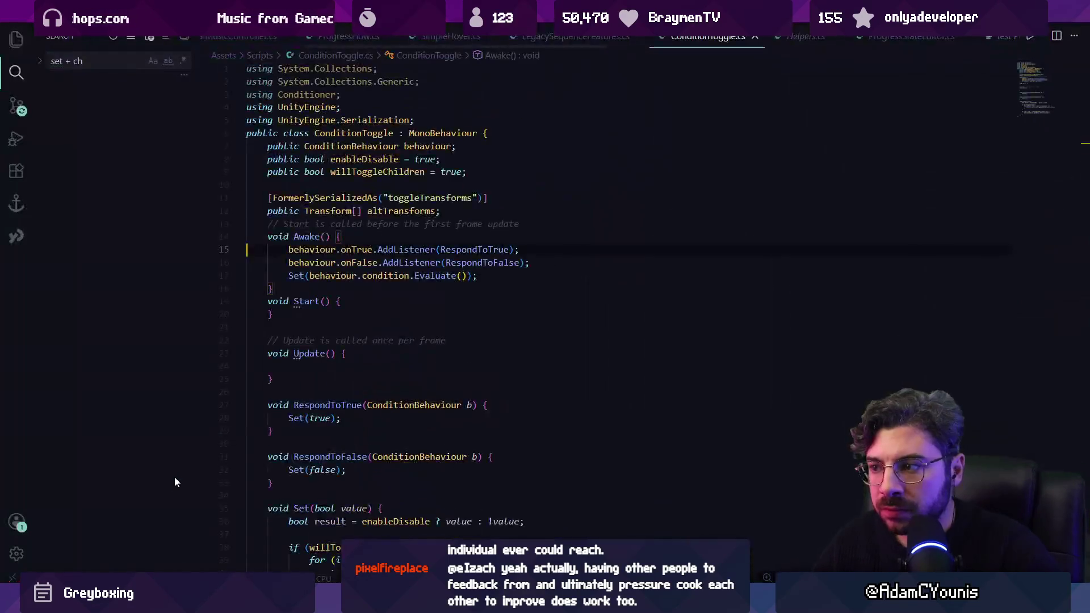
key(alt+Tab)
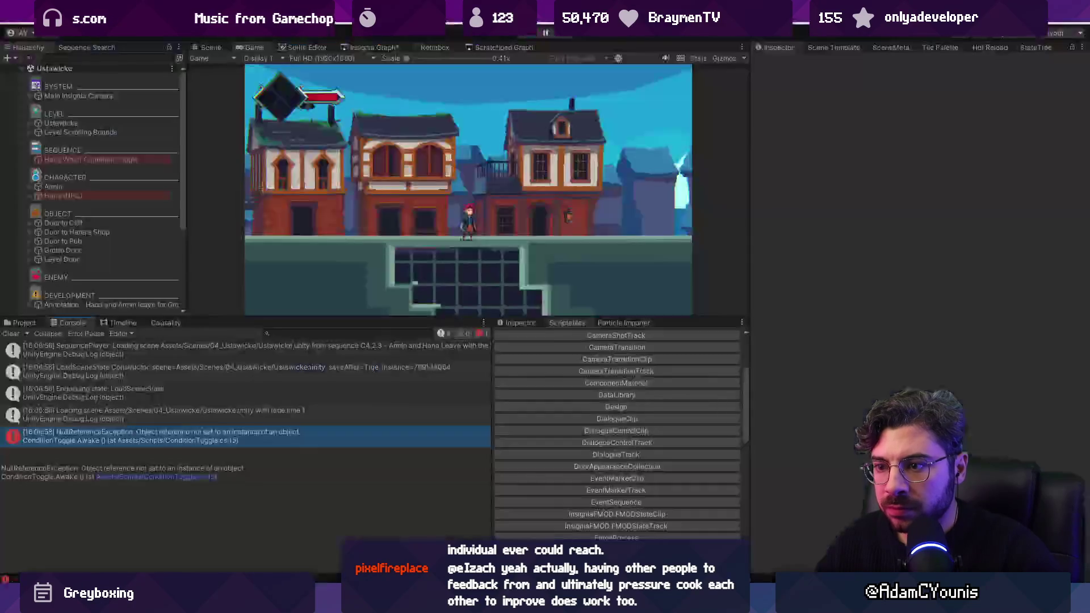
click(92, 160)
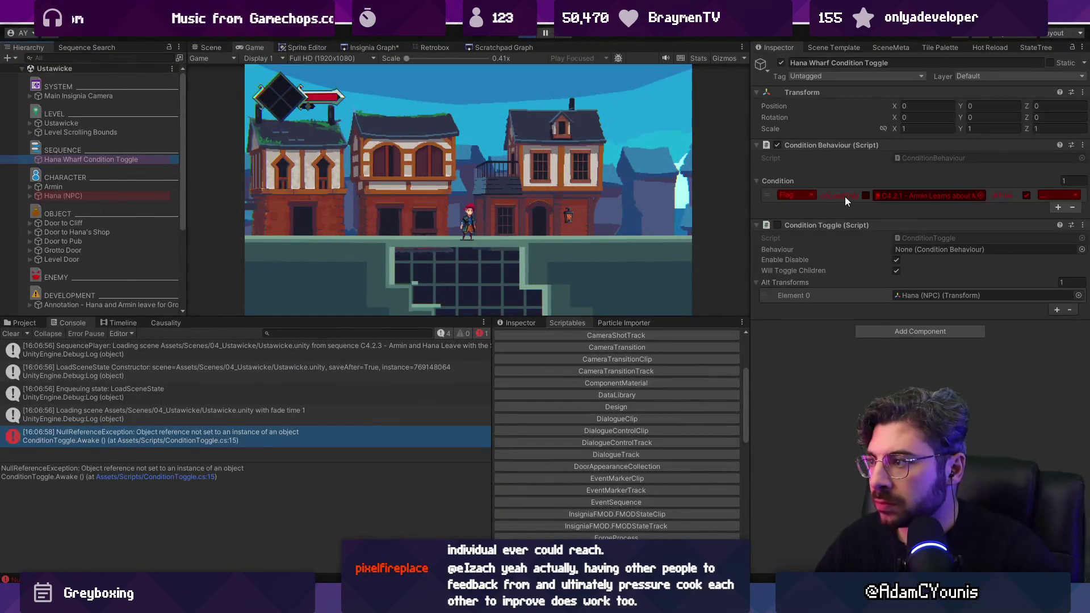
click(527, 36)
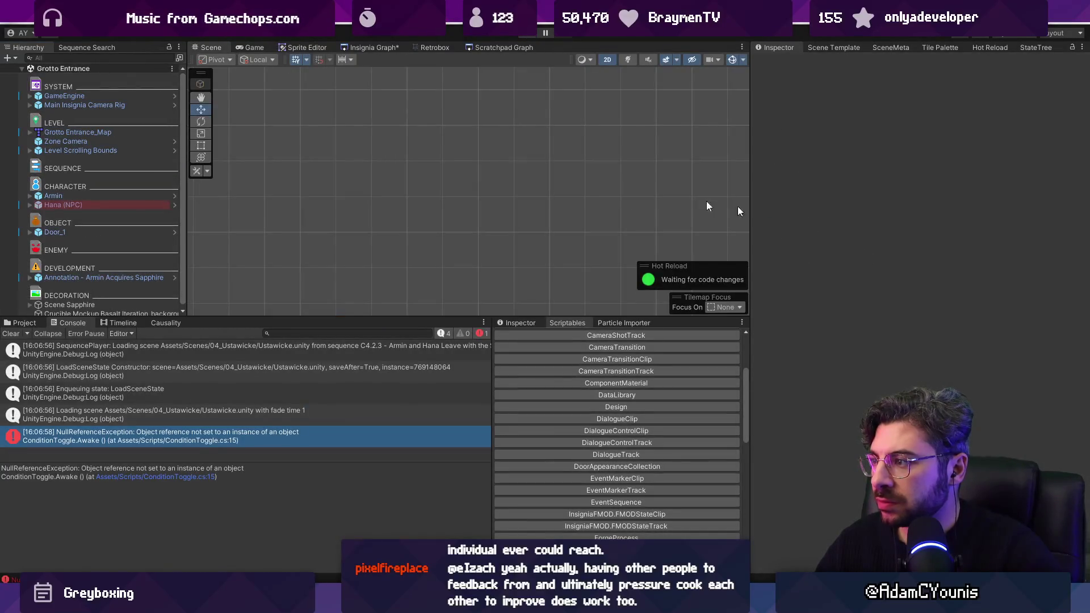
Open Ustawicke and assign Hana Wharf Condition Toggle as its own Condition Behaviour
click(370, 48)
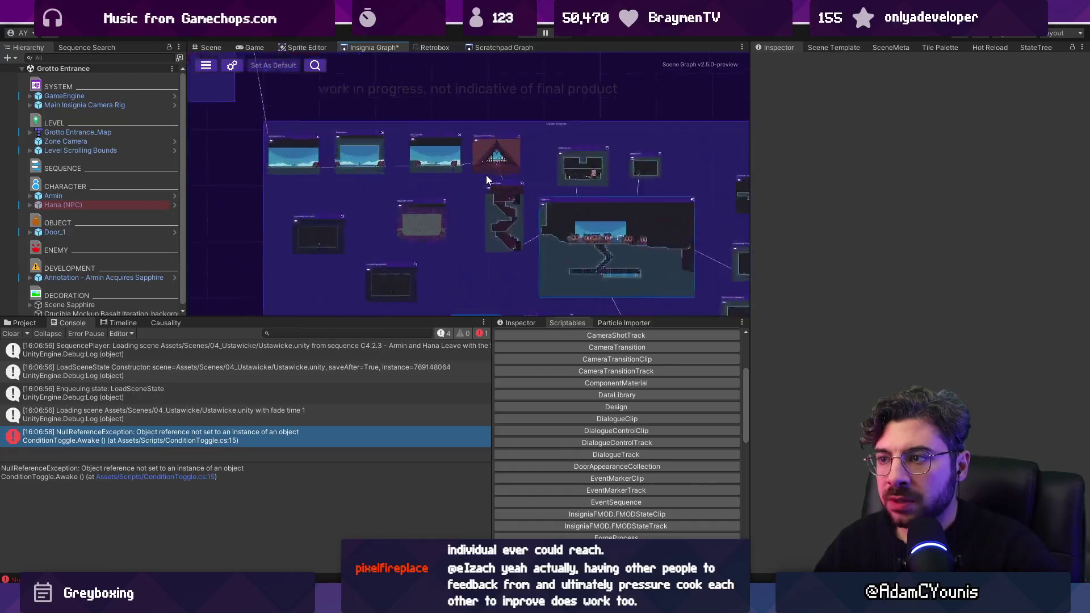
double_click(568, 227)
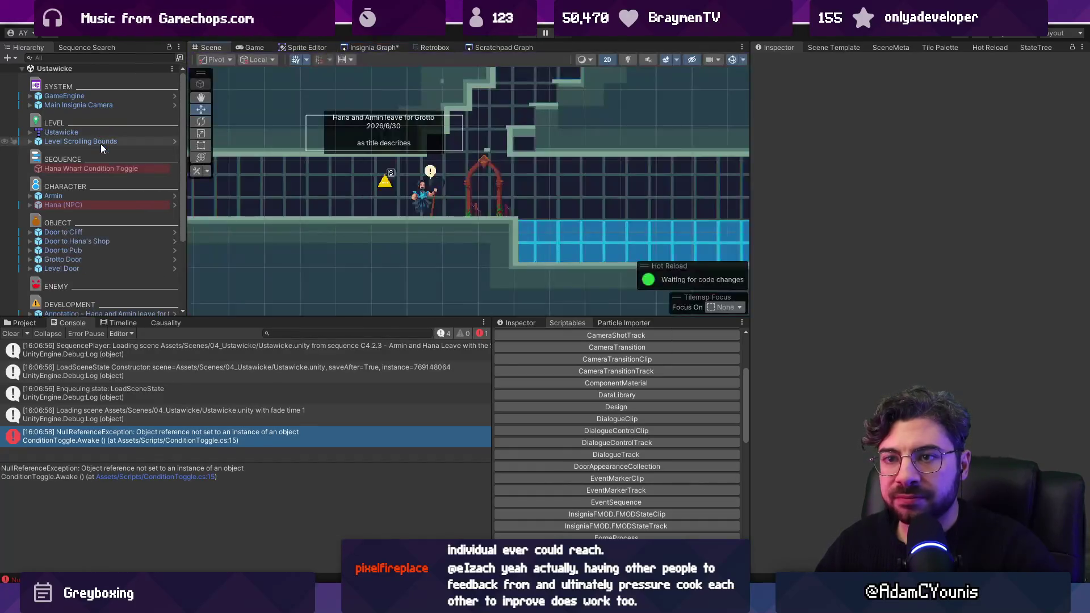
click(105, 169)
mouse_move(104, 169)
mouse_down()
mouse_move(897, 250)
mouse_move(885, 148)
mouse_move(914, 251)
mouse_up()
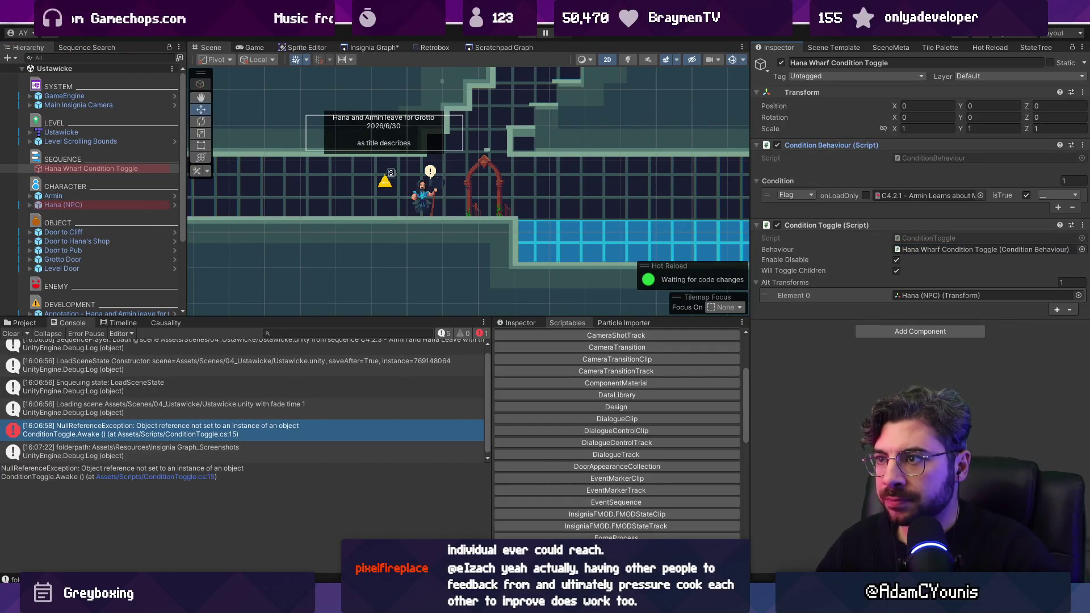
Play with flags C4.2.2 and C4.2.3 cleared, walk to the door, and view the LoadSceneState stack trace
key(ctrl+p)
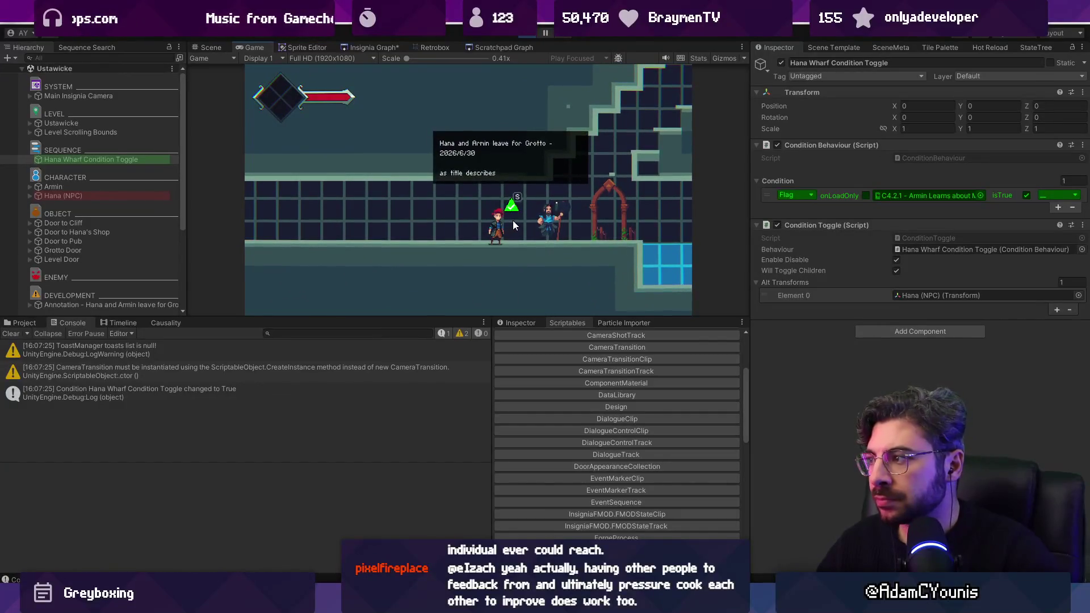
click(518, 322)
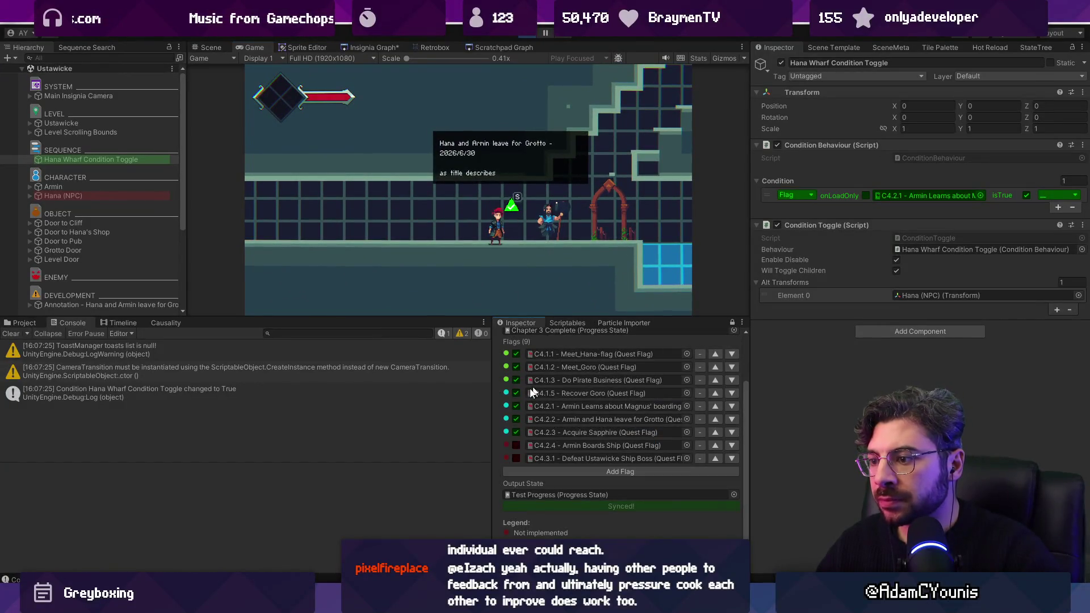
click(516, 419)
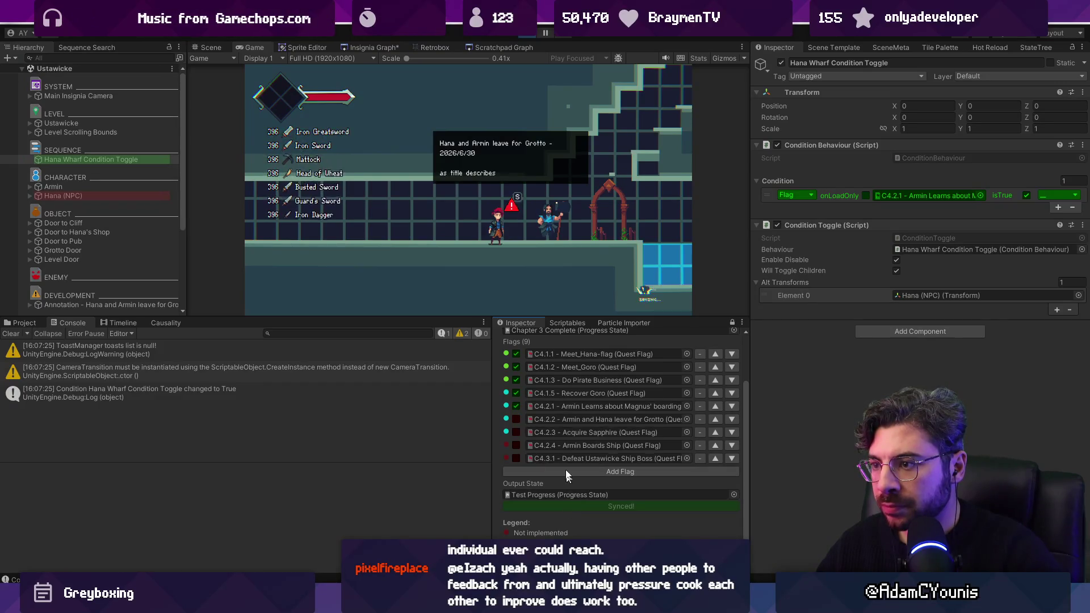
key(Right)
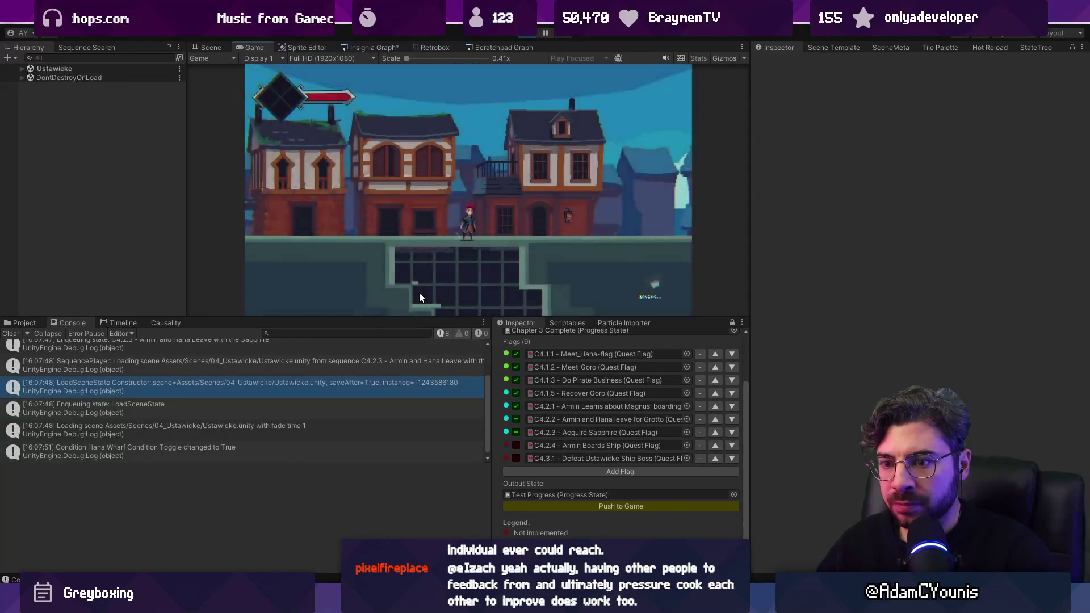
click(341, 390)
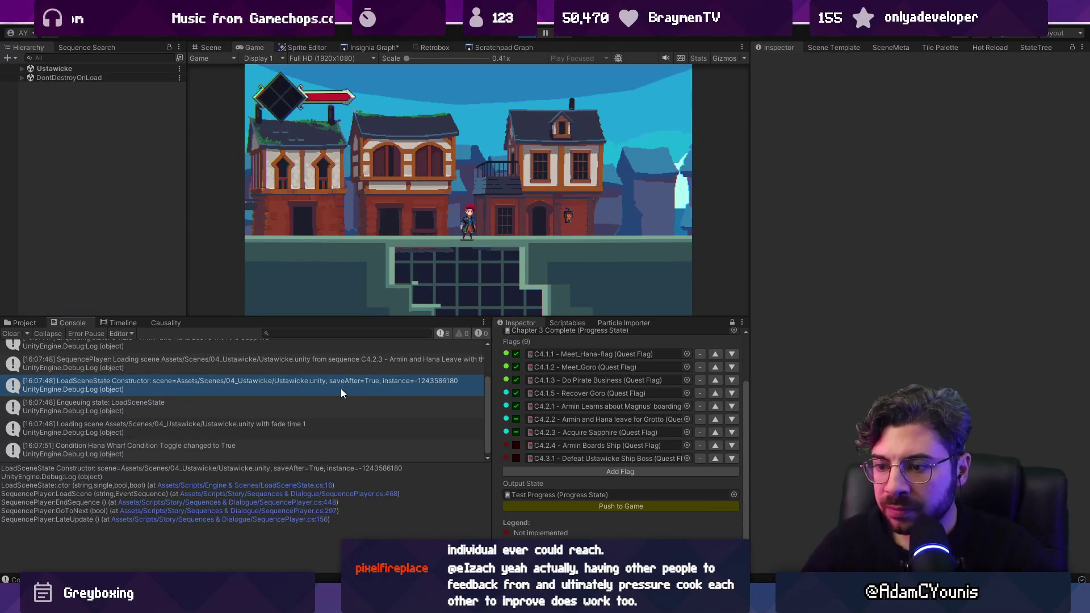
Open the code that wrote the scene-load log and examine its LoadScene call
double_click(205, 383)
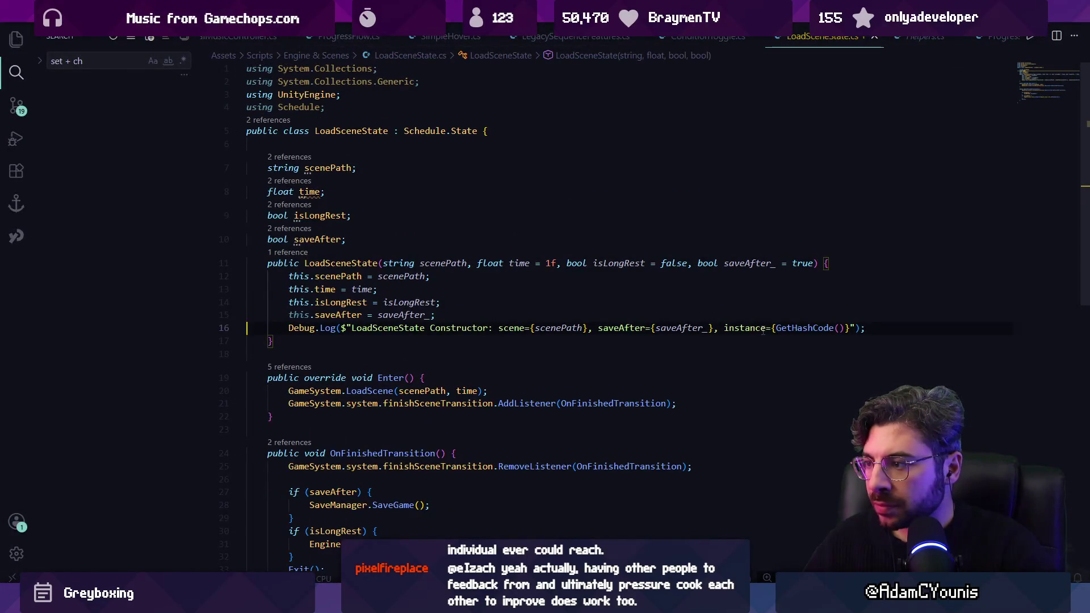
double_click(792, 329)
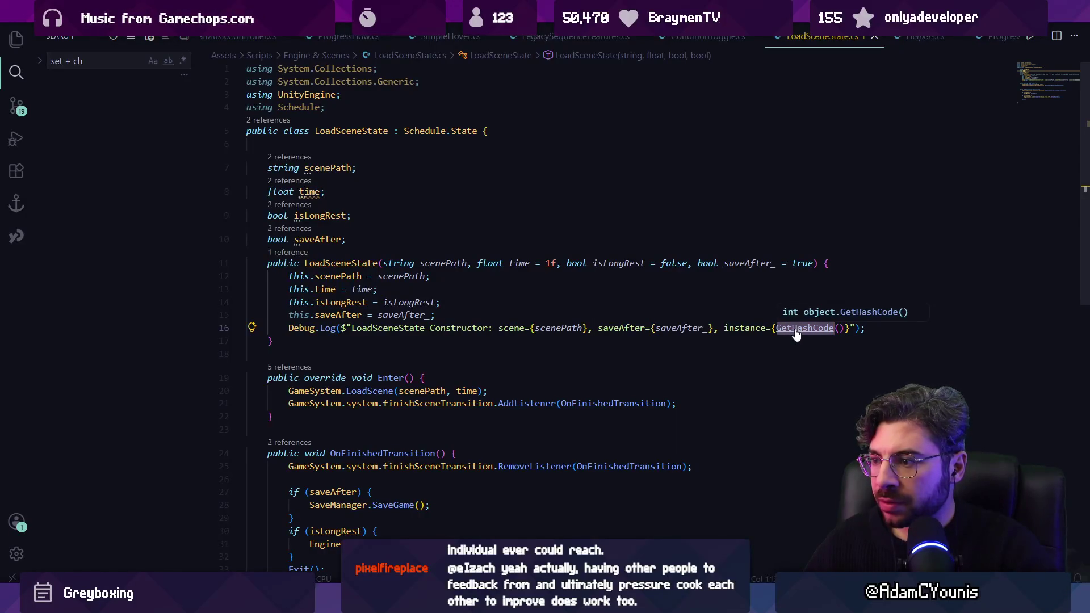
click(478, 312)
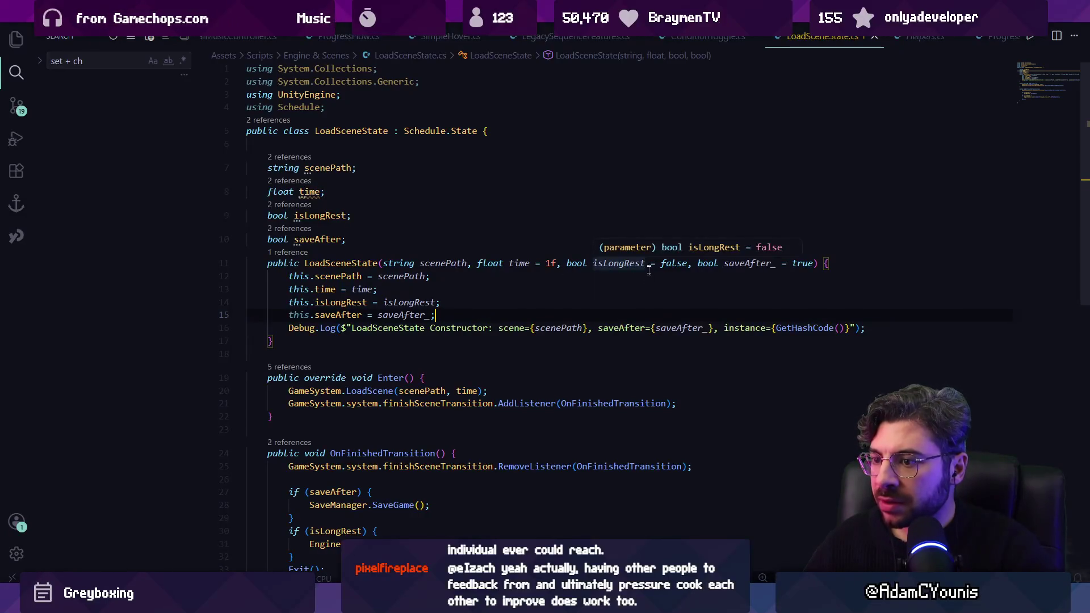
scroll(624, 275, down, 3)
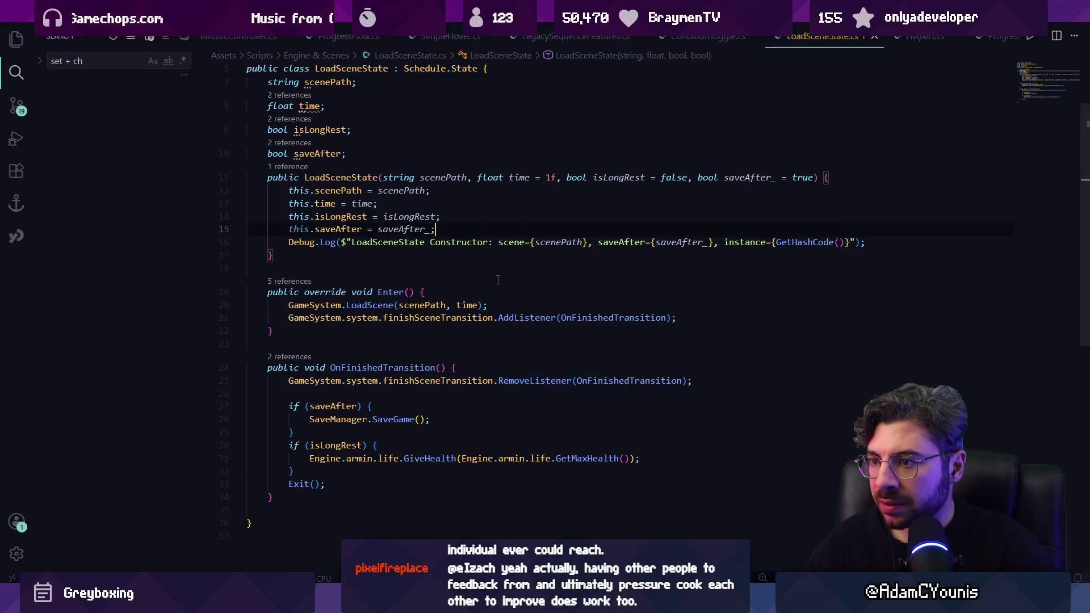
click(377, 307)
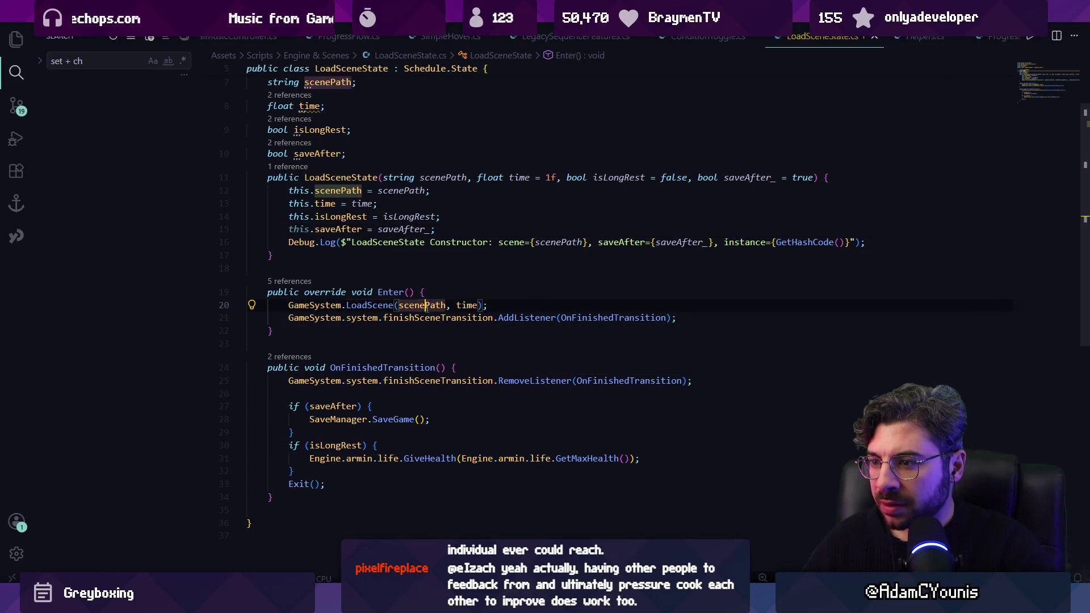
click(358, 305)
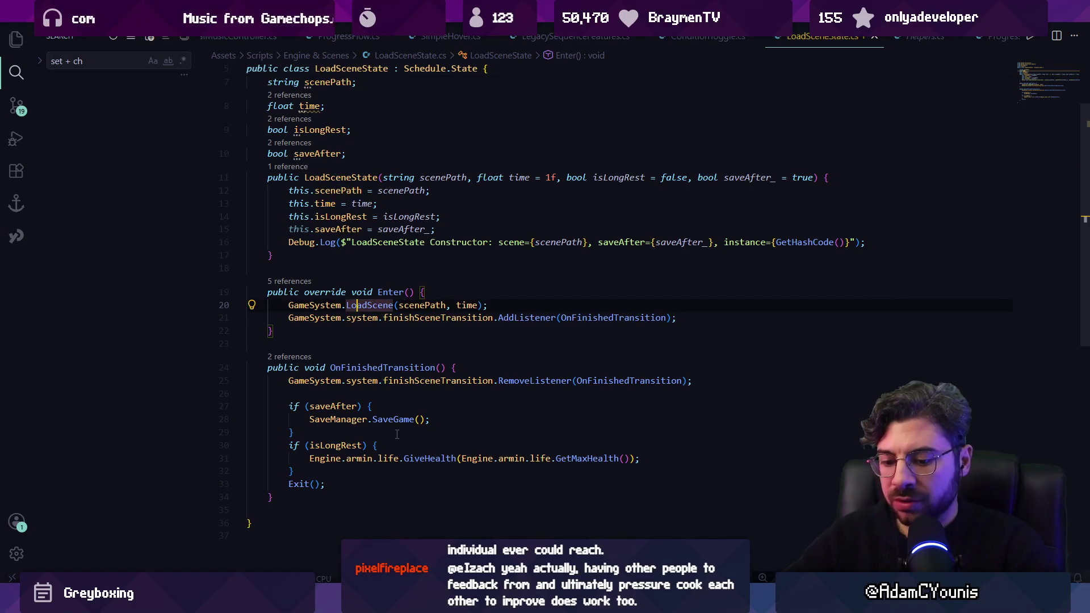
Open Engine.cs and search it for 'linkdata' matches
key(ctrl+p)
text(engine)
key(Return)
key(ctrl+f)
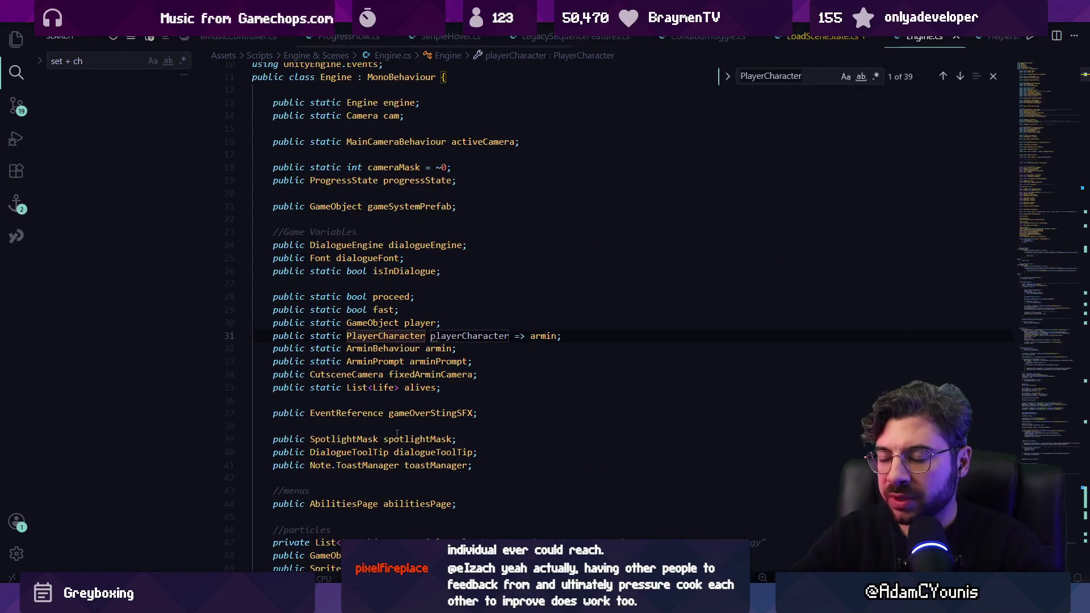
text(linkdata)
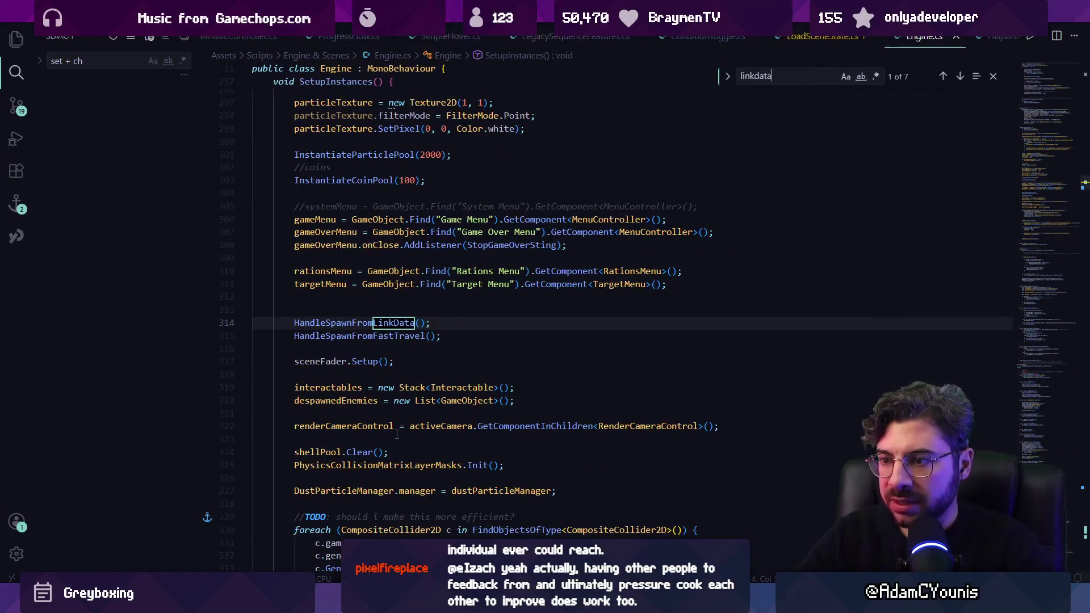
key(Return)
key(Escape)
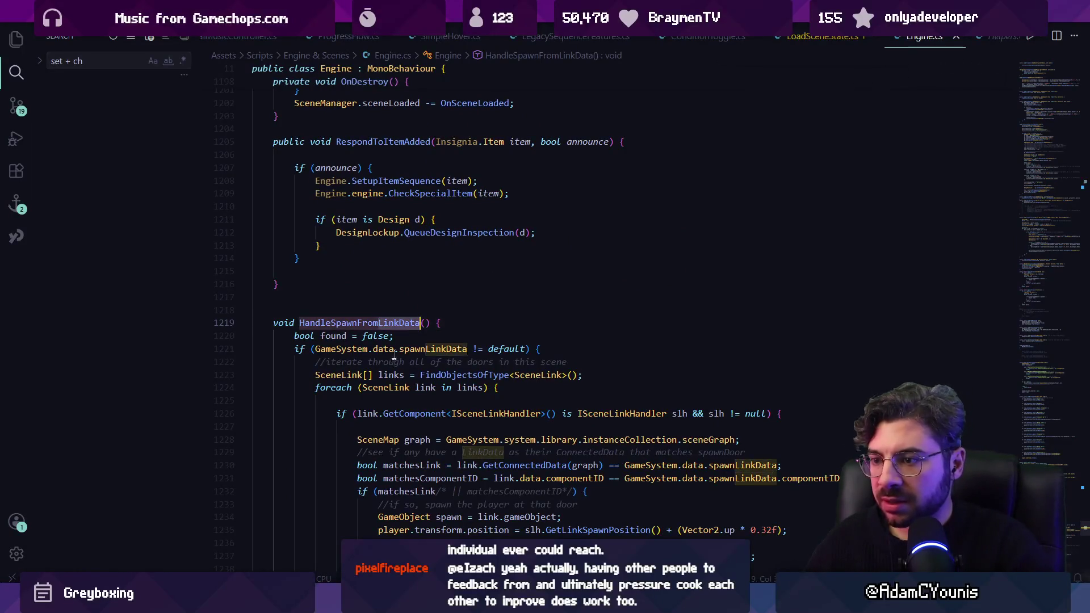
Go to the spawnLinkData definition and open its reference in SequencePlayer.cs
ctrl+click(476, 278)
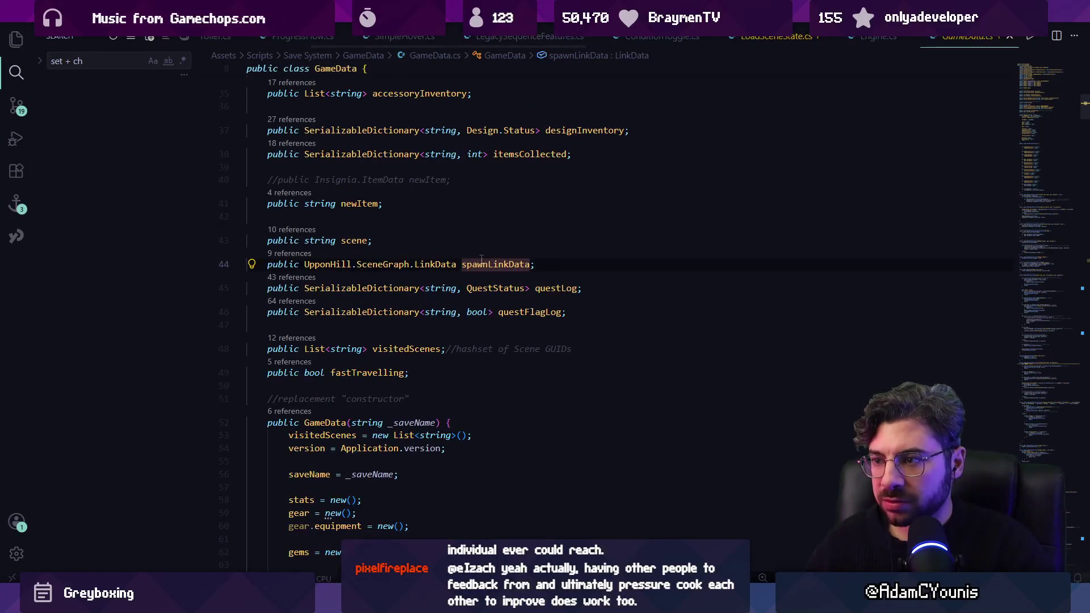
key(shift+F12)
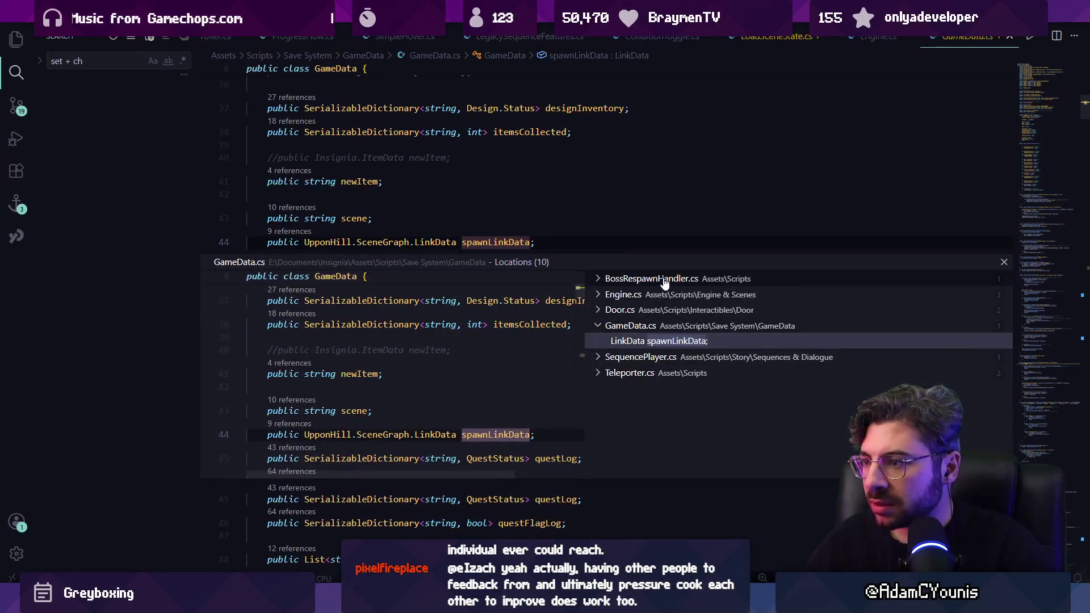
click(668, 358)
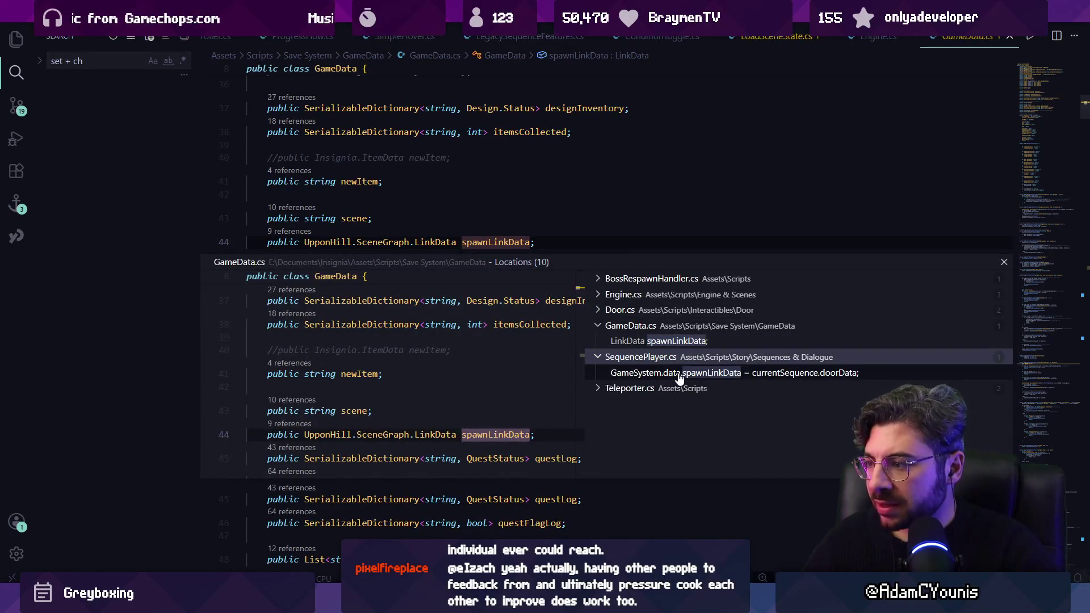
click(680, 377)
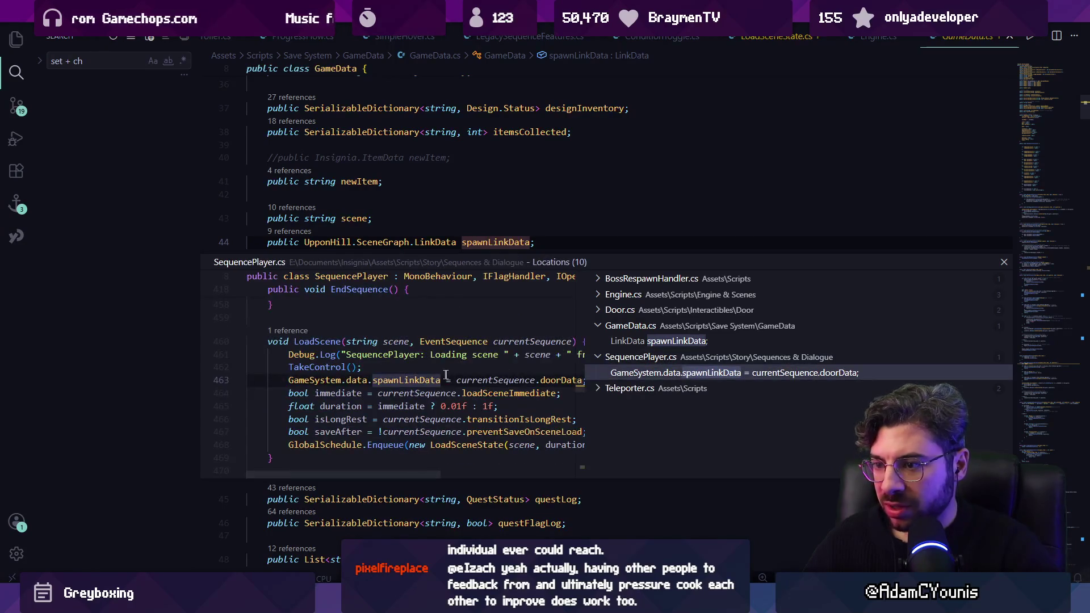
double_click(680, 377)
Append + "with link data " + currentSequence.doorDa to the LoadScene Debug.Log message
click(414, 312)
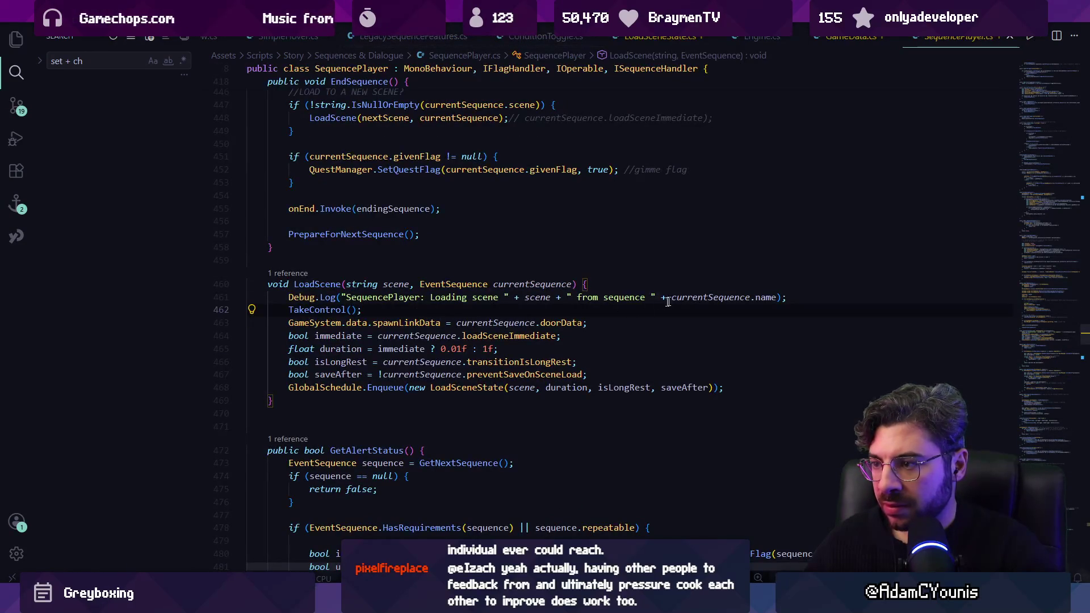
click(777, 297)
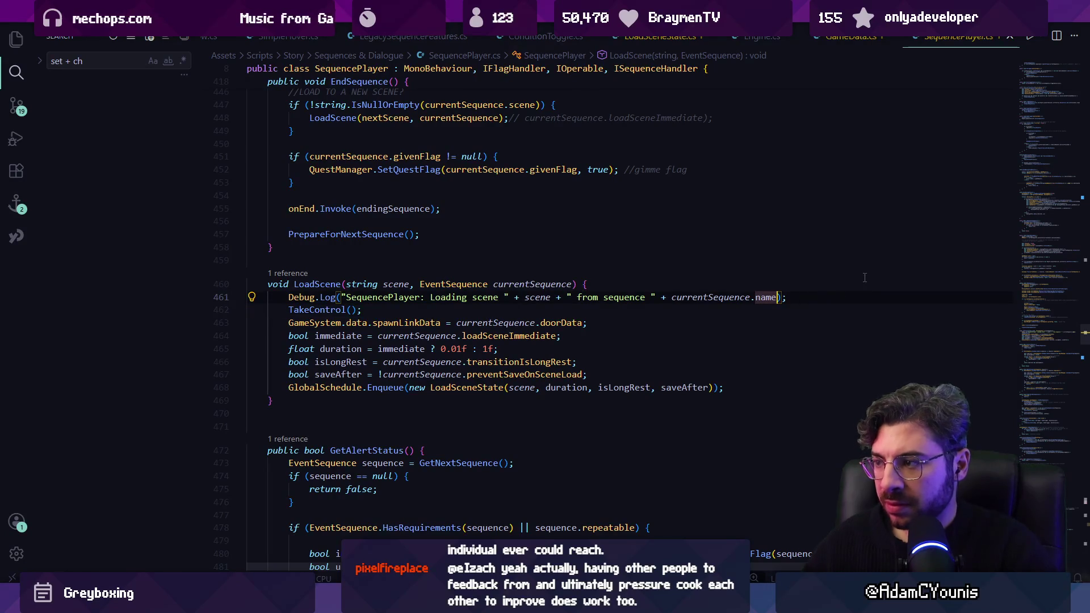
text(+ "with link data " + currentSequence.doorDa)
key(alt+Tab)
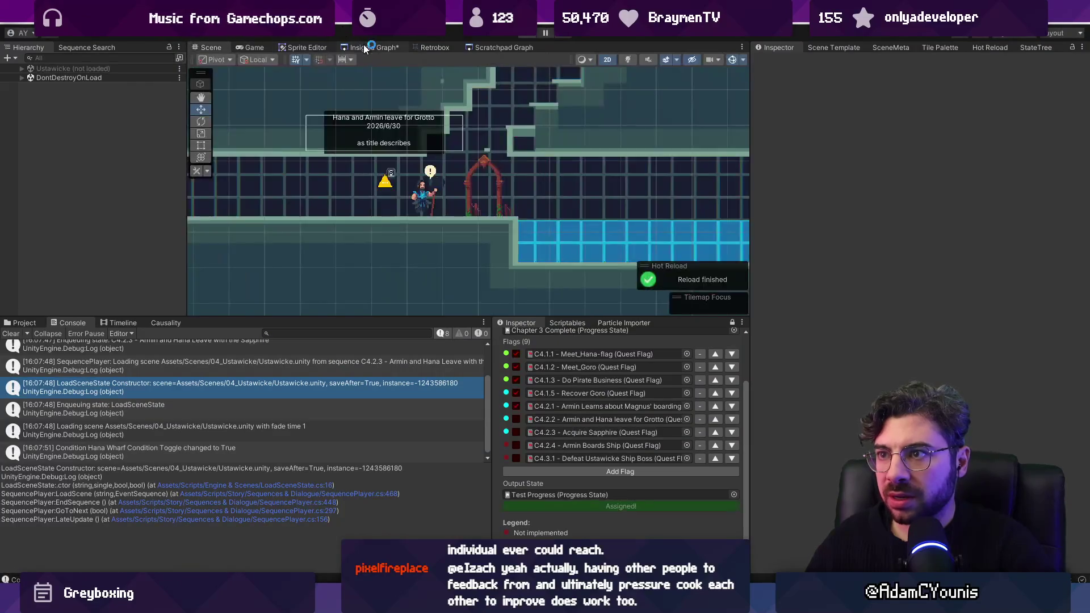
Zoom out of the Insignia Graph map around Ustawicke while scripts recompile
click(369, 49)
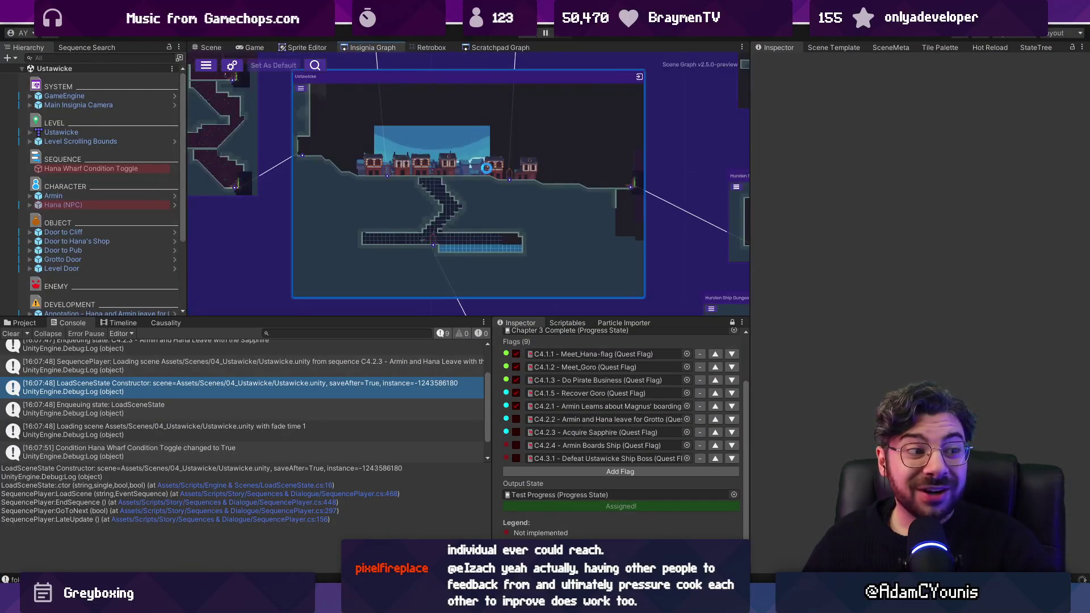
scroll(487, 167, down, 5)
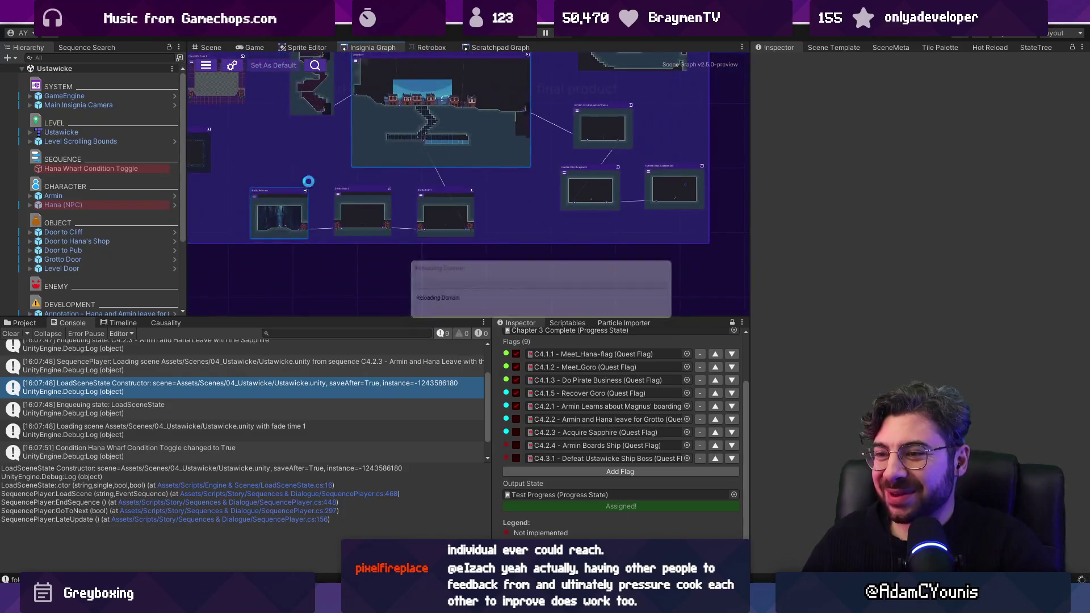
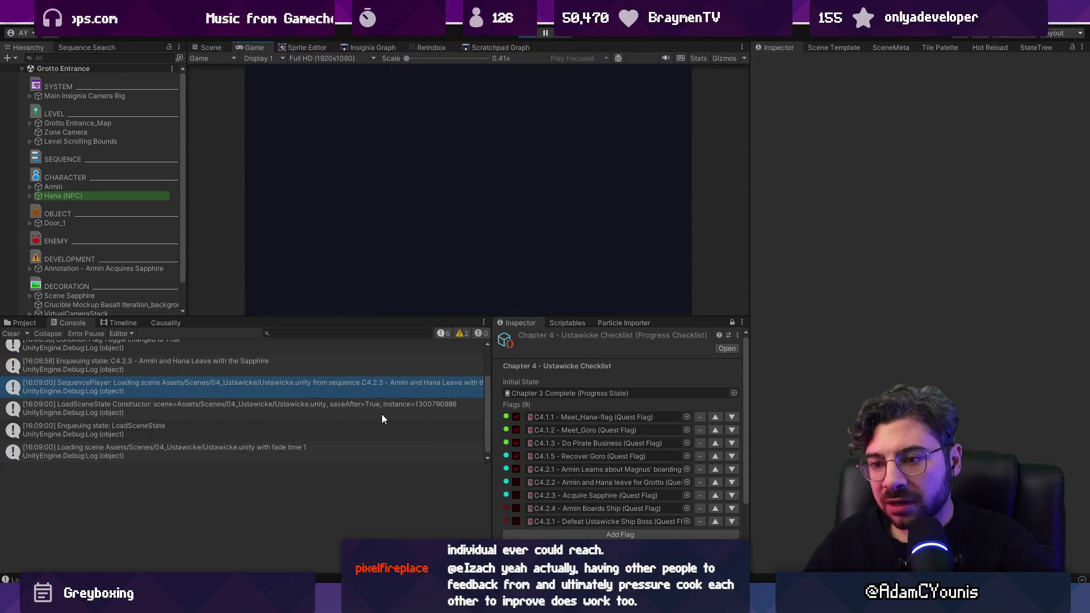
Enlarge the Console, then open GameSystem.cs at LoadSceneCoroutine from the 'Loading scene … with fade time 1' log
mouse_move(491, 398)
mouse_down()
mouse_move(708, 395)
mouse_move(623, 395)
mouse_up()
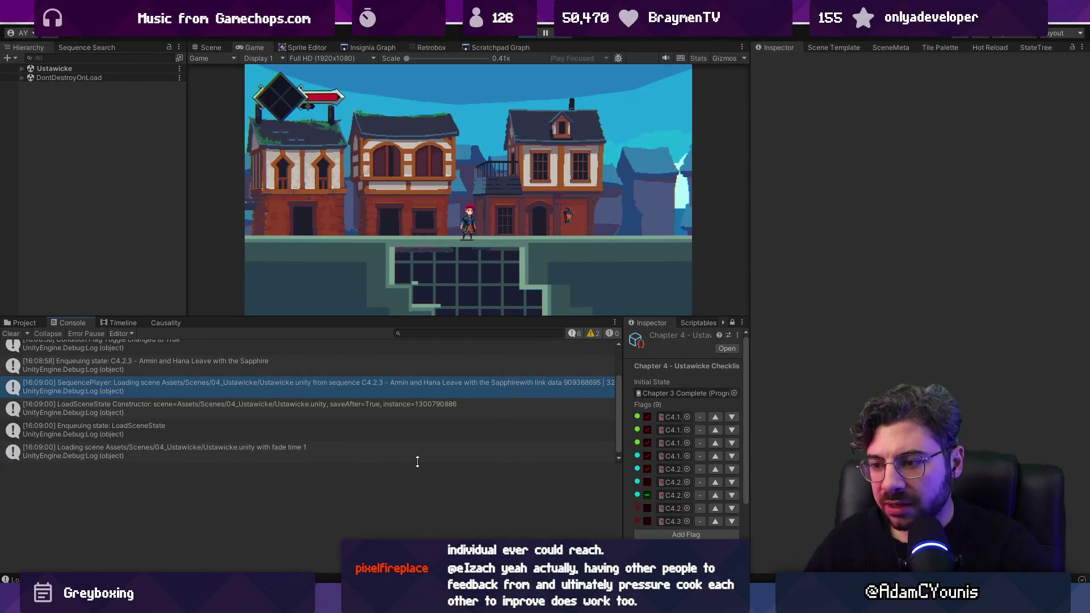
drag(417, 462, 412, 505)
mouse_move(622, 430)
mouse_down()
mouse_move(752, 420)
mouse_move(484, 407)
mouse_up()
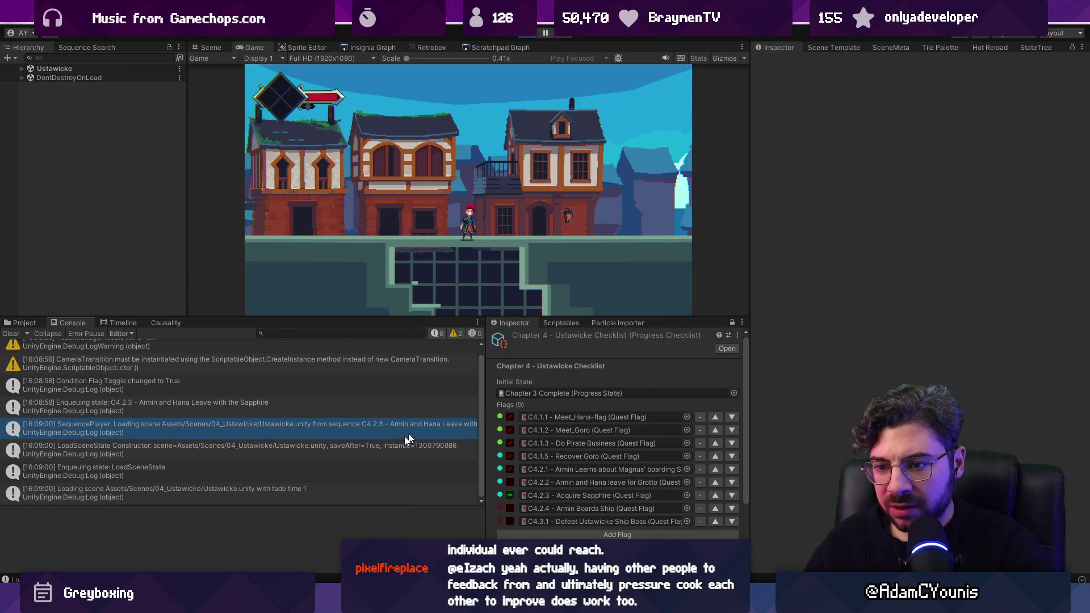
click(357, 453)
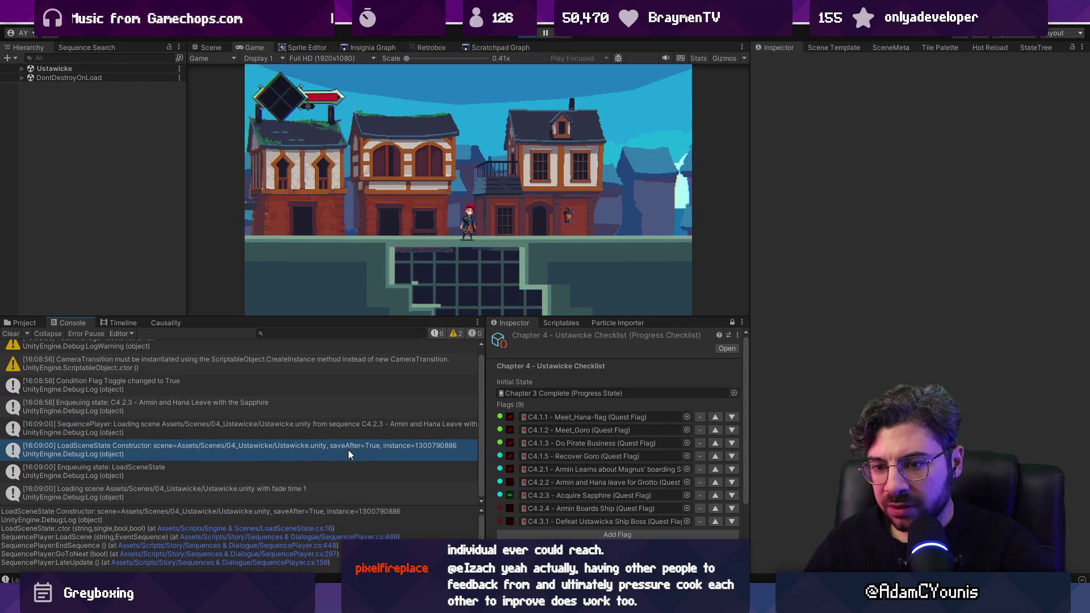
double_click(324, 491)
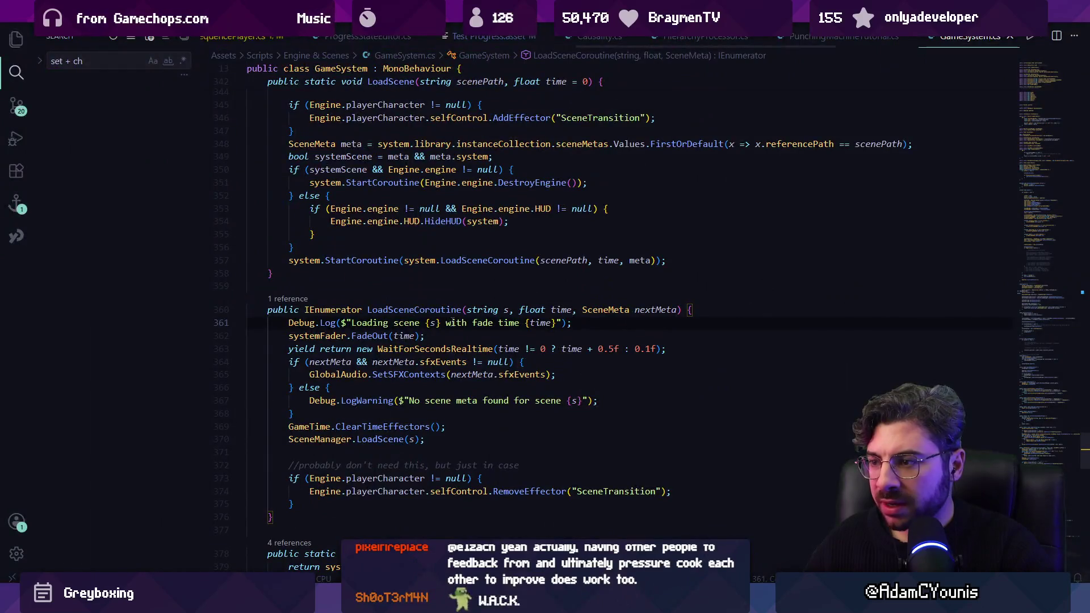
triple_click(453, 323)
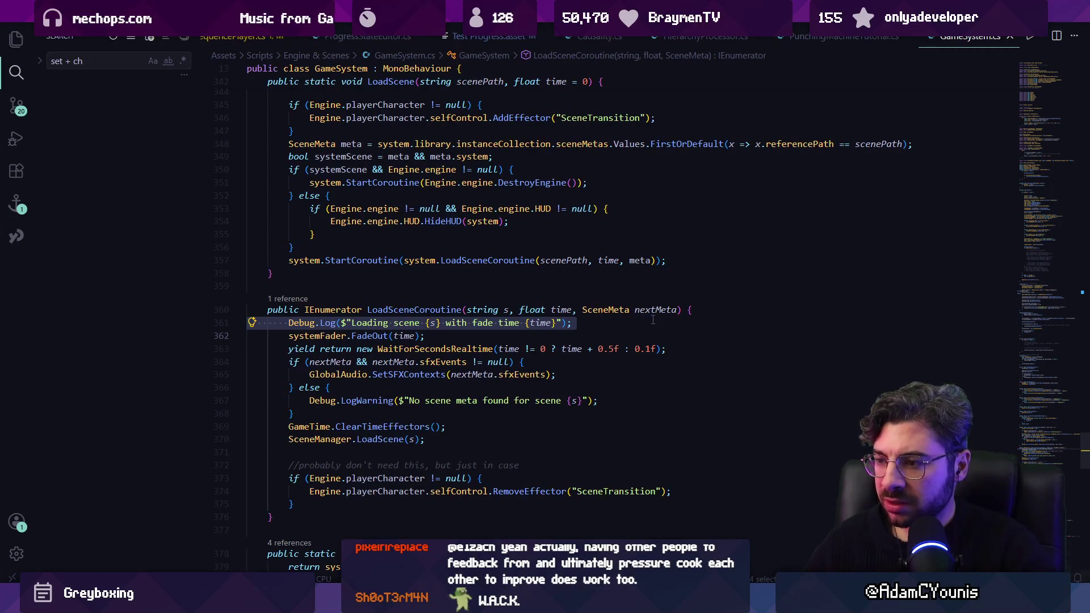
Trace references to spawnLinkData and open Engine.cs at its spawnLinkData != default check
key(alt+Left)
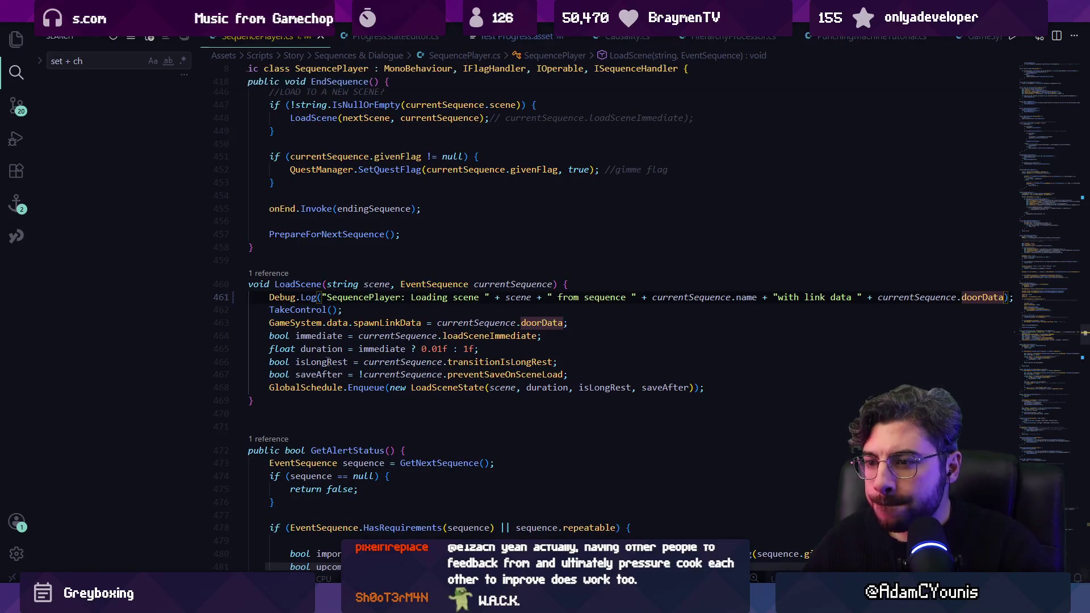
click(386, 322)
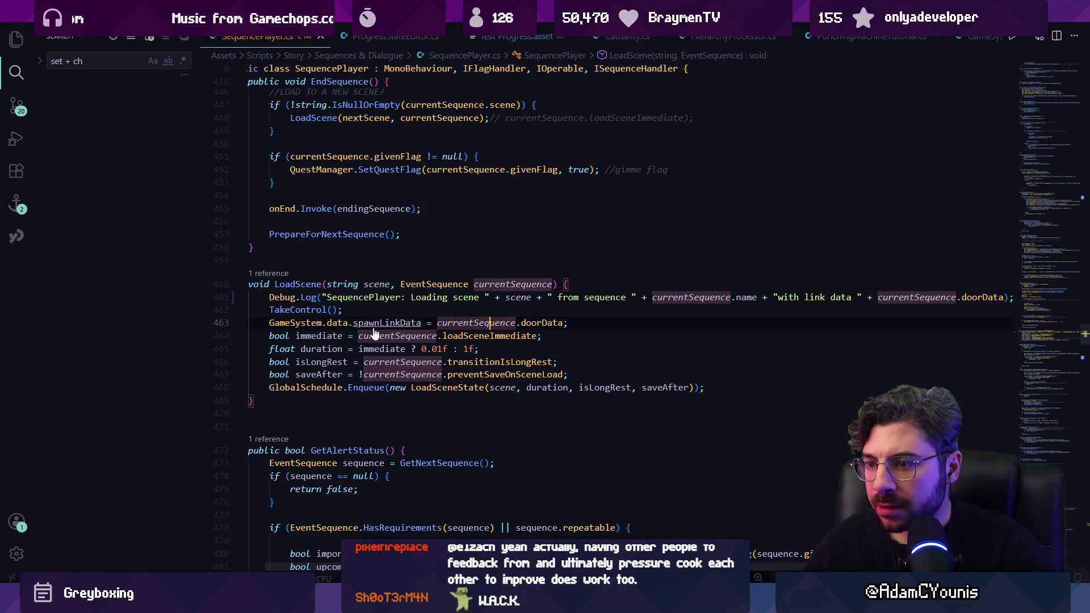
key(F12)
key(shift+F12)
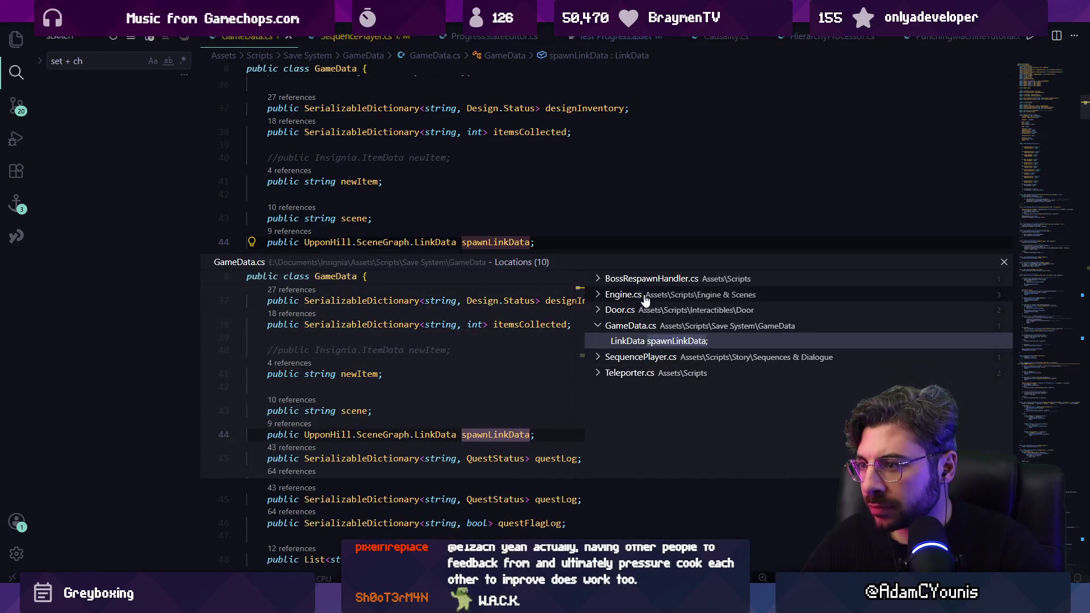
click(647, 279)
click(653, 310)
click(663, 328)
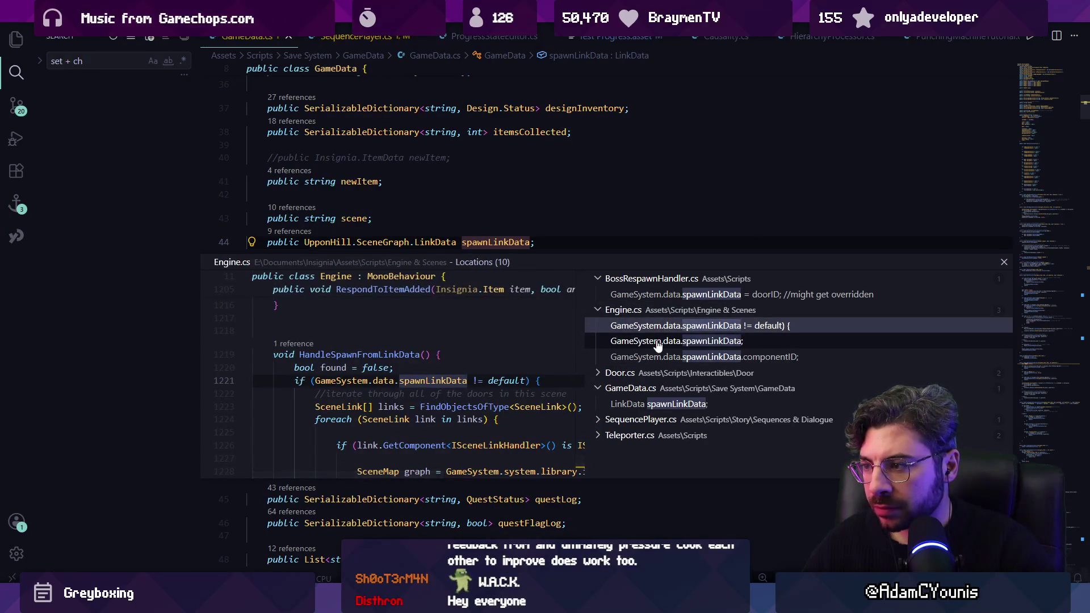
click(663, 336)
click(662, 329)
double_click(426, 392)
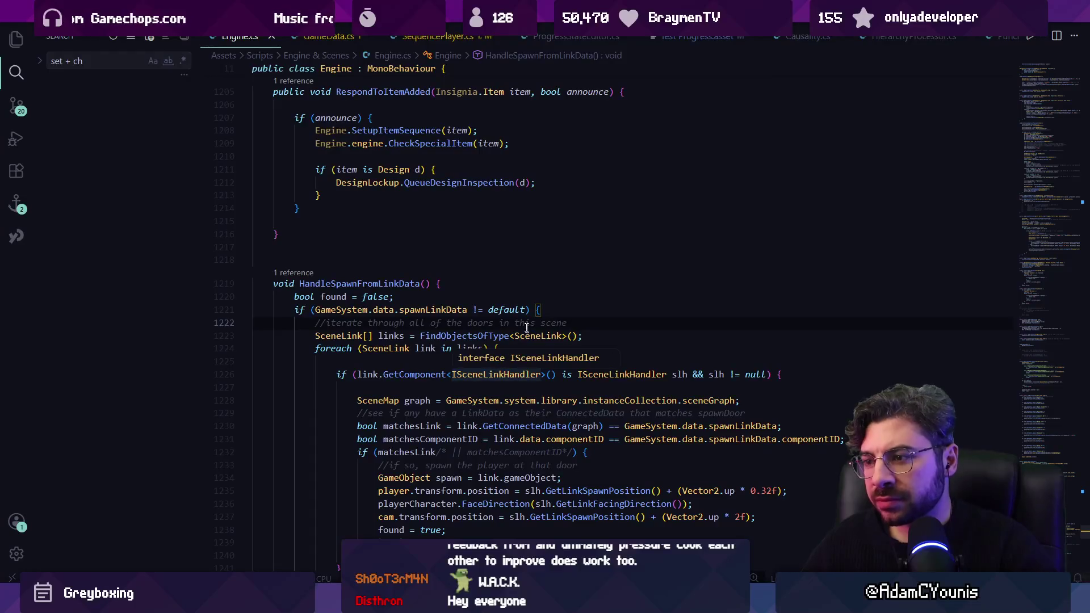
Add a Debug.Log of spawnLinkData on line 1221, save Engine.cs, and return to Unity
click(539, 310)
key(Return)
text(Deb)
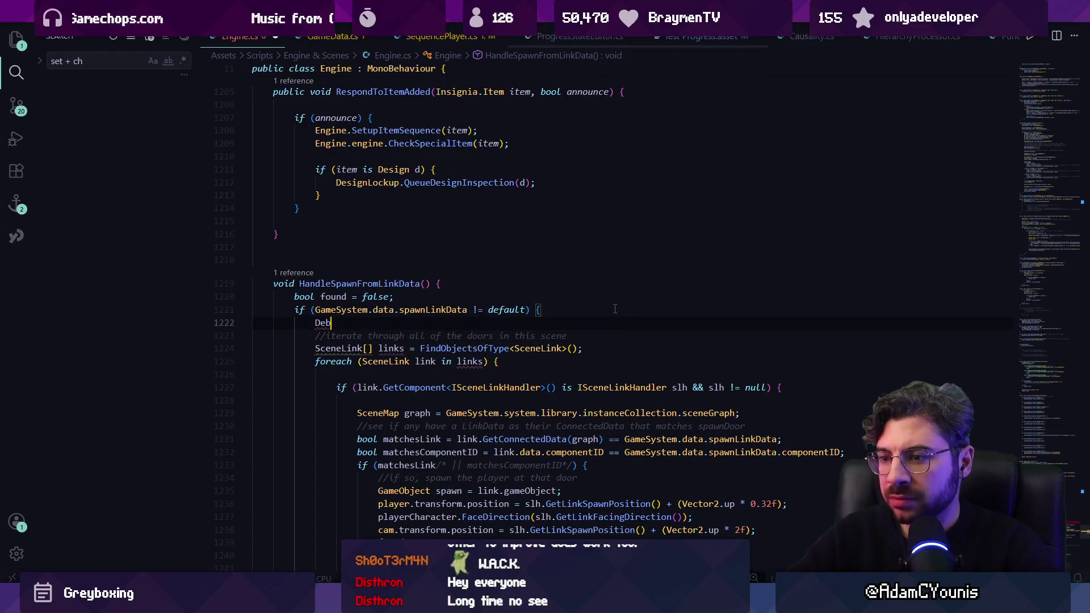
key(Tab)
key(ctrl+s)
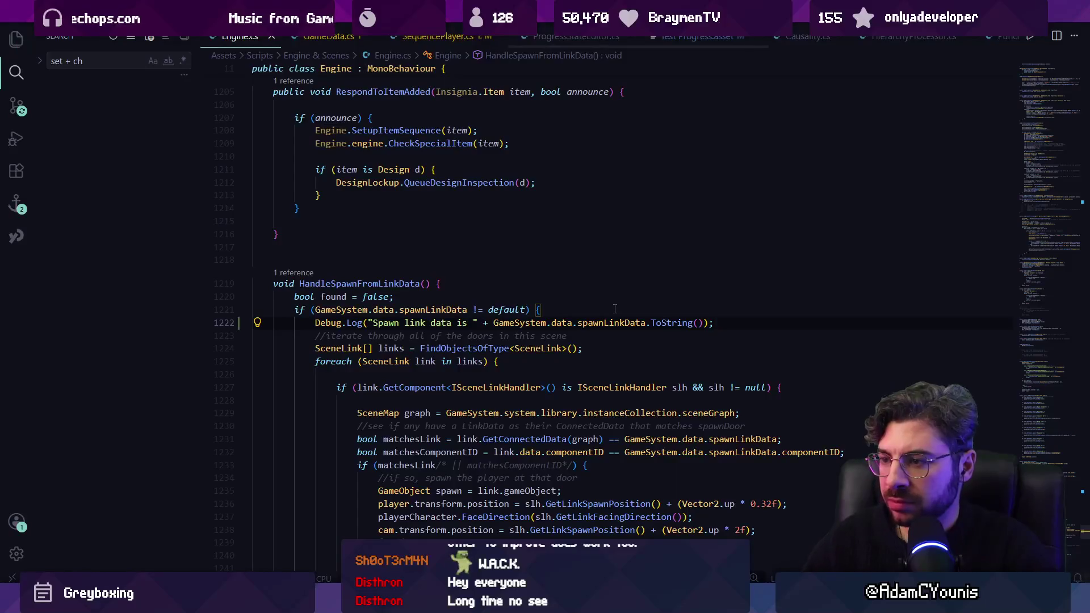
key(super)
key(alt+Tab)
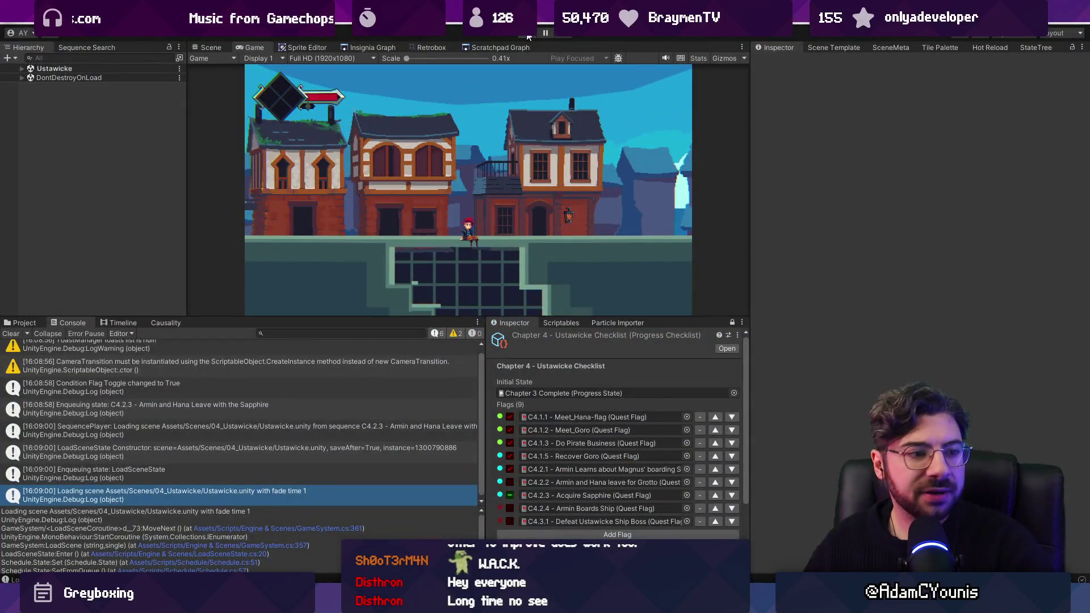
Play through the sapphire cutscene into Ustawicke, check the logged spawn link data 909368695, then stop
click(528, 34)
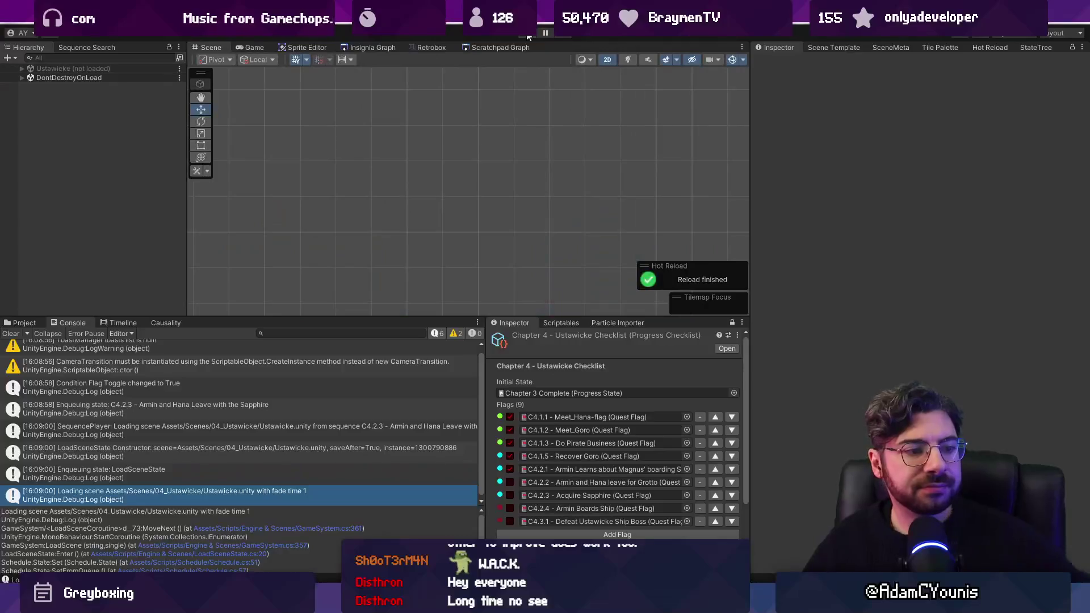
key(s)
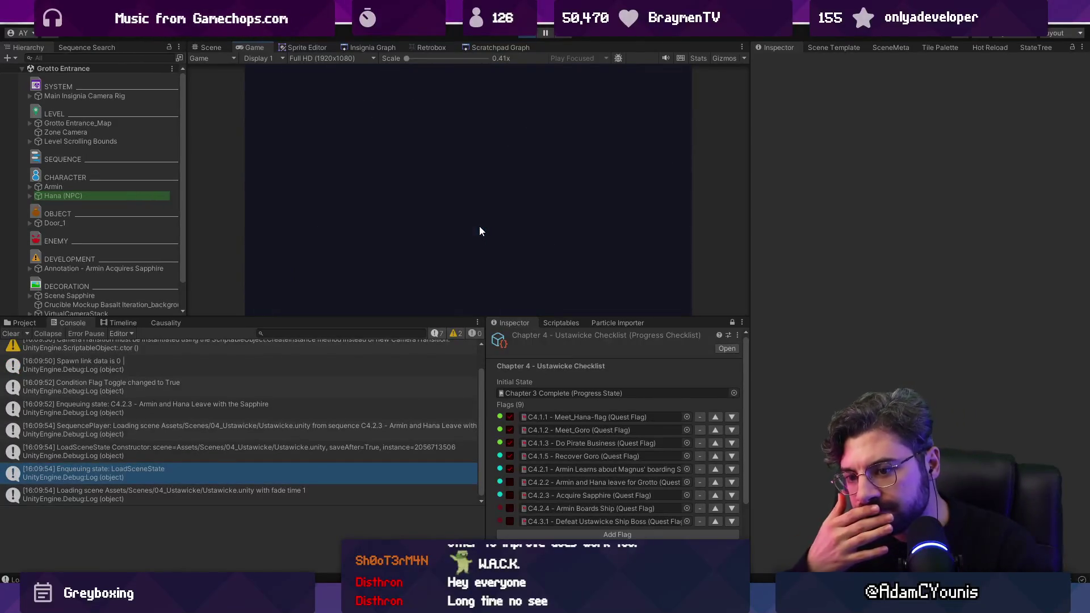
click(159, 492)
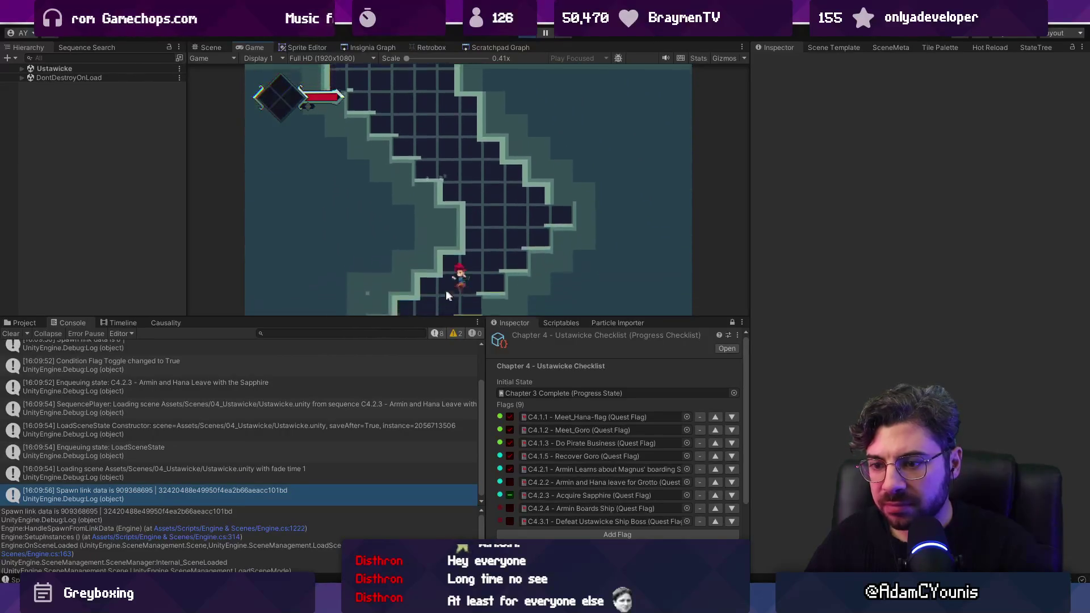
key(Left)
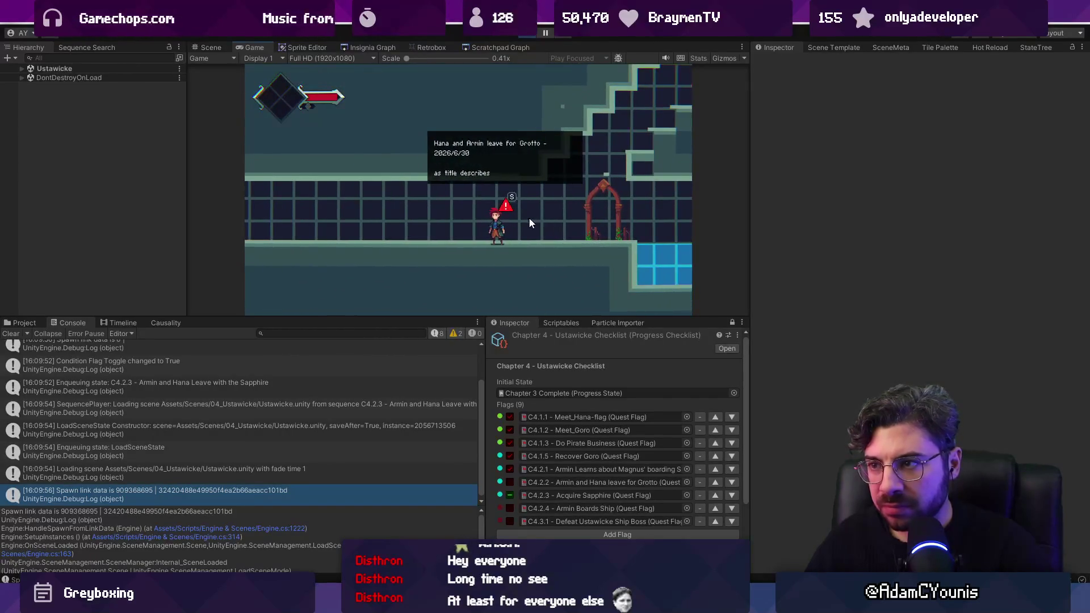
click(531, 32)
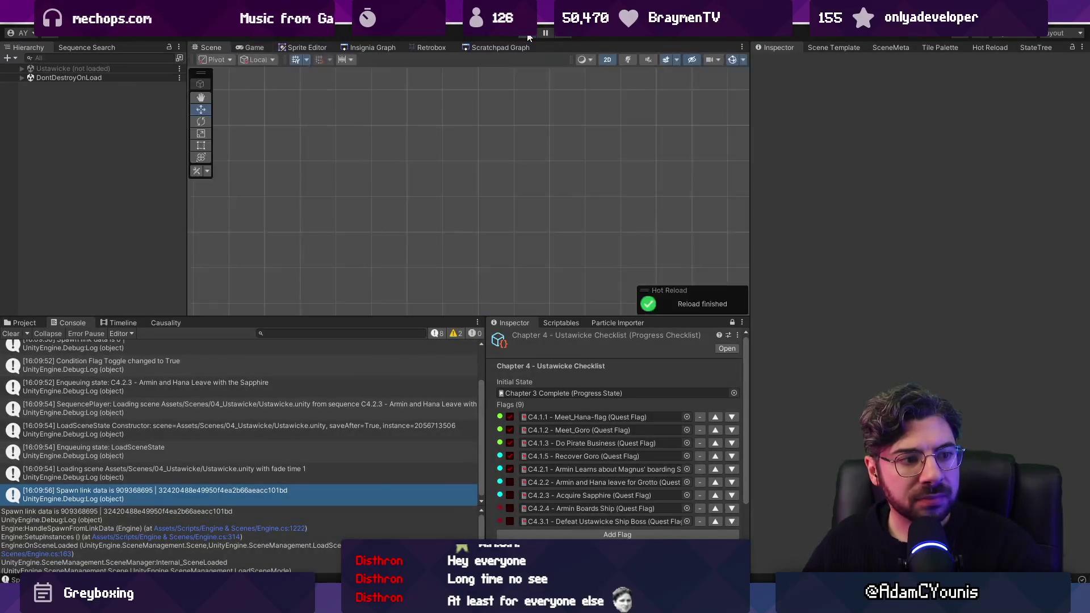
Open Ustawicke from the scene graph, frame the Grotto Door, and keep Local handle rotation
double_click(95, 232)
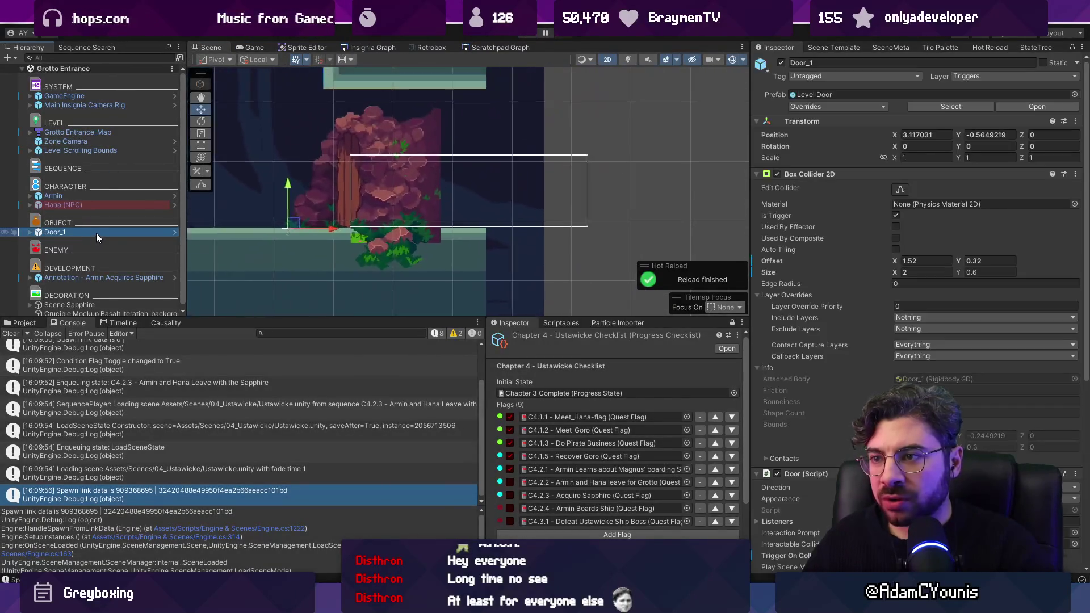
click(370, 47)
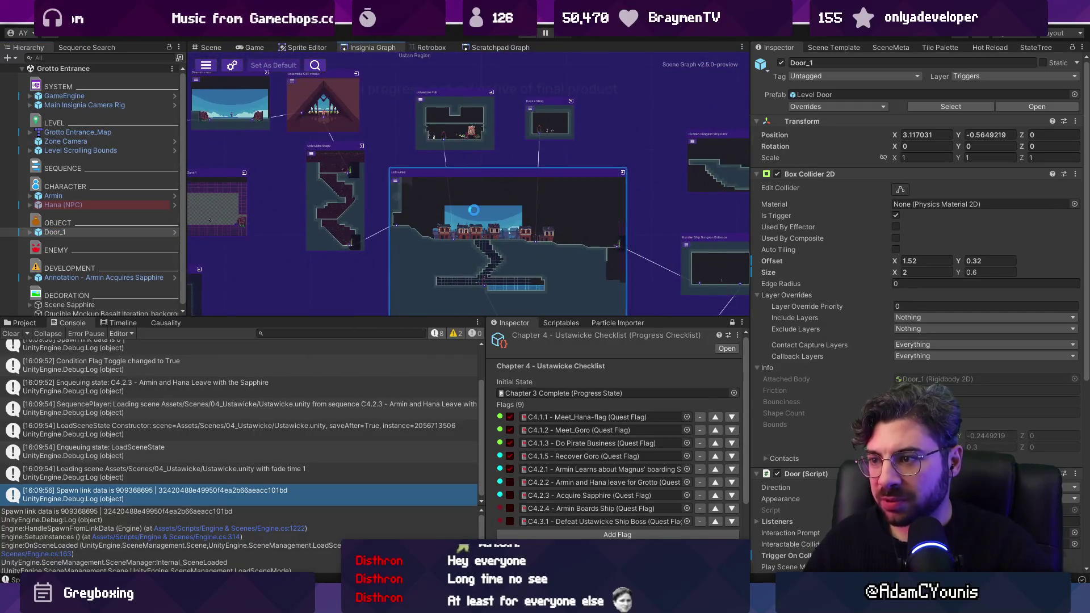
double_click(472, 210)
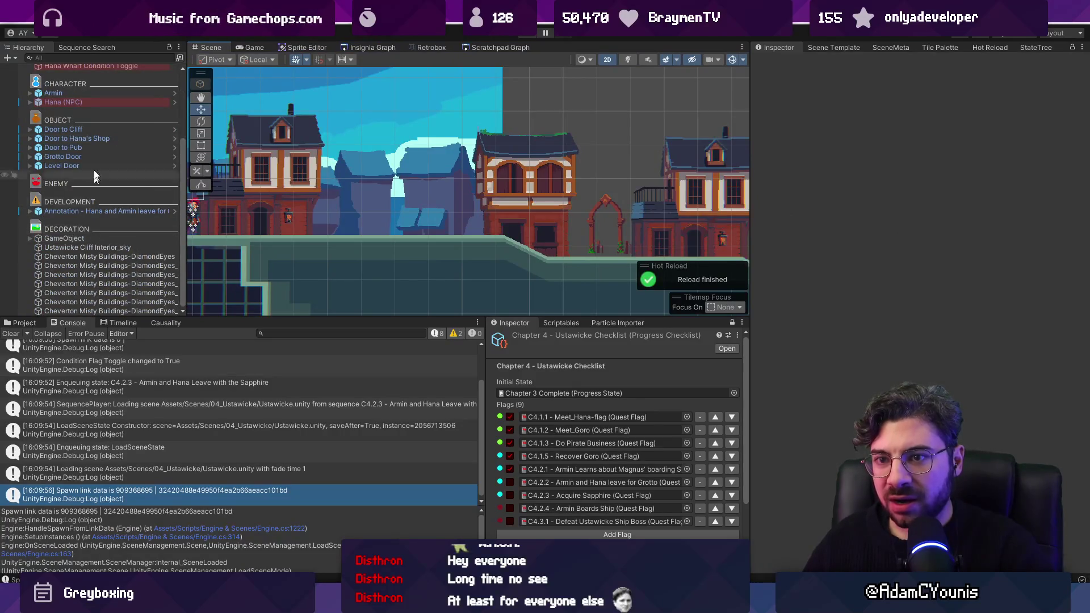
click(81, 198)
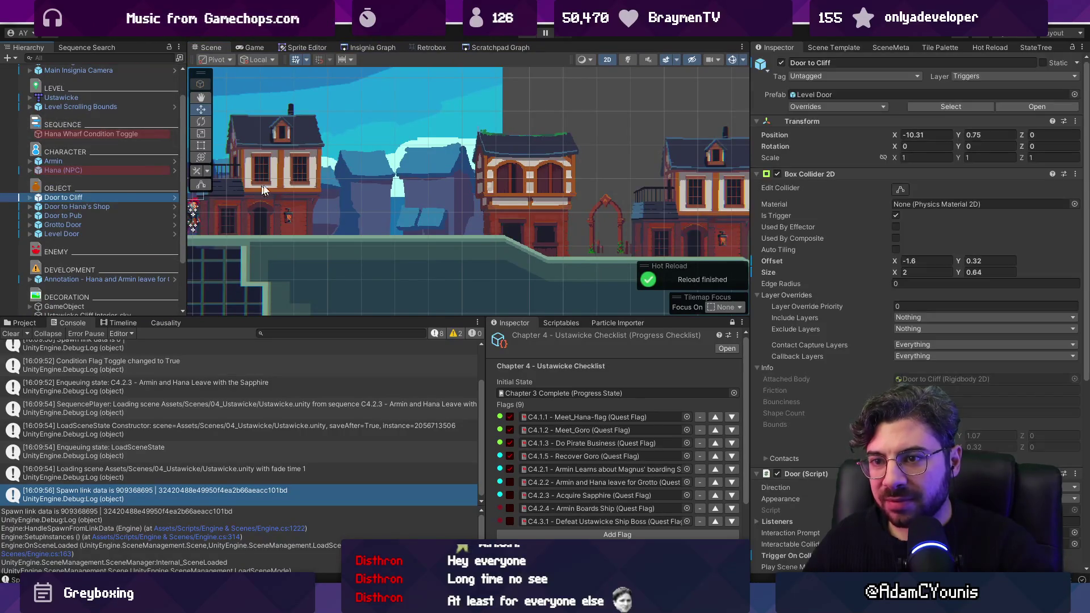
scroll(438, 179, down, 2)
double_click(63, 225)
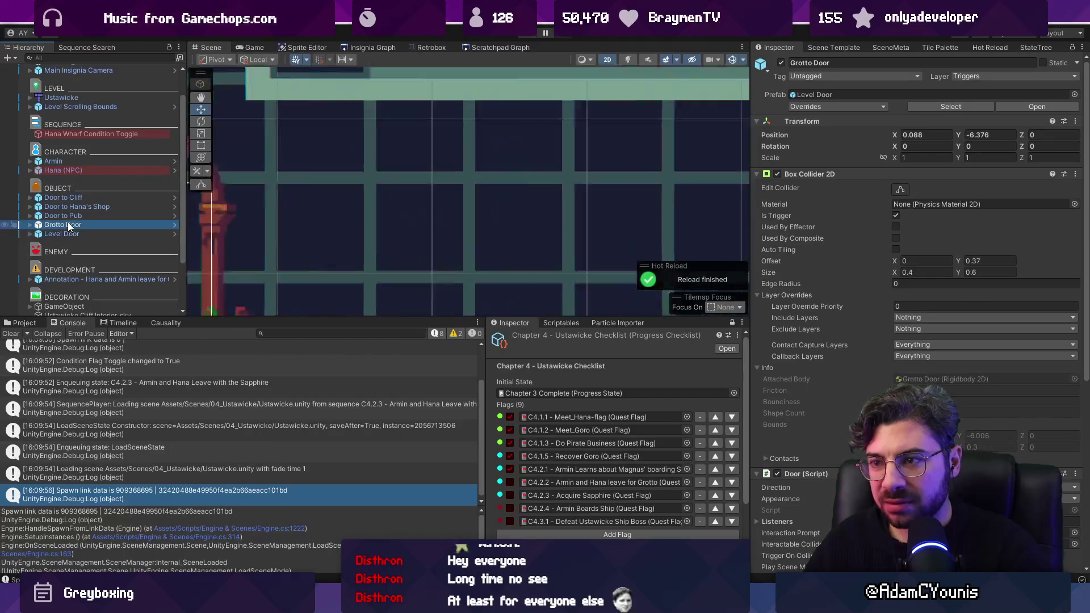
scroll(431, 236, down, 4)
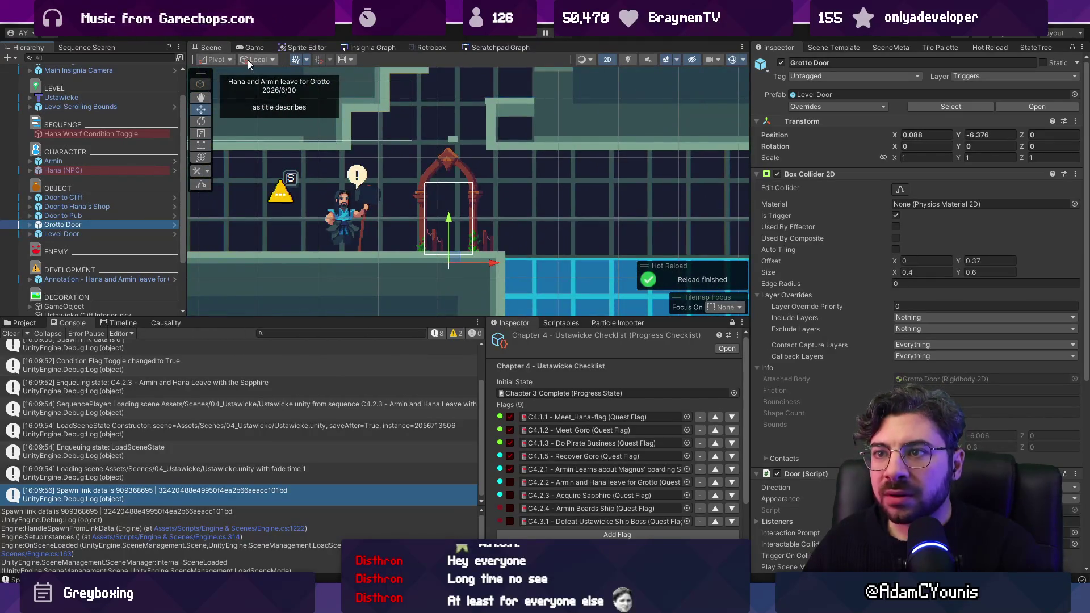
click(248, 60)
click(267, 85)
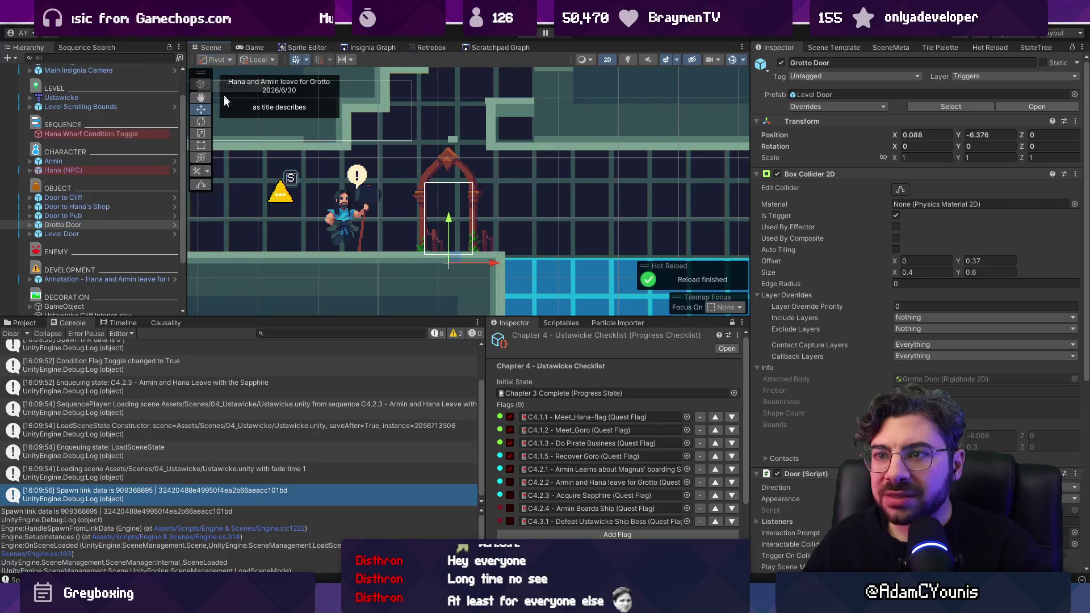
Inspect Grotto Door's children: ButtonPrompt, Appearance, z Archway Door and its Offset transform
click(30, 225)
click(48, 233)
click(67, 251)
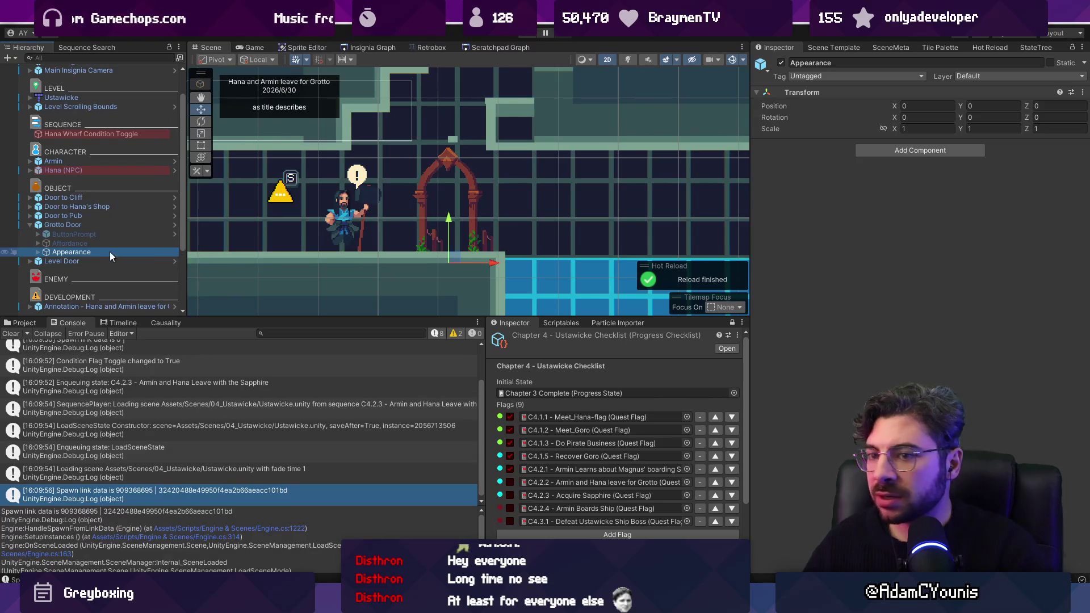
click(38, 252)
click(63, 261)
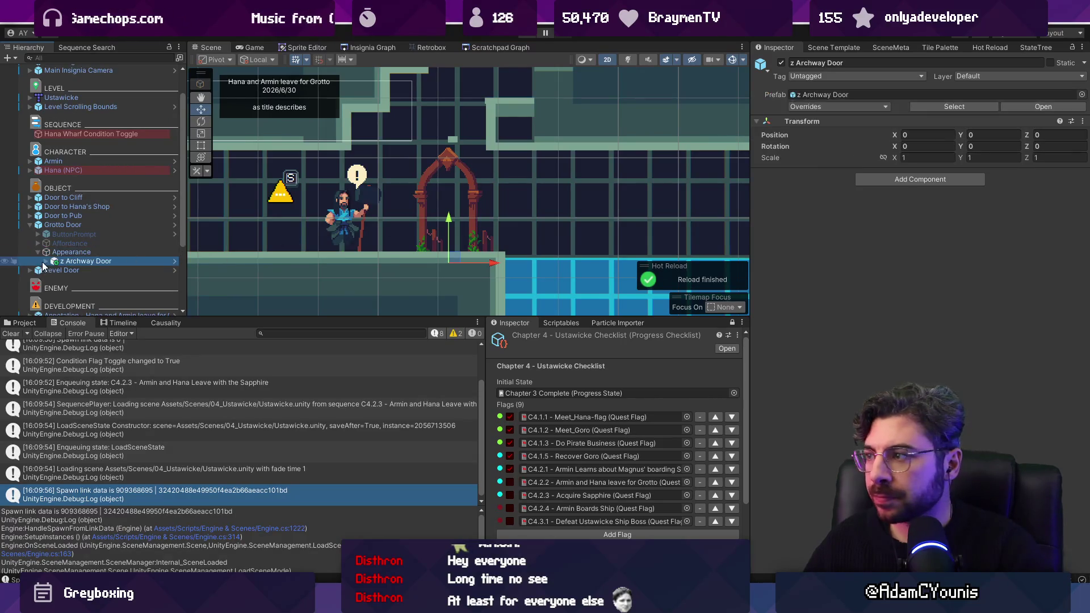
click(46, 261)
click(59, 270)
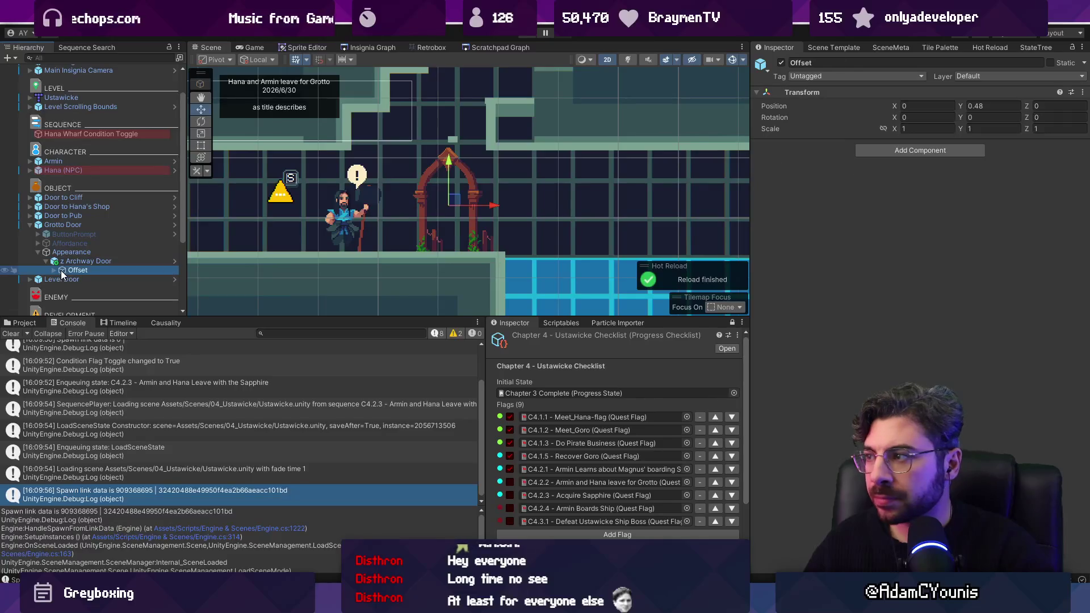
click(62, 225)
key(f)
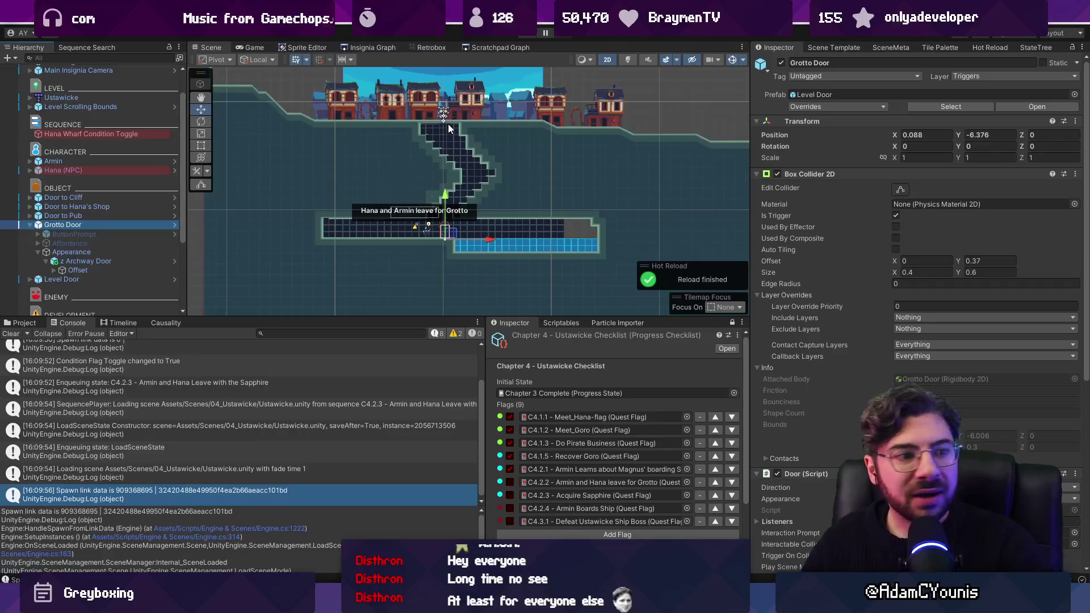
scroll(448, 117, up, 2)
scroll(448, 117, up, 2)
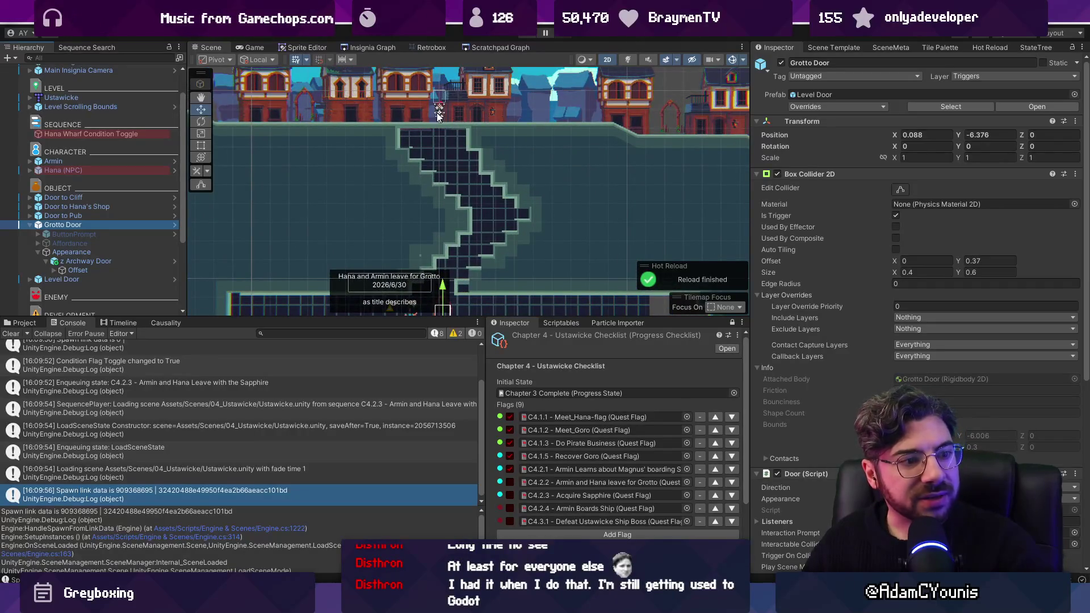
Move Armin to -9.15, 1.04 and end the Grotto Entrance play test
double_click(53, 161)
mouse_move(467, 109)
mouse_down()
mouse_move(238, 100)
mouse_move(389, 169)
mouse_move(366, 146)
mouse_up()
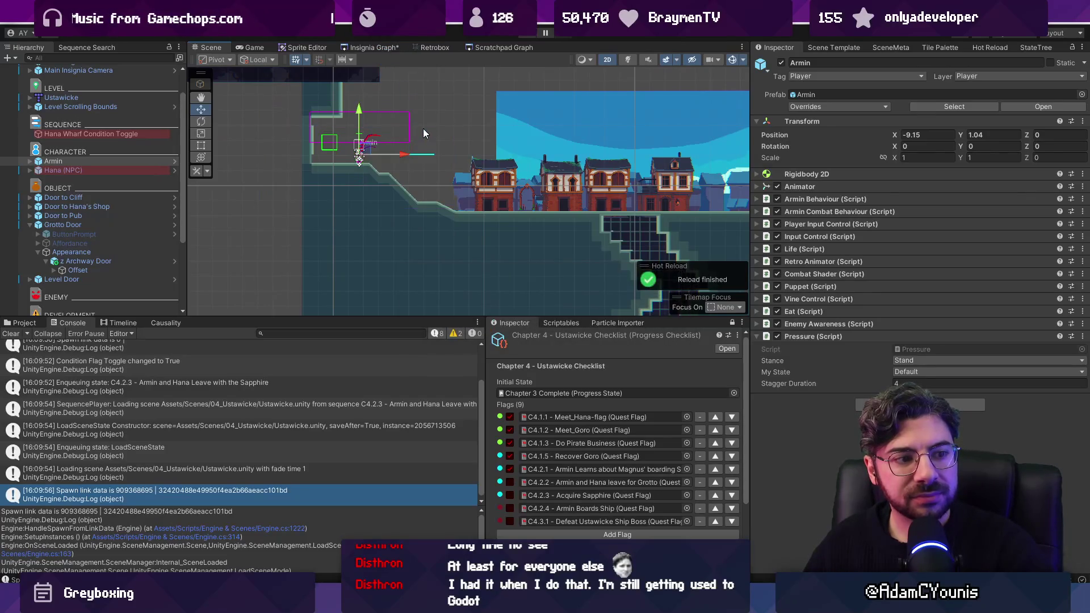
scroll(443, 174, down, 5)
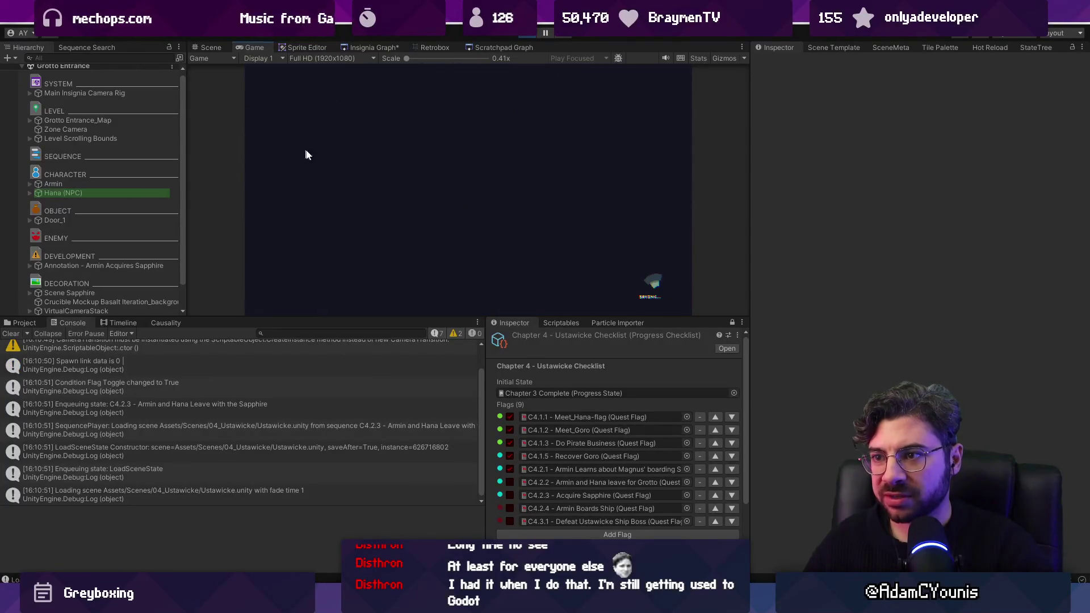
click(521, 35)
click(379, 46)
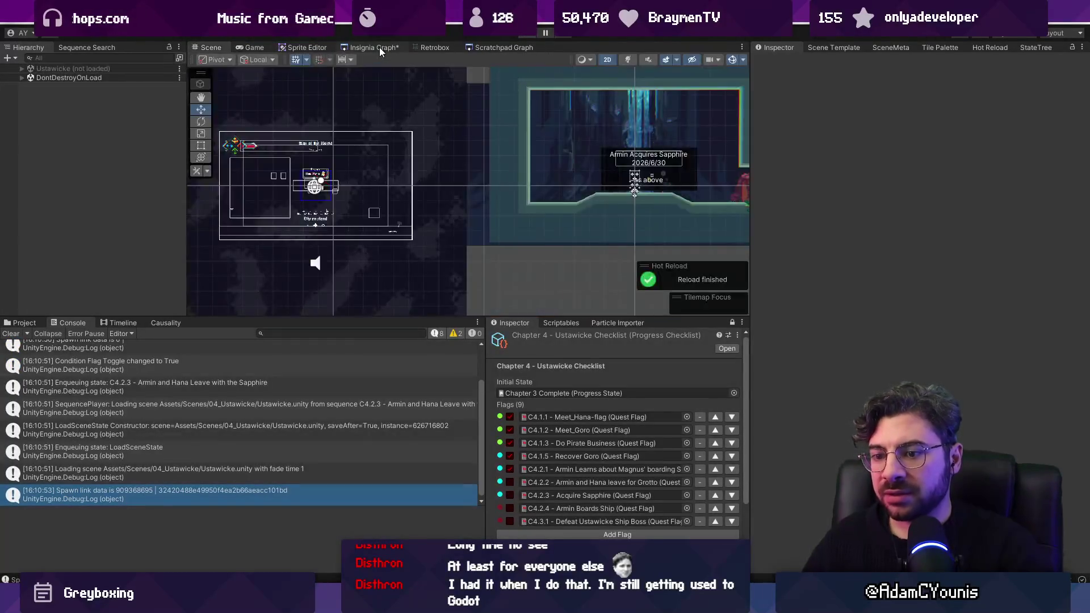
Delete the spawn link data Debug.Log line from HandleSpawnFromLinkData and return to Unity
key(alt+Tab)
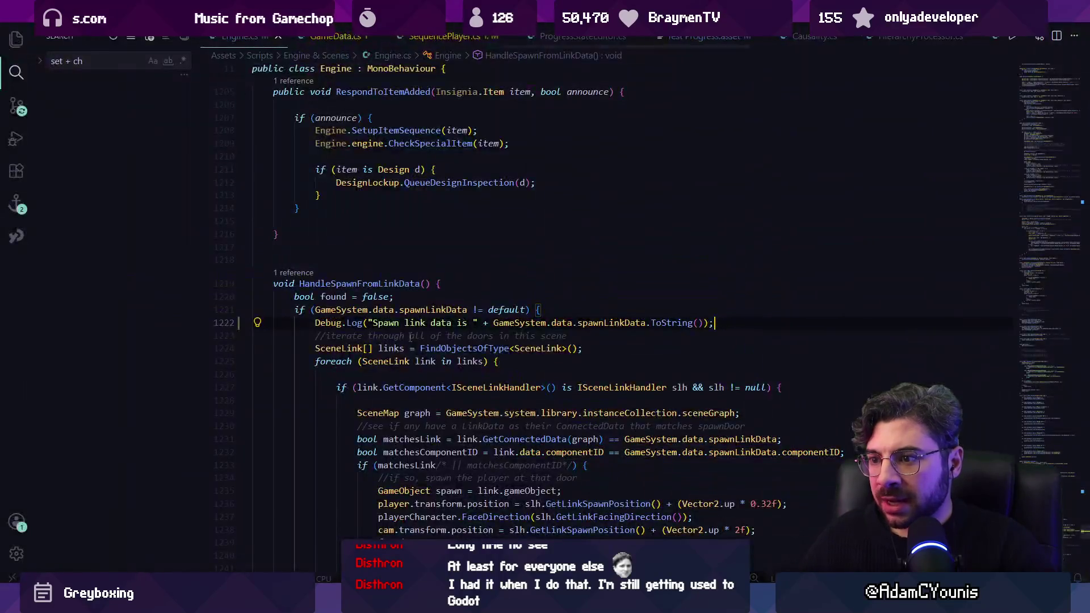
key(BackSpace)
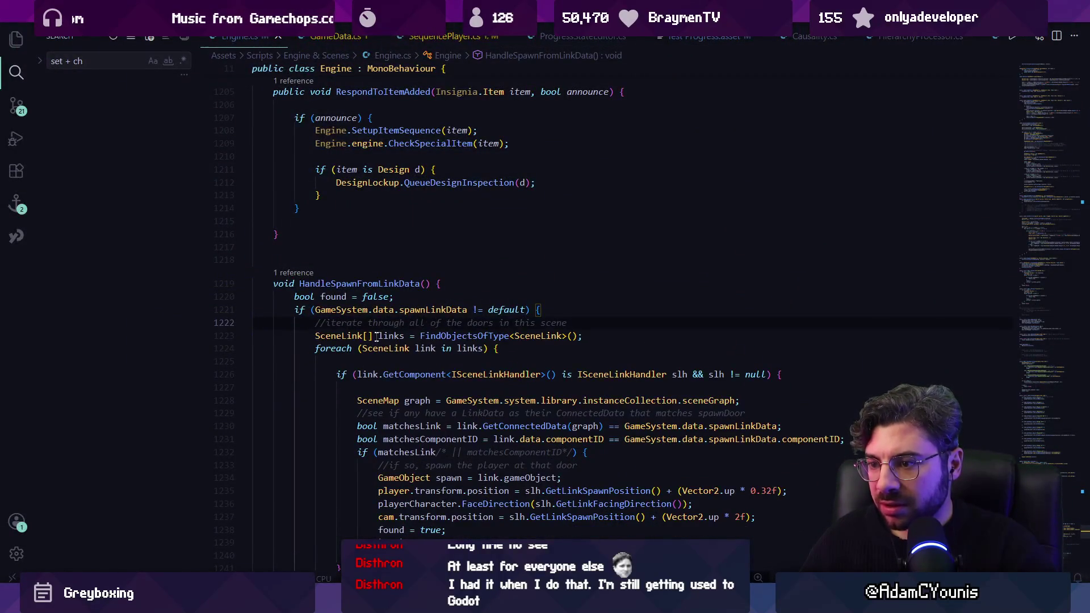
scroll(433, 345, down, 1)
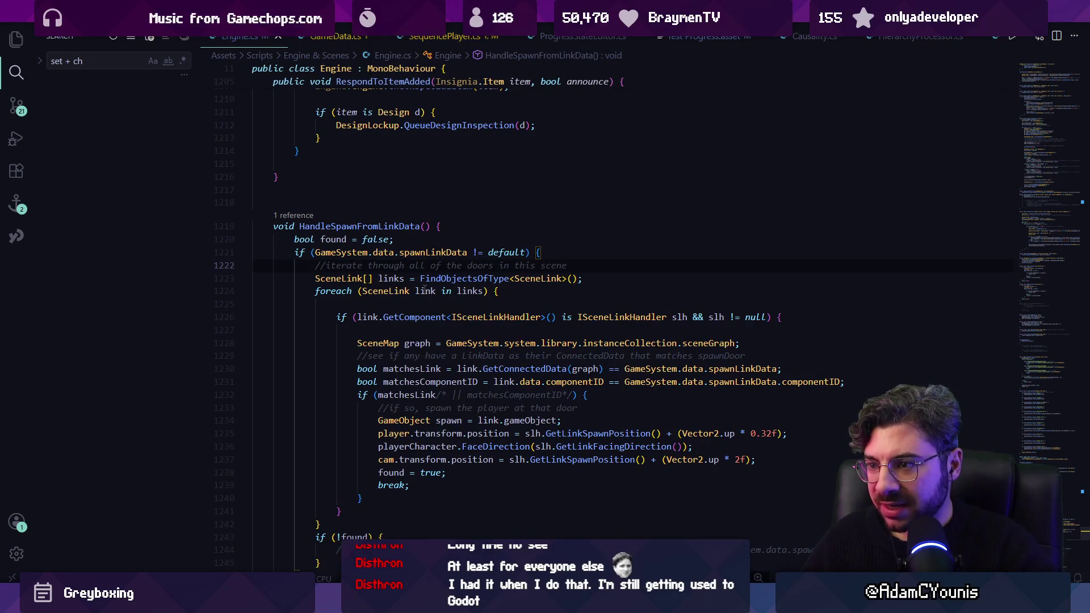
click(458, 290)
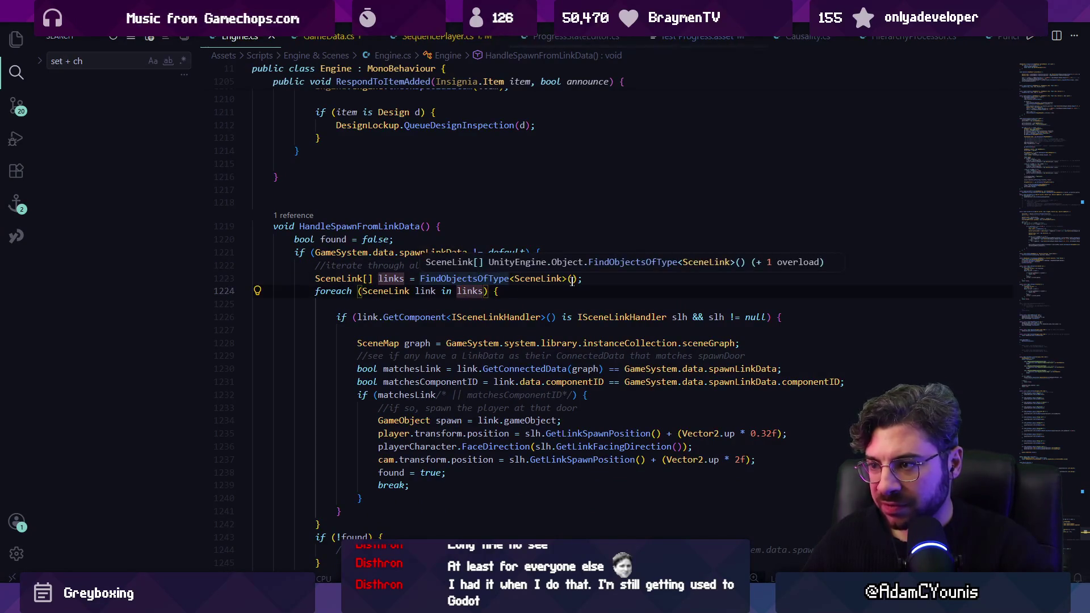
mouse_move(357, 602)
click(357, 539)
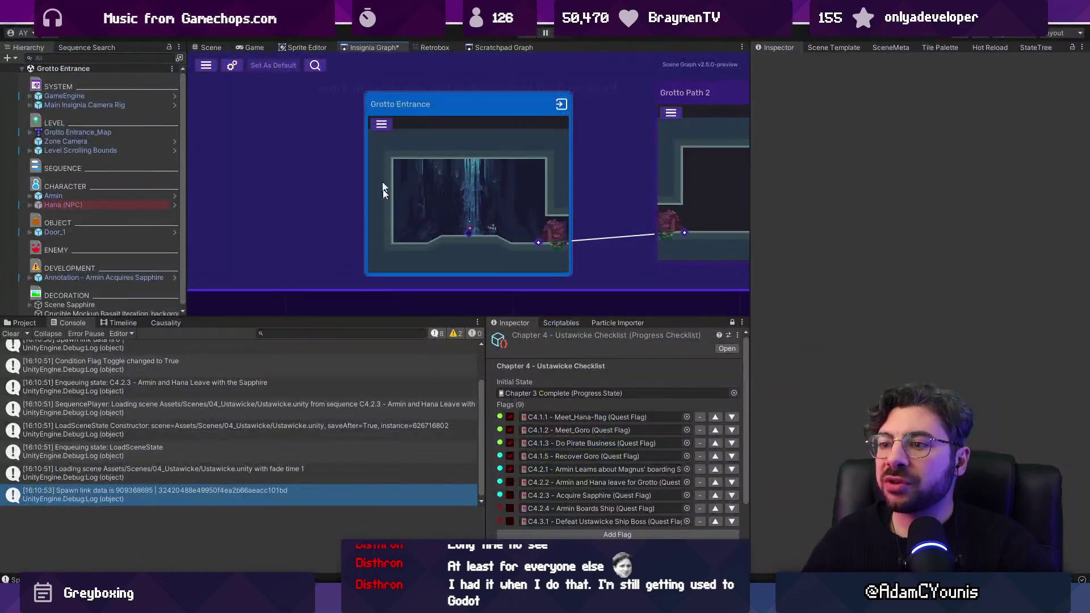
Load the Ustawicke scene from its Insignia Graph node and view it in the Scene tab
double_click(415, 210)
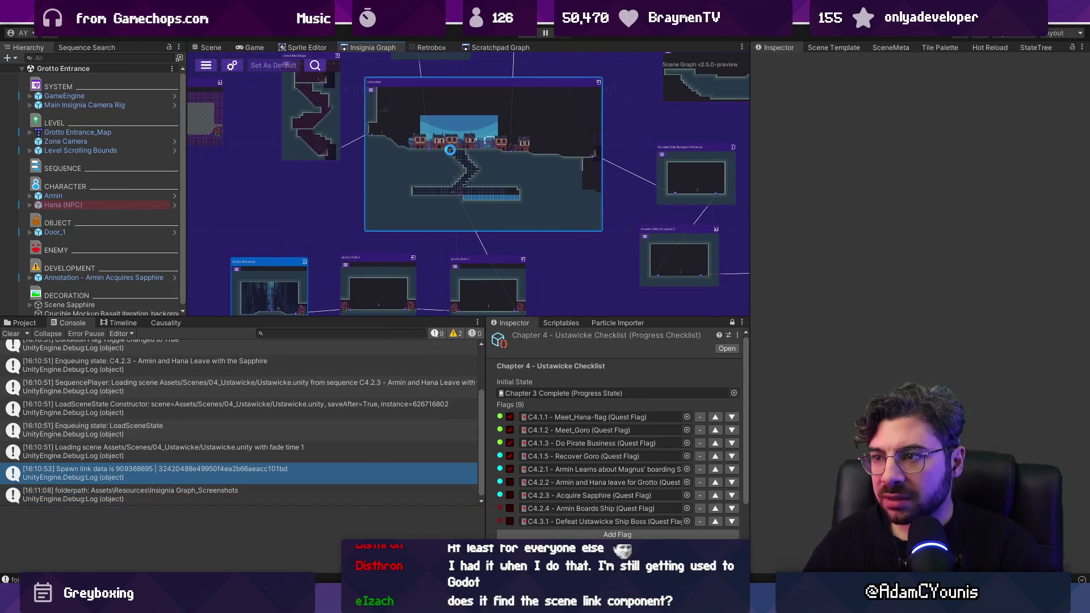
click(101, 170)
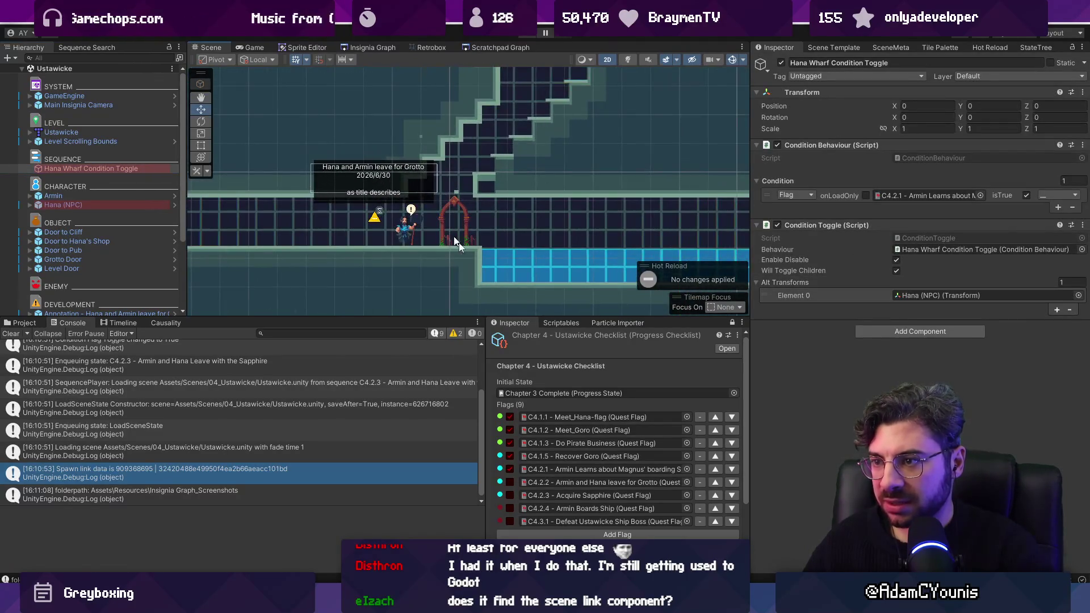
key(alt+Tab)
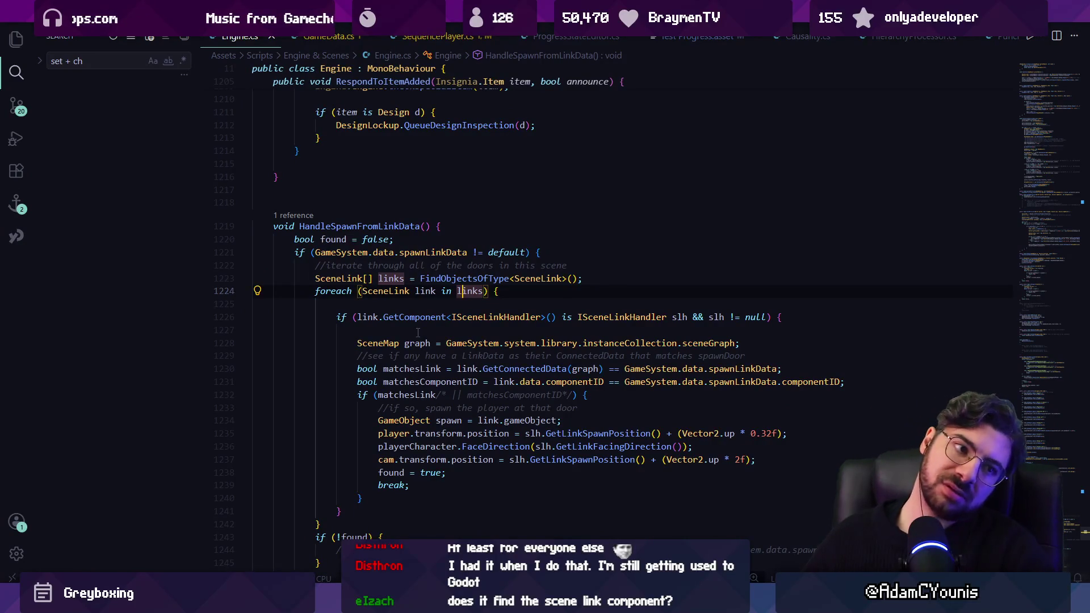
Add Debug.Log("comparing " + link.GetConnectedData(graph) + " to " + GameSystem.data.spawnLinkData) inside the door loop
click(444, 333)
key(Escape)
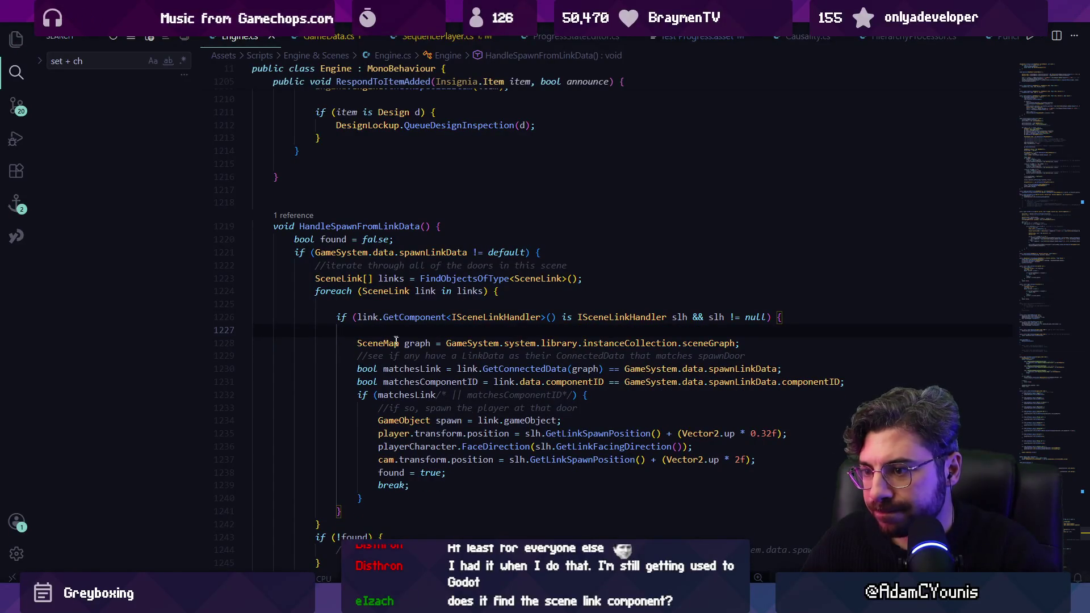
click(375, 395)
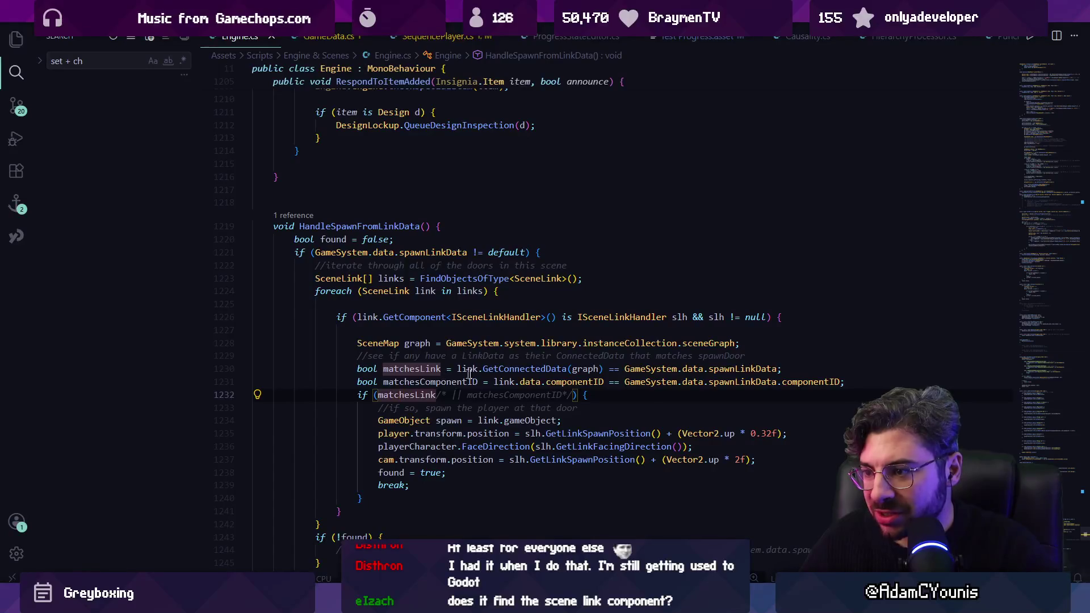
click(711, 370)
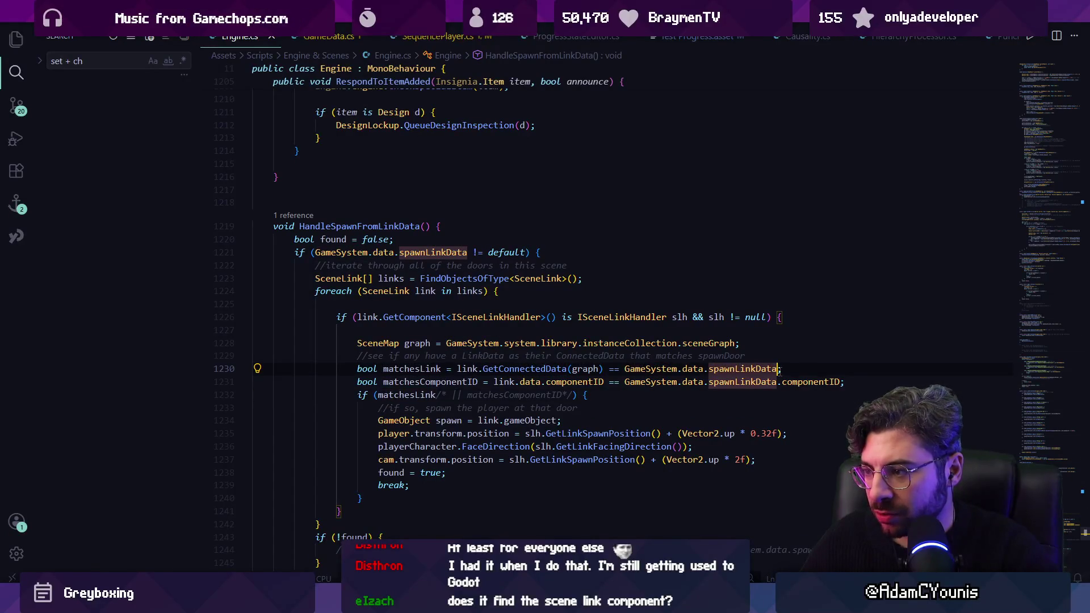
click(509, 318)
click(510, 333)
key(BackSpace)
text(bug.L)
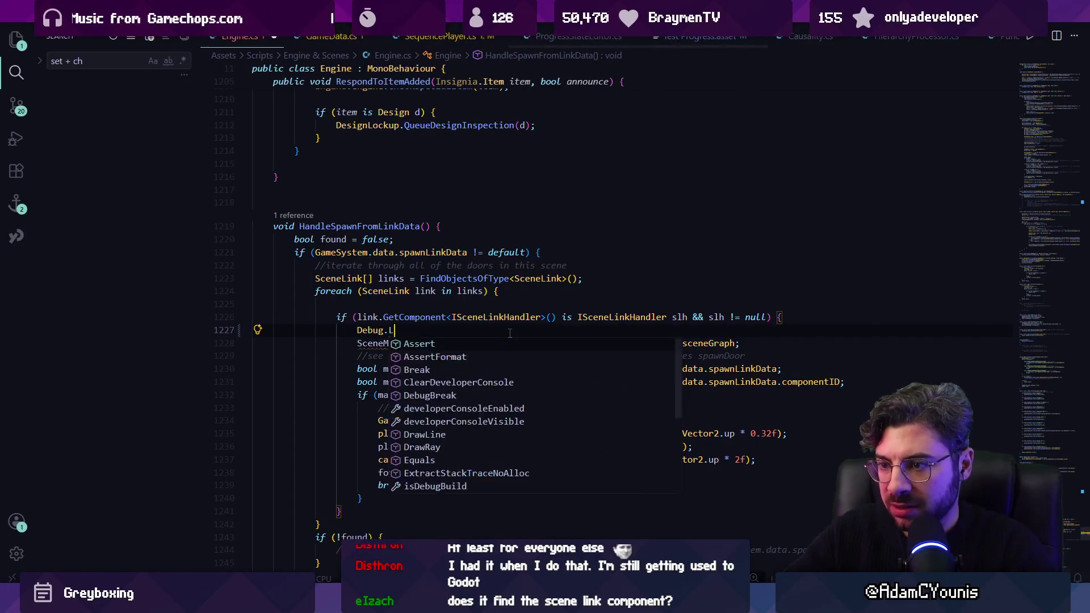
text(og("comparing " + link.GetConnectedData(graph) + " to " + GameSystem.data.spawnLinkData);)
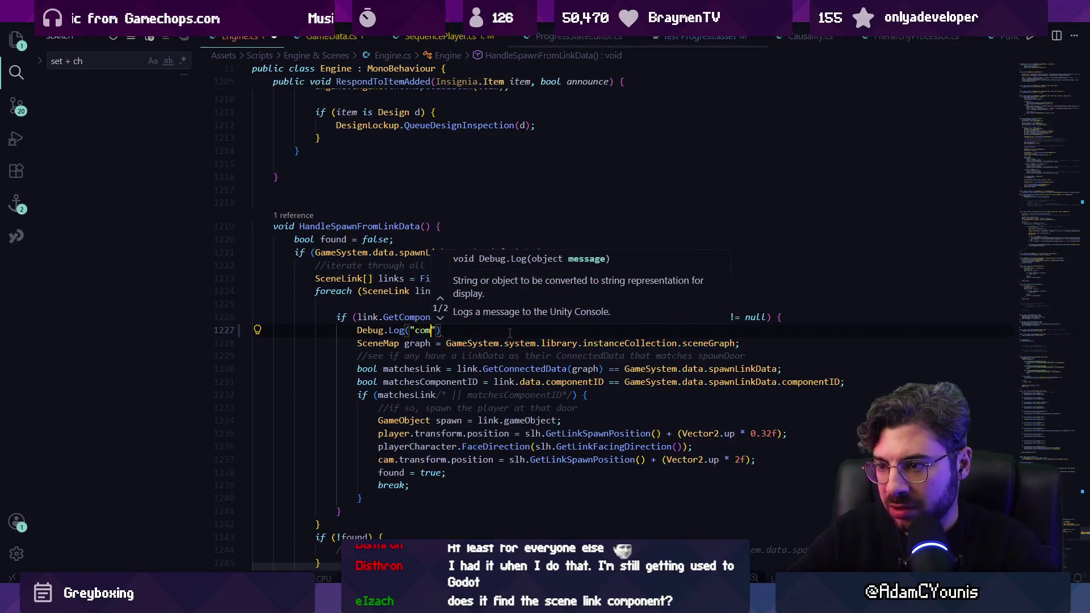
Declare the SceneMap graph above the new log line and delete the duplicate graph line
key(Down)
key(shift+alt+Up)
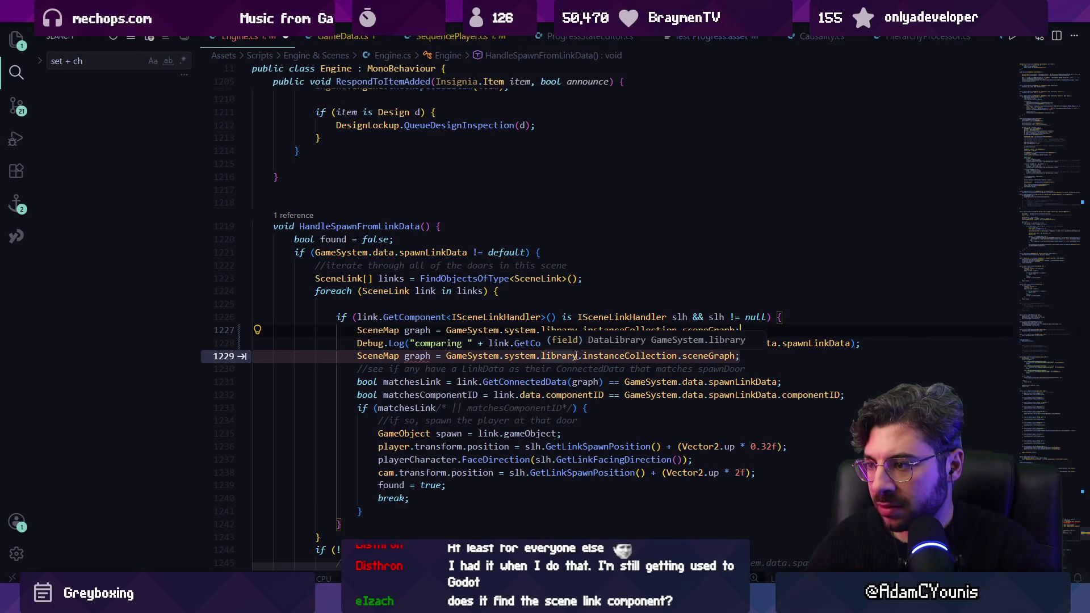
key(Escape)
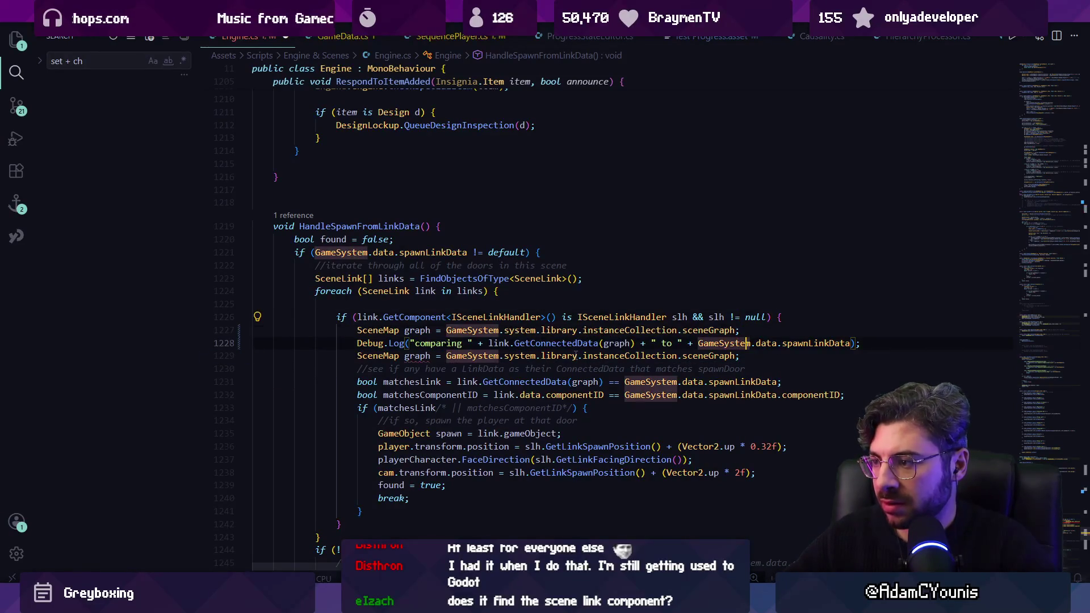
triple_click(575, 355)
key(Delete)
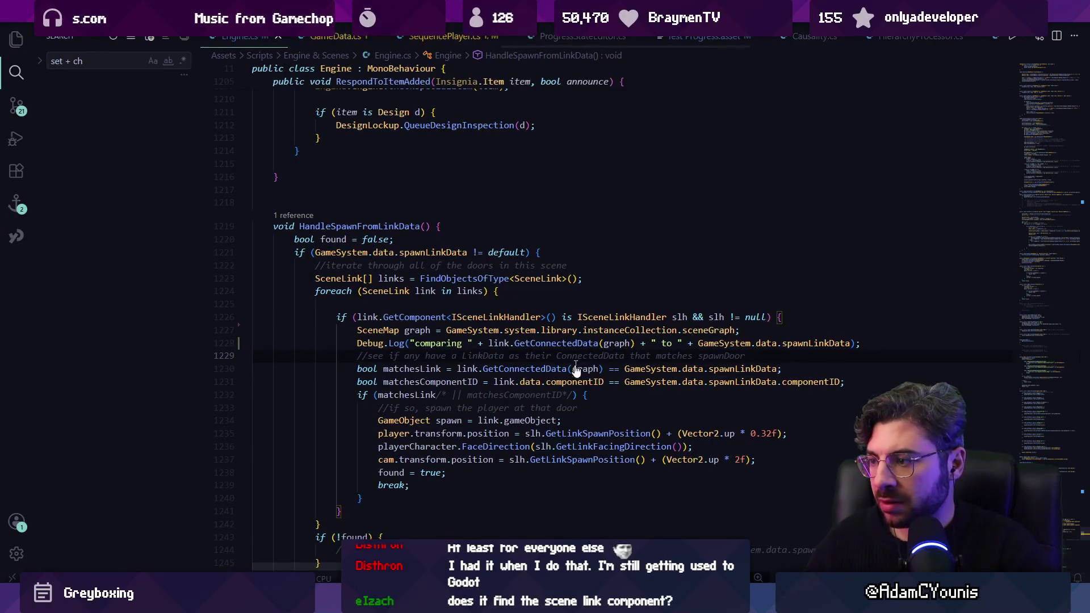
key(alt+Tab)
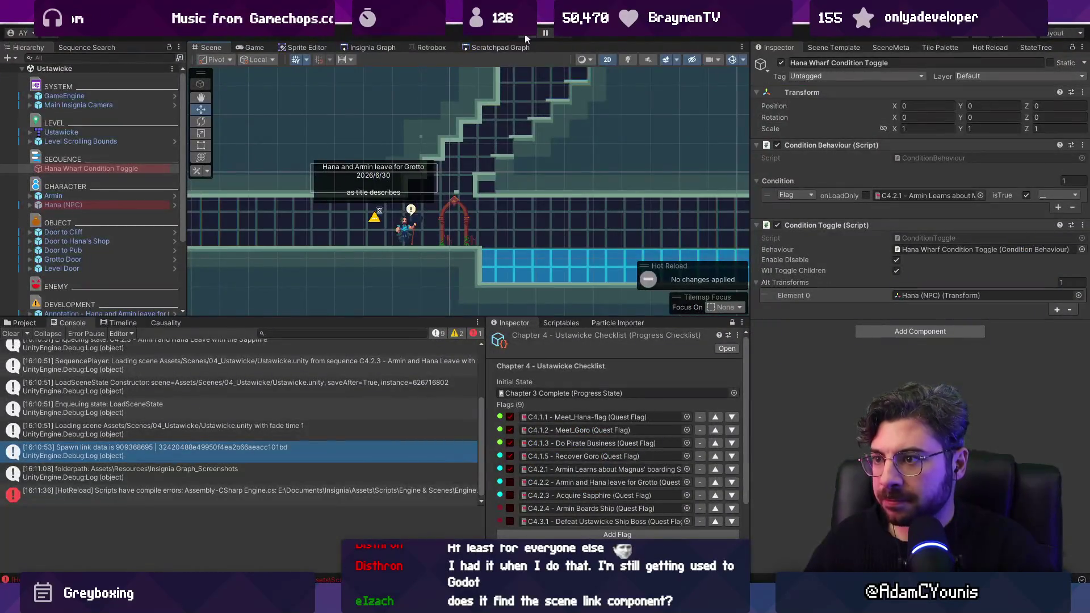
Run the sequence to Ustawicke, review the five 'comparing' logs, and open Engine.cs line 1228
click(383, 49)
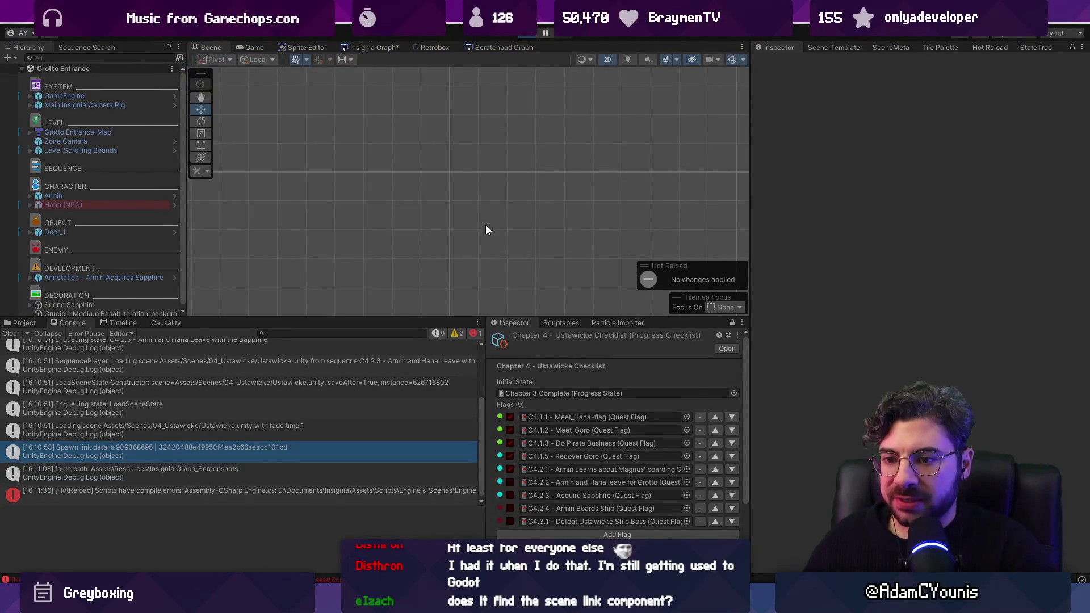
click(486, 230)
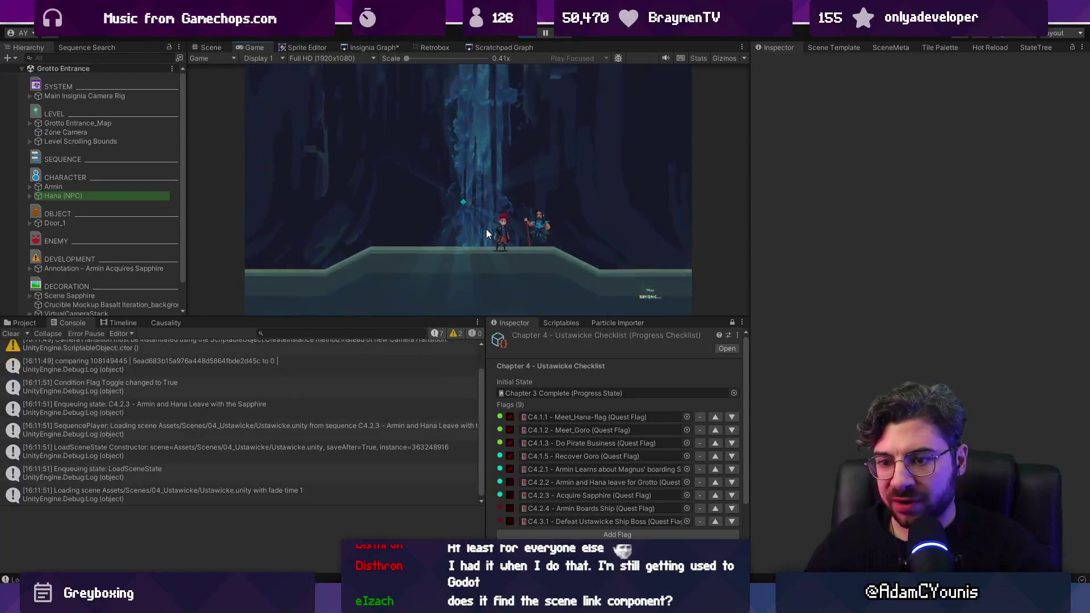
click(212, 420)
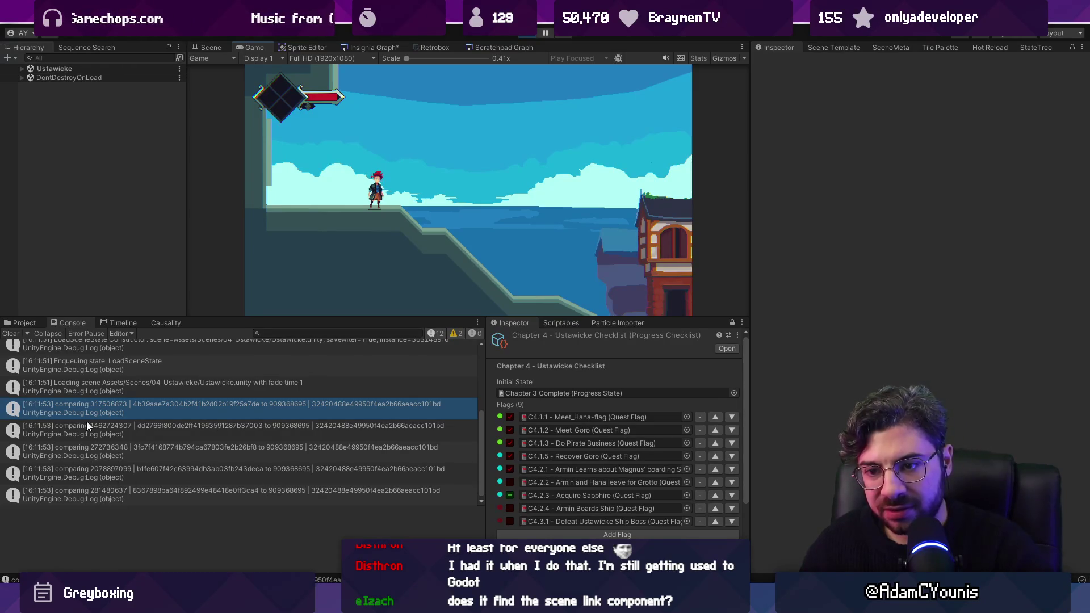
click(527, 32)
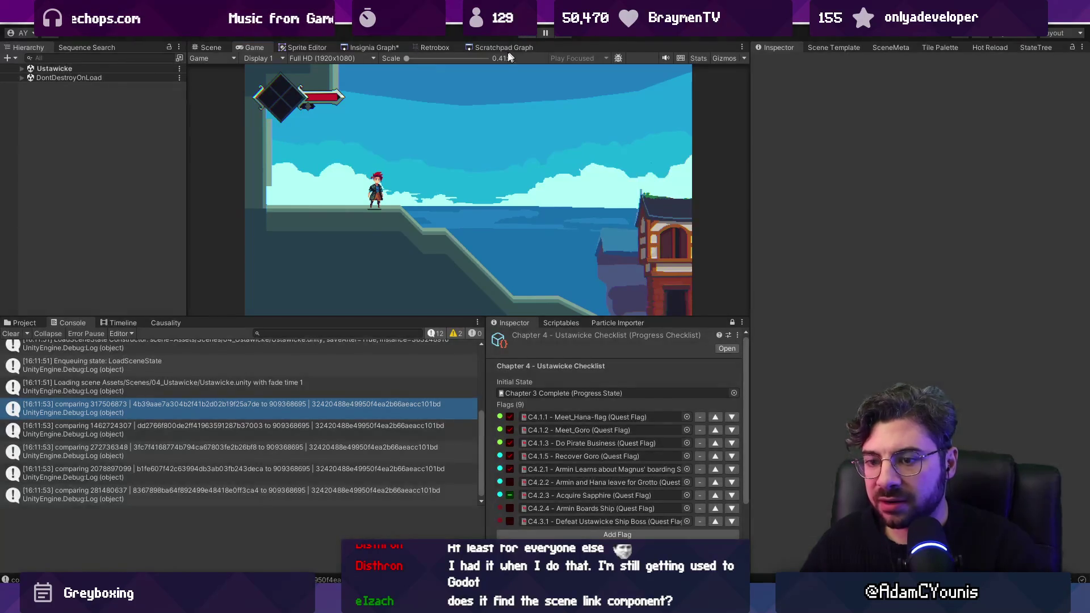
click(174, 429)
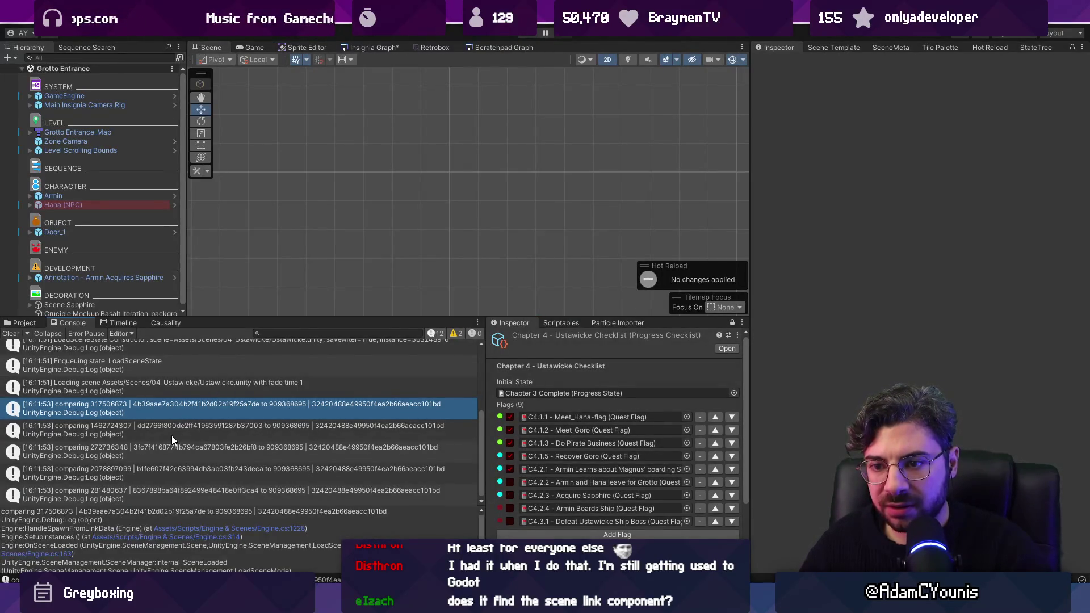
double_click(174, 430)
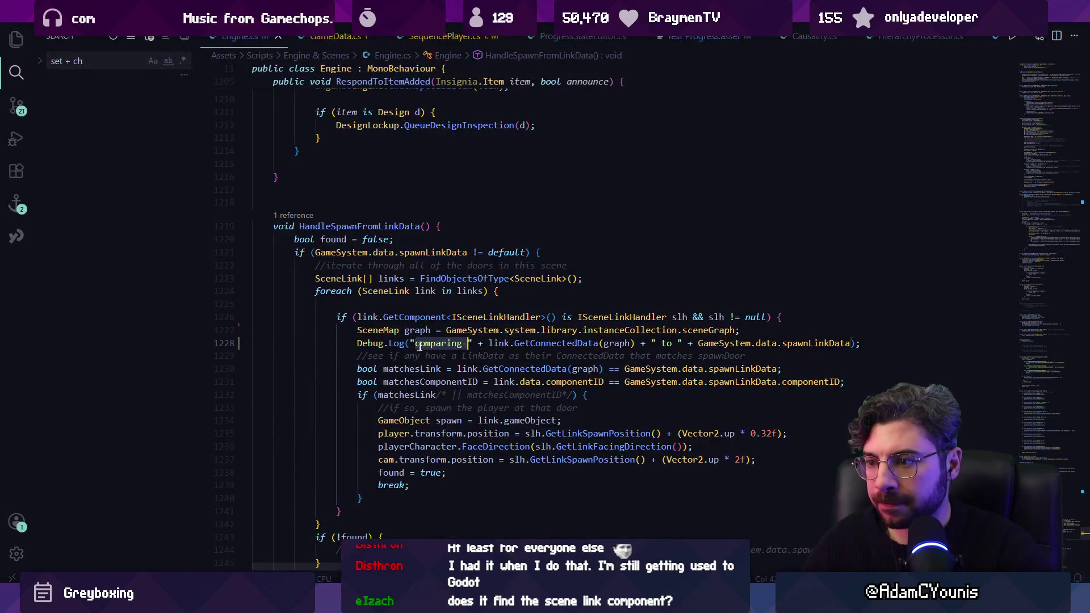
Reword the door log to "Object: " + link.name + " with number " before each link's data
double_click(448, 343)
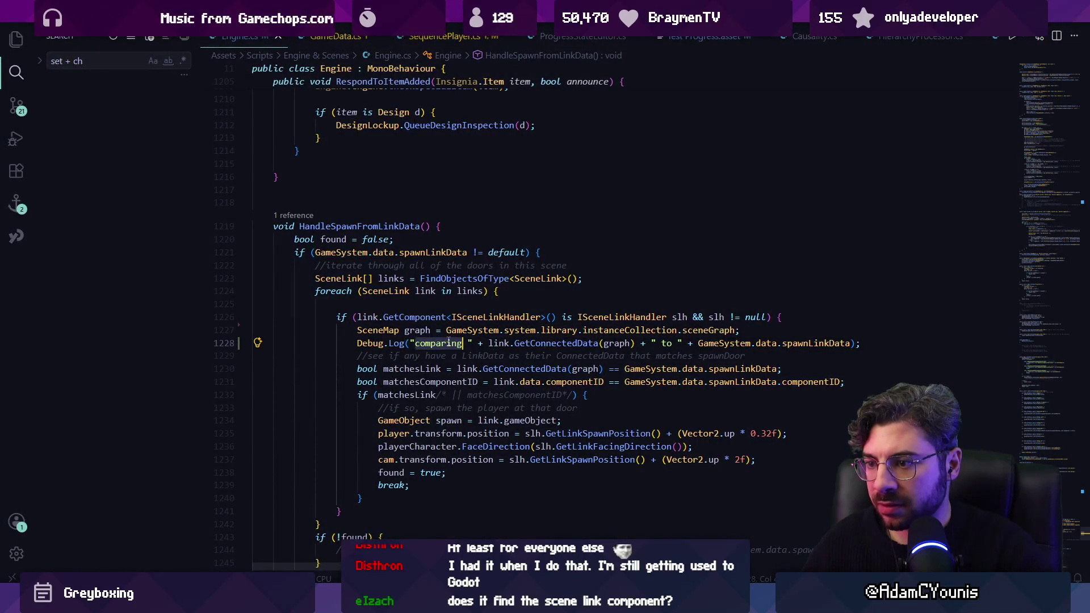
text(Object)
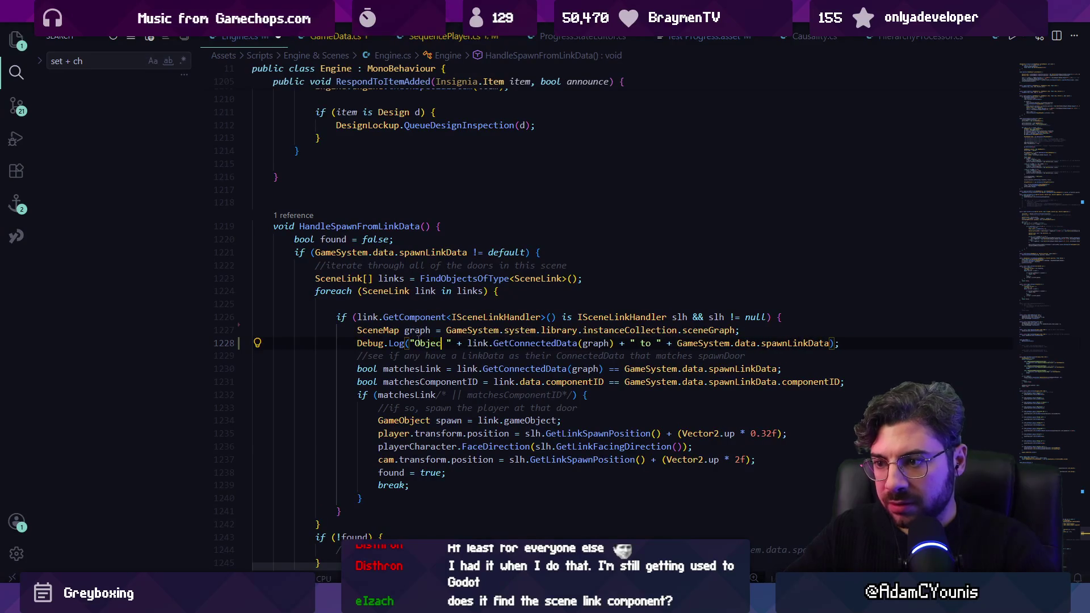
text(: )
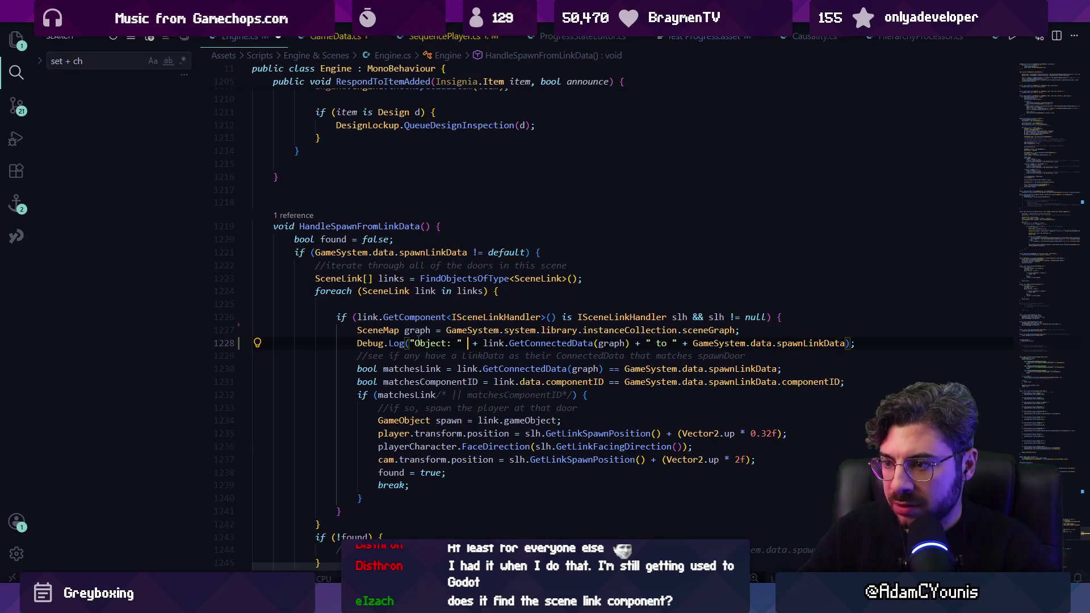
text(" "=)
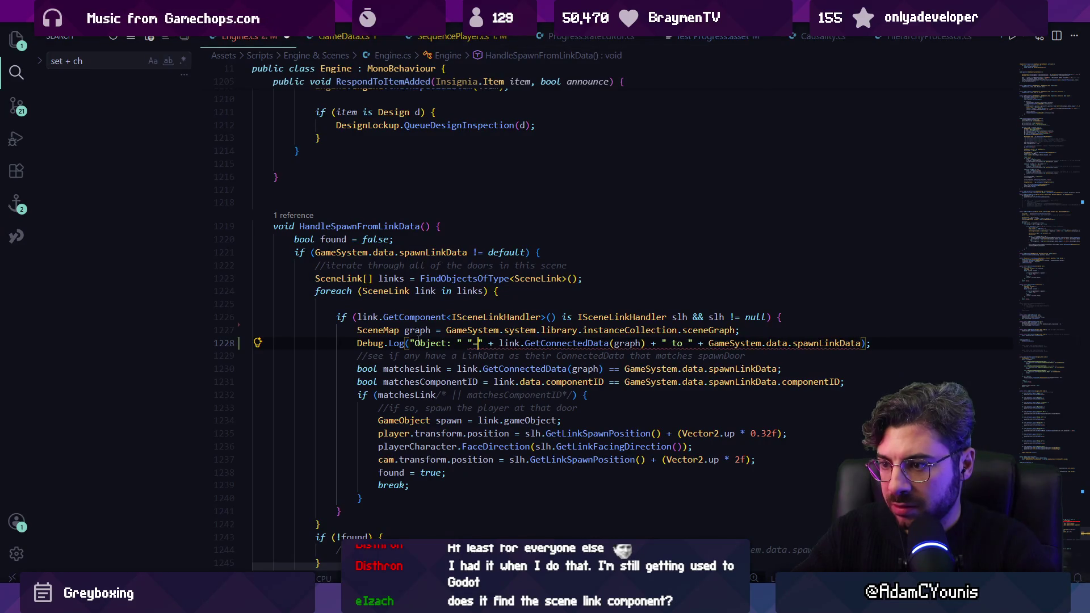
key(BackSpace)
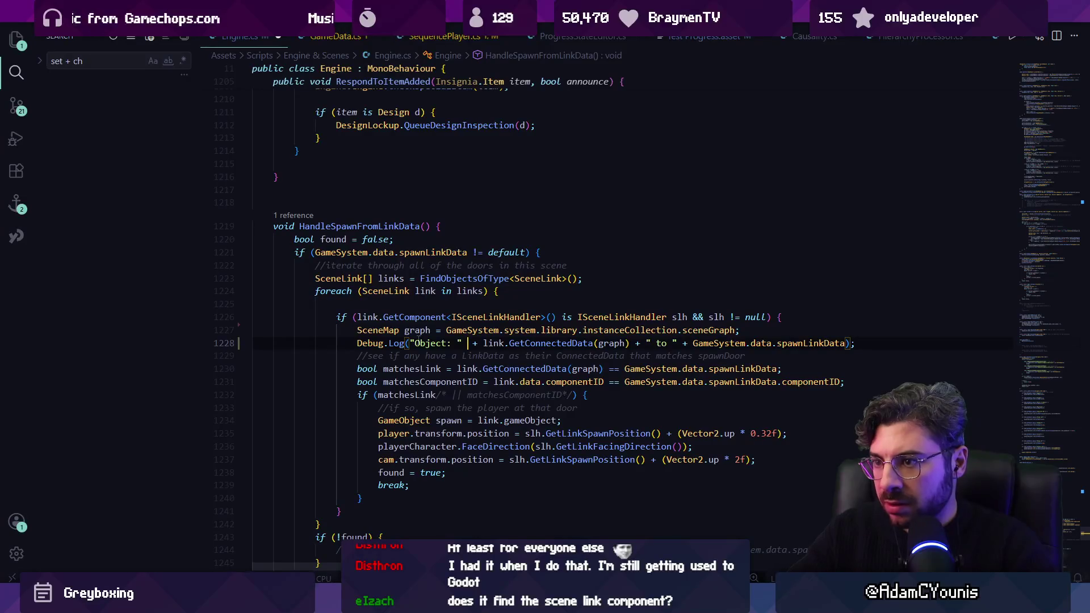
text(link.name)
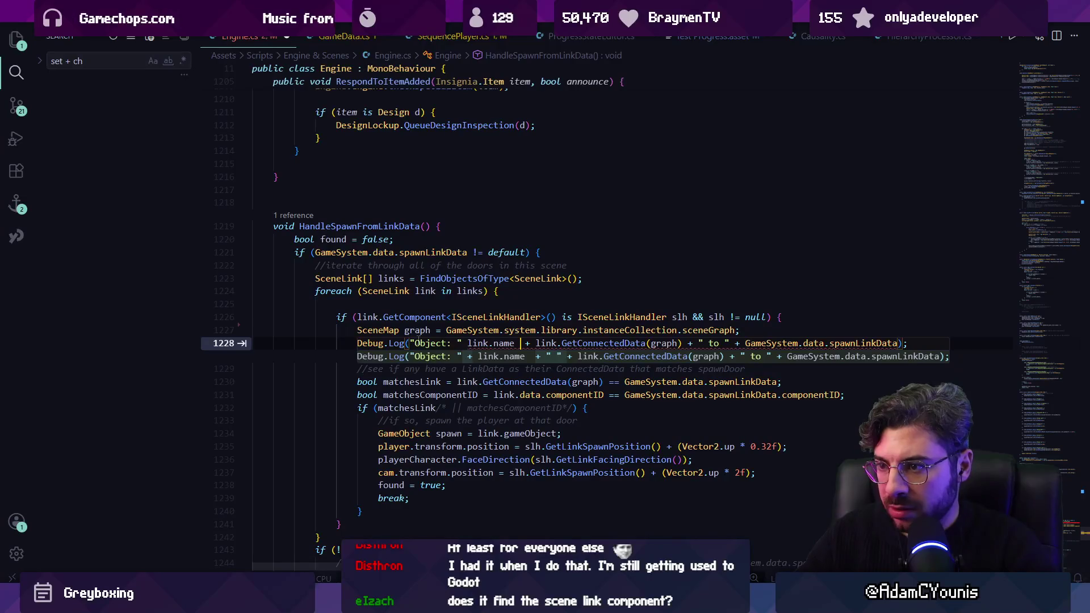
key(Tab)
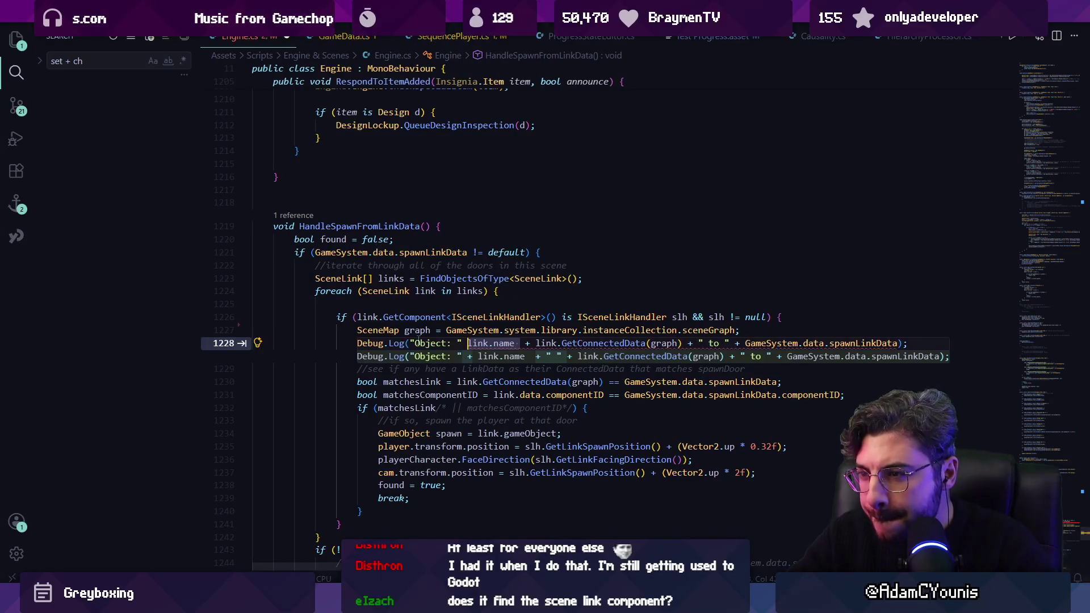
key(Tab)
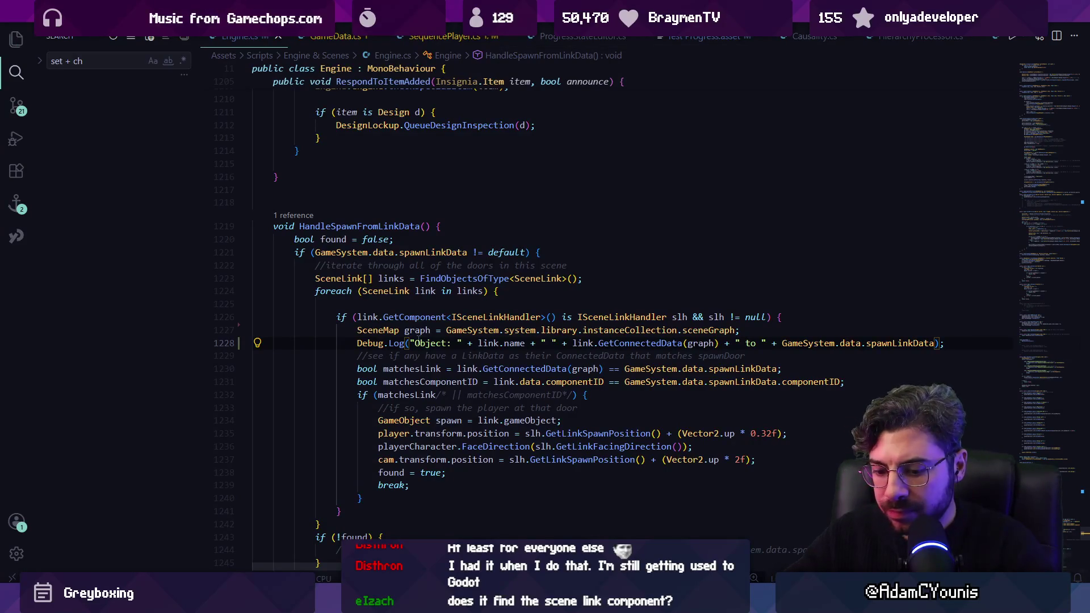
text(with )
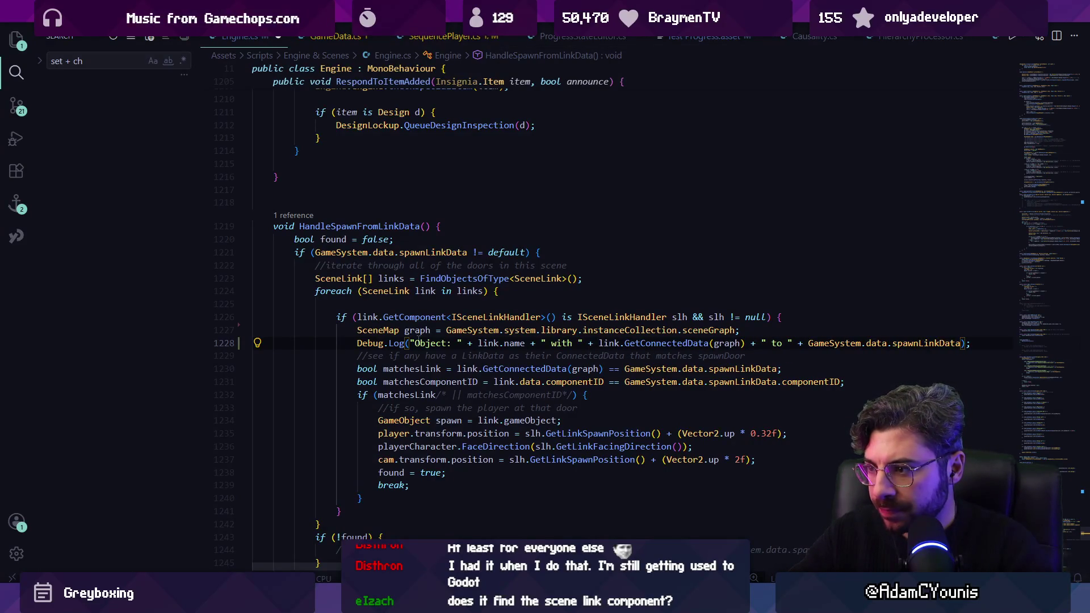
text(number)
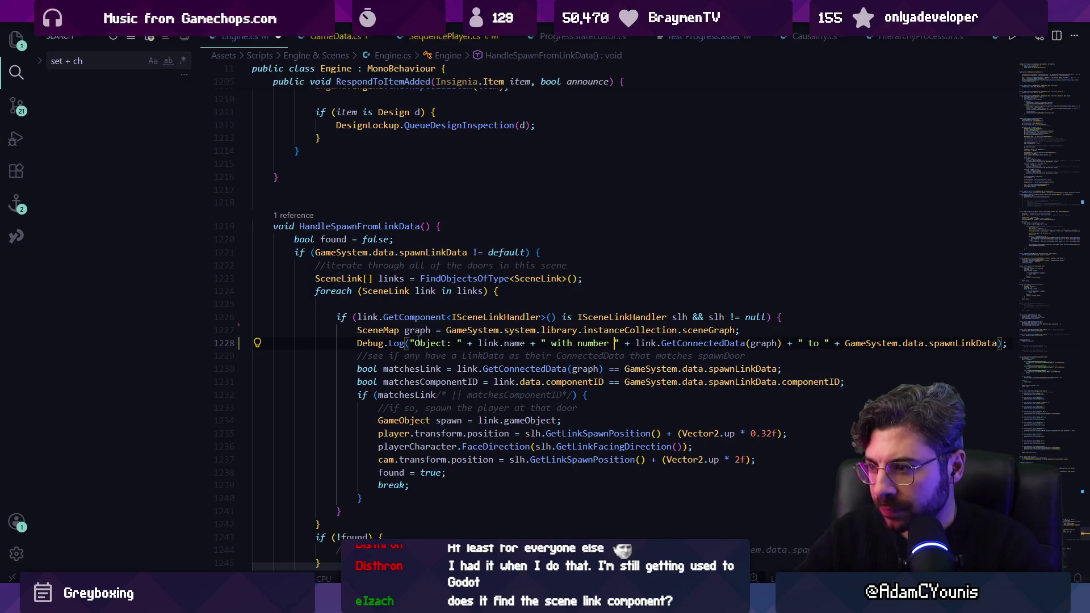
key(alt+Tab)
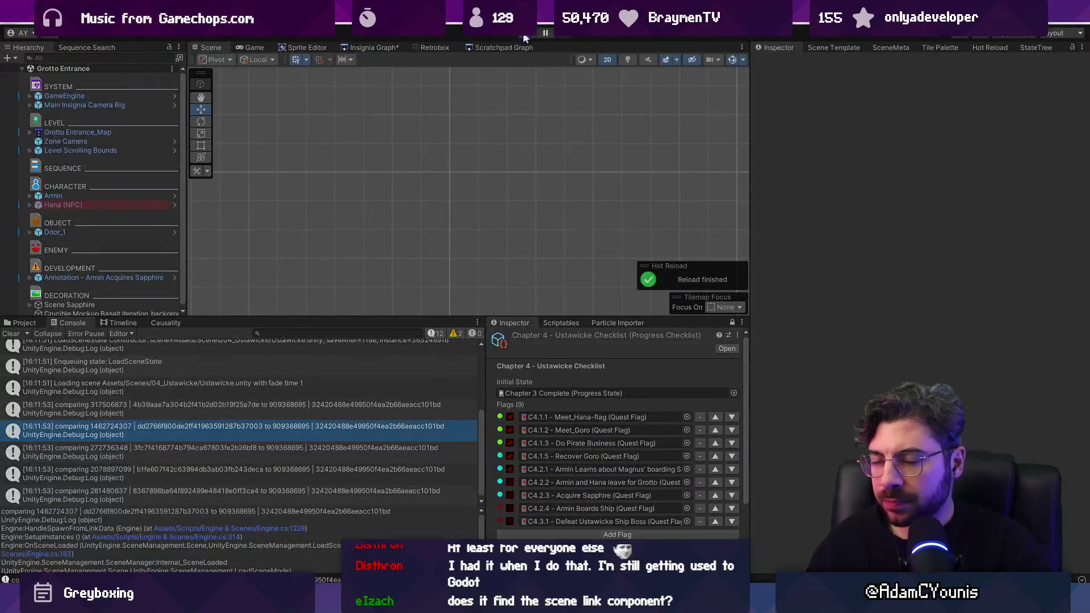
Rerun the game and check the named door logs, e.g. Grotto Door with number 281480637 vs 909368695
key(ctrl+p)
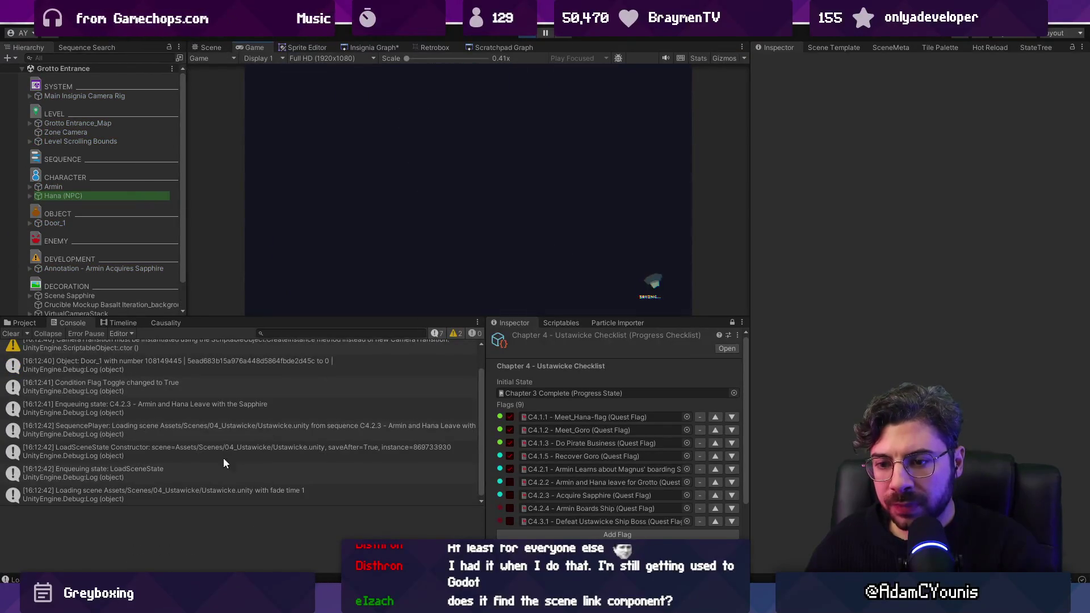
click(212, 437)
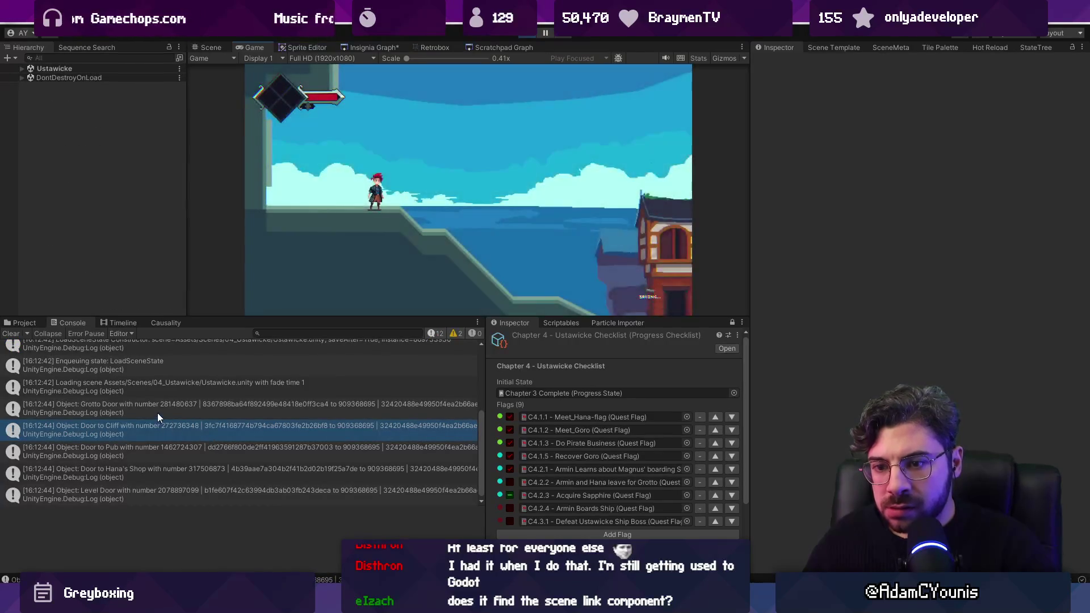
click(152, 411)
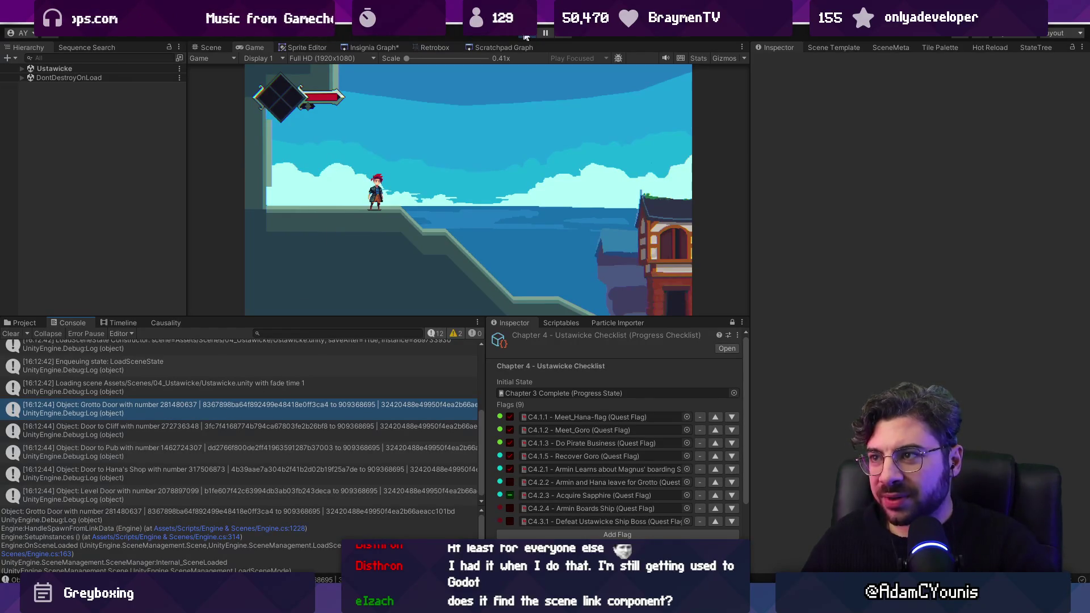
key(ctrl+p)
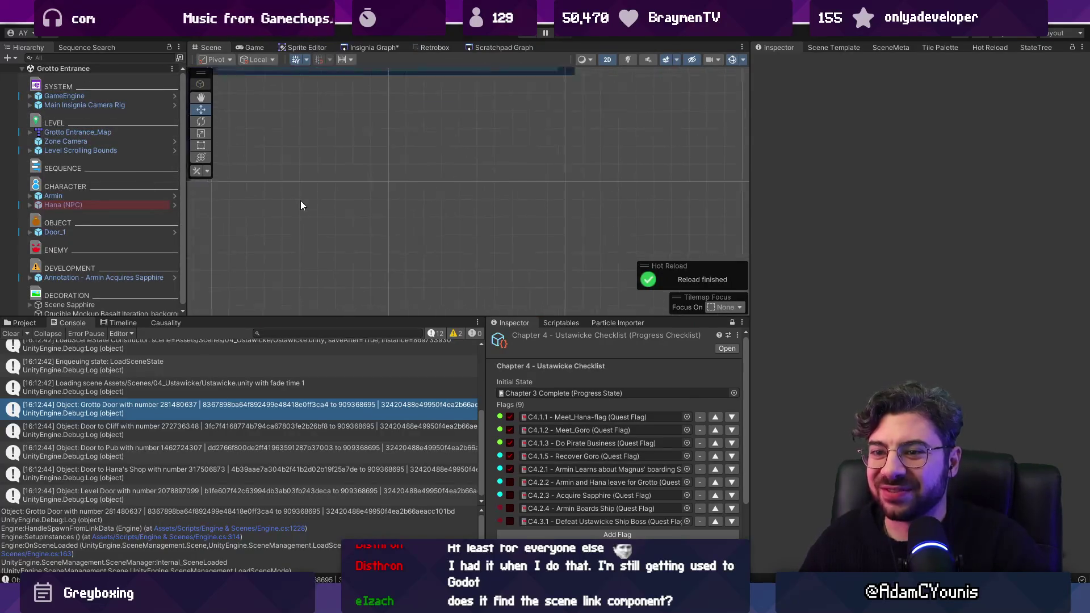
Open Ustawicke from the scene graph and review the Grotto Door's children and Inspector components
click(369, 47)
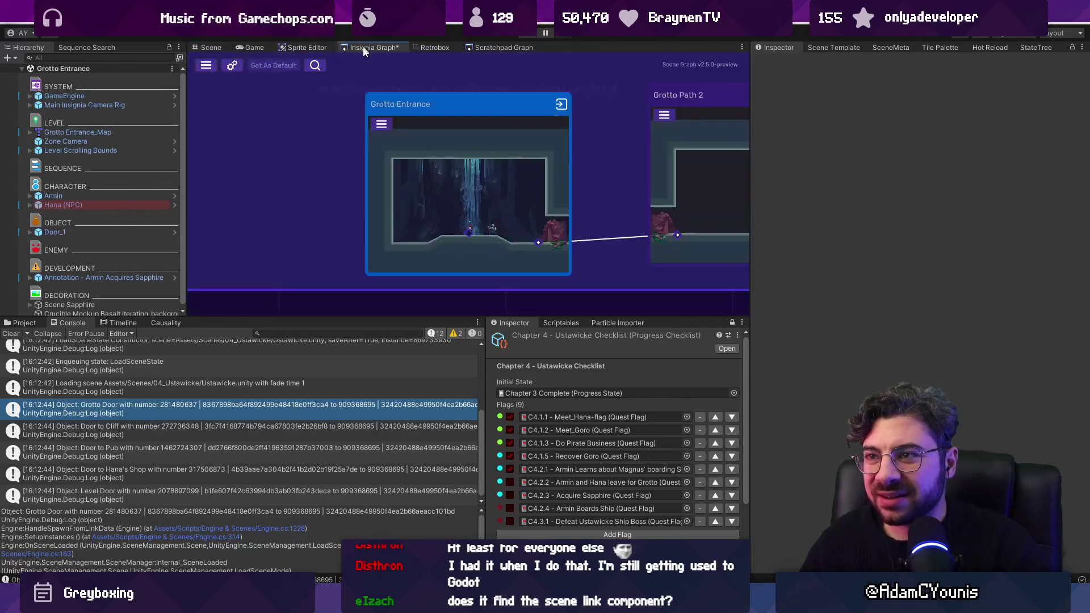
double_click(463, 196)
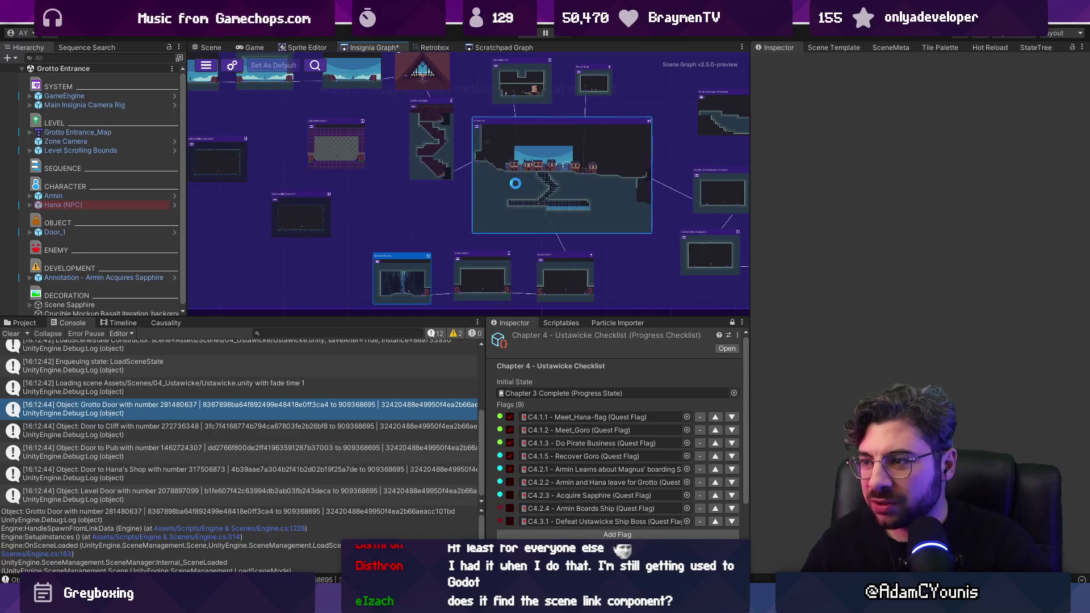
double_click(76, 260)
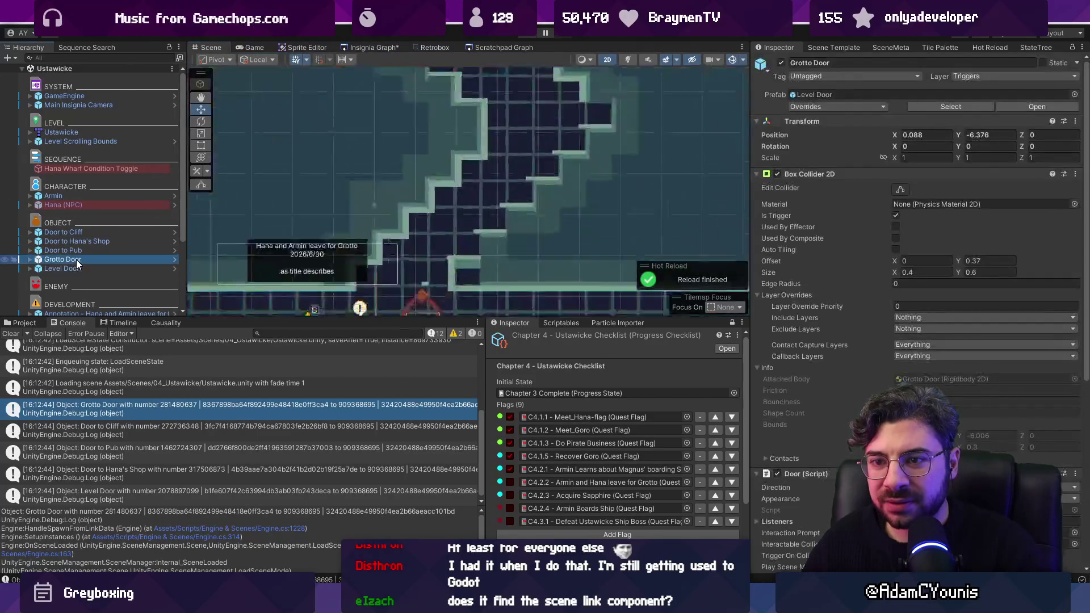
scroll(415, 230, down, 2)
scroll(886, 311, down, 10)
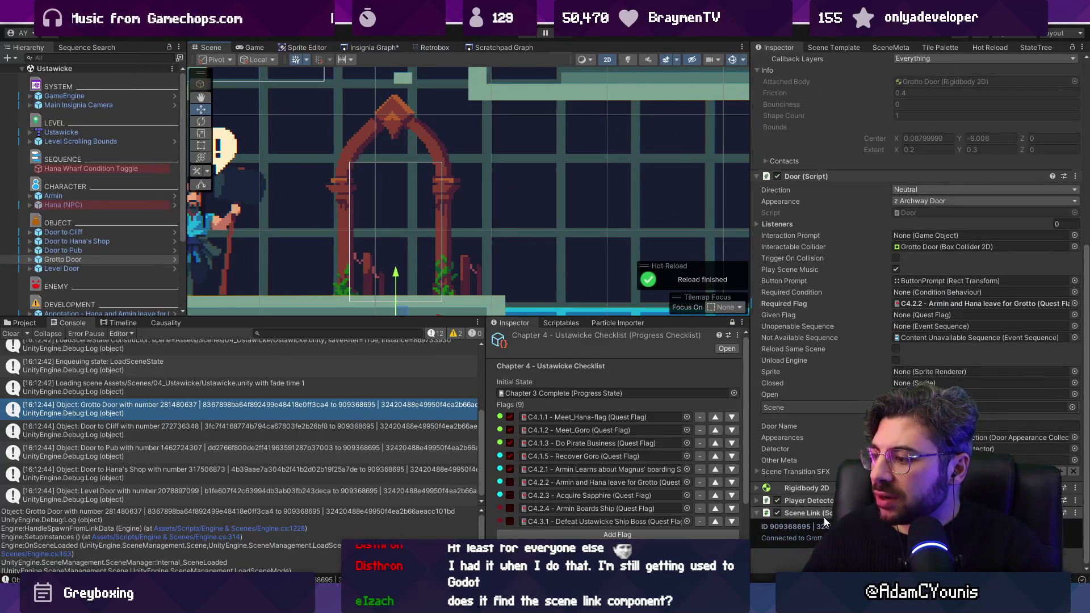
click(30, 259)
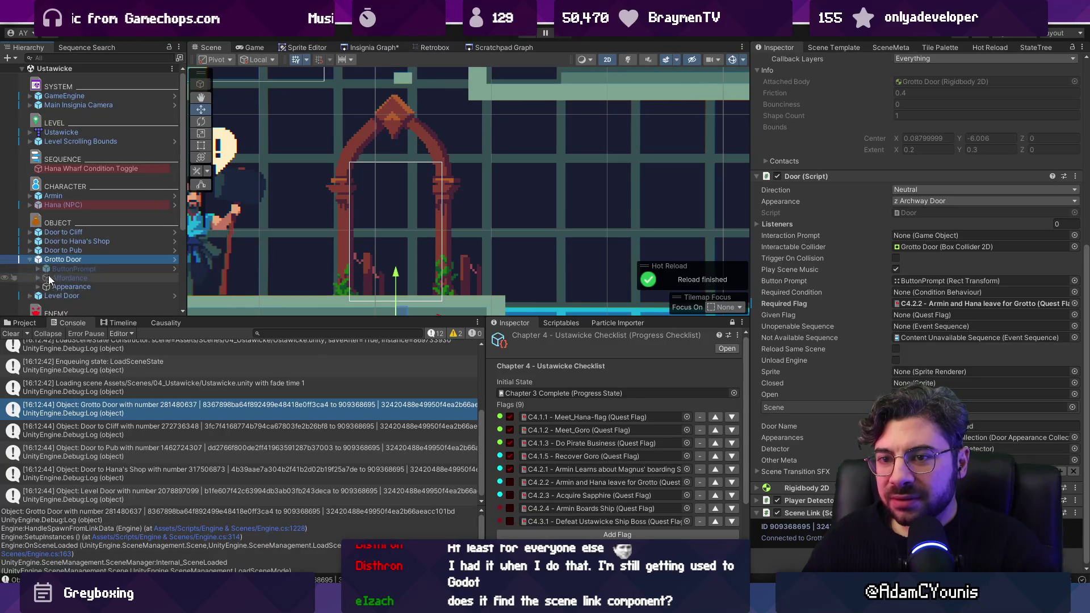
scroll(881, 255, up, 5)
scroll(880, 257, down, 5)
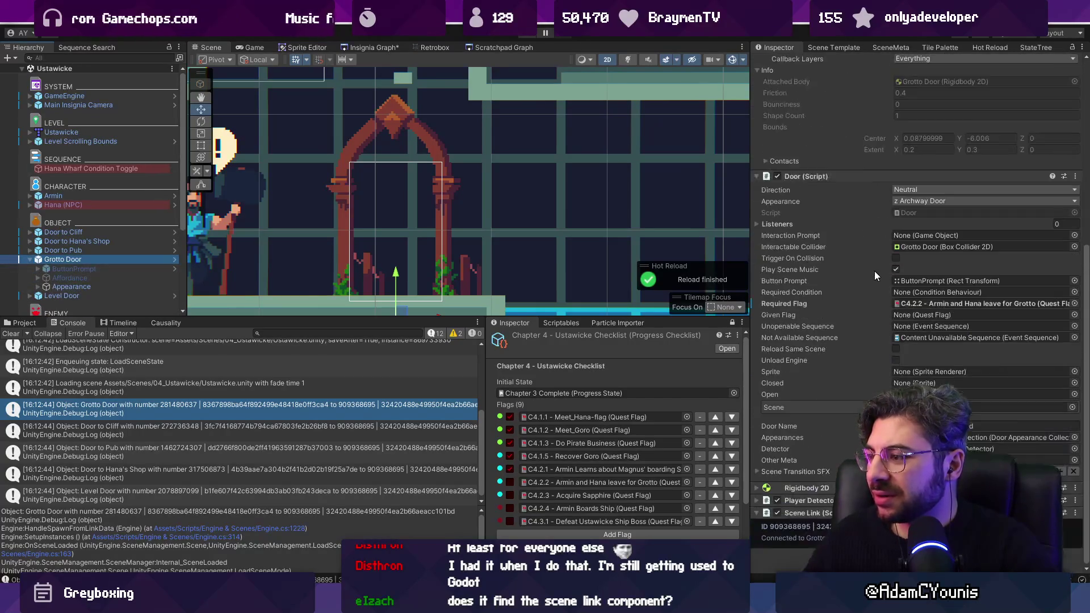
scroll(843, 183, up, 5)
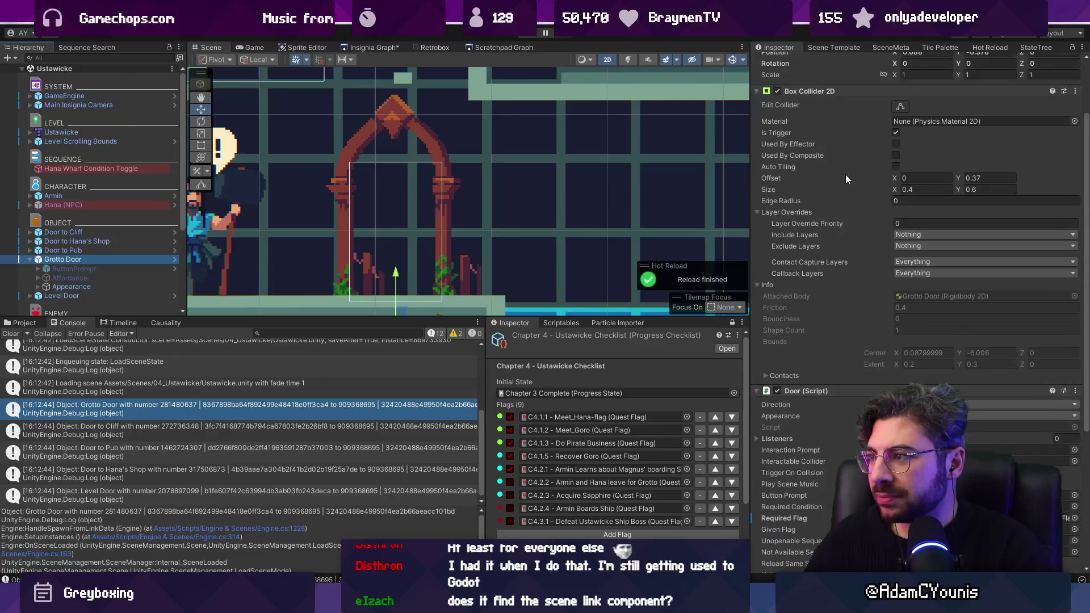
click(809, 91)
click(798, 118)
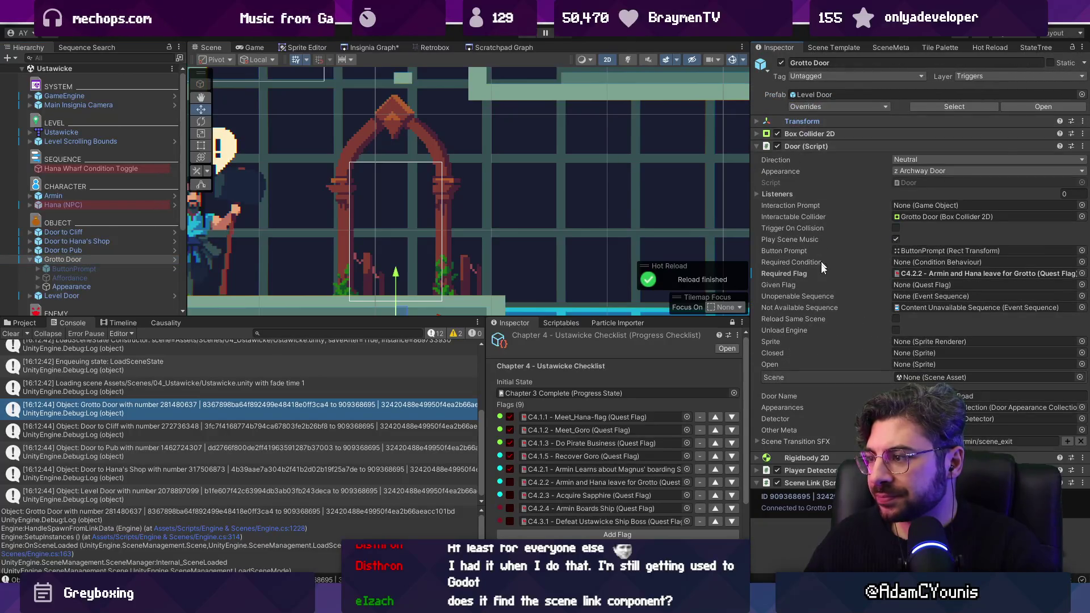
key(alt+Tab)
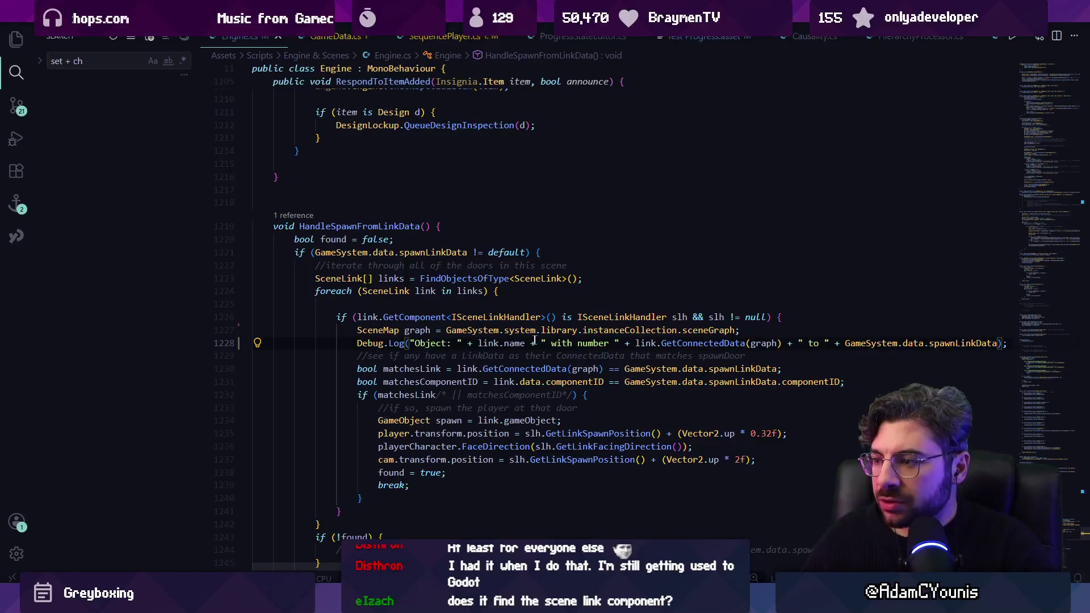
Replace link.GetConnectedData(graph) with link.data in the Debug.Log on line 1228
double_click(668, 342)
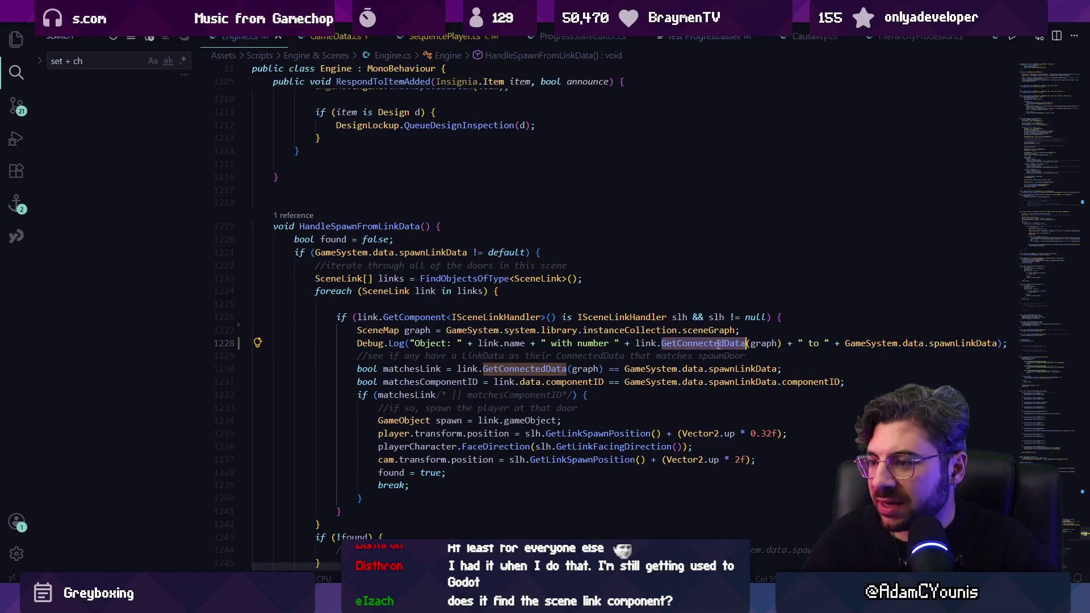
key(ctrl+shift+Right)
key(ctrl+shift+Right)
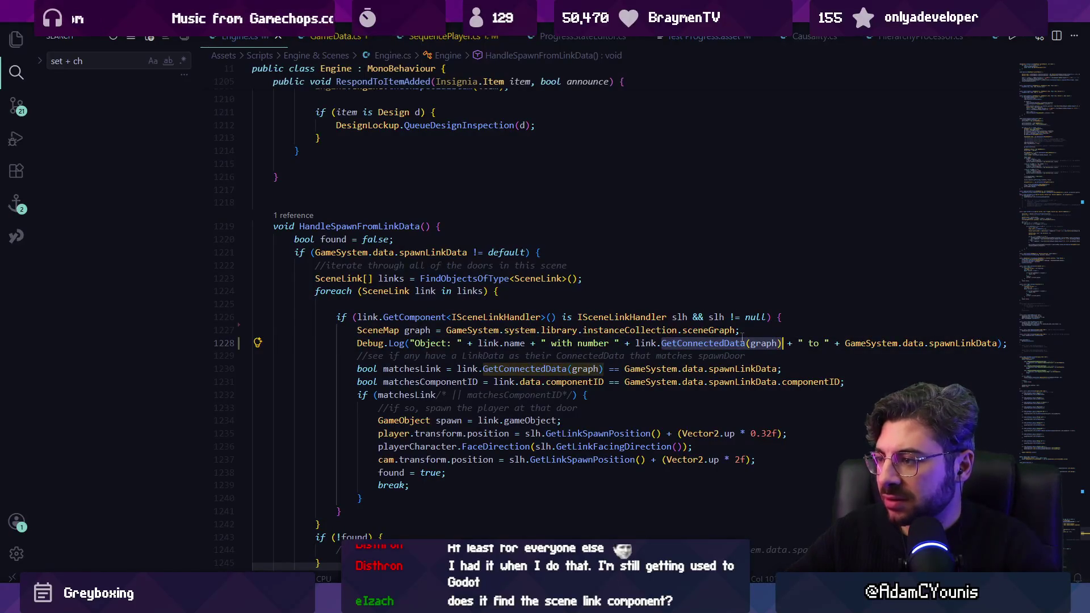
text(G)
key(BackSpace)
text(data)
key(ctrl+Left)
key(ctrl+Left)
key(Down)
Review the edited link.data reference in the line 1228 log statement
double_click(513, 368)
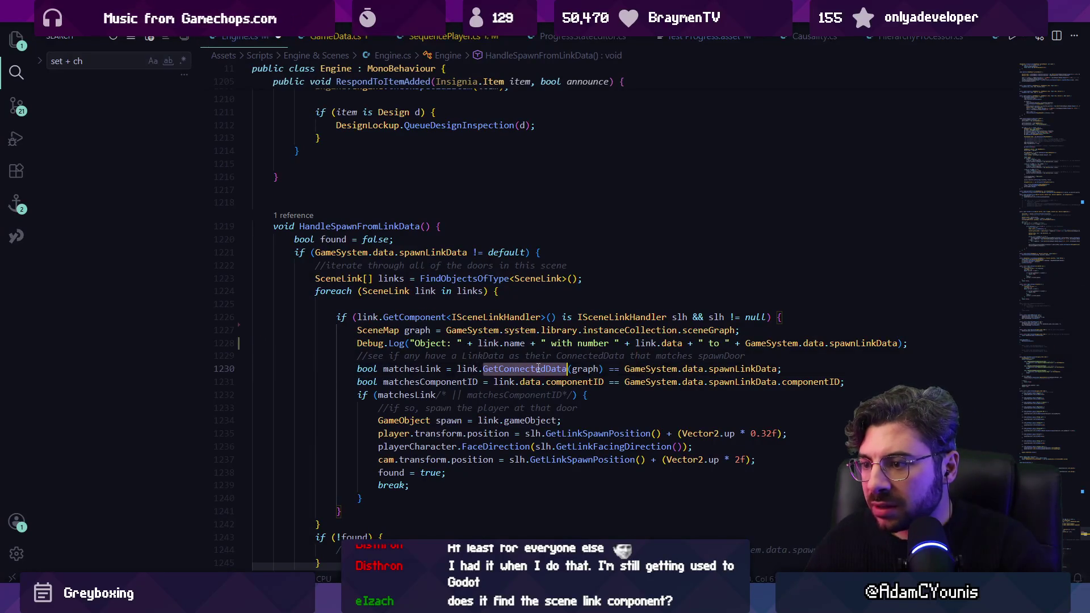
triple_click(545, 345)
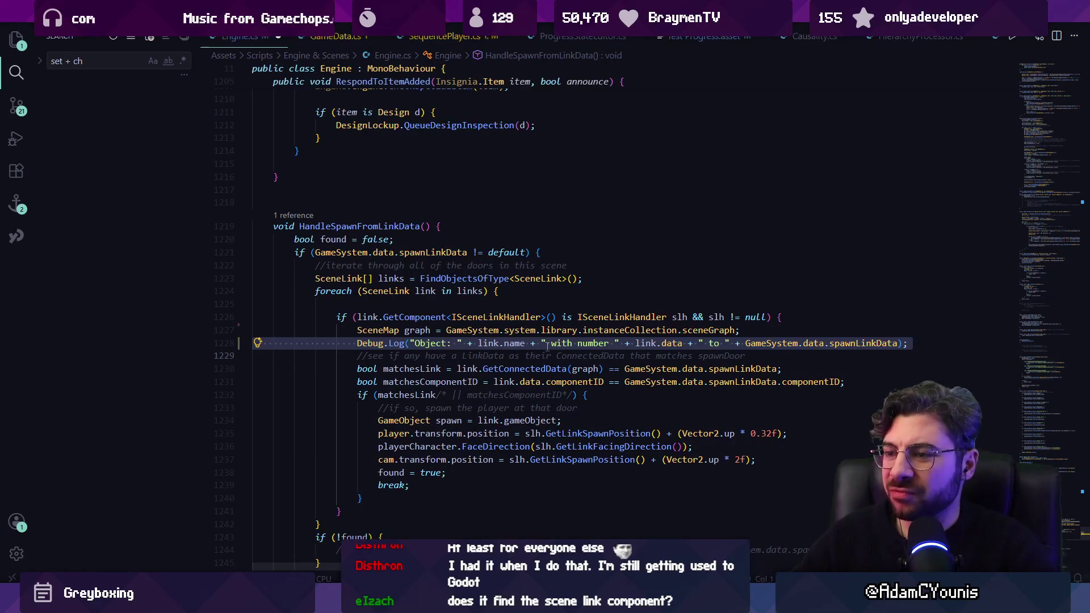
key(Escape)
click(643, 344)
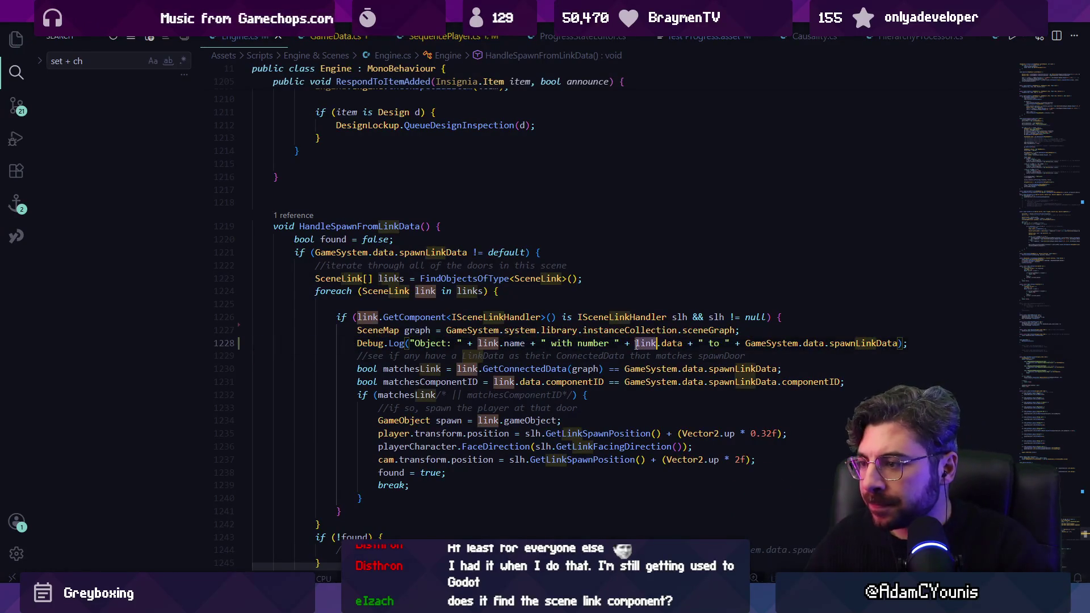
key(ctrl+Right)
key(ctrl+Right)
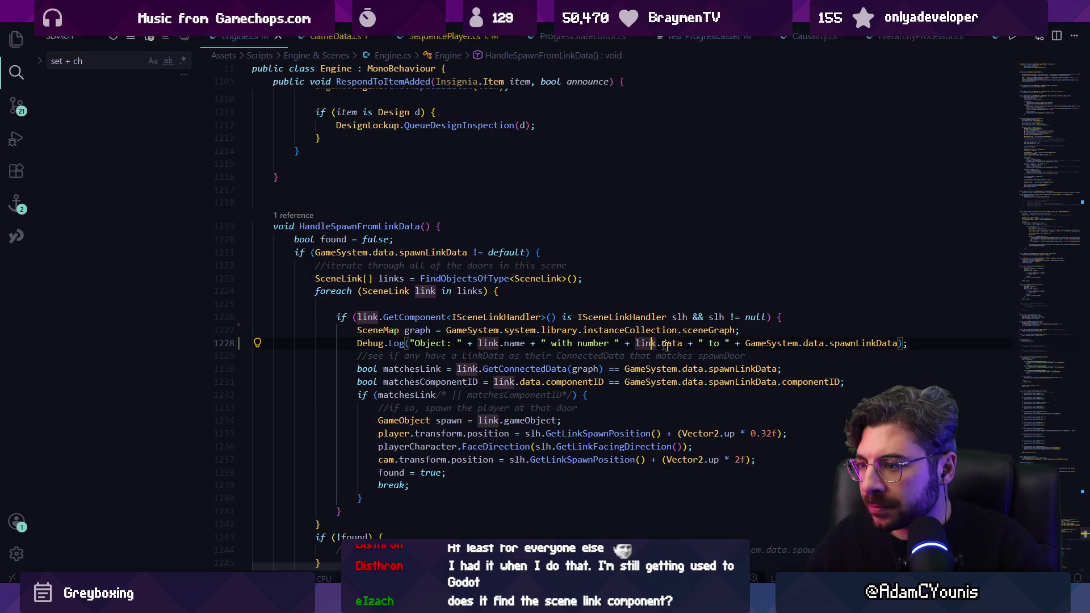
Make matchesLink on line 1230 compare link.data to spawnLinkData, then return to Unity
click(651, 369)
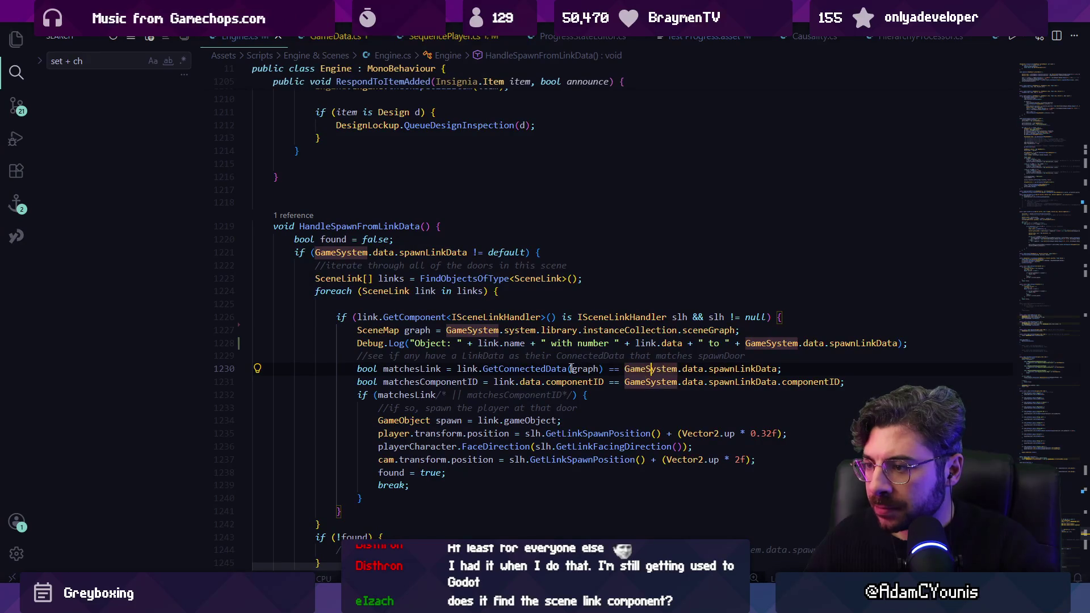
double_click(529, 370)
mouse_move(545, 369)
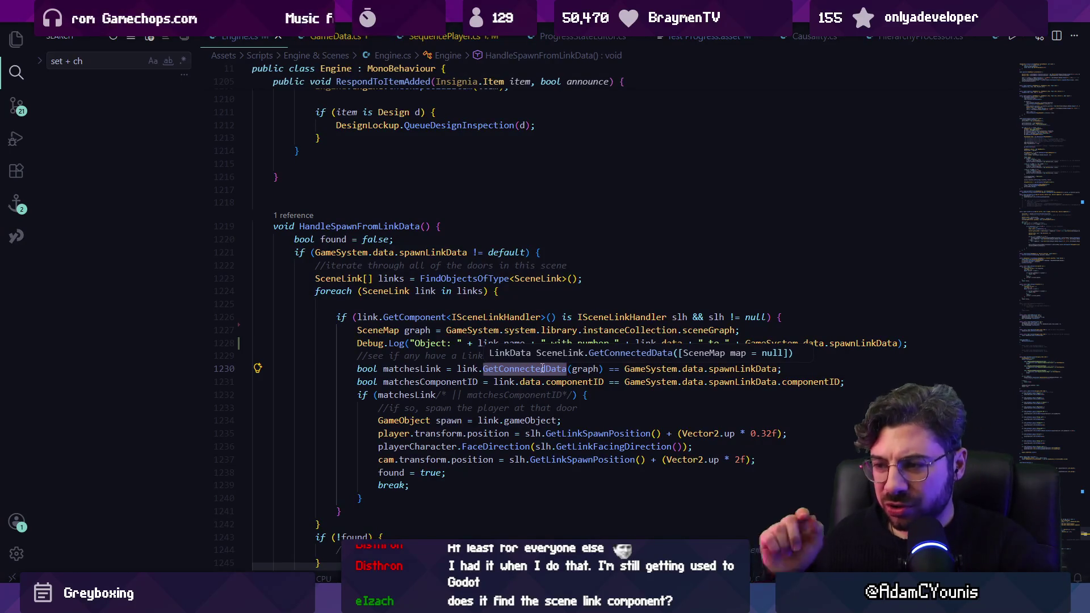
key(ctrl+shift+Right)
key(ctrl+shift+Right)
text(datra)
key(BackSpace)
key(BackSpace)
text(a)
key(Escape)
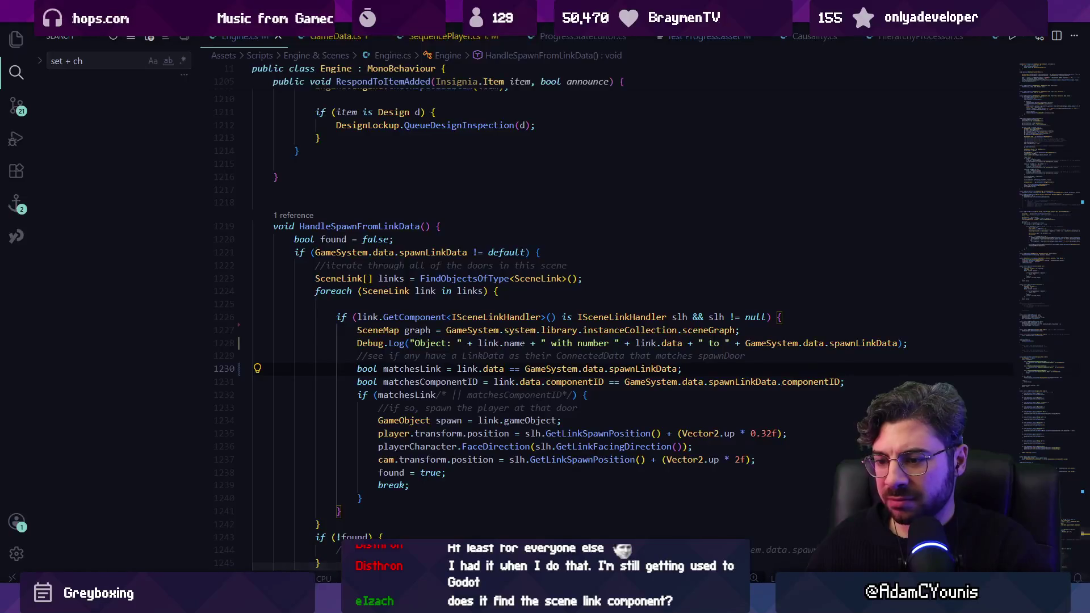
key(alt+Tab)
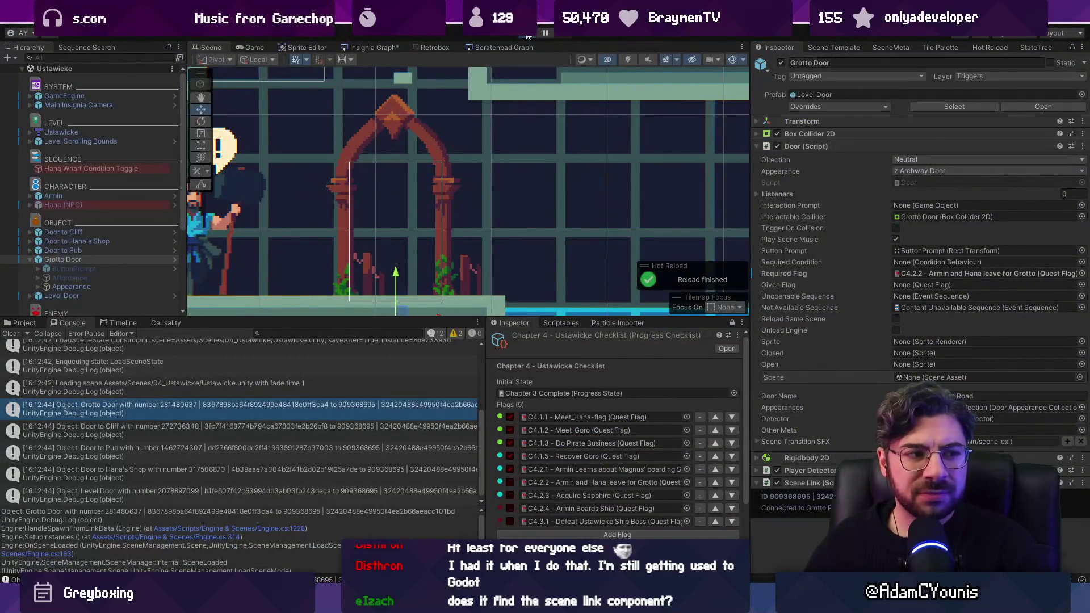
Play the game twice to confirm the player now spawns at the Grotto Door
click(528, 35)
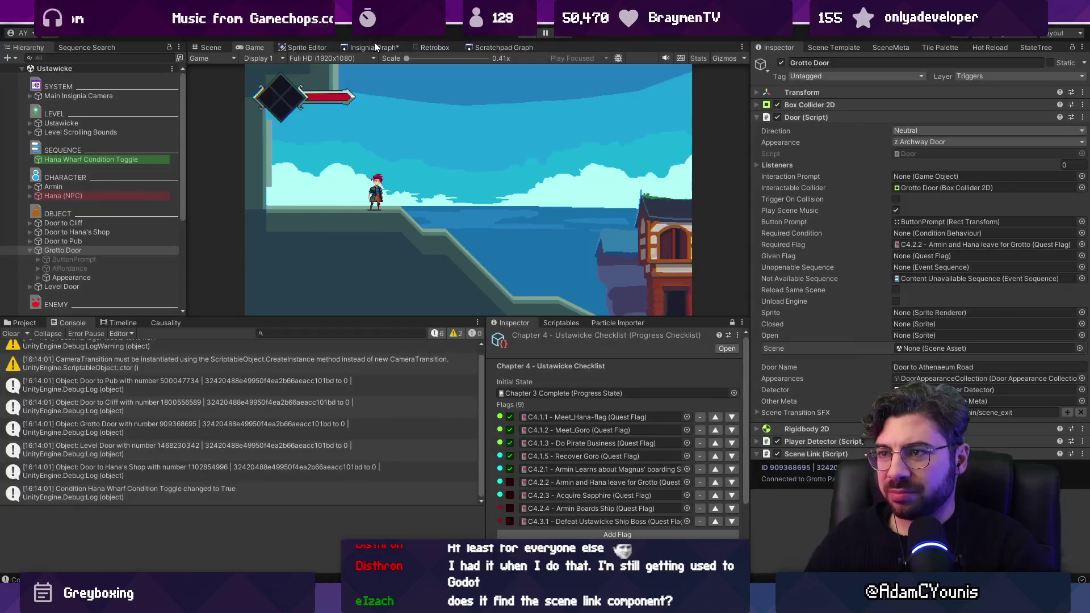
click(373, 45)
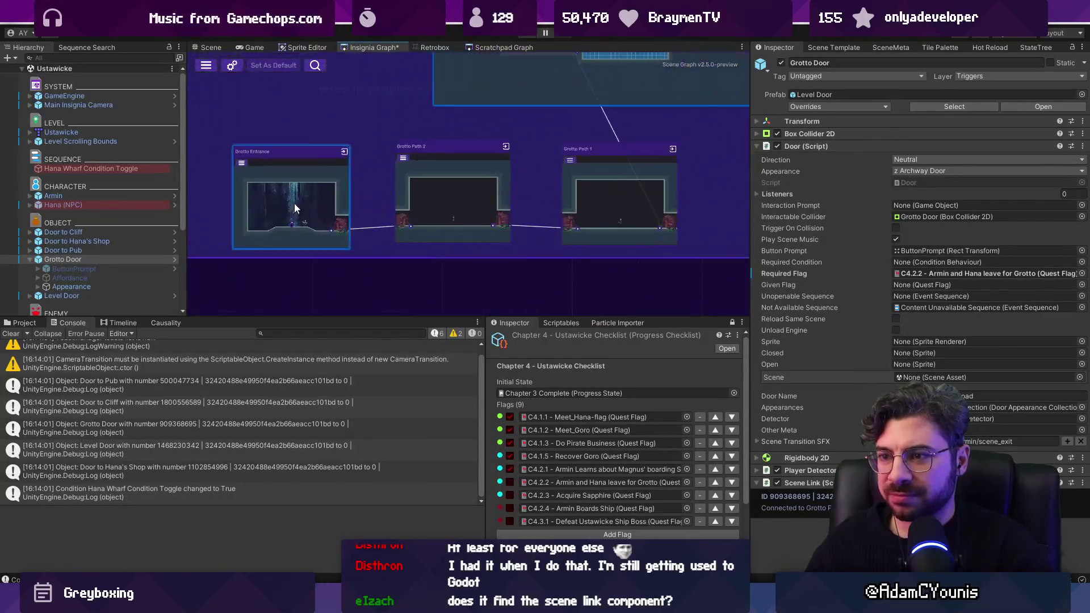
click(528, 36)
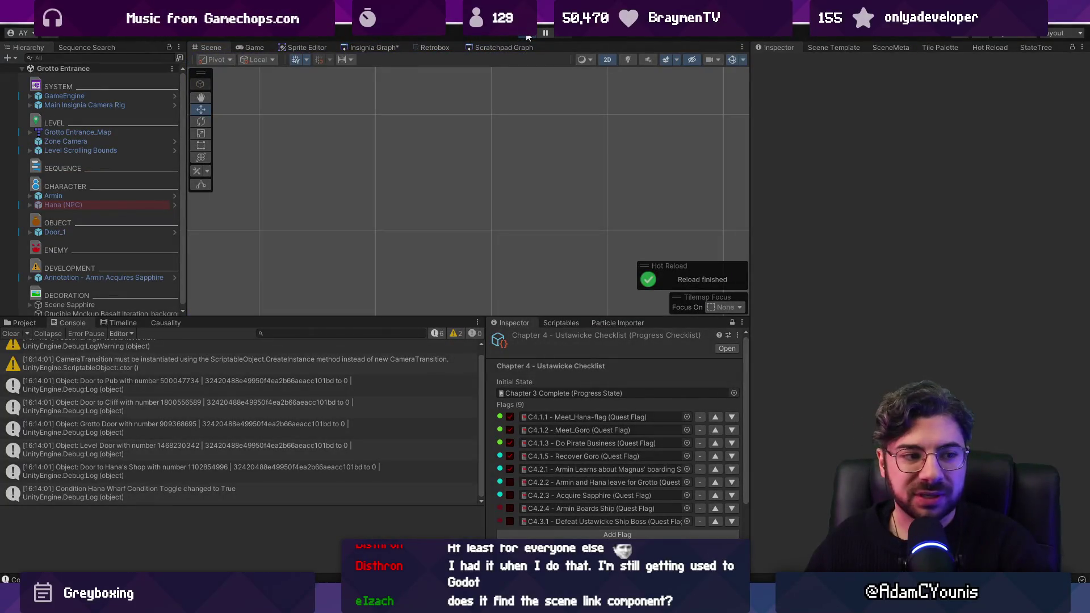
click(528, 36)
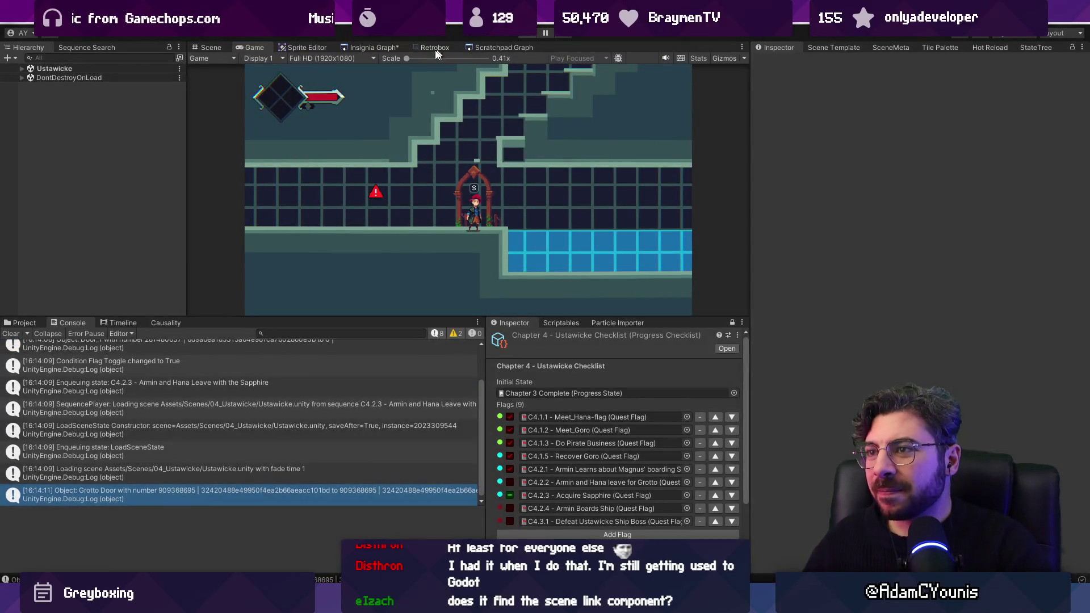
Open the Ohrenstead Underground 1 scene from the Insignia Graph
click(365, 50)
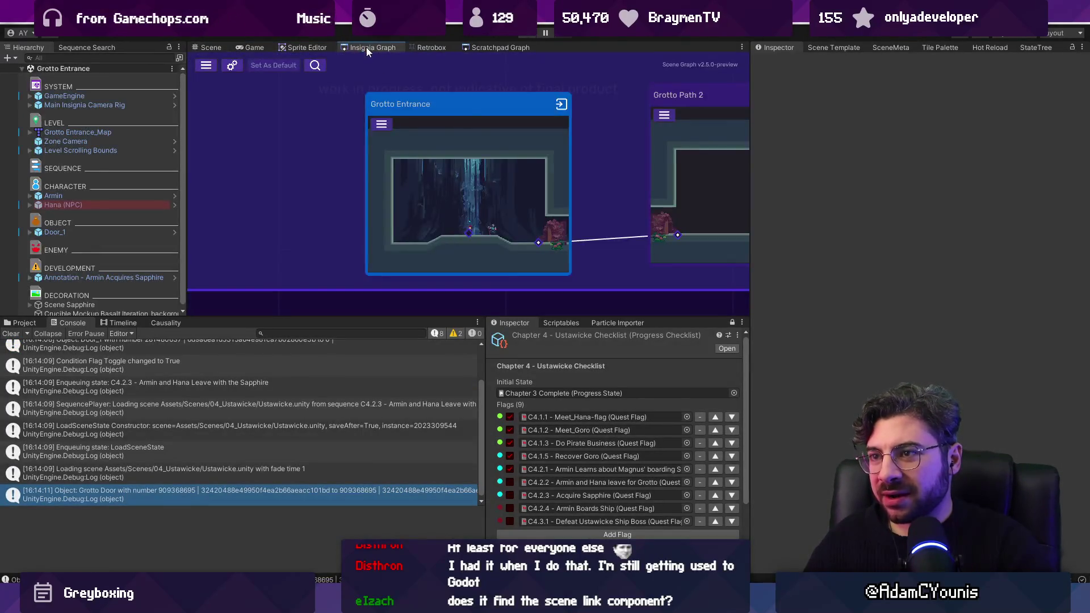
scroll(546, 214, down, 5)
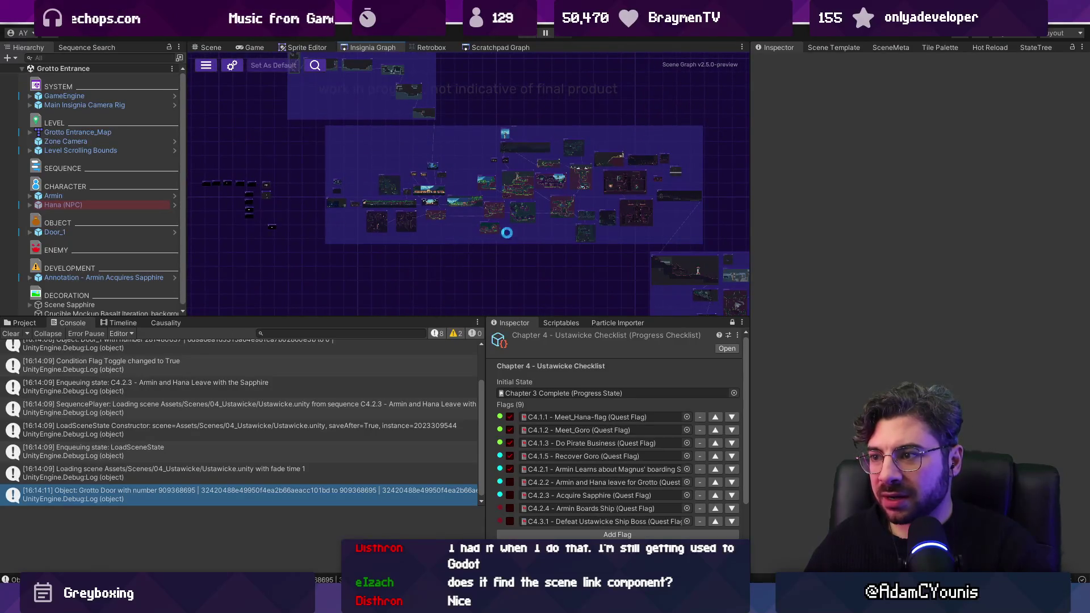
scroll(505, 225, up, 4)
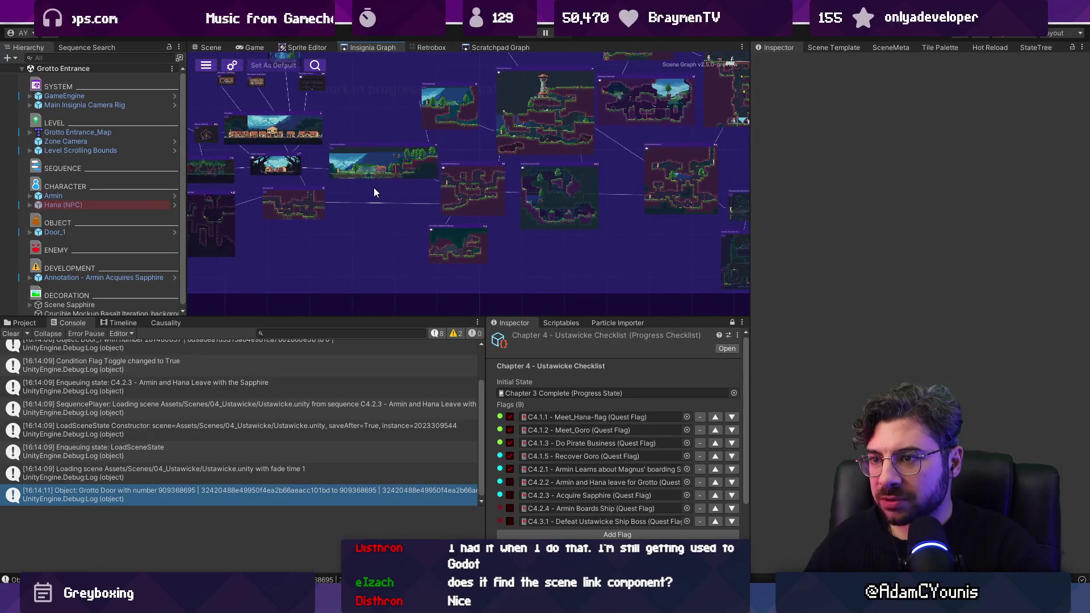
scroll(374, 191, up, 2)
double_click(505, 214)
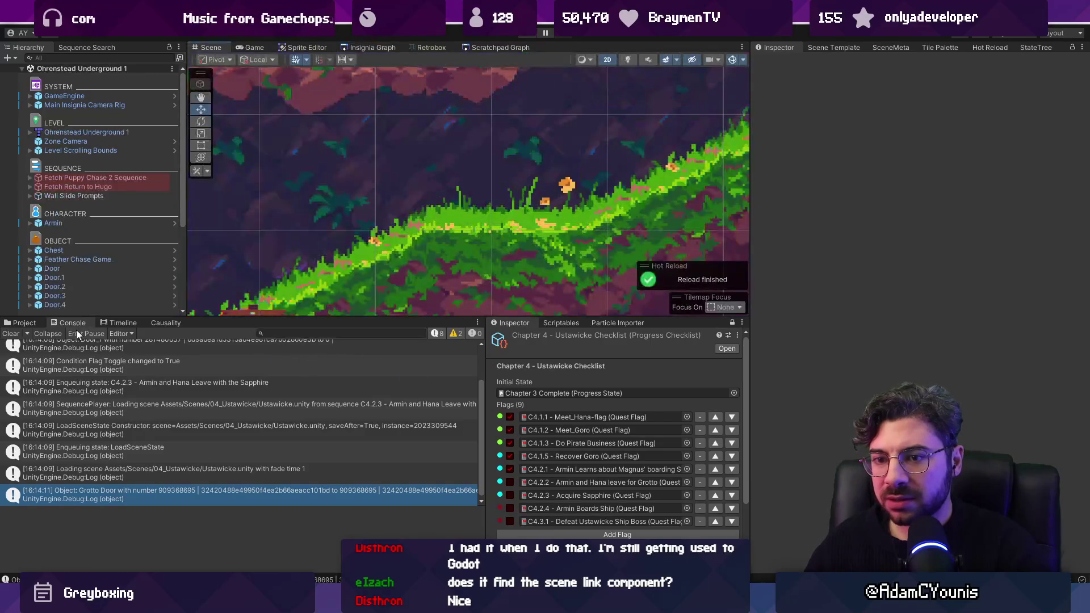
Uncheck Meet Old Man and the following flags in the Chapter 1 - Ohrenstead Checklist asset
click(22, 322)
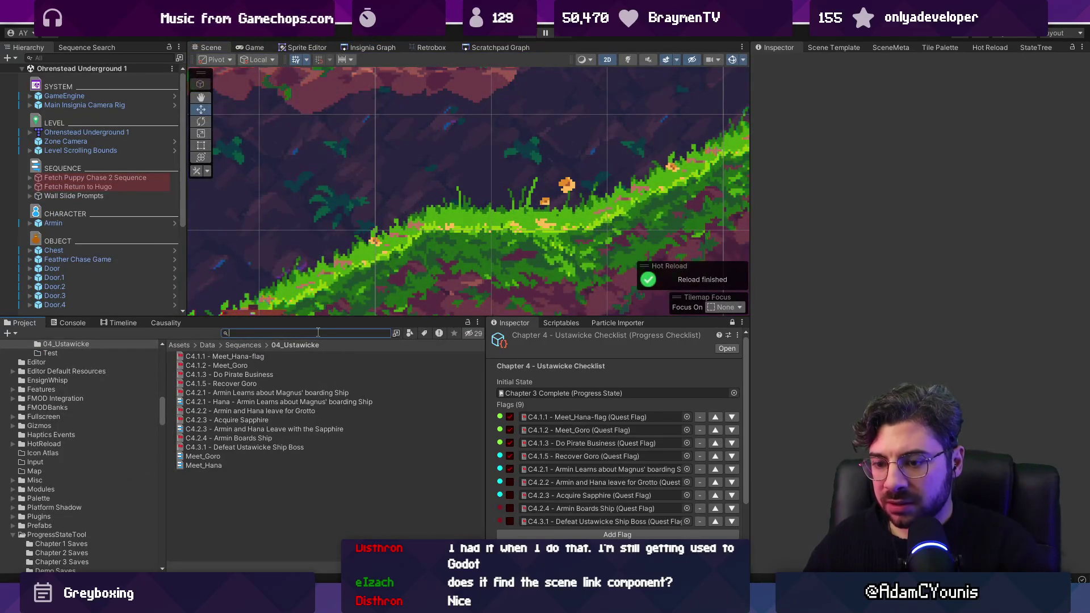
text(chapter 12)
key(BackSpace)
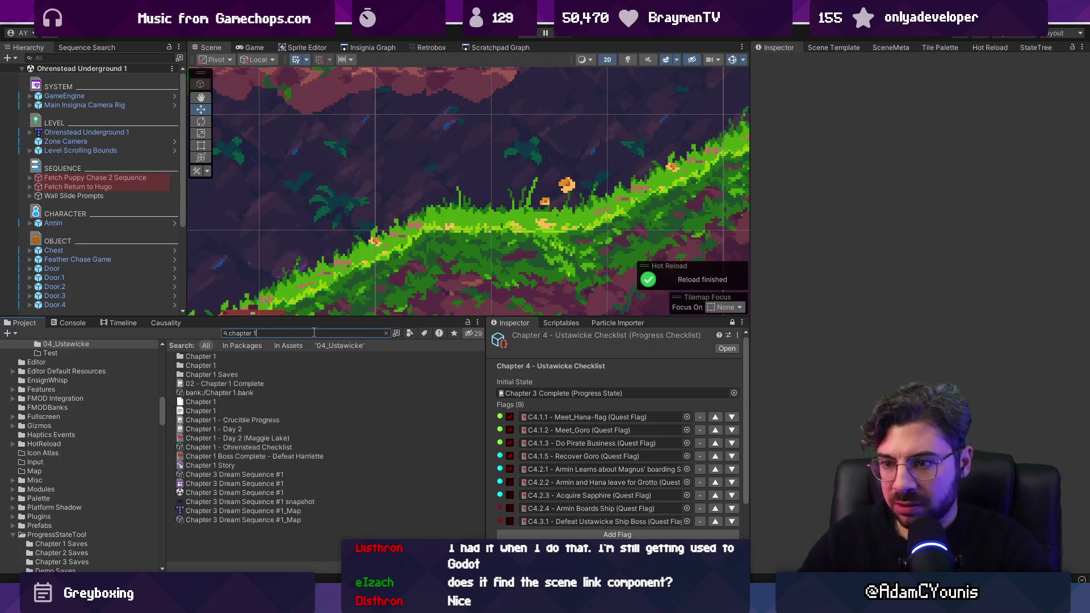
click(250, 448)
click(732, 323)
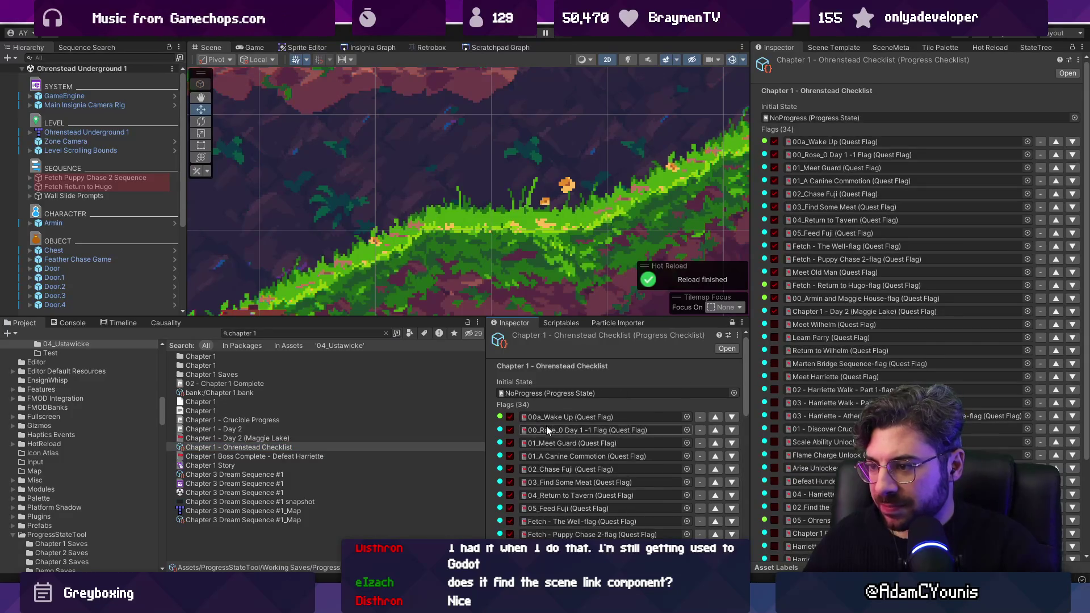
scroll(546, 431, down, 3)
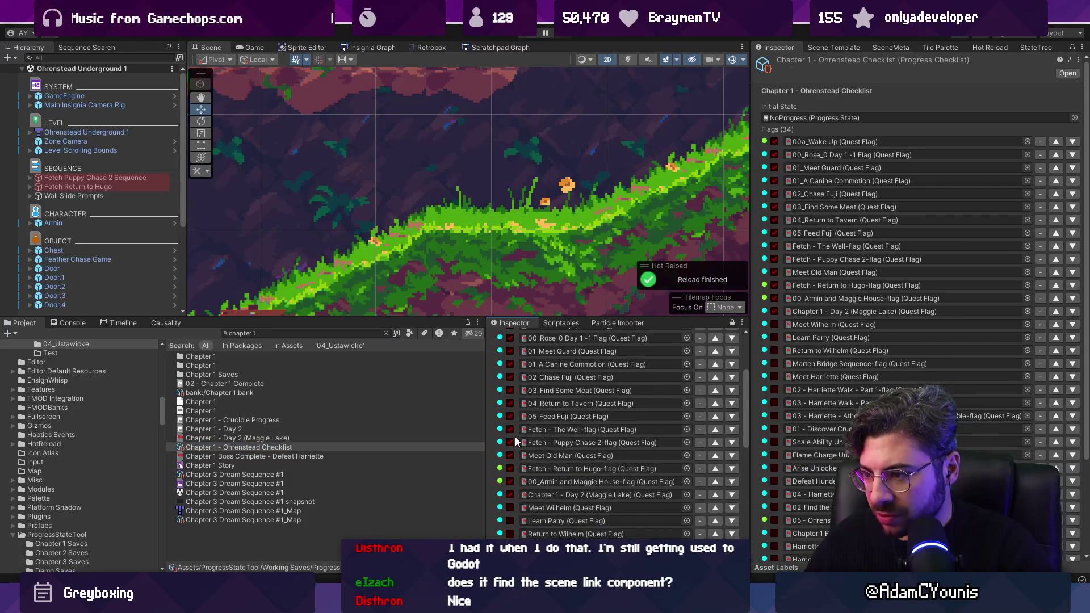
click(510, 455)
scroll(424, 259, down, 5)
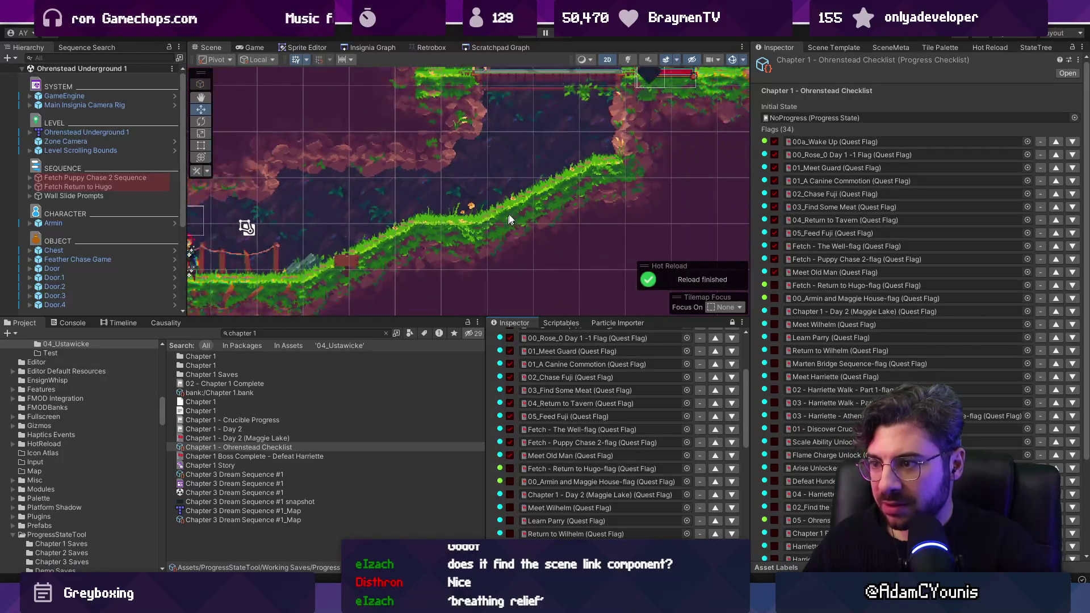
scroll(407, 194, down, 2)
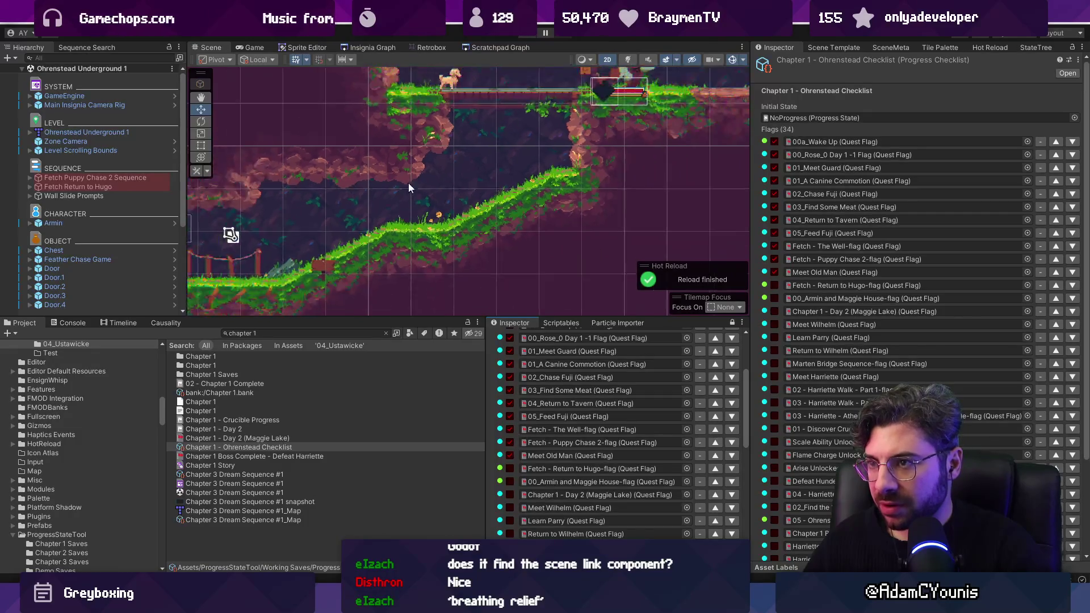
Pick the chapter 1 progress state in the scene graph and play-test the cave level
click(377, 47)
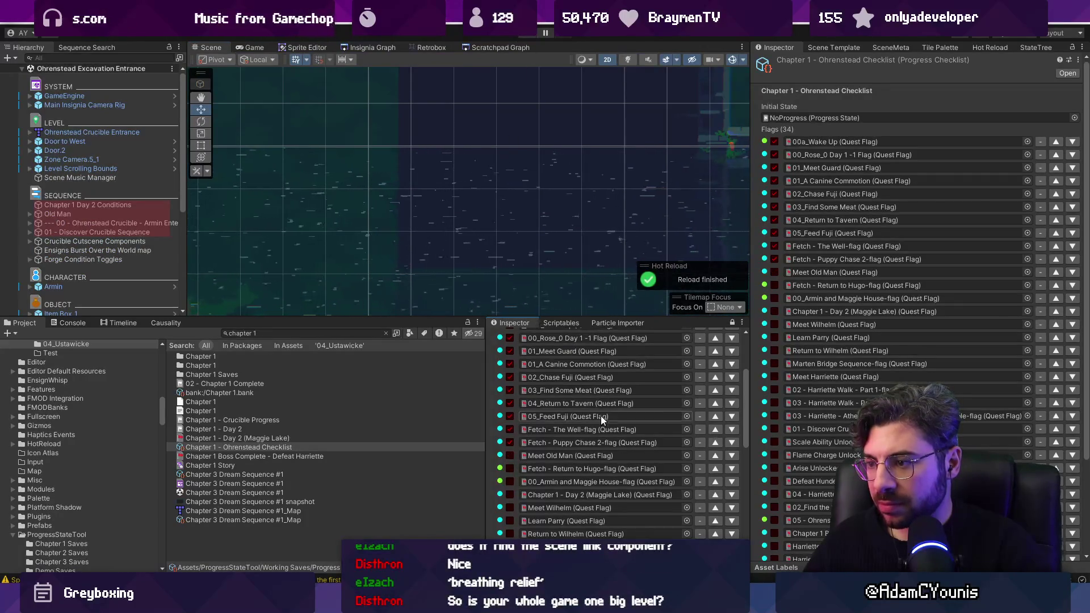
scroll(601, 415, down, 10)
click(732, 535)
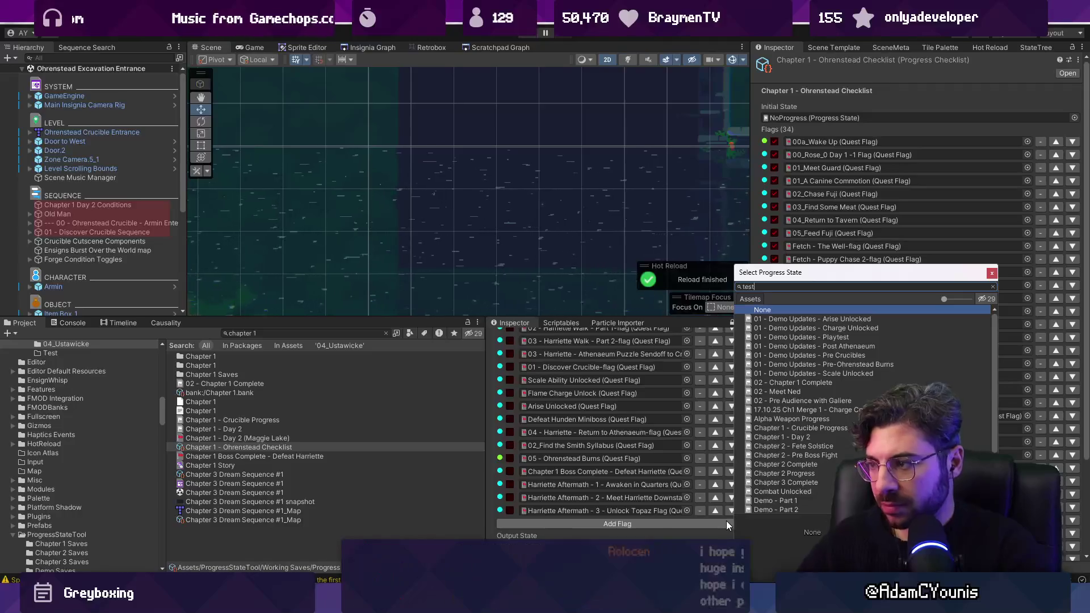
text(chapter 1)
key(Return)
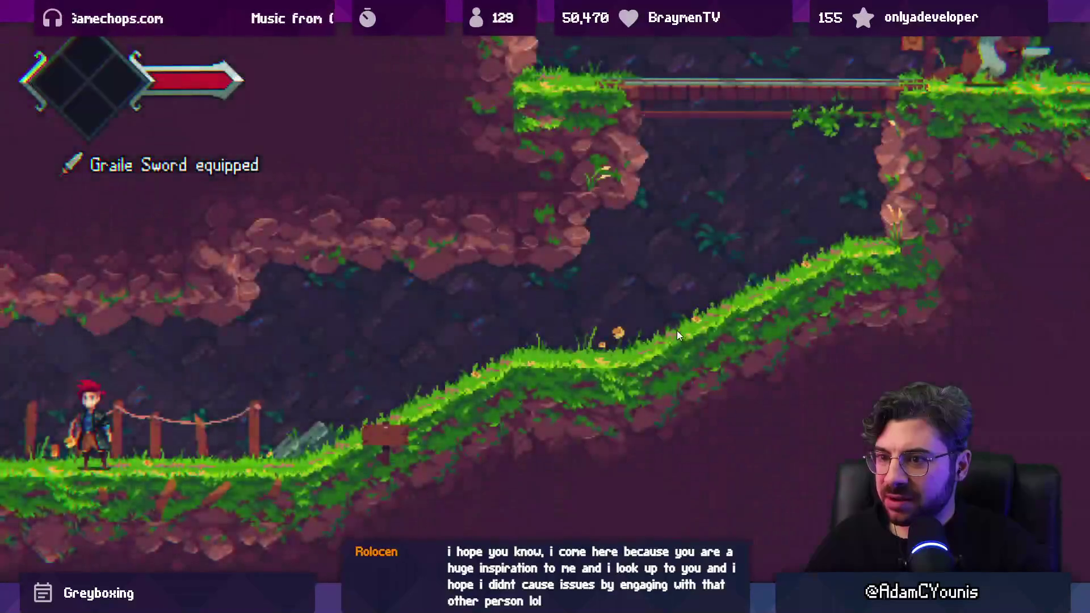
key(F11)
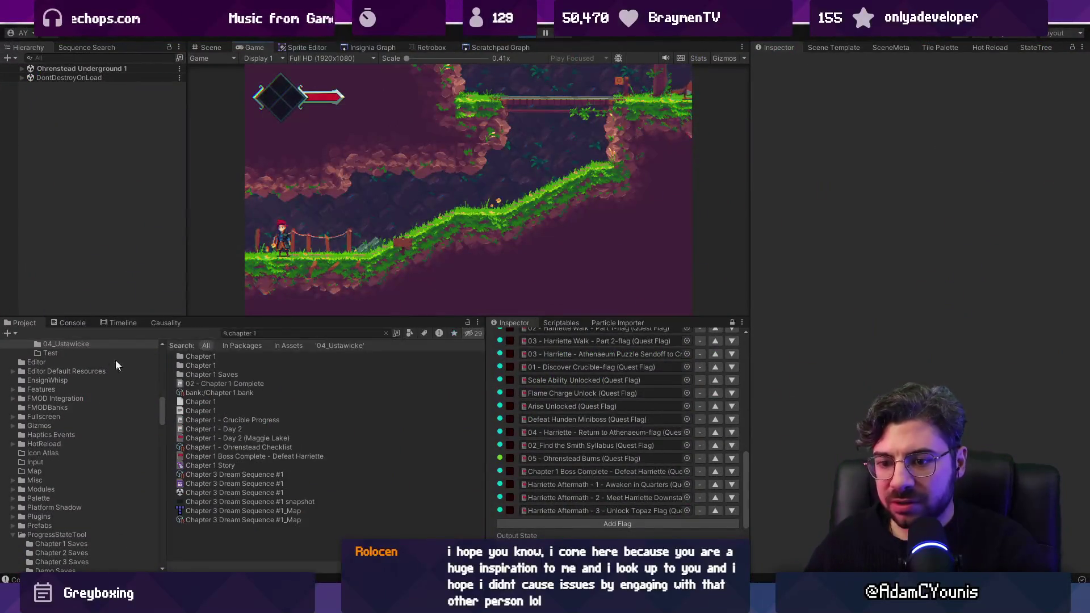
Select the lighting KeyNotFoundException in the Console and widen the panel to read it
click(76, 325)
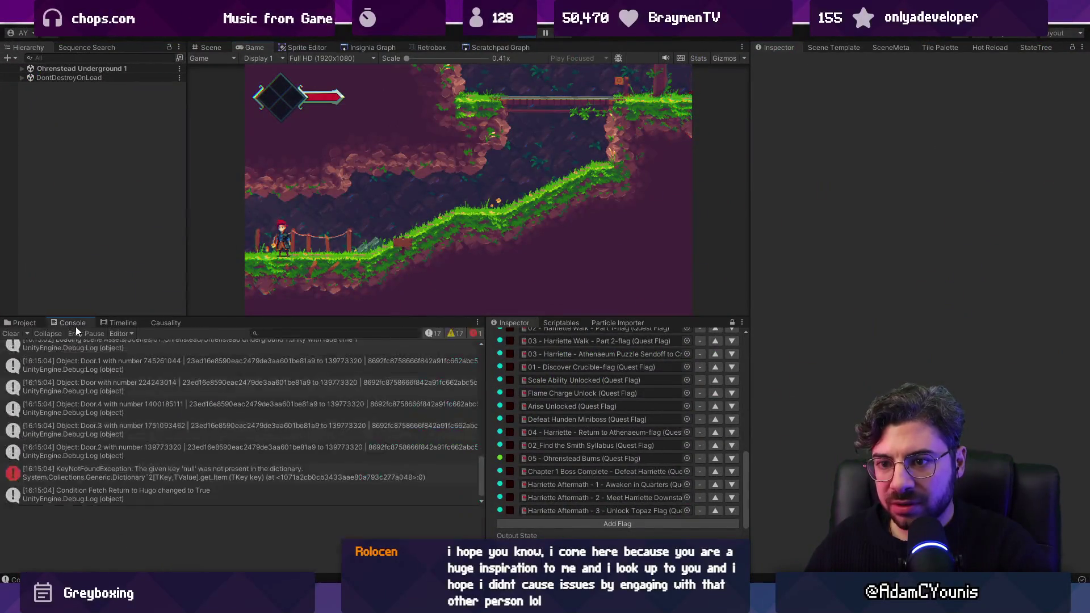
click(186, 472)
scroll(234, 435, up, 1)
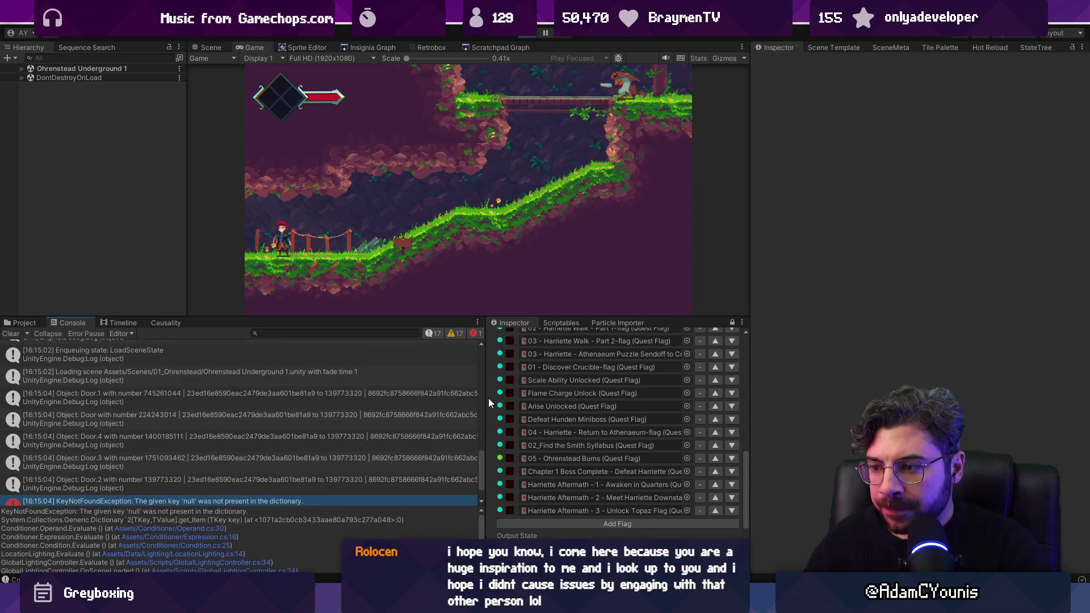
mouse_move(487, 399)
mouse_down()
mouse_move(534, 395)
mouse_move(523, 396)
mouse_up()
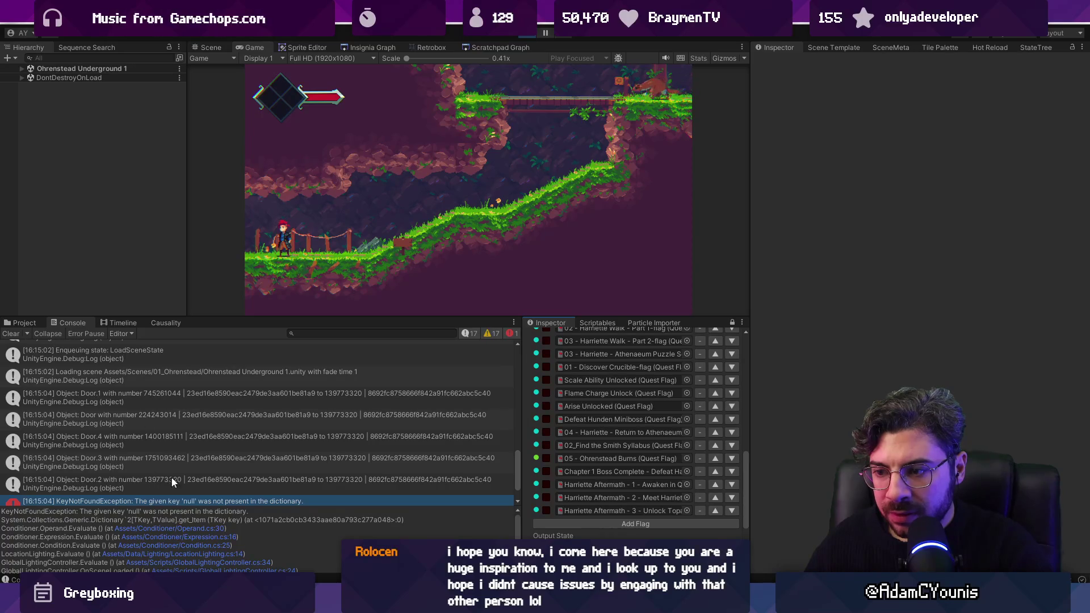
Compare with the Door.2 log, enlarge the exception's stack trace, then exit Play mode
click(187, 480)
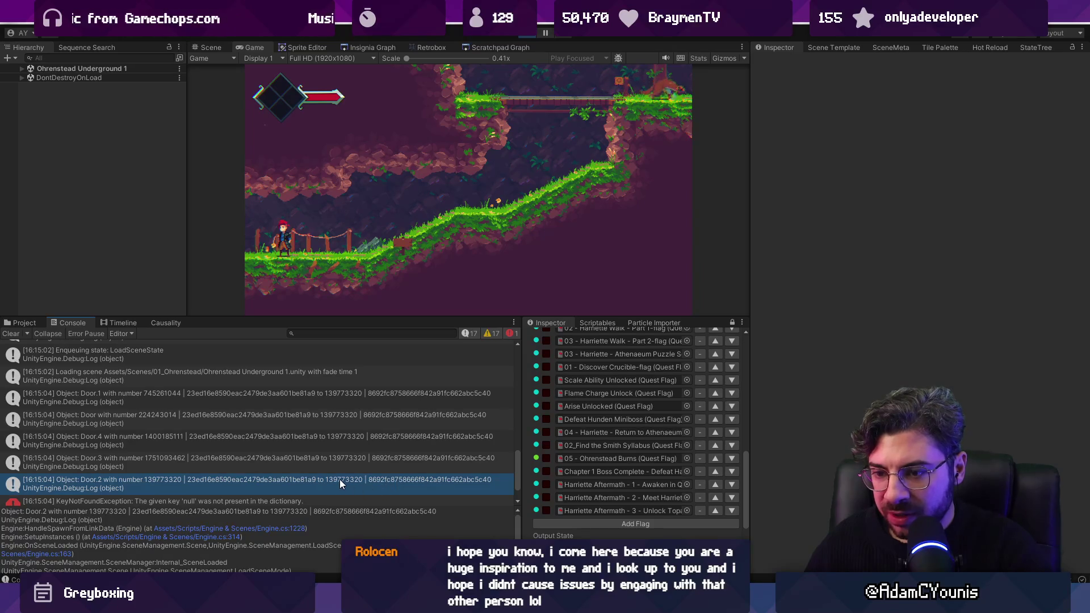
scroll(338, 476, down, 2)
click(263, 468)
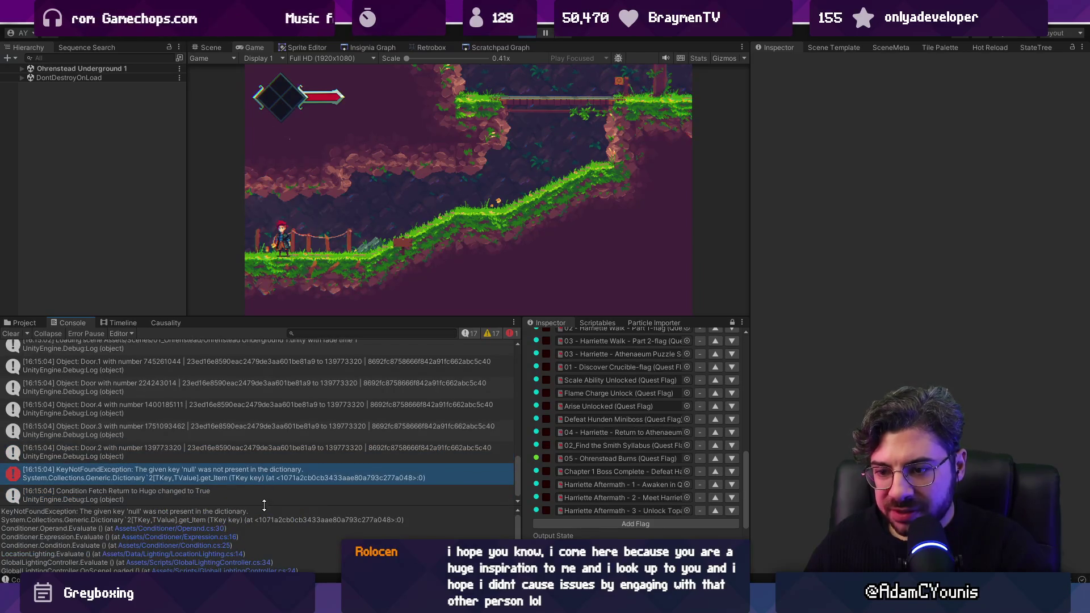
drag(264, 505, 261, 422)
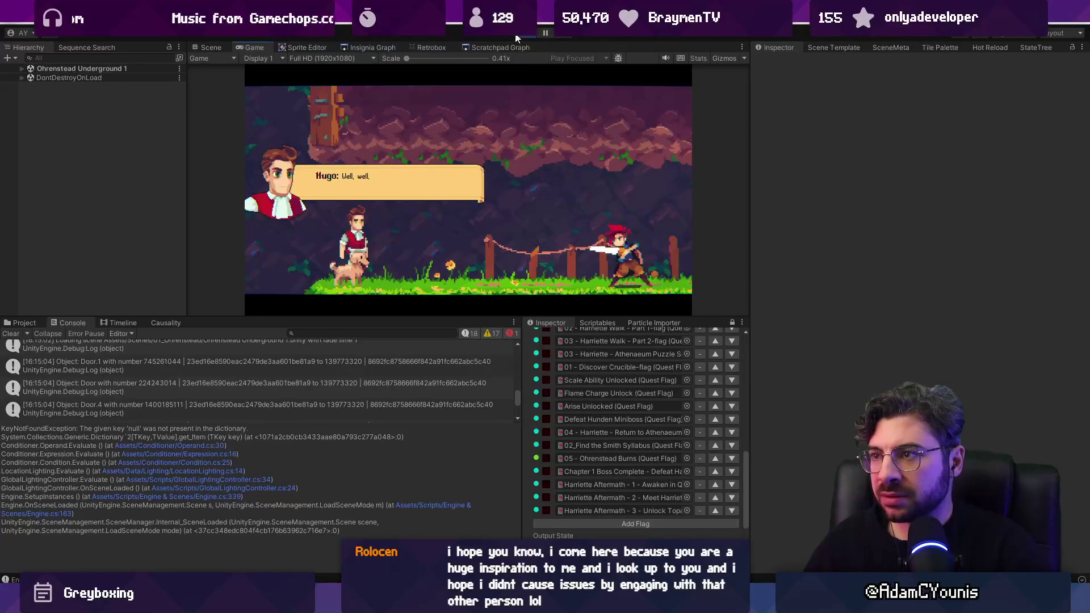
key(ctrl+p)
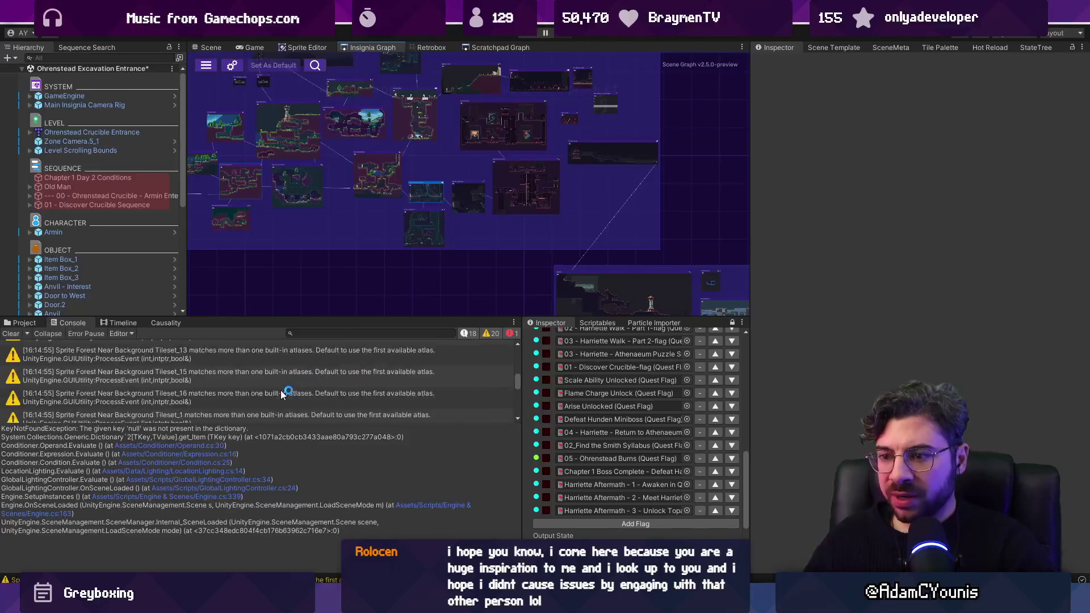
Search the Hierarchy for 'light' to locate the Global Lighting object
drag(278, 421, 256, 484)
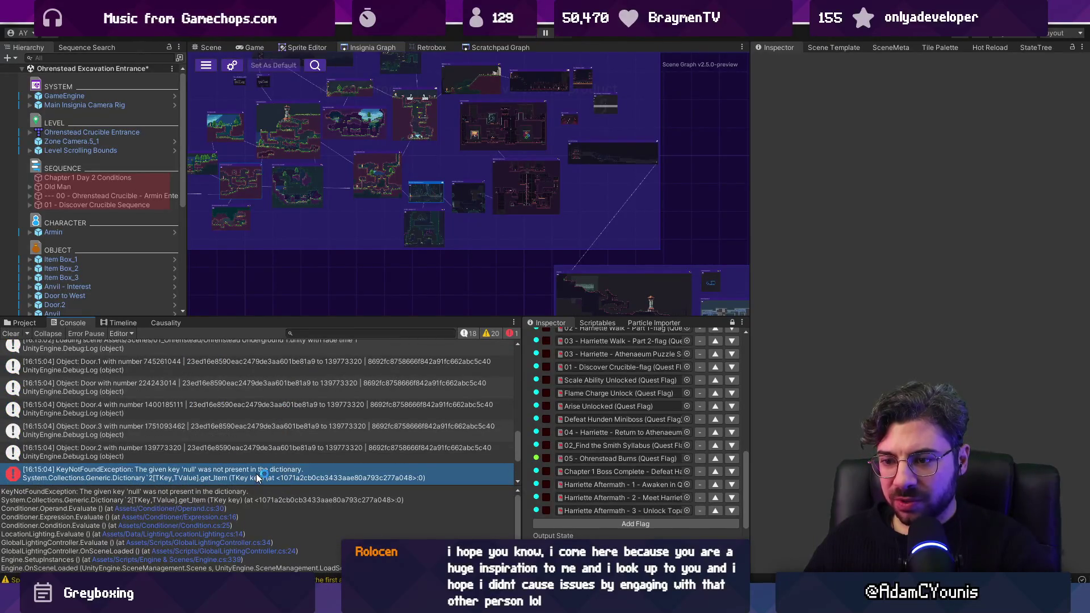
scroll(107, 228, down, 8)
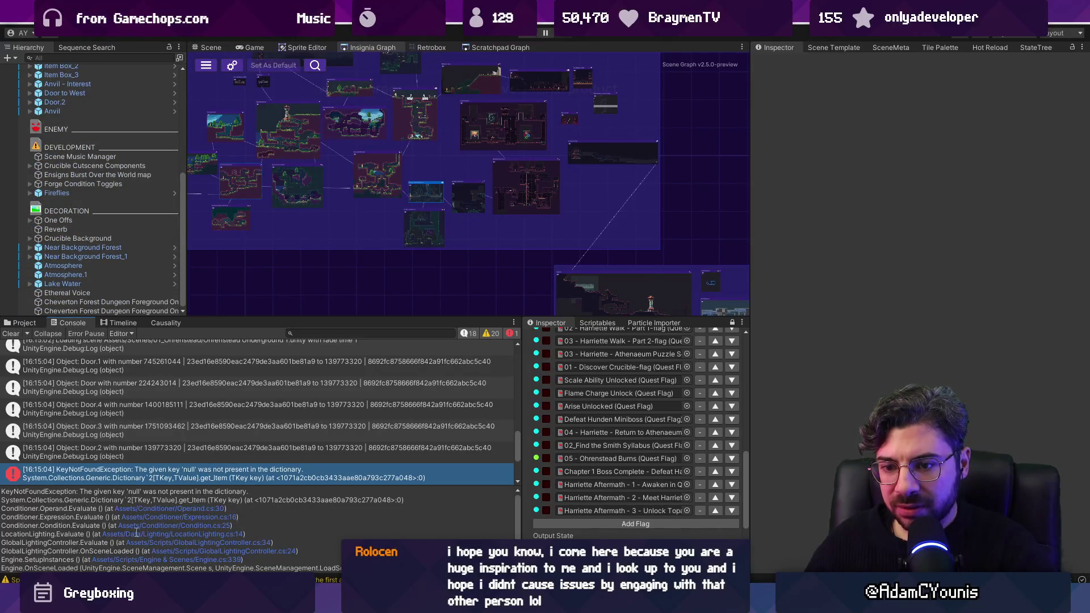
click(97, 57)
key(Down)
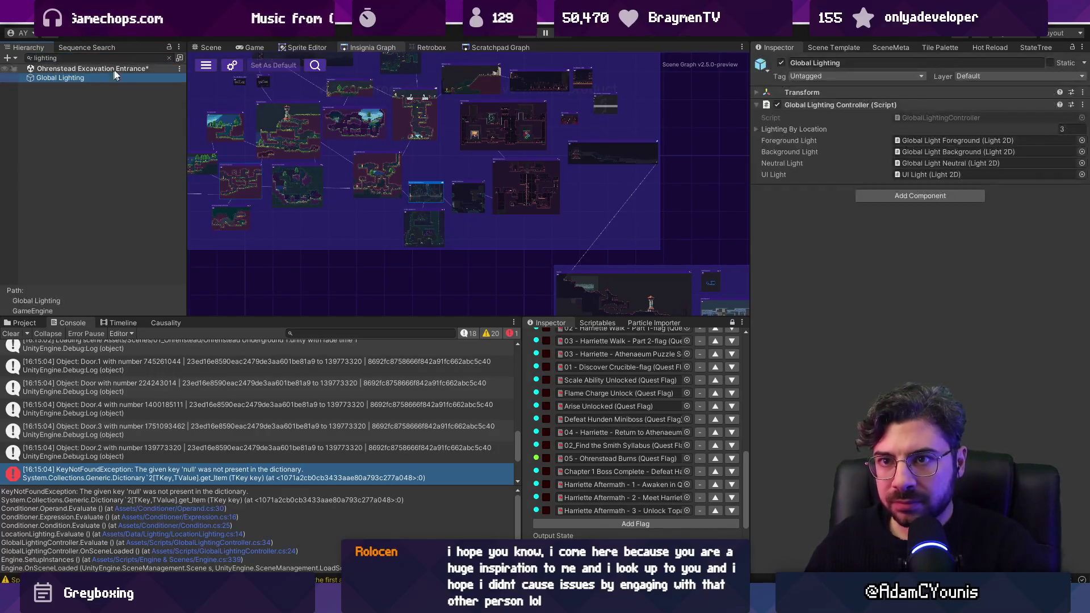
click(126, 57)
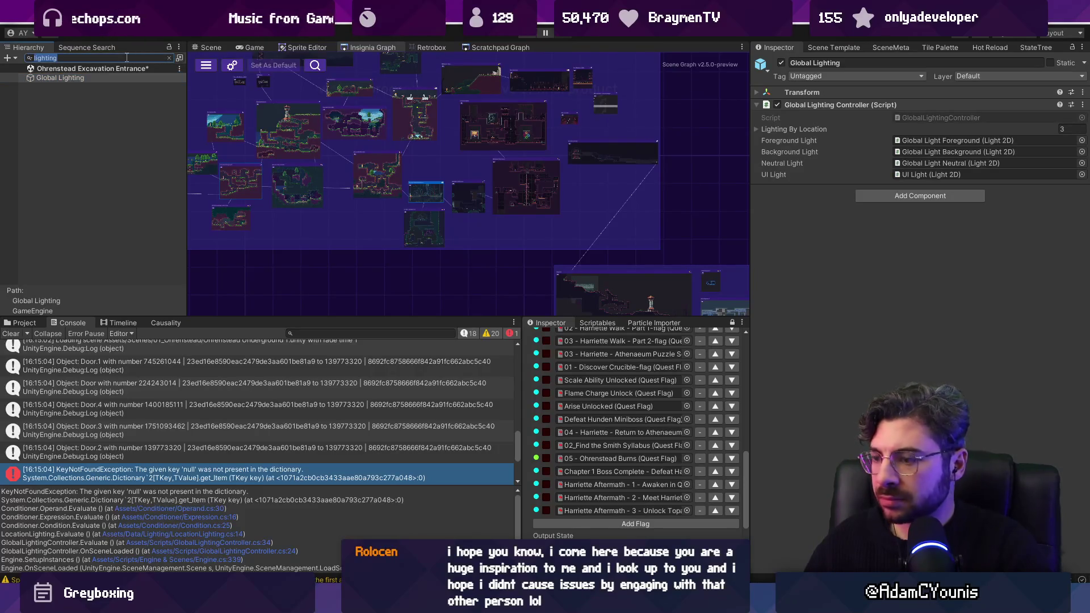
text(light)
key(Escape)
Inspect Atmosphere and Near Background Forest near Global Lighting, then filter and clear 'lighting'
scroll(94, 245, down, 10)
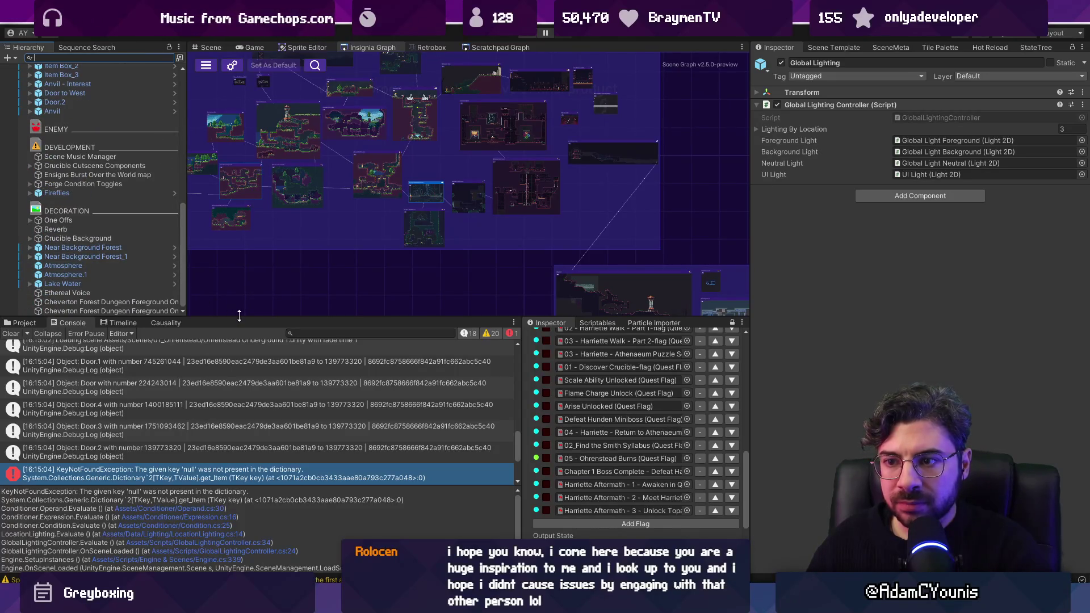
drag(239, 315, 239, 420)
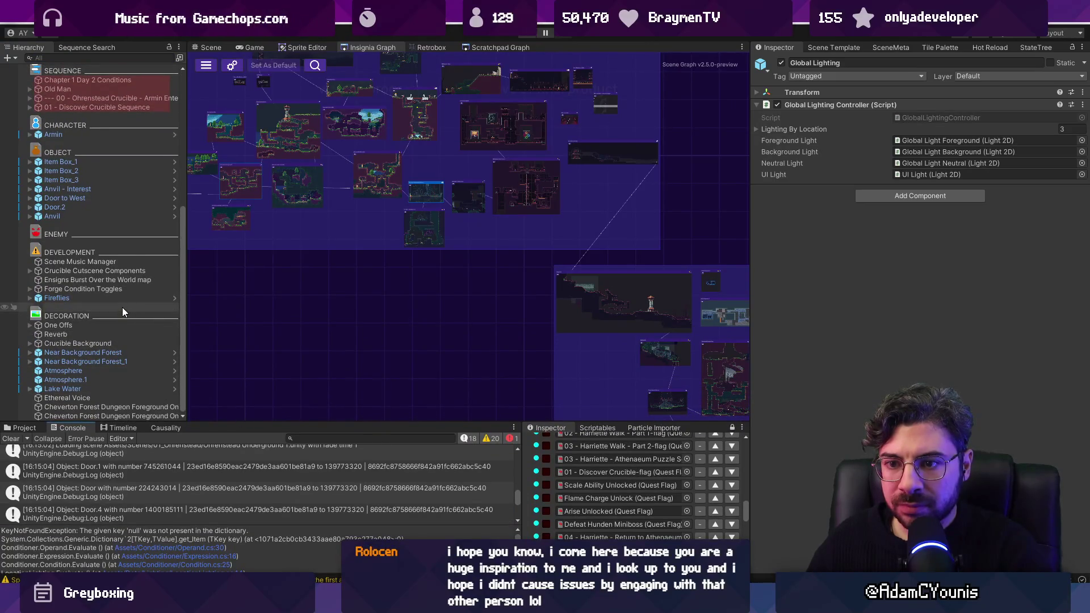
scroll(121, 307, up, 3)
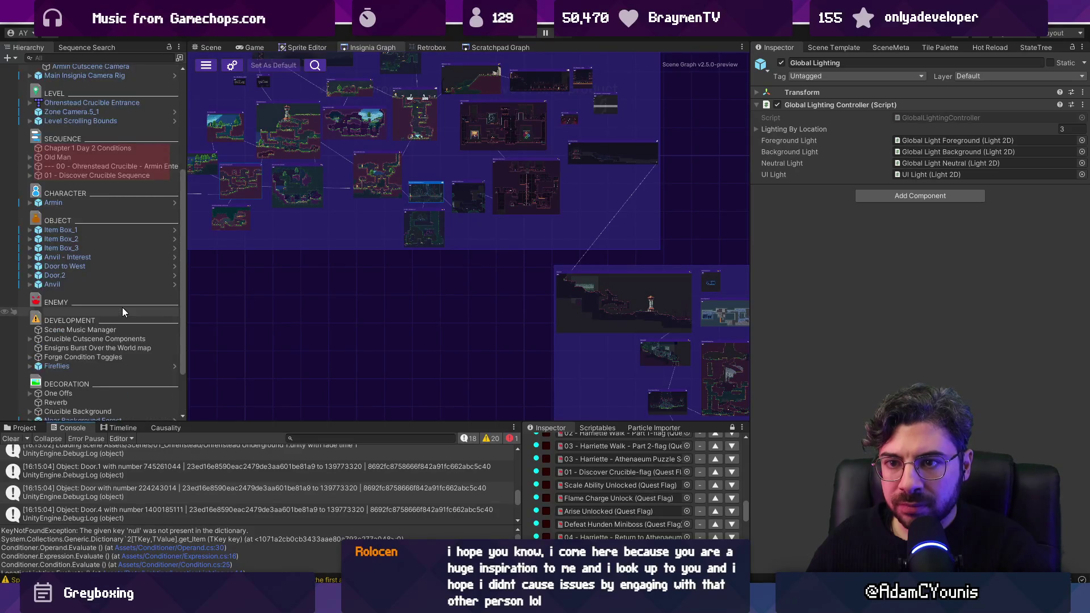
scroll(122, 308, up, 4)
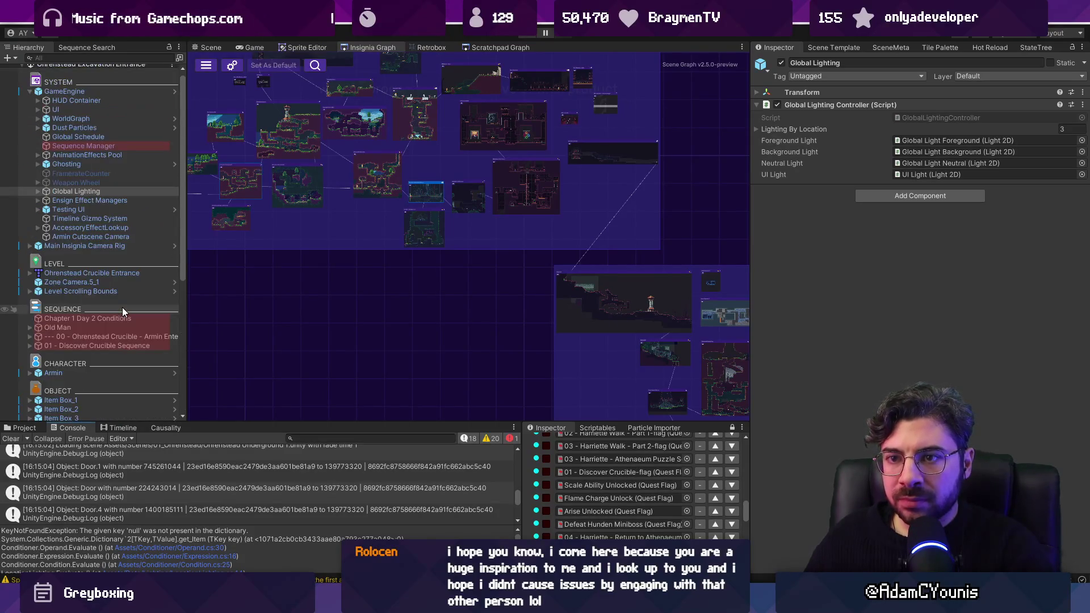
click(30, 92)
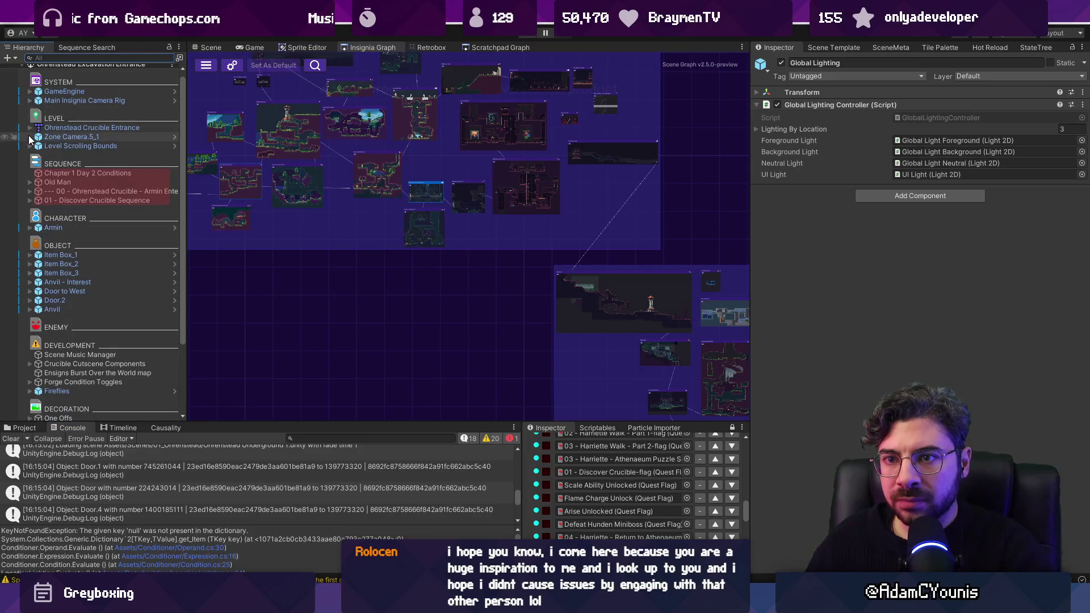
scroll(86, 278, down, 2)
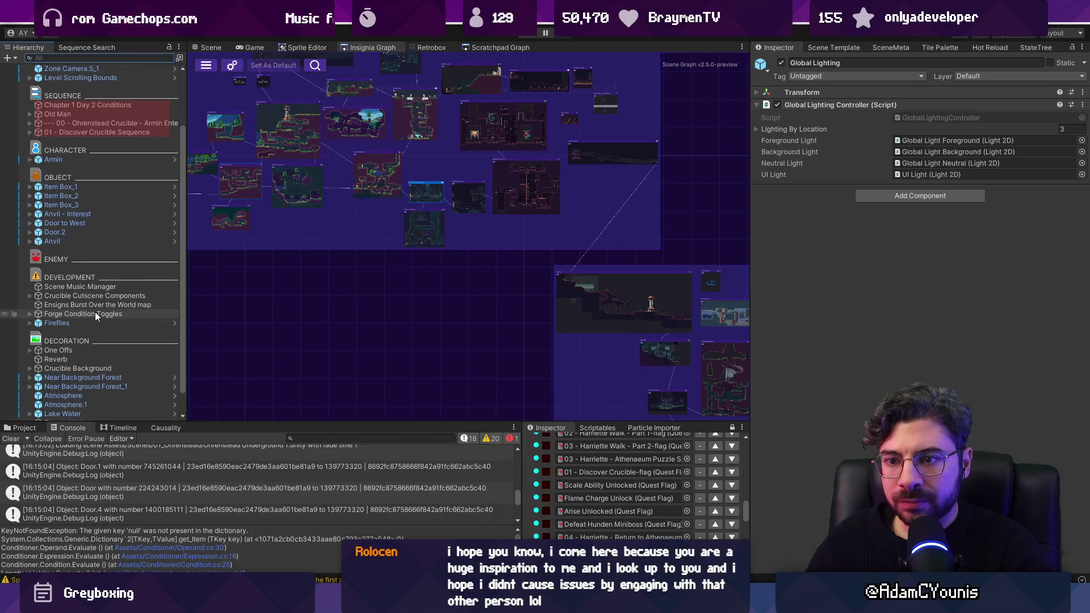
scroll(100, 315, down, 1)
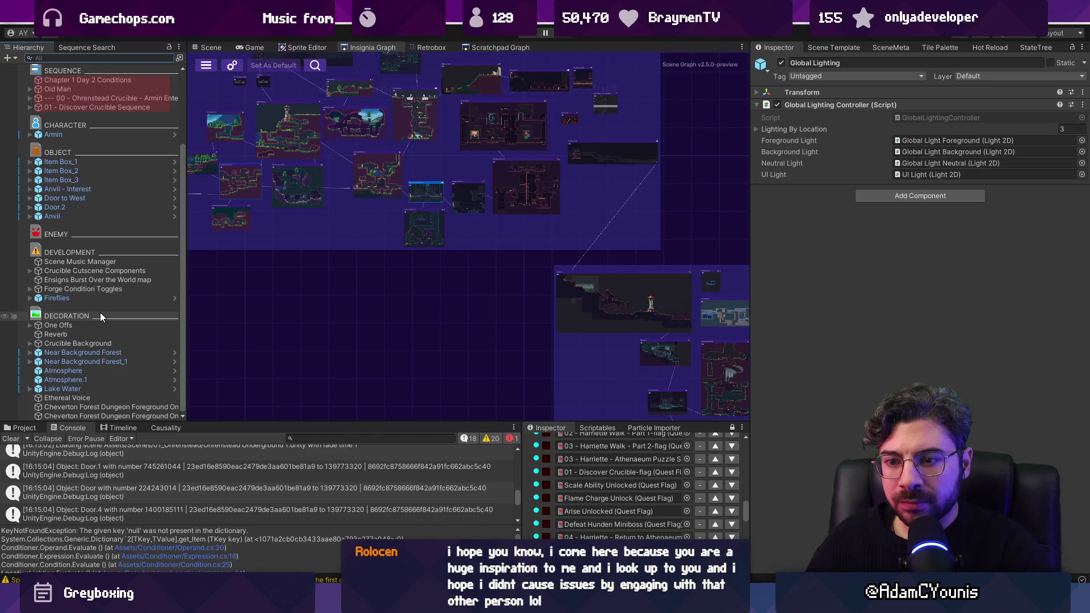
click(94, 372)
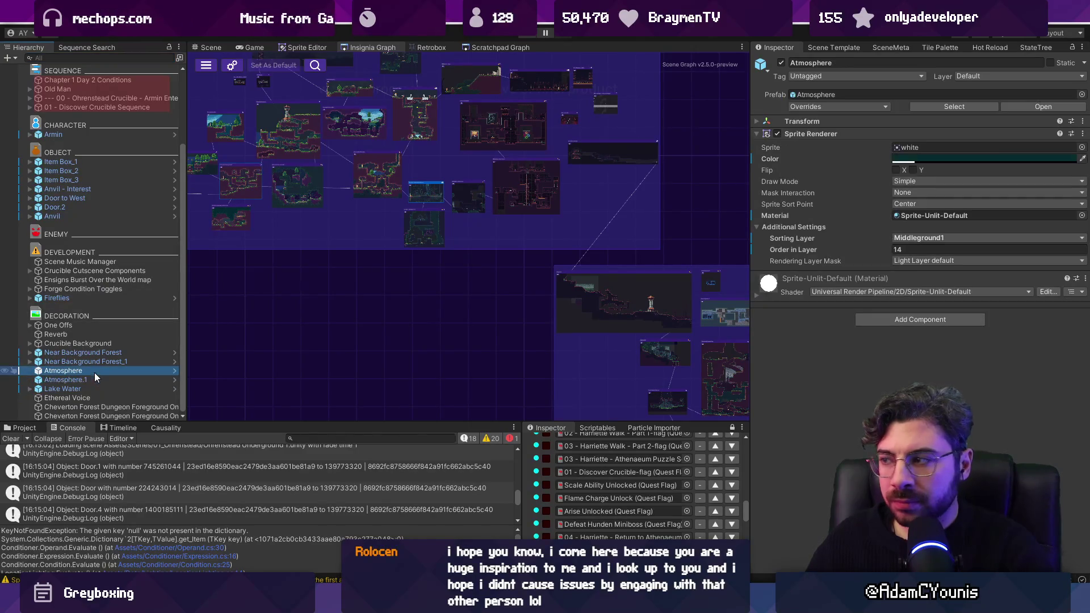
click(102, 354)
click(116, 58)
text(lighting)
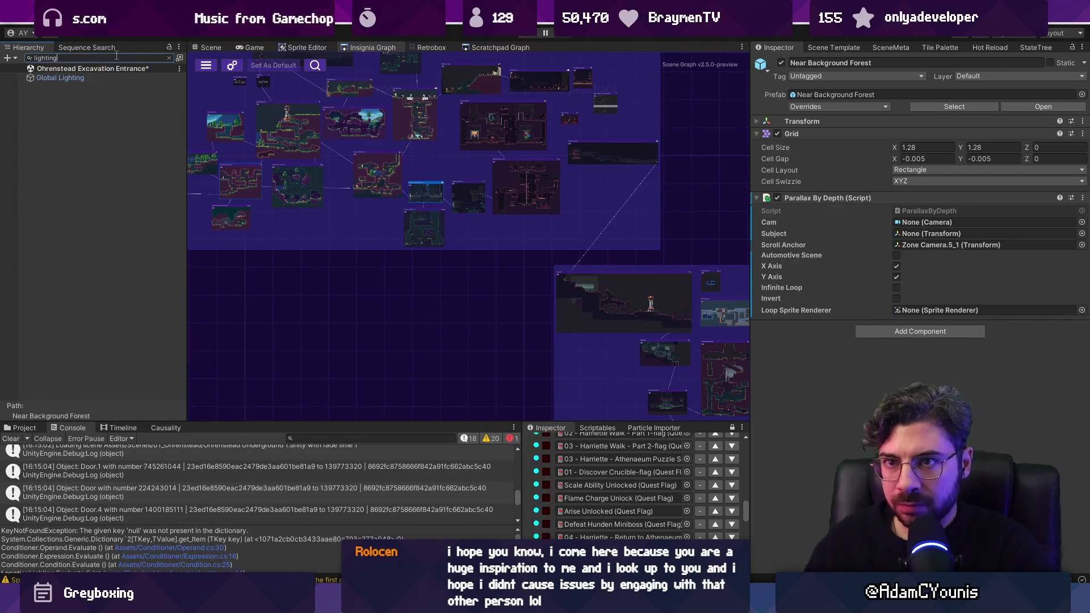
click(169, 58)
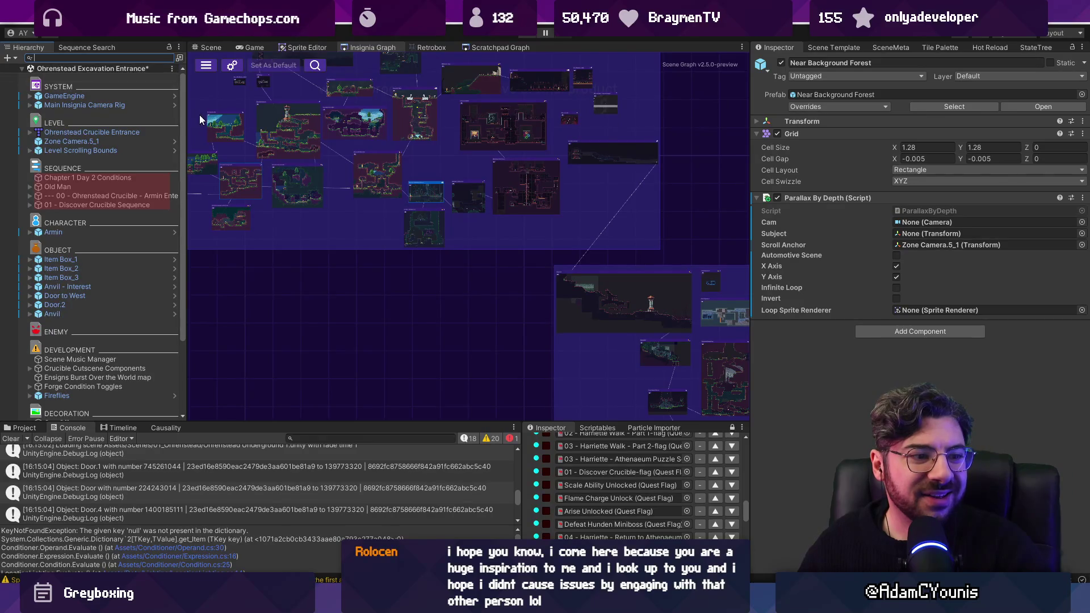
Show Ohrenstead Excavation Entrance's SceneMeta settings and dismiss the unsaved-changes prompt
click(840, 47)
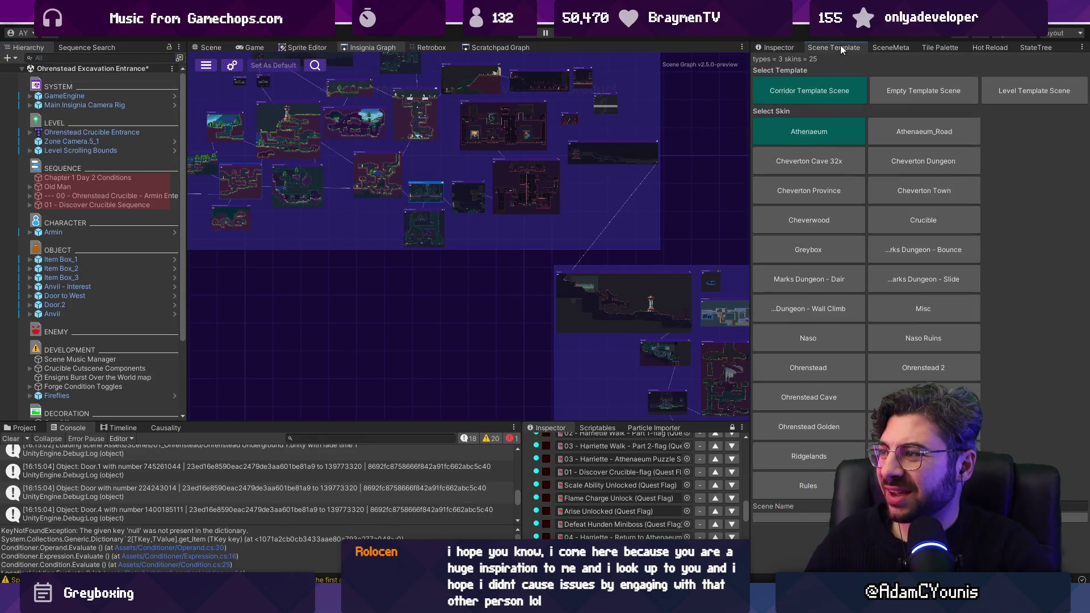
click(889, 47)
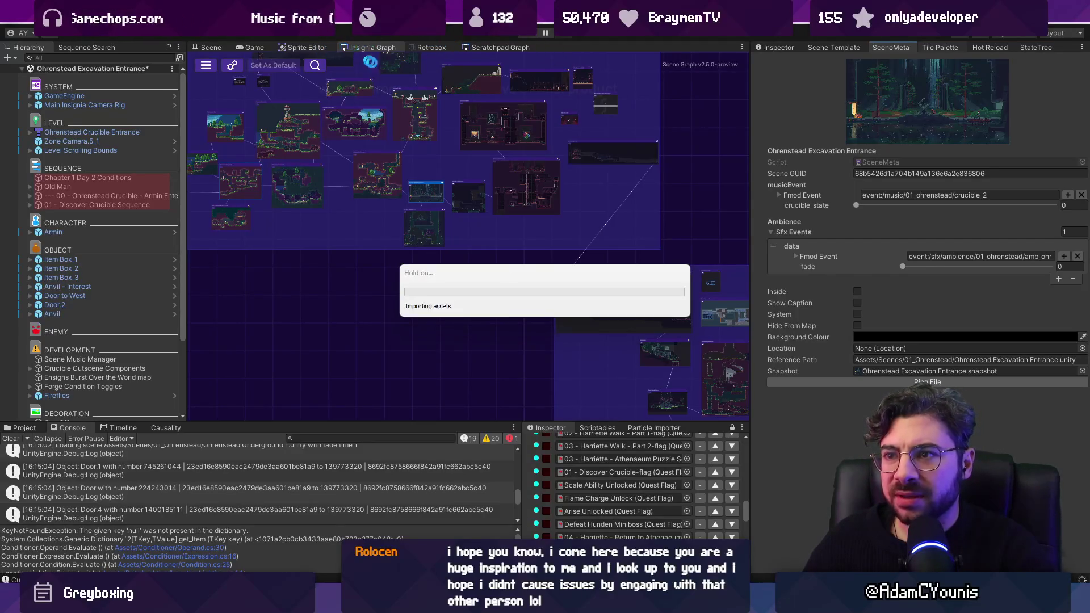
double_click(240, 187)
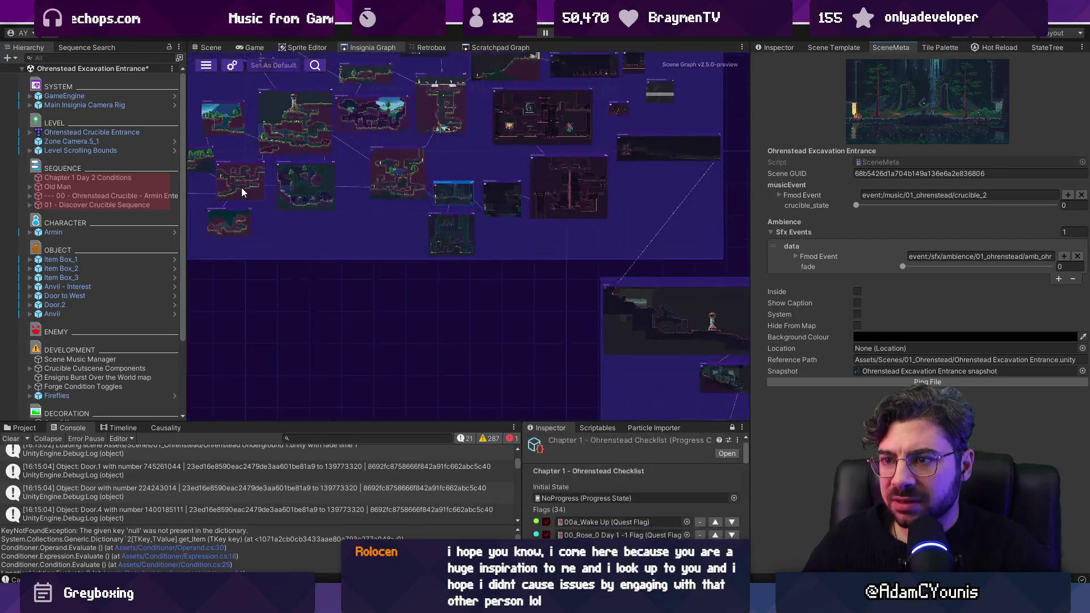
key(Escape)
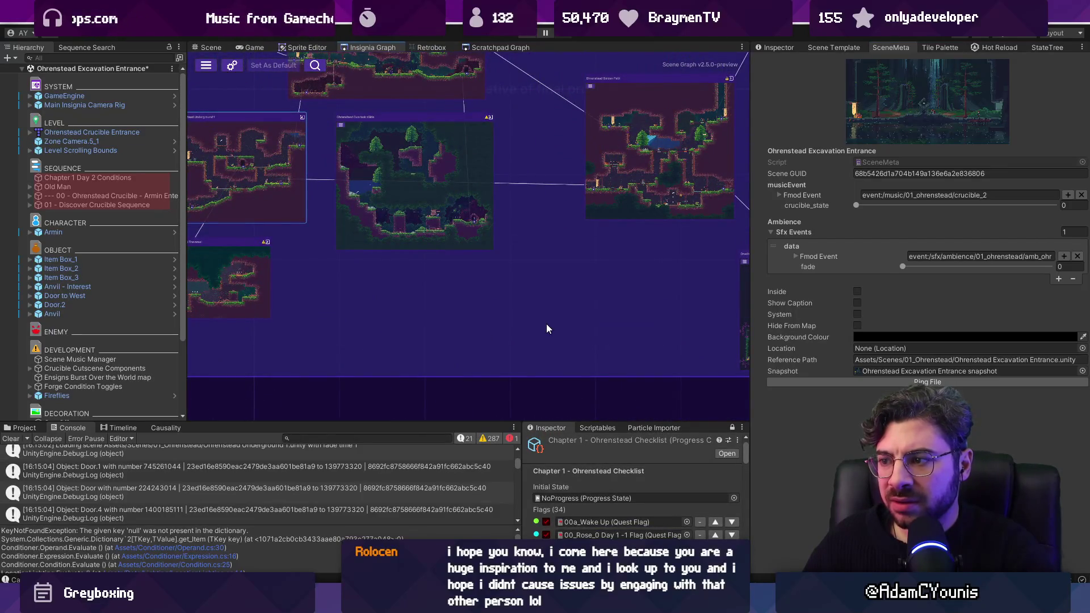